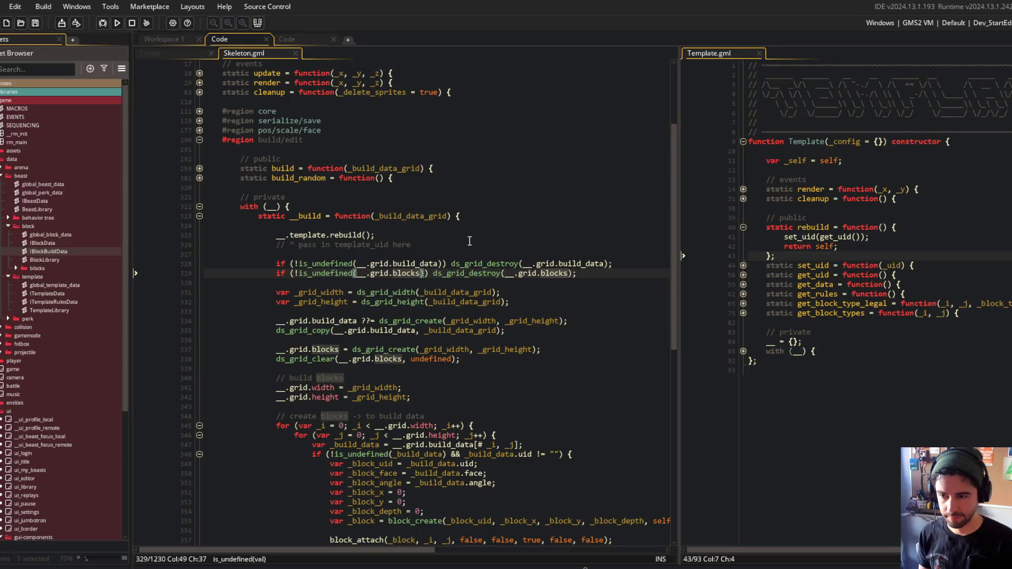
Unfold the cleanup function and its grid-destroying if blocks to read them, then fold them back
left_click(199, 92)
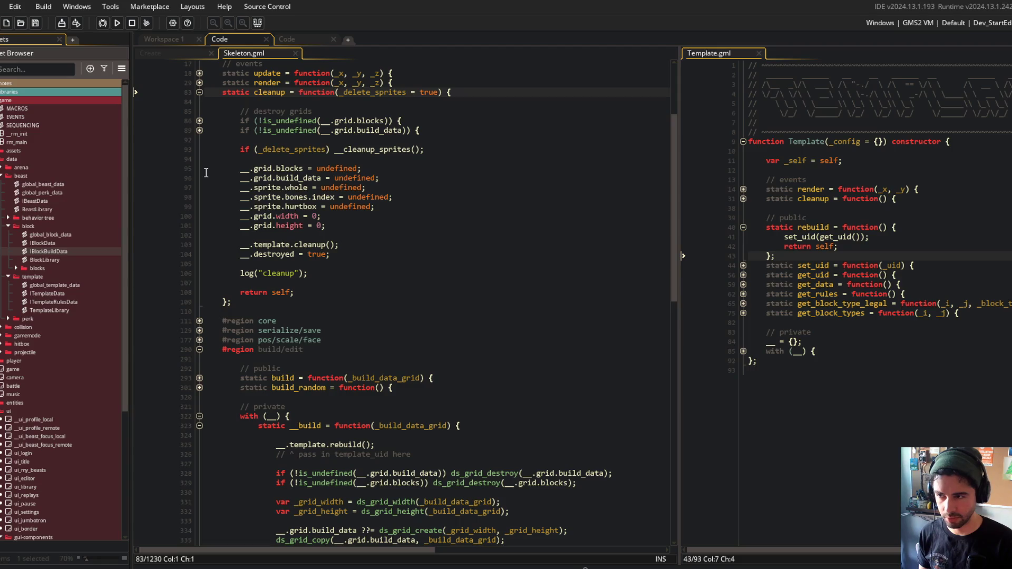
left_click(200, 131)
left_click(199, 121)
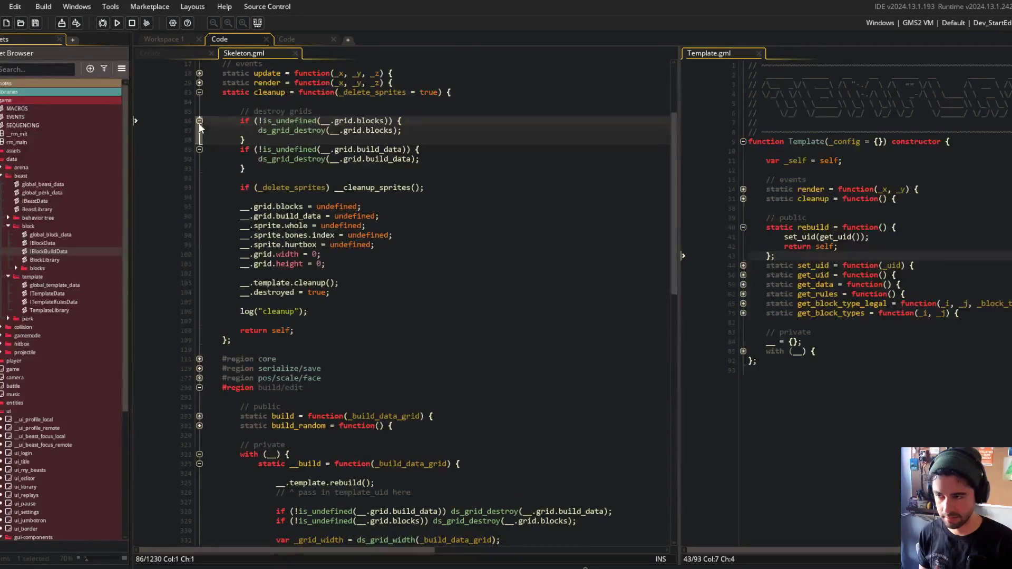
left_click(199, 121)
left_click(199, 130)
left_click(201, 101)
left_click(199, 92)
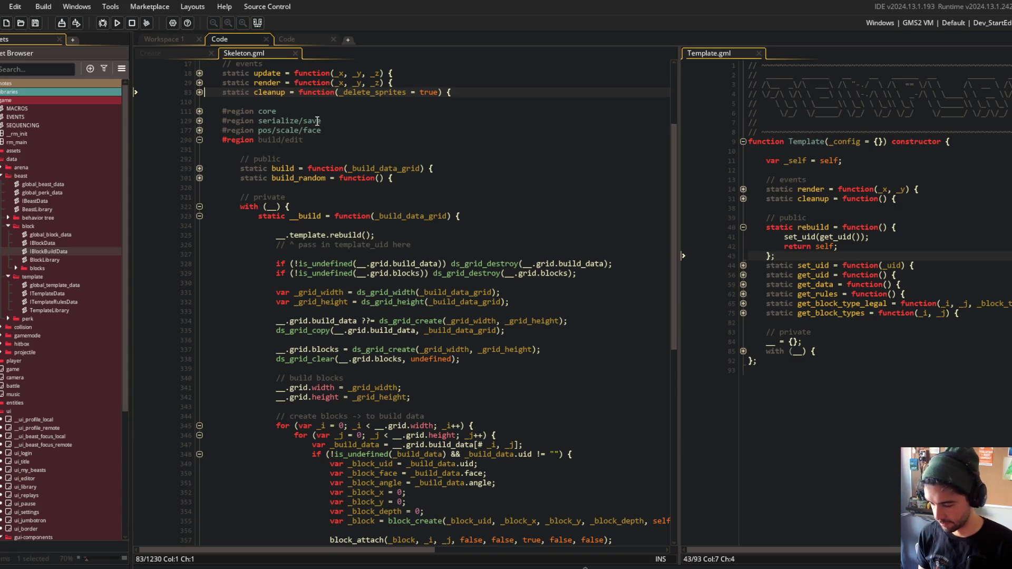
Review the serialize/save region near the top of Skeleton.gml
left_click(358, 121)
scroll(348, 119, "up", 1)
scroll(347, 119, "up", 1)
scroll(346, 120, "down", 2)
scroll(347, 119, "up", 3)
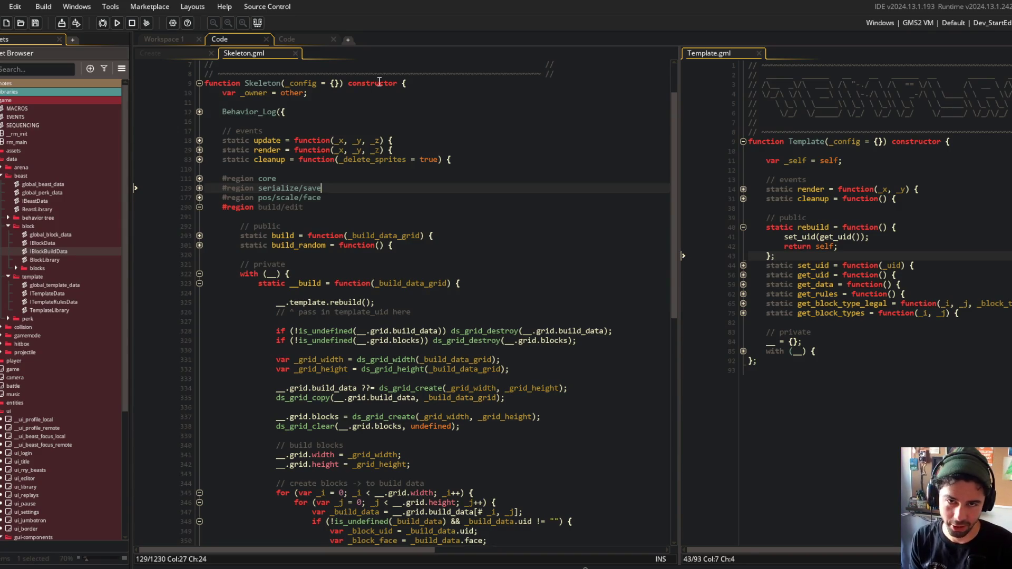
Indent the empty line 16 above the events comment
left_click(481, 130)
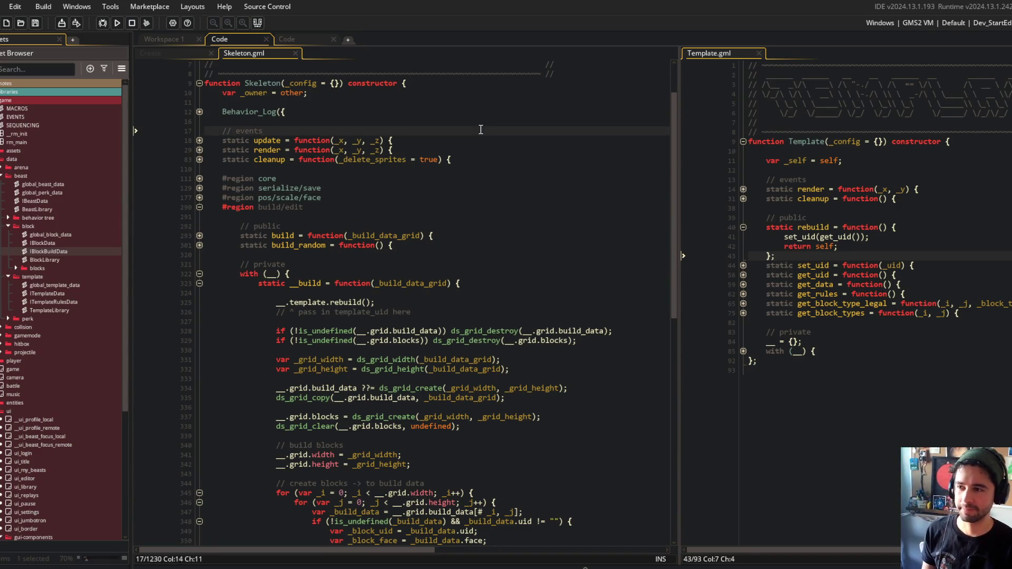
left_click(480, 122)
key("Tab")
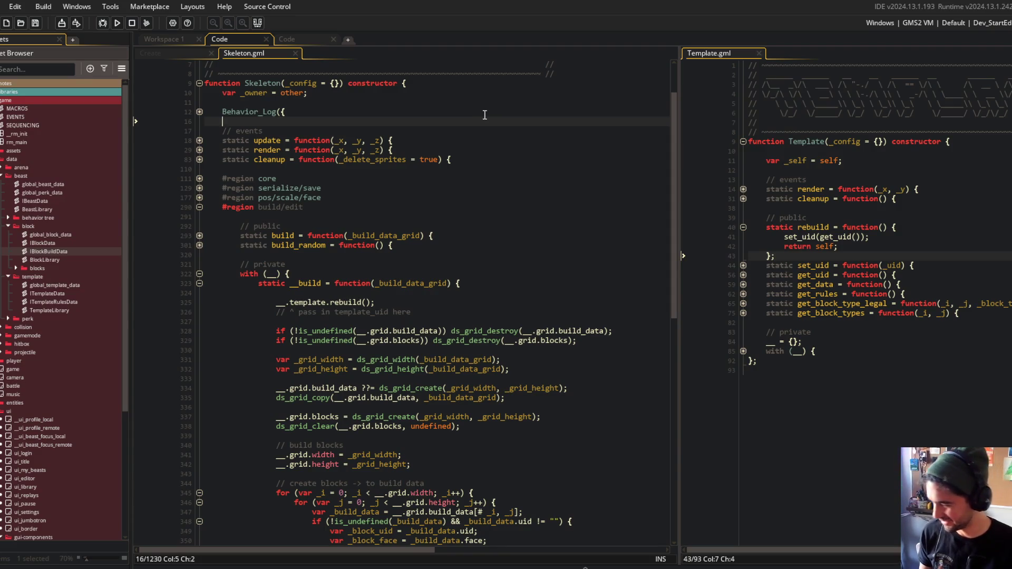
Check the Behavior_Log call's parameters, then scroll down to the __build function's grid setup
left_click(339, 110)
scroll(339, 110, "down", 2)
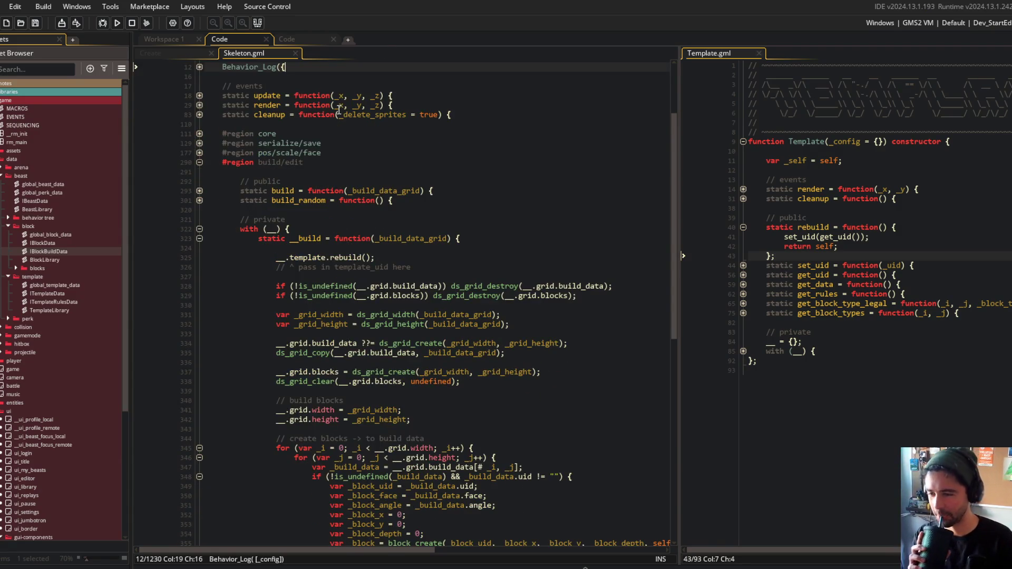
scroll(339, 109, "down", 2)
scroll(352, 195, "down", 3)
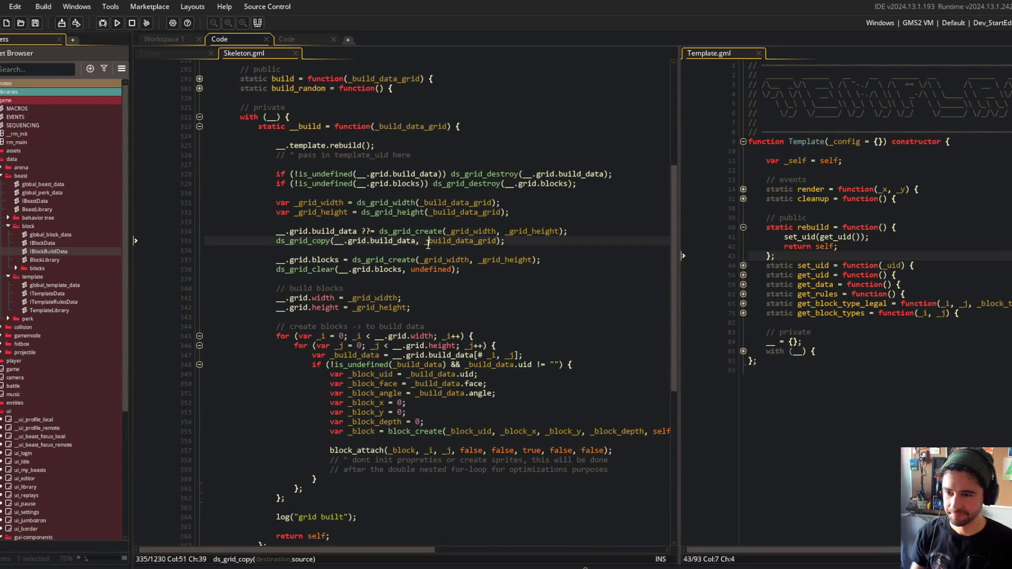
Put the caret after _grid_width on line 331 so its = aligns with _grid_height's
left_click(448, 202)
key("Up")
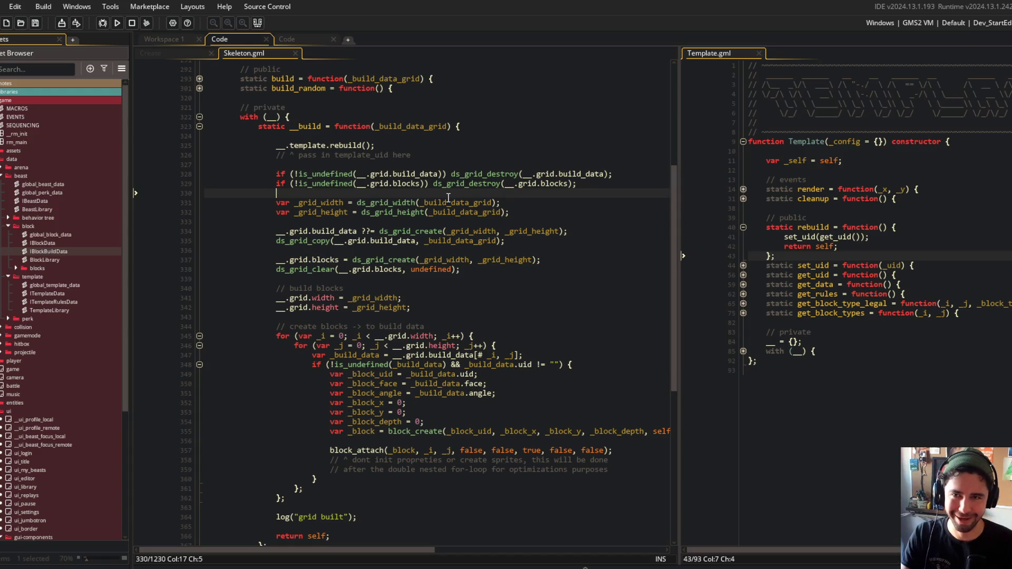
left_click(349, 201)
left_click(364, 194)
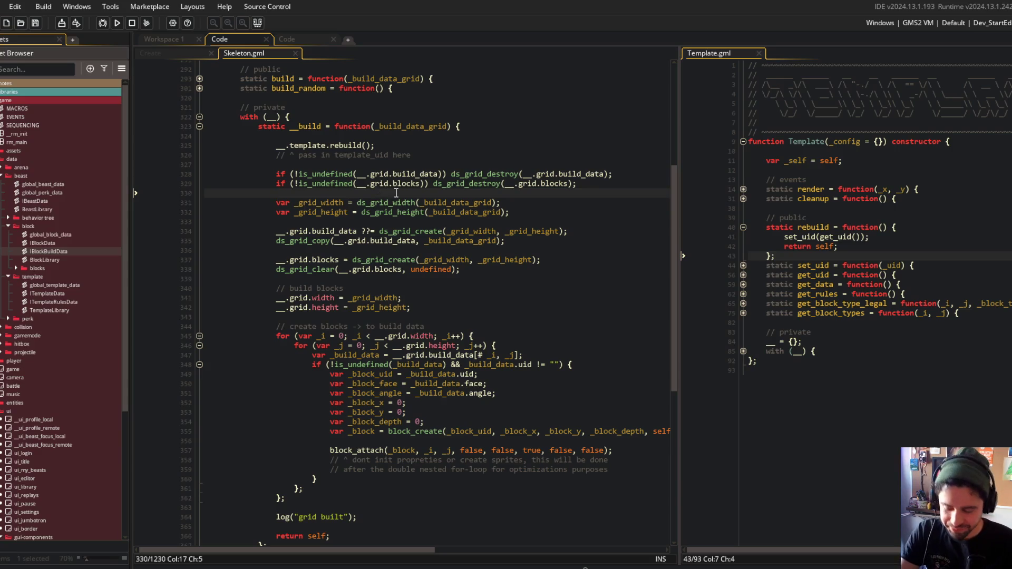
left_click(348, 203)
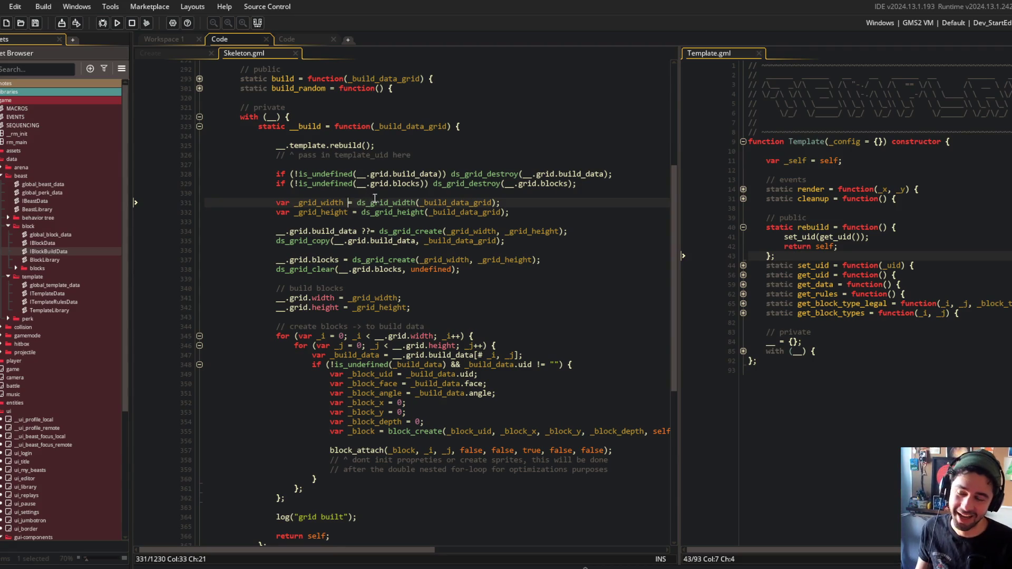
key("Up")
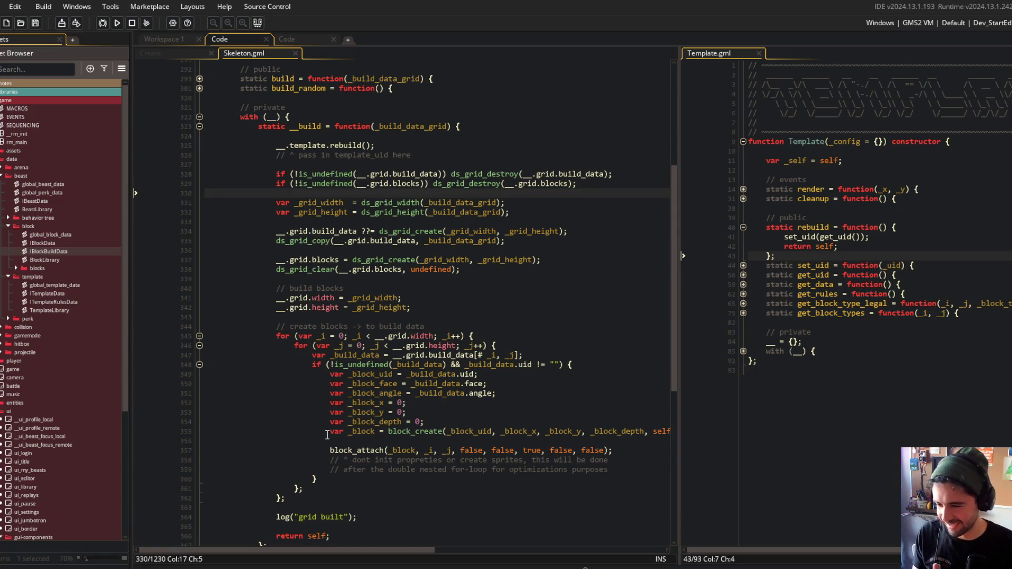
left_click(346, 566)
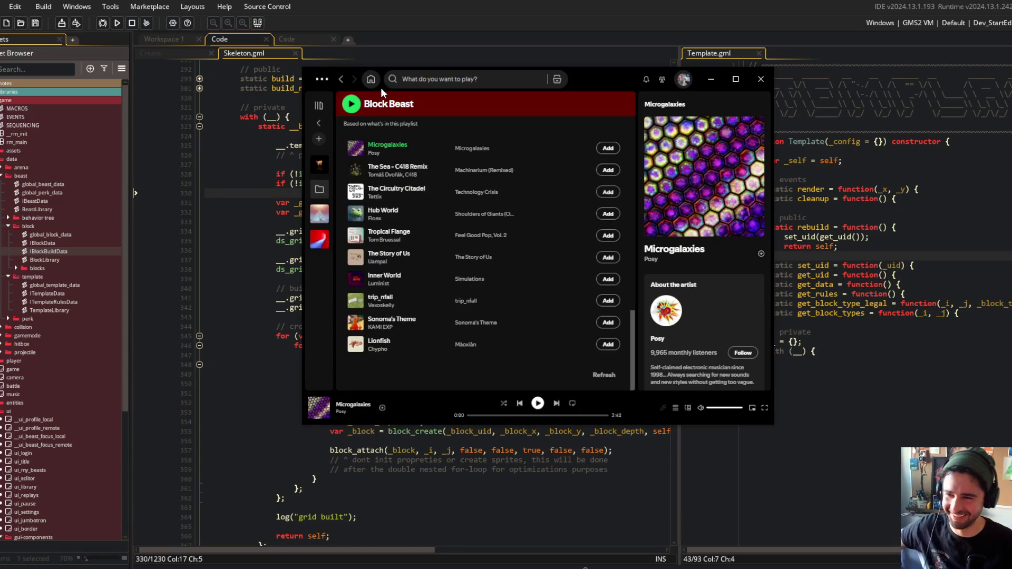
Play the track The Main from the Block Beast playlist in Spotify
scroll(417, 264, "up", 3)
scroll(436, 253, "up", 2)
double_click(435, 256)
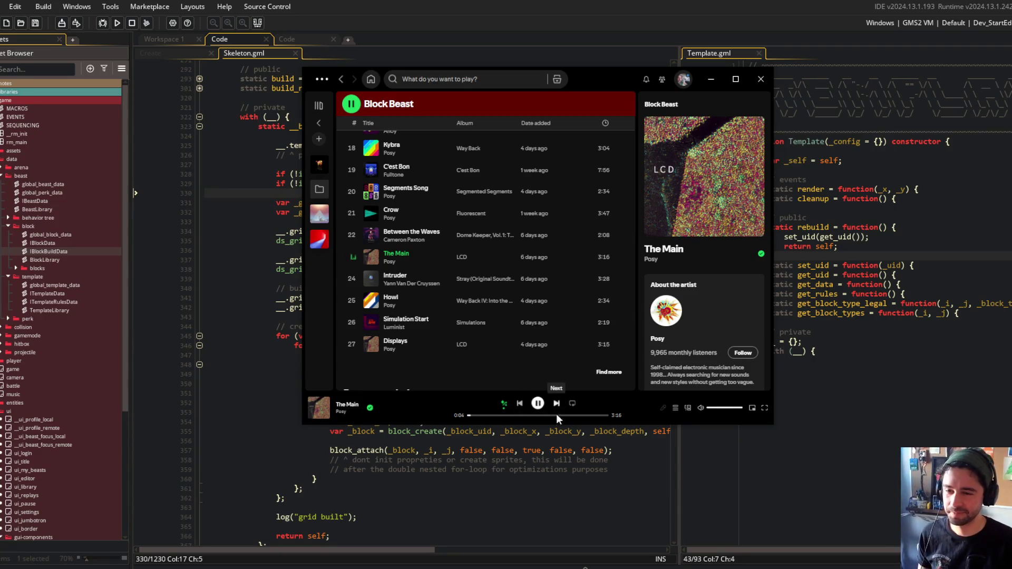
Return to Skeleton.gml and review the block-creation loop around line 341
left_click(455, 443)
left_click(456, 326)
scroll(452, 321, "down", 1)
left_click(452, 277)
scroll(452, 279, "down", 2)
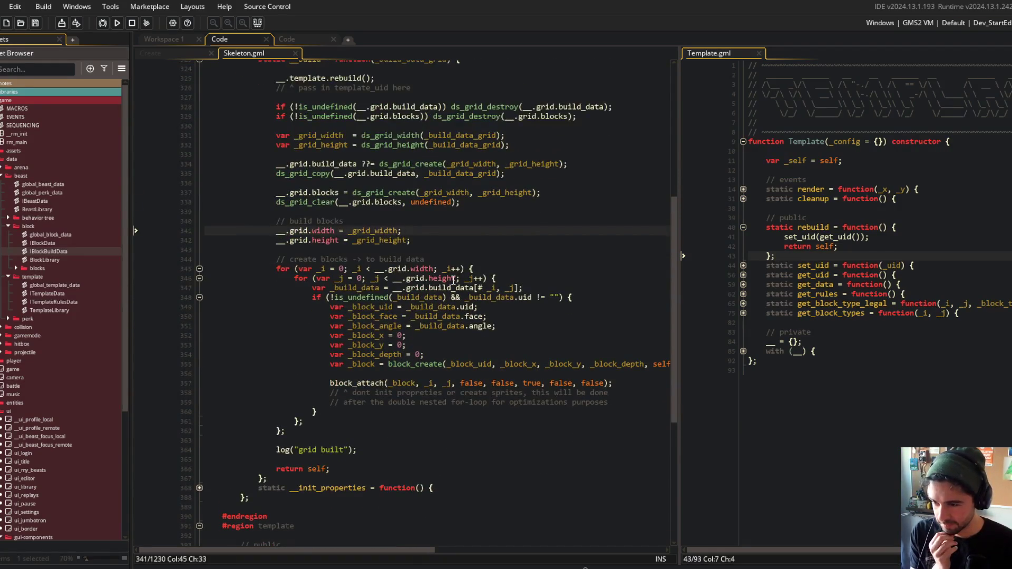
Highlight _block_uid and _grid_width uses, and pad ds_grid_width so its _build_data_grid argument lines up
scroll(453, 279, "up", 2)
left_click(357, 361)
left_click(393, 352)
scroll(528, 222, "up", 1)
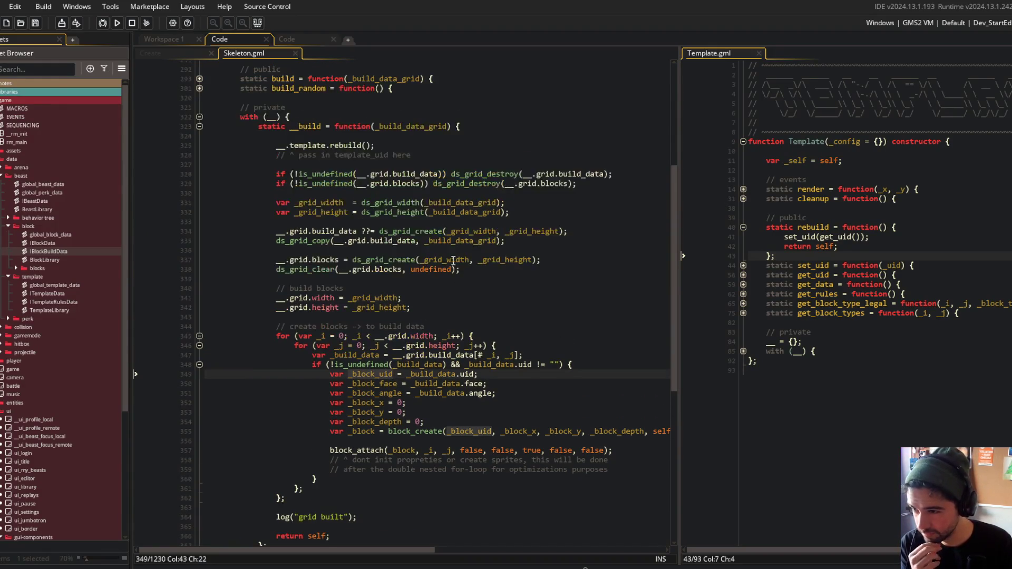
left_click(334, 211)
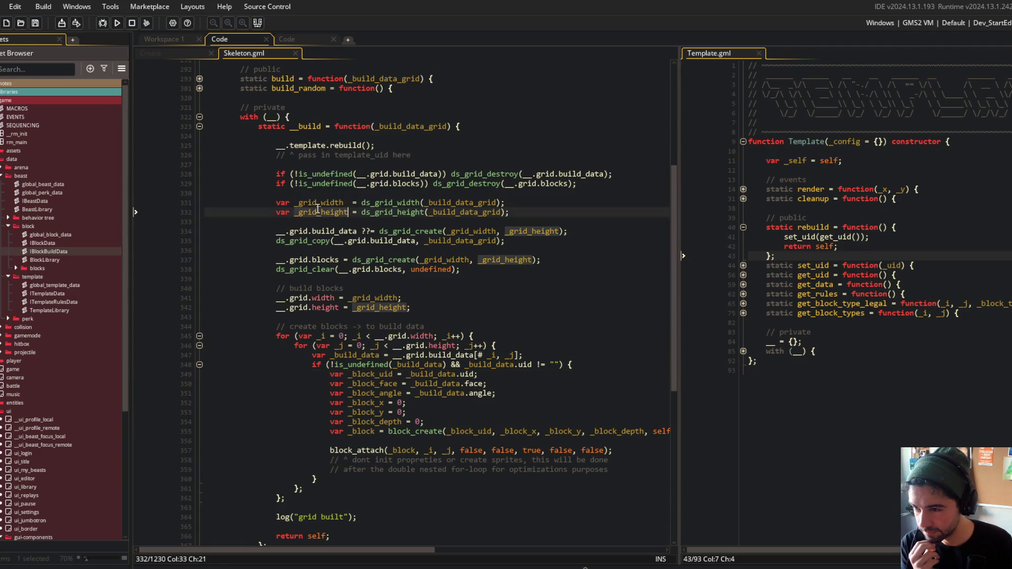
left_click(316, 202)
left_click(420, 202)
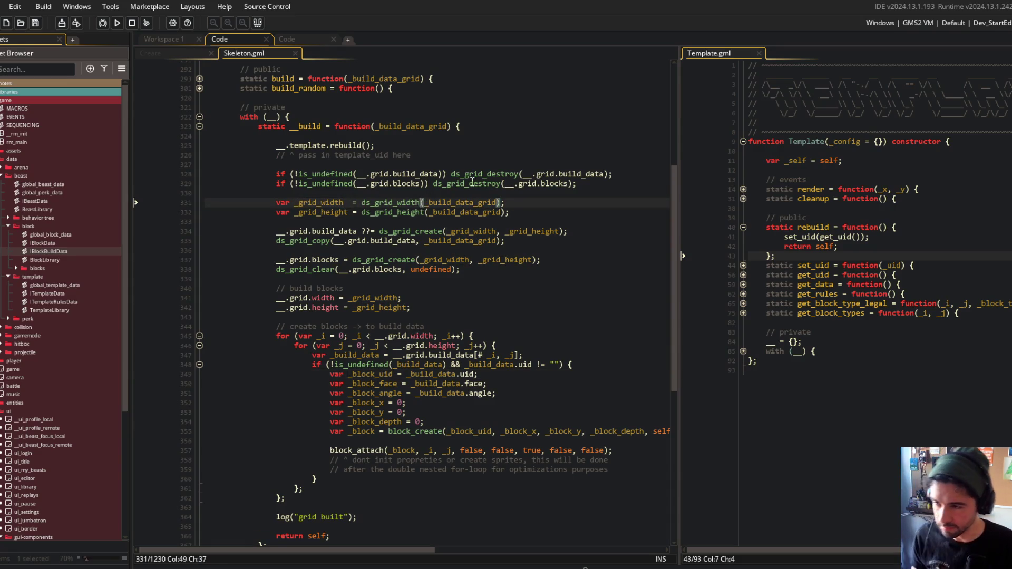
Review the build_data uses, the grid cleanup and sizing lines 328–332, and the ds_grid_copy line
left_click(474, 148)
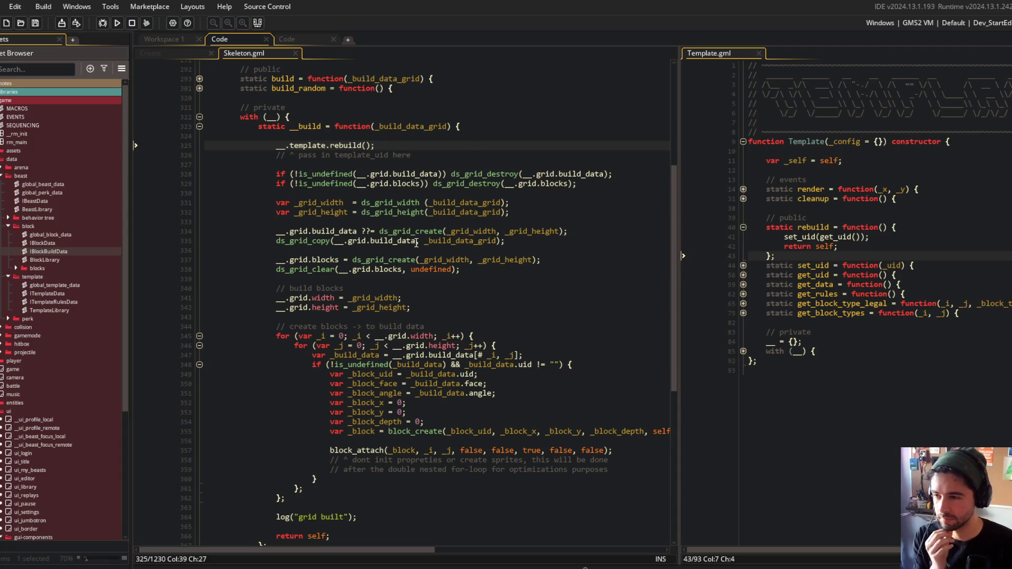
left_click(318, 202)
left_click(310, 231)
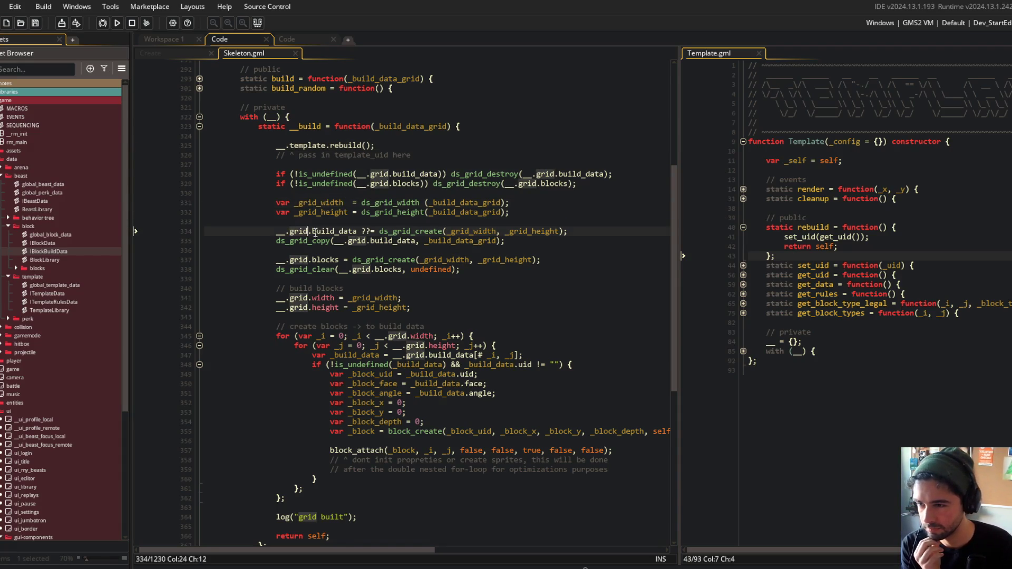
left_click(357, 231)
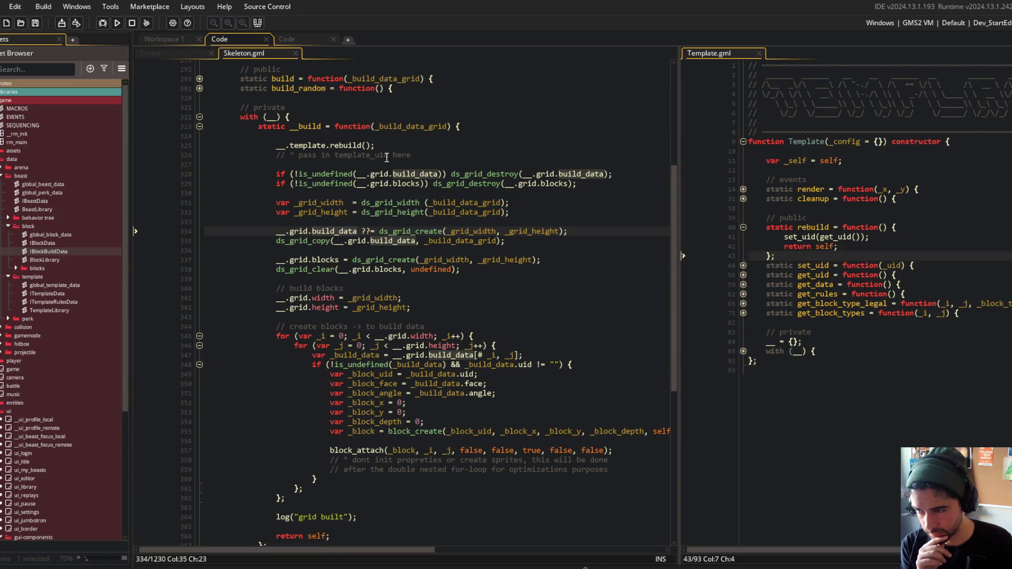
left_click(411, 156)
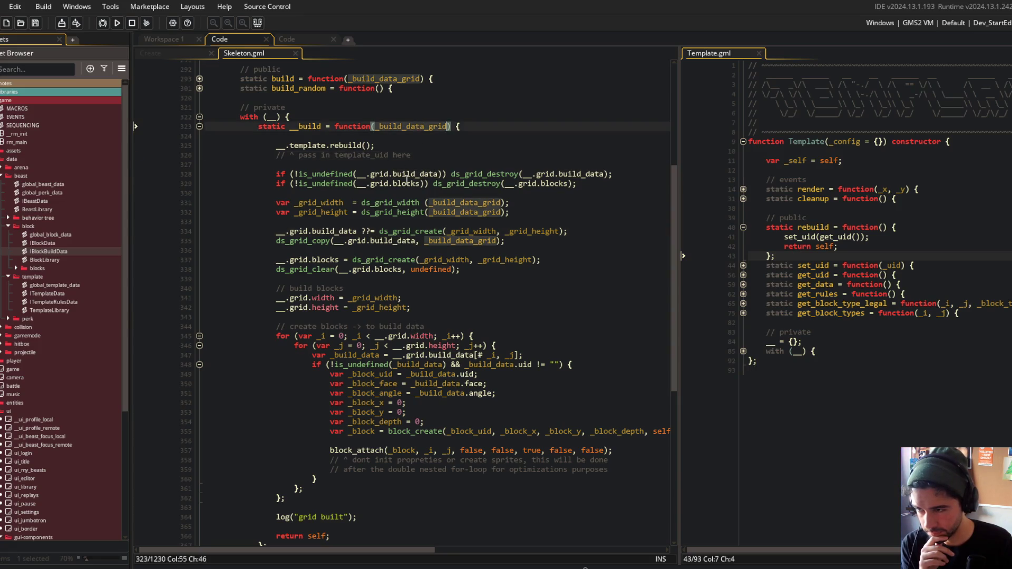
left_click_drag(258, 174, 393, 212)
left_click(512, 280)
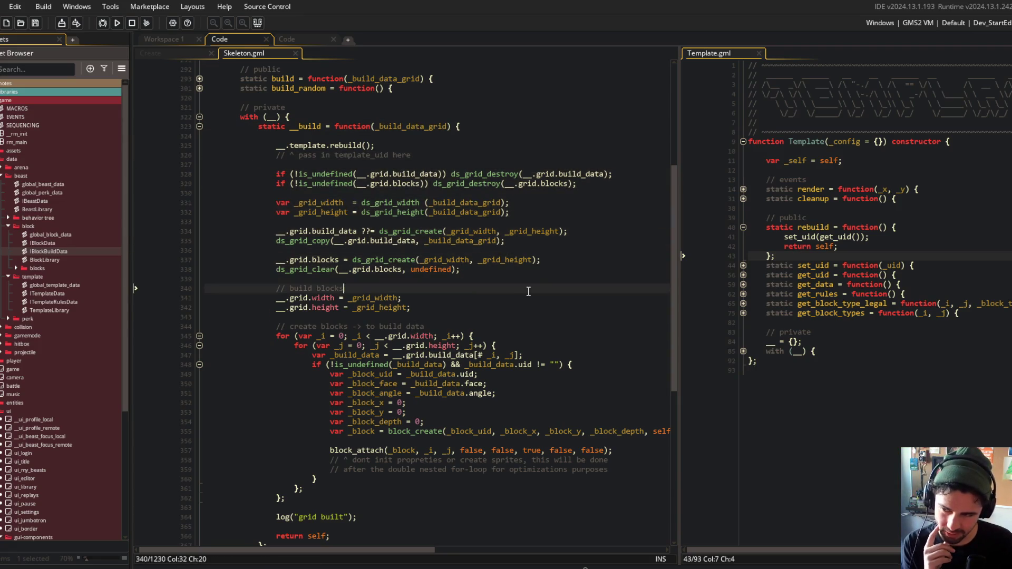
left_click(522, 253)
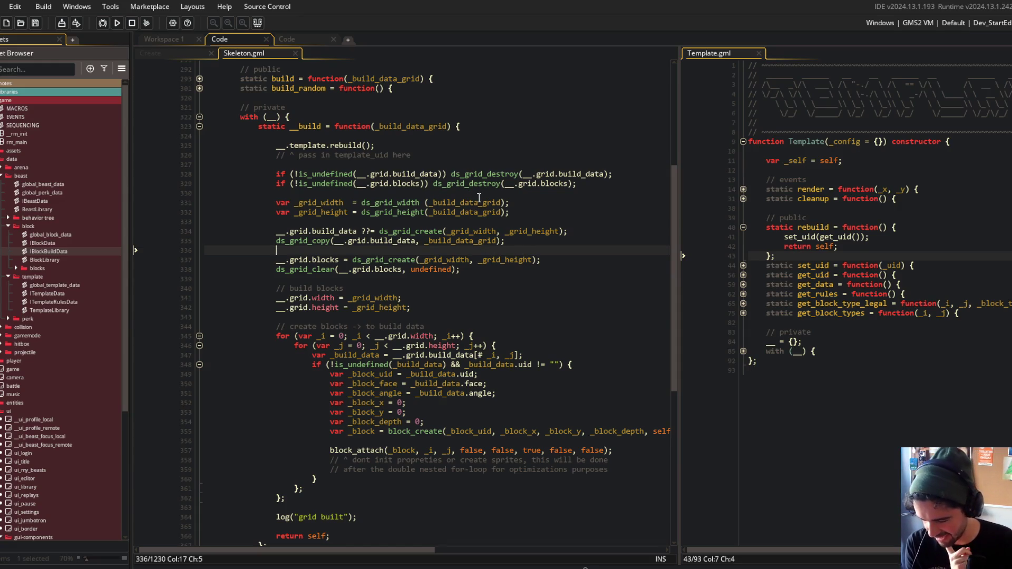
left_click(524, 240)
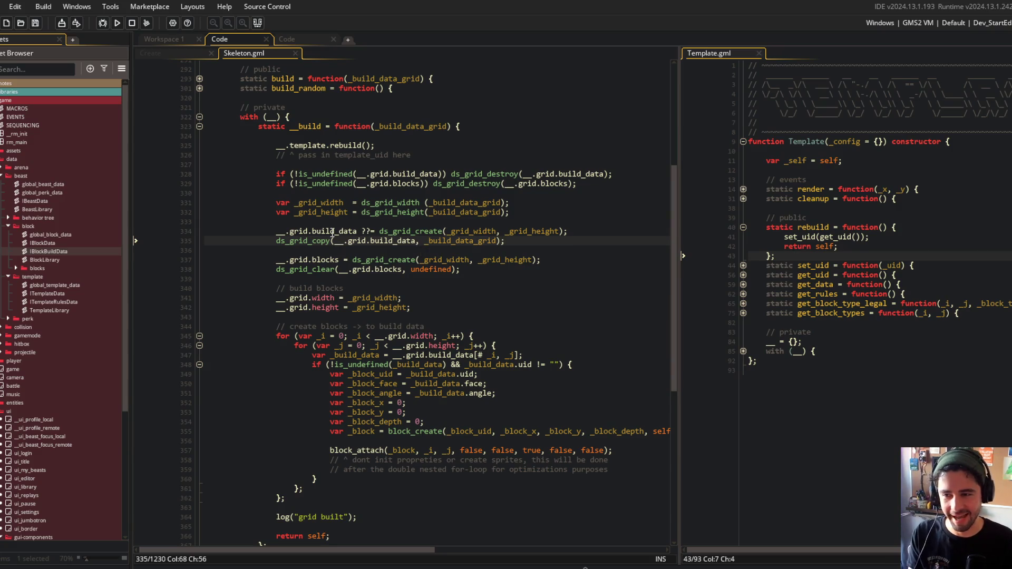
Recheck the build_data assignment and the aligned _grid_width and _grid_height lines
left_click(352, 231)
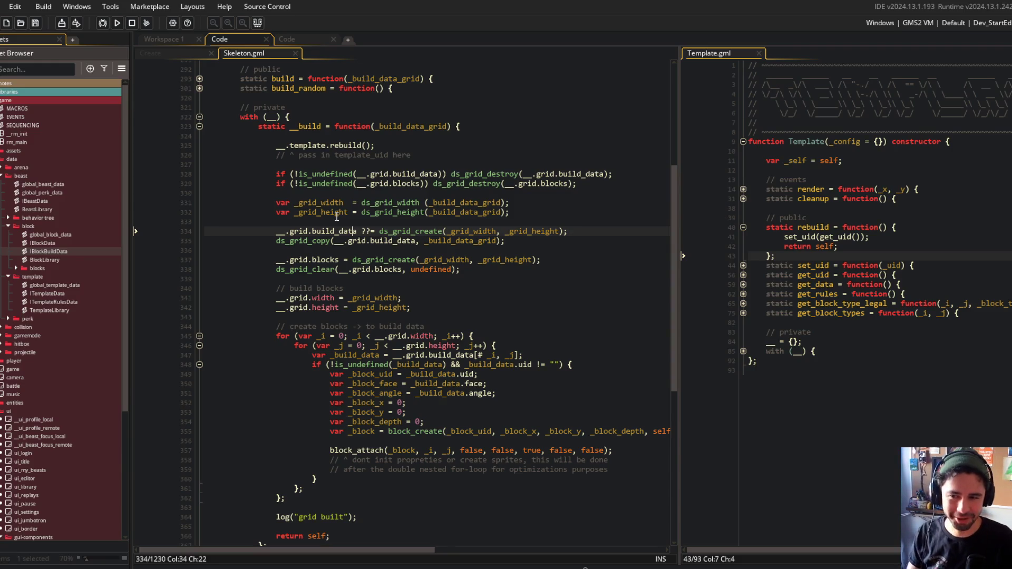
left_click(475, 203)
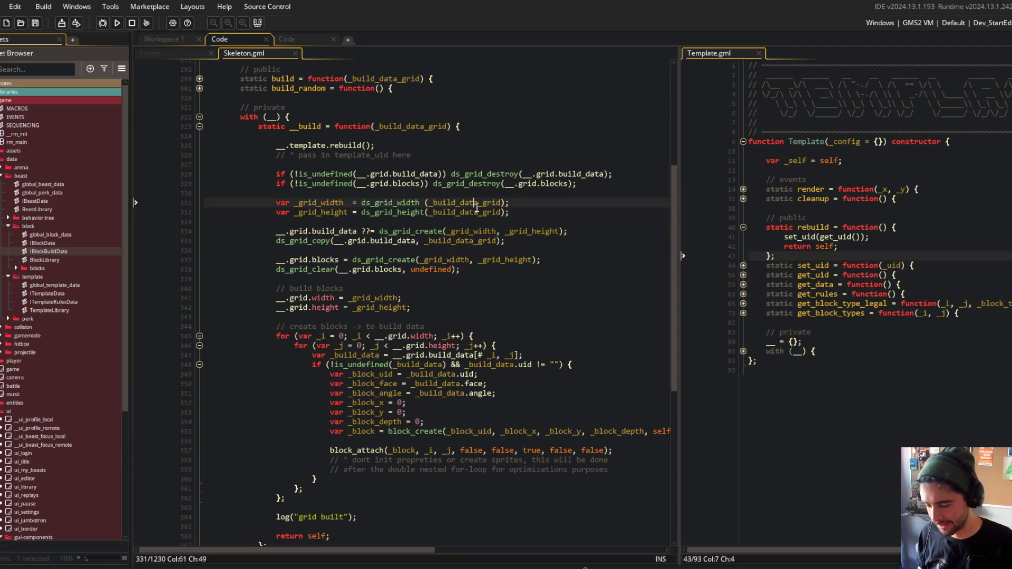
key("Down")
key("End")
scroll(447, 208, "down", 1)
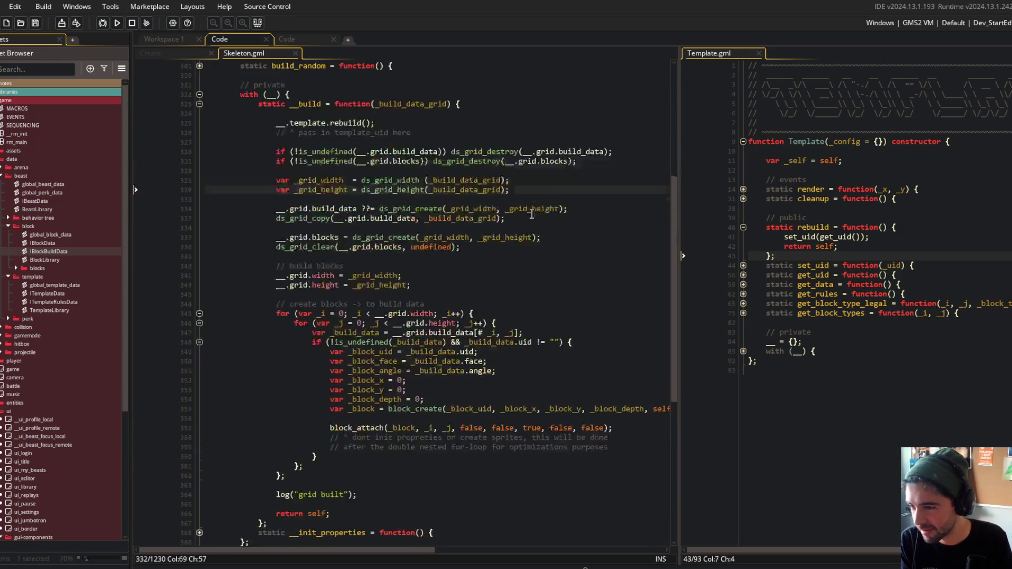
double_click(333, 211)
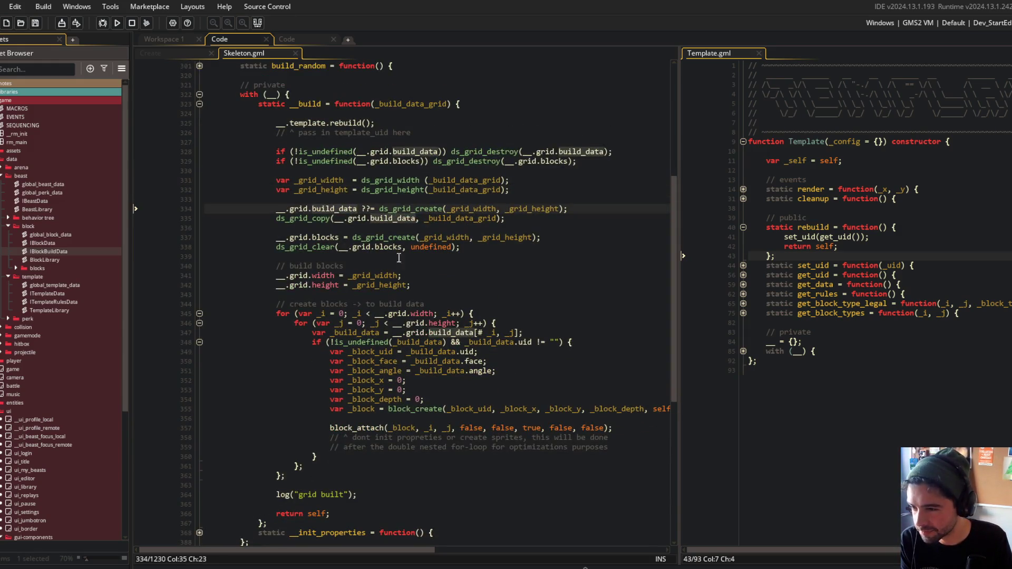
left_click(362, 258)
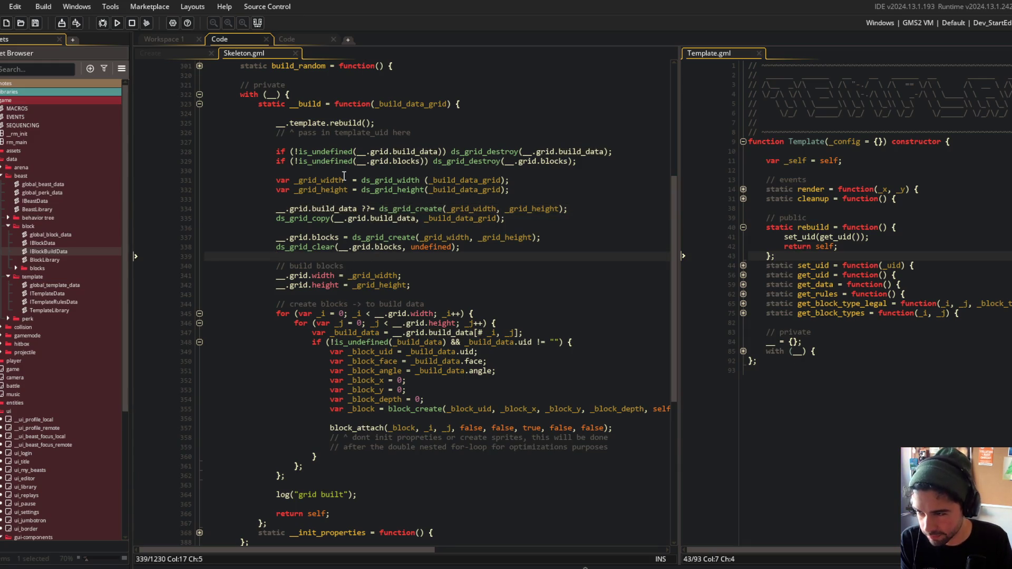
left_click_drag(269, 143, 580, 296)
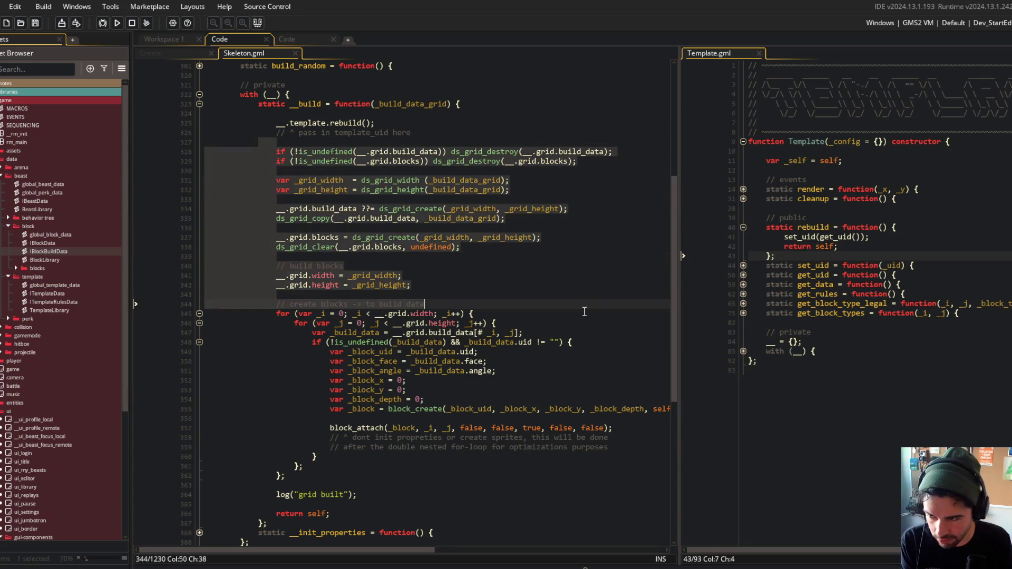
scroll(599, 271, "down", 2)
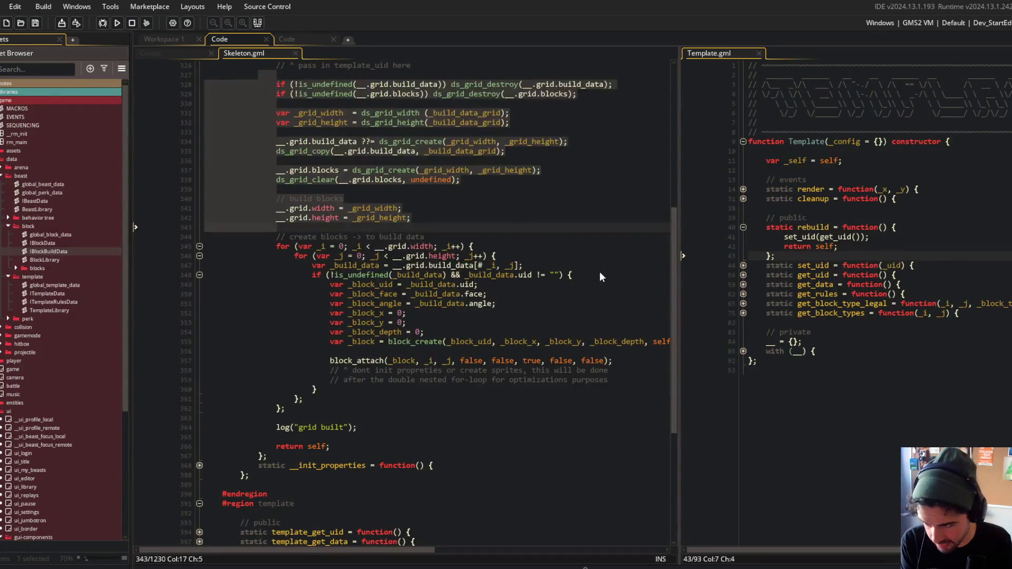
double_click(360, 273)
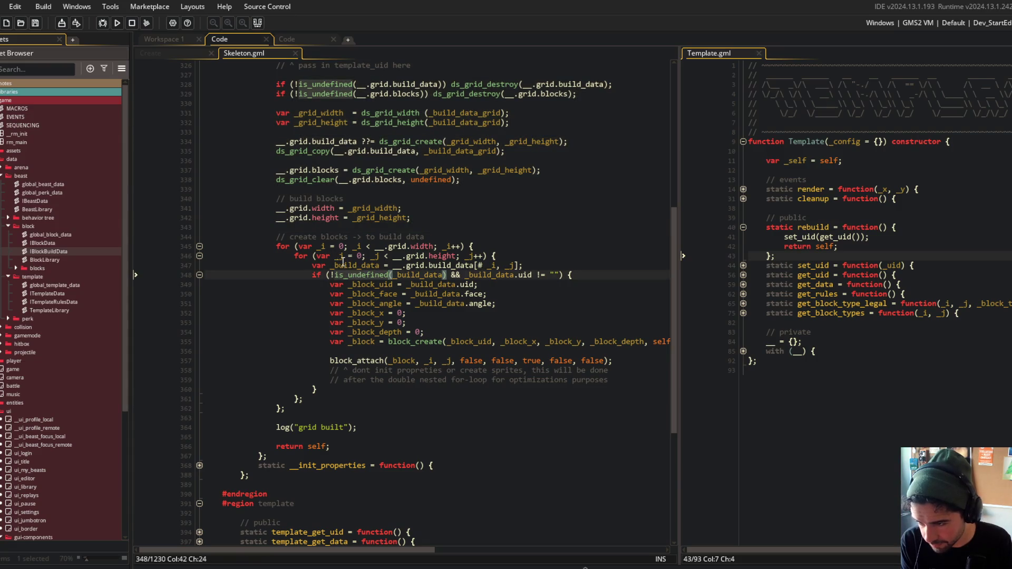
left_click(416, 275)
left_click(512, 275)
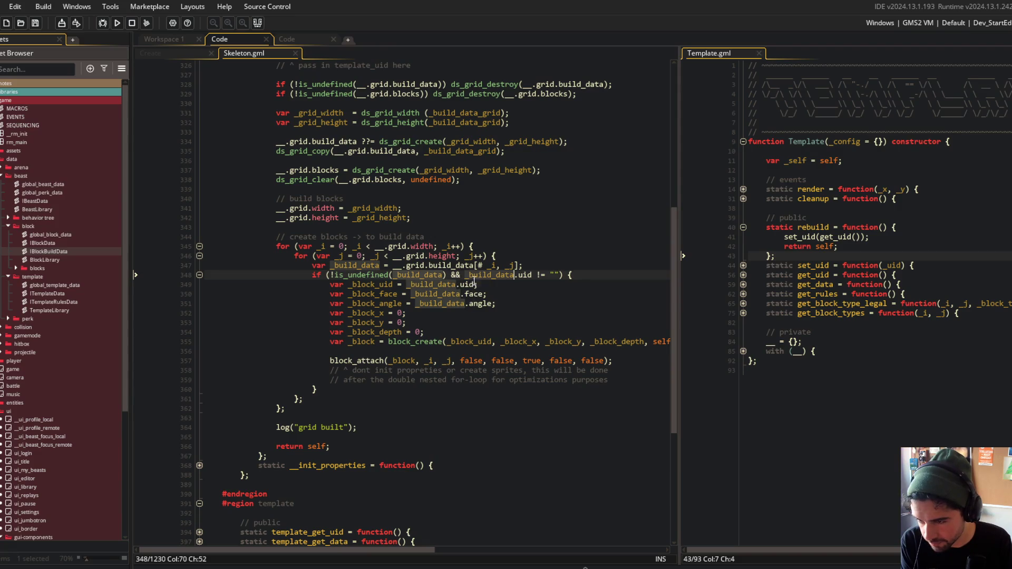
double_click(368, 285)
left_click(446, 341)
Split the block_create arguments onto separate lines, adding a trailing comma, and save
key("Return")
key("ctrl+Right")
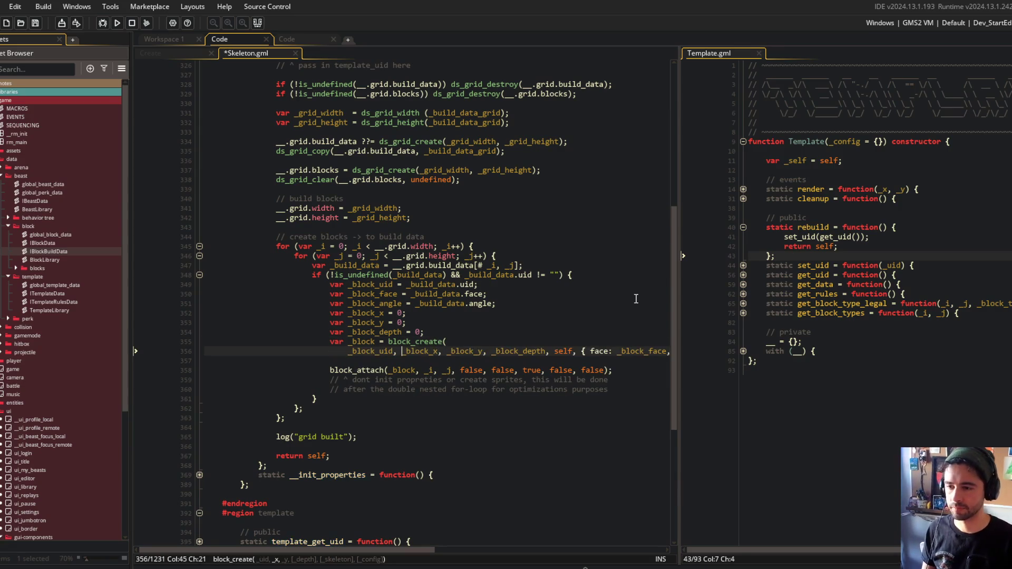
key("Return")
key("ctrl+Right")
key("Return")
key("ctrl+Right")
key("ctrl+Right")
key("Return")
key("ctrl+Right")
key("Return")
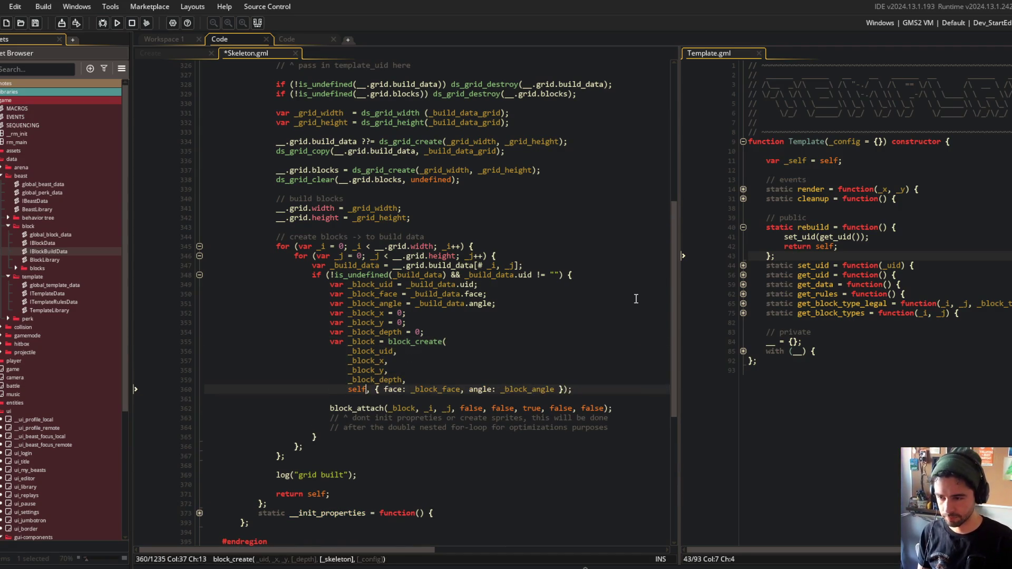
key("ctrl+Right")
key("Return")
key("ctrl+Right")
key("ctrl+Right")
key("ctrl+Right")
key("Return")
key("Up")
key("End")
type(",")
key("ctrl+s")
Pass _build_data.uid directly into block_create and delete the _block_uid variable line
left_click(478, 332)
scroll(476, 326, "down", 2)
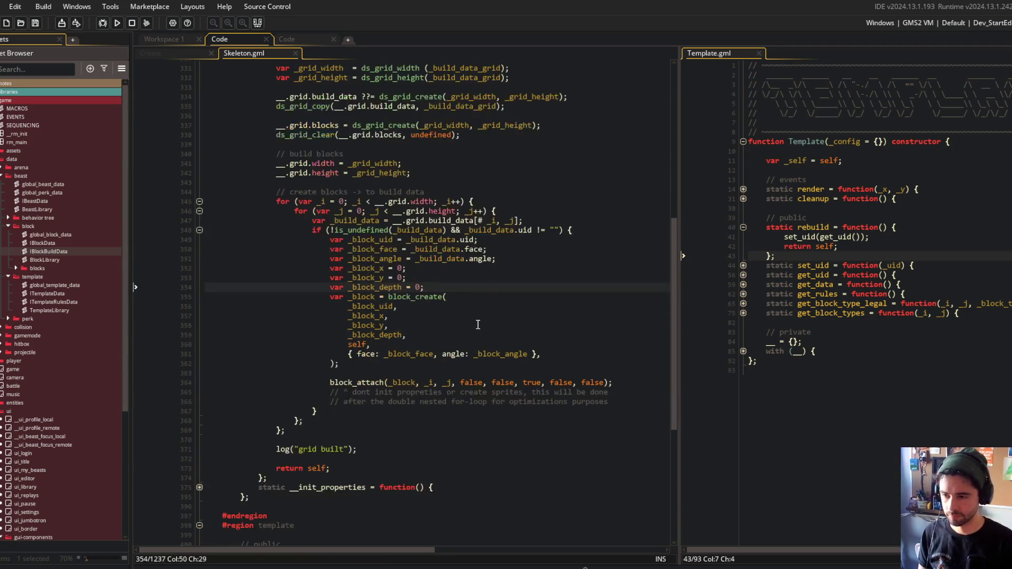
left_click(474, 239)
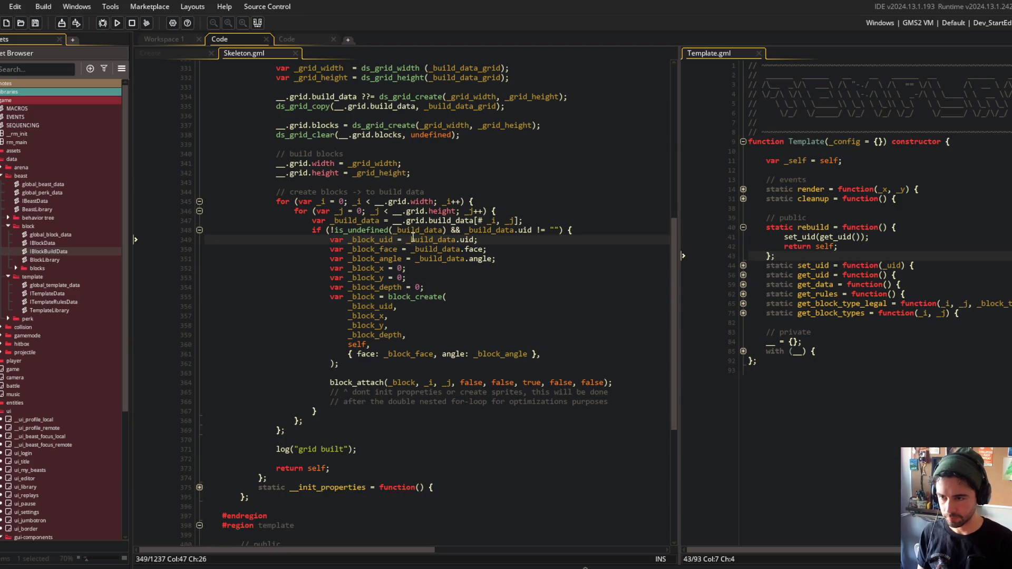
key("ctrl+BackSpace")
key("ctrl+BackSpace")
key("ctrl+BackSpace")
scroll(413, 237, "down", 1)
key("Down")
key("Down")
key("Down")
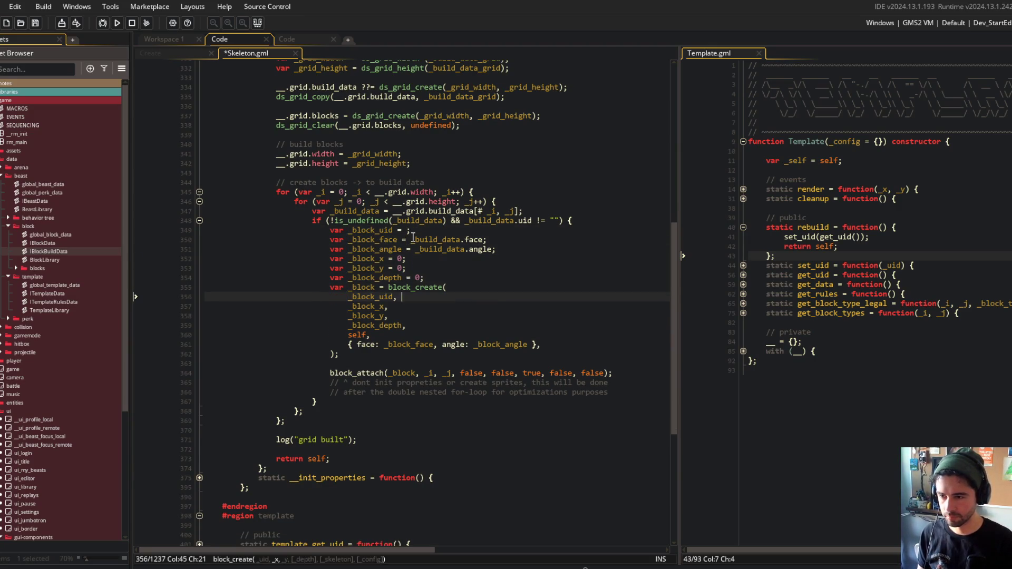
key("ctrl+BackSpace")
type("_build_data.uid")
key("Up")
key("Up")
key("Up")
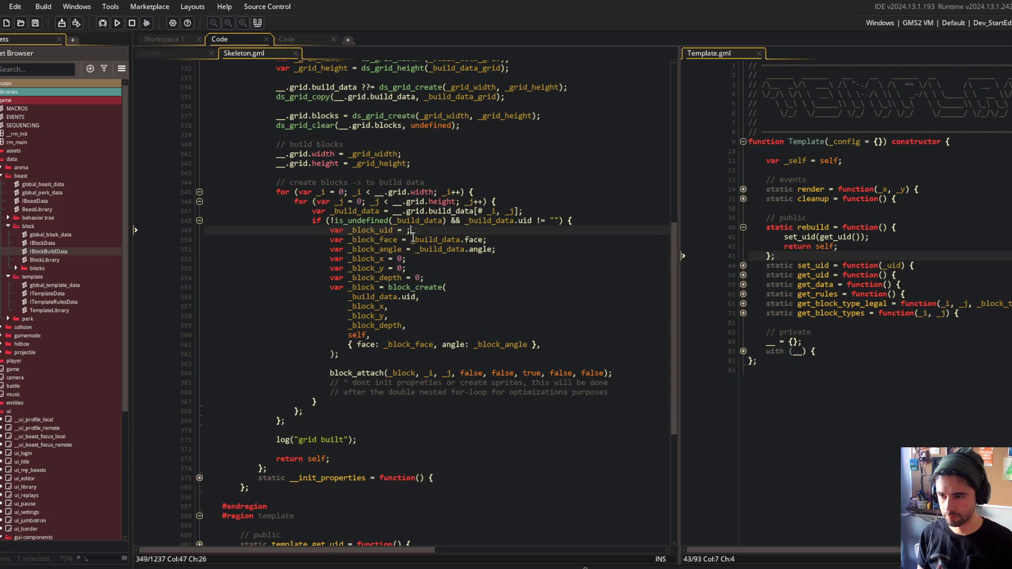
key("ctrl+d")
key("ctrl+s")
Use _build_data.face for the struct's face entry and move angle onto its own line
key("Down")
key("Down")
key("Down")
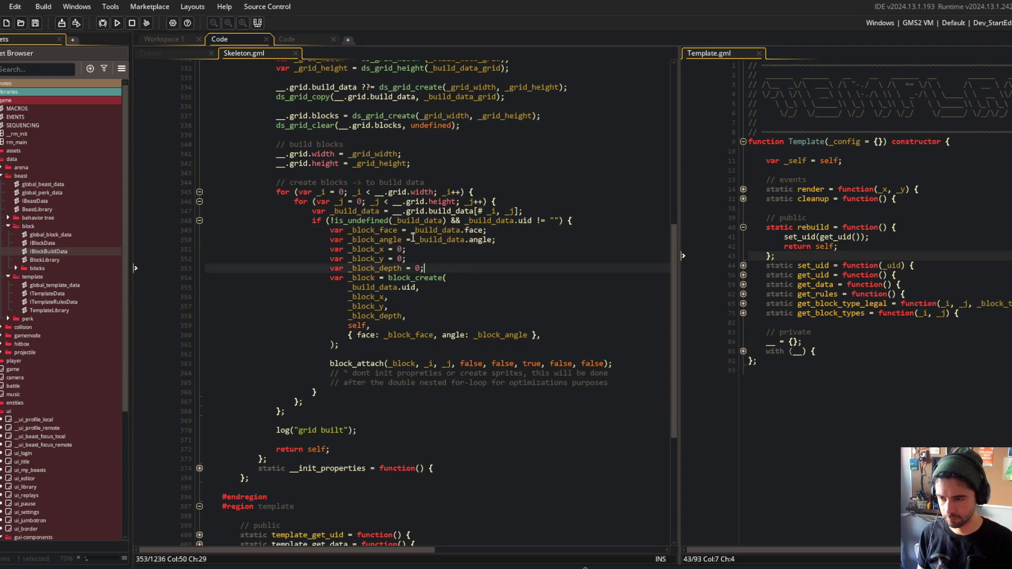
key("ctrl+Left")
key("ctrl+Left")
key("ctrl+BackSpace")
type("_build_data.face")
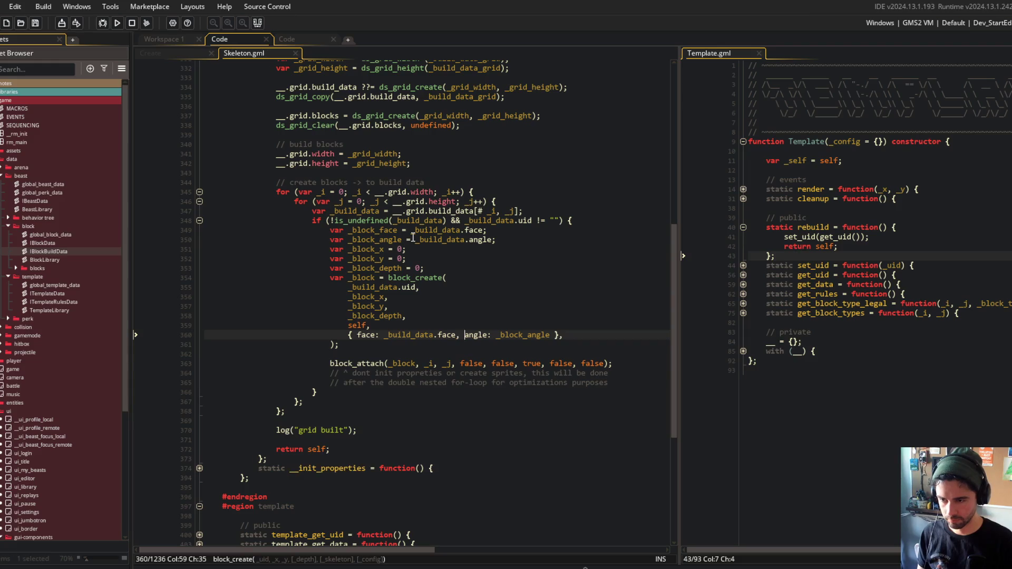
key("Right")
key("Right")
key("Return")
key("ctrl+Right")
Put the face/angle struct on its own lines with a trailing comma after angle
key("Up")
key("Left")
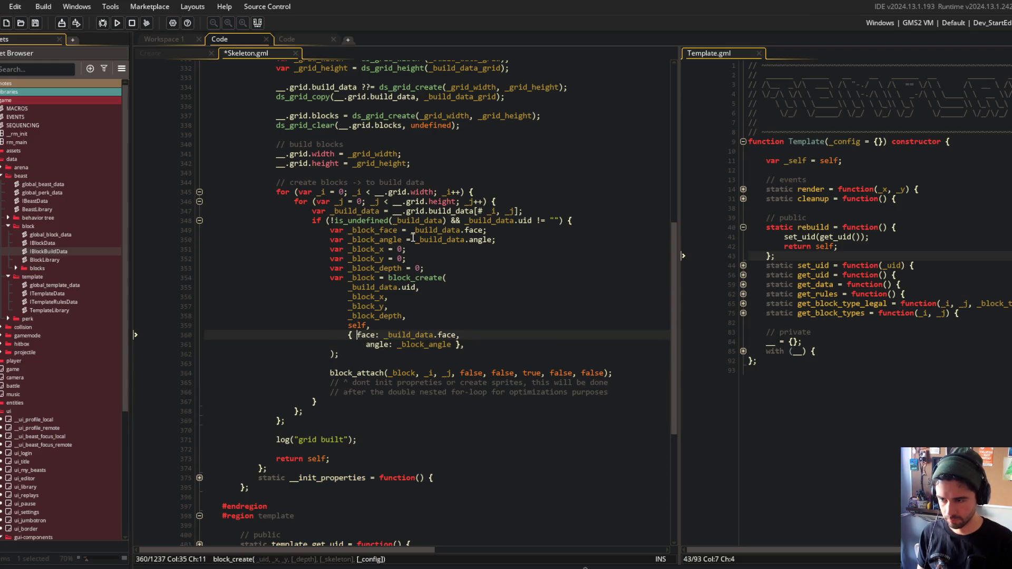
key("Return")
key("Down")
key("End")
key("Left")
key("Left")
key("Return")
key("ctrl+s")
key("BackSpace")
type(",")
key("ctrl+s")
Use _build_data.angle for the angle entry and delete the unused face and angle variables
key("Up")
key("Up")
key("Up")
left_click(414, 237)
key("Down")
key("Down")
key("Down")
key("End")
key("Down")
key("Down")
key("Down")
key("End")
key("Left")
key("ctrl+BackSpace")
type("_build_data.angle")
key("Up")
key("Up")
key("Up")
key("ctrl+d")
key("ctrl+d")
key("ctrl+s")
Pass 0, 0, 0 for x, y and depth, deleting those argument lines and unused variables
key("Down")
key("Down")
key("Down")
key("ctrl+BackSpace")
type("0, 0")
key("Down")
key("ctrl+d")
key("ctrl+s")
key("Up")
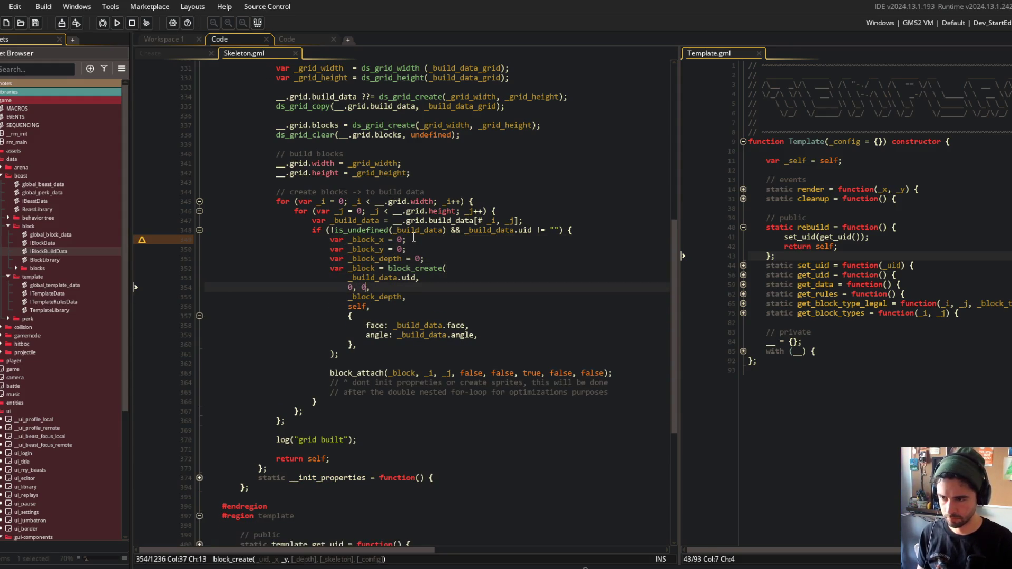
key("Down")
key("Up")
key("End")
type("0,")
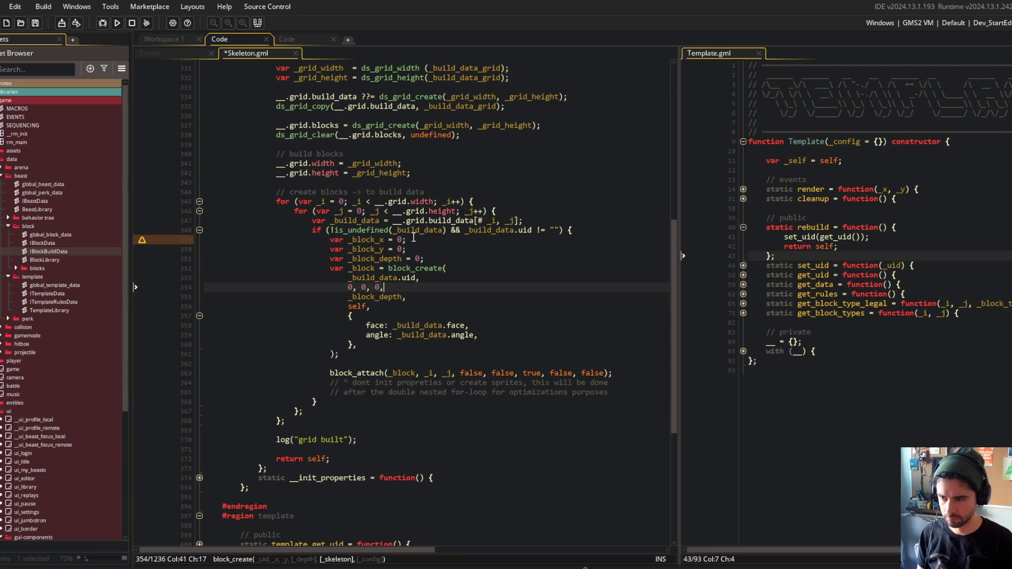
key("Down")
key("ctrl+d")
key("Up")
key("Up")
key("Up")
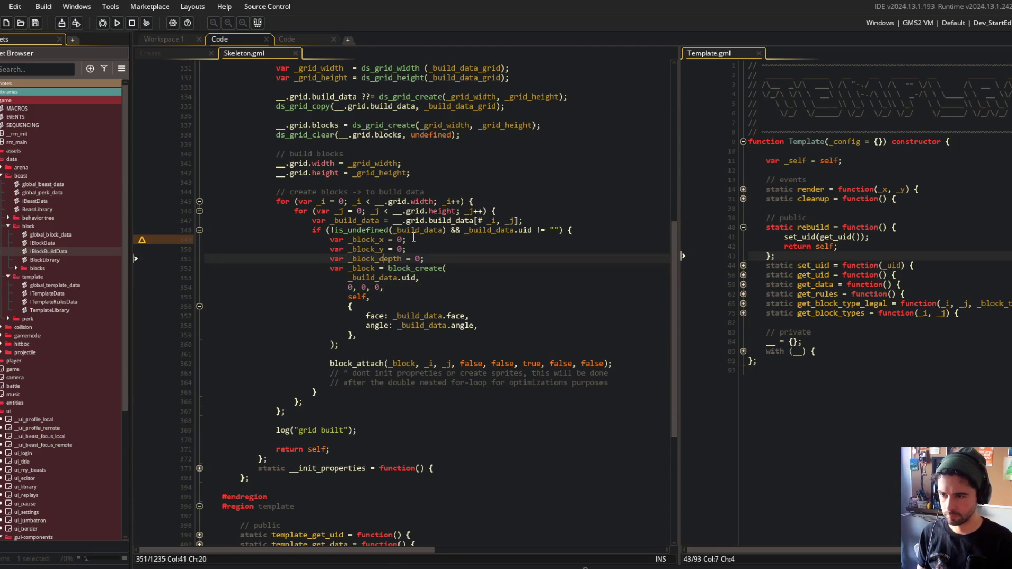
key("ctrl+d")
key("ctrl+d")
key("ctrl+d")
key("ctrl+s")
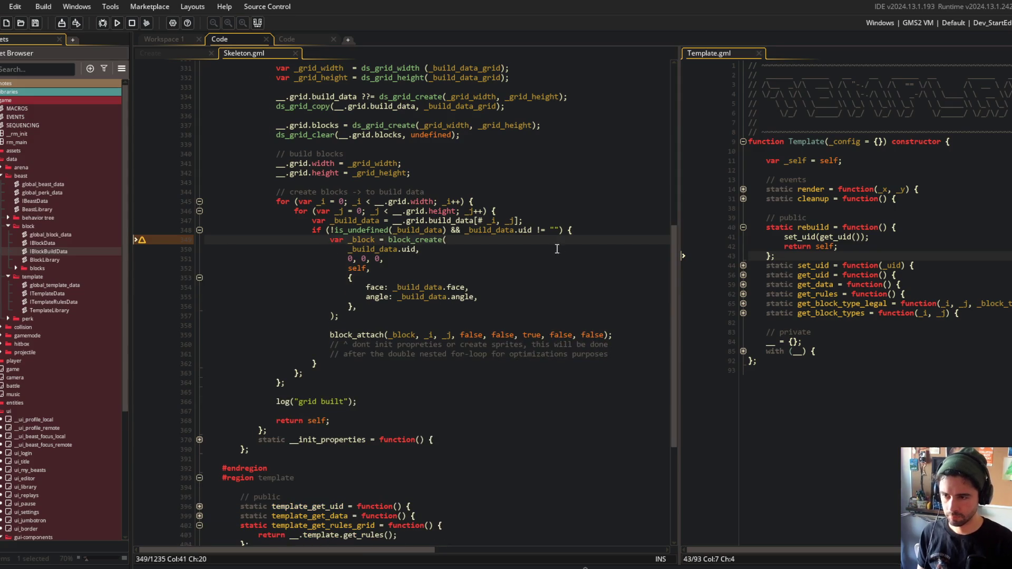
Join _build_data.uid, the zeros and self onto the block_create line
key("Down")
key("shift+Home")
key("BackSpace")
key("BackSpace")
key("Down")
key("Home")
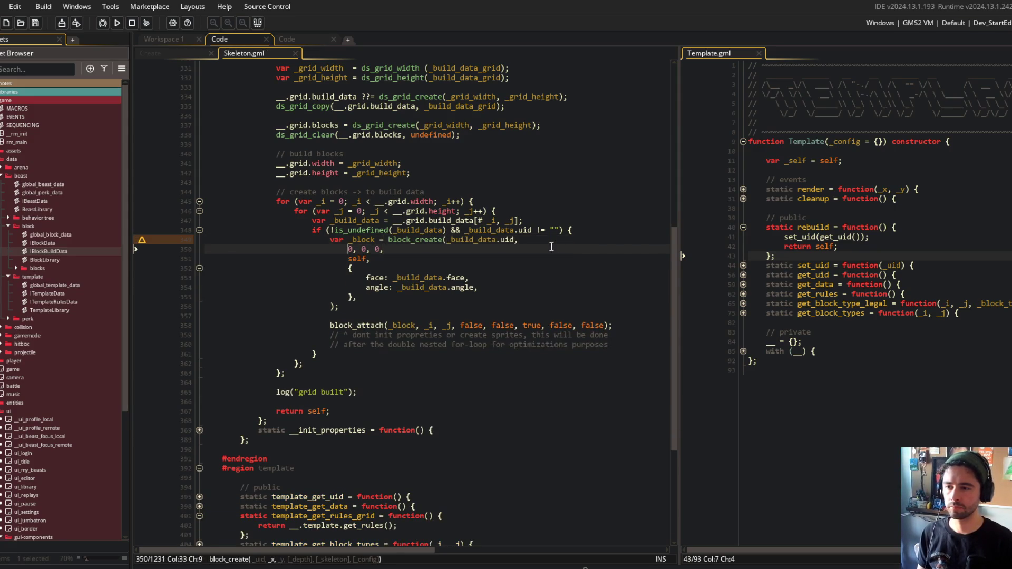
key("shift+Home")
key("BackSpace")
key("BackSpace")
key("Down")
key("Home")
key("shift+Home")
Bring the struct's opening brace onto the call line, dedent its entries, and merge the closing brace and parenthesis
key("BackSpace")
key("BackSpace")
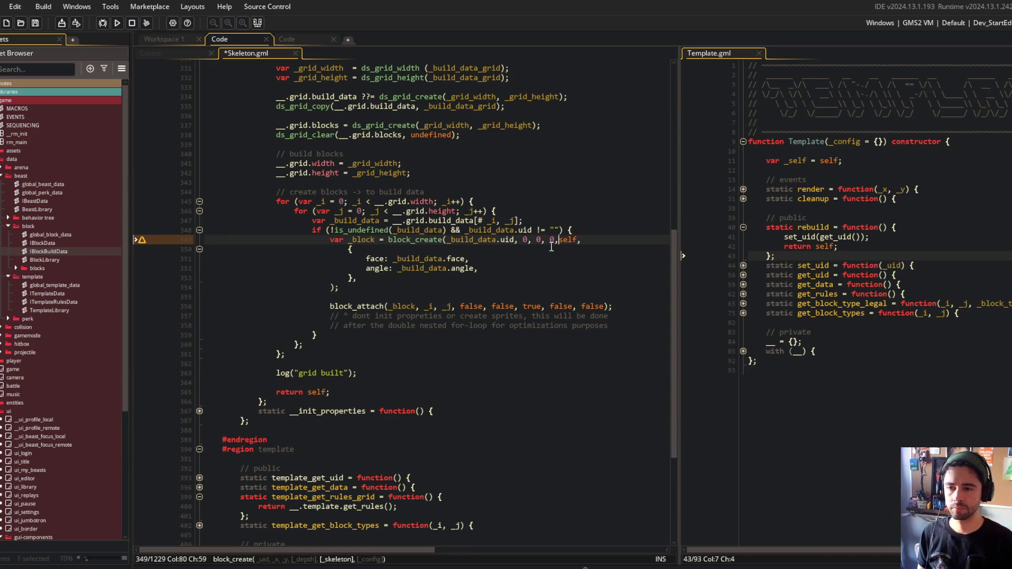
key("Down")
key("Home")
key("shift+Home")
key("BackSpace")
key("BackSpace")
key("Down")
key("Home")
key("shift+Down")
key("shift+Down")
key("shift+Tab")
key("Down")
key("Home")
key("shift+Home")
key("BackSpace")
key("BackSpace")
key("BackSpace")
key("ctrl+s")
Add a blank line below the if condition and review the block_create arguments
key("Up")
key("Up")
key("Up")
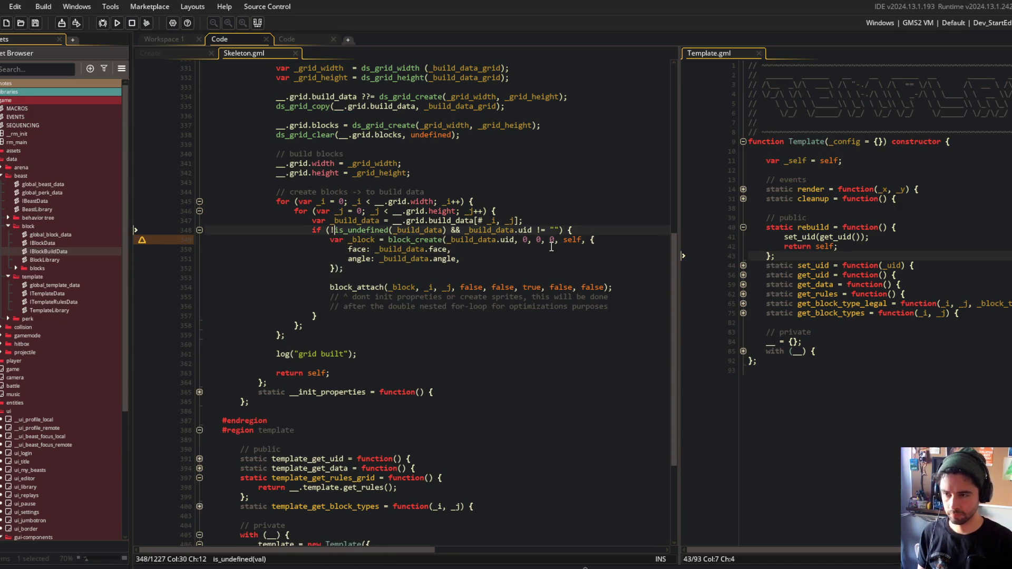
key("End")
key("Return")
left_click(552, 230)
left_click(525, 249)
key("Right")
key("Right")
key("Right")
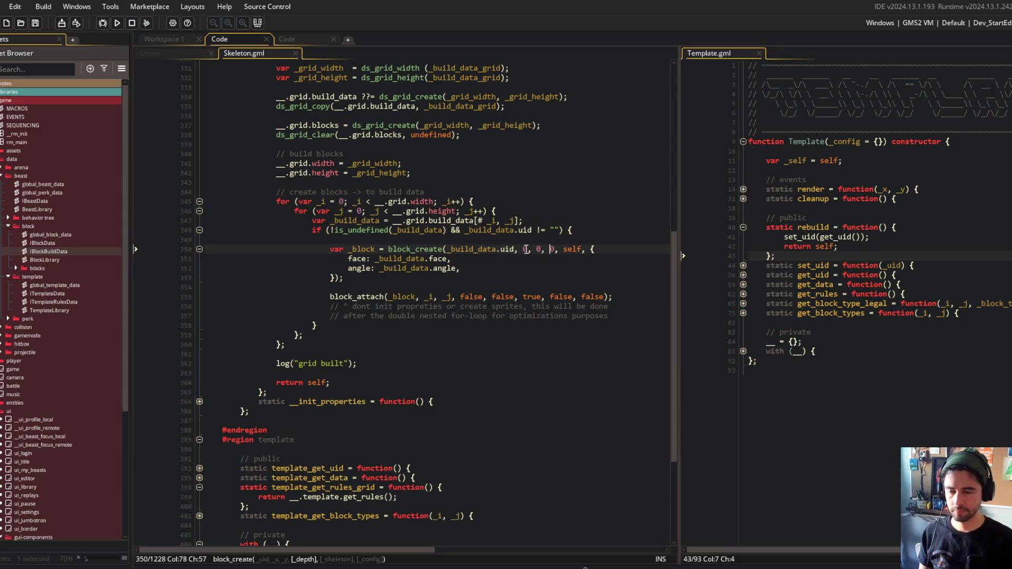
key("Down")
key("Down")
key("Down")
left_click(620, 297)
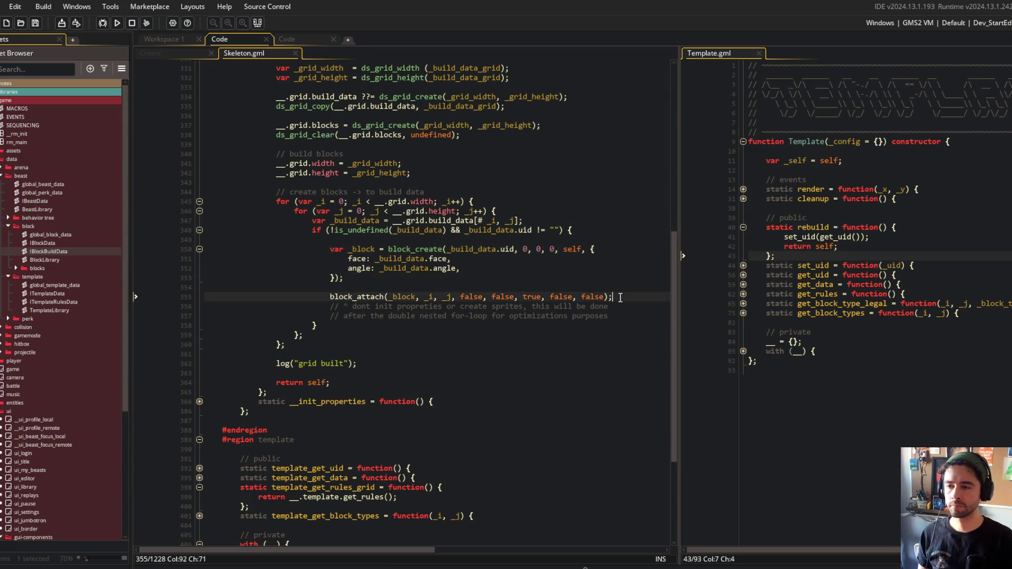
left_click(563, 257)
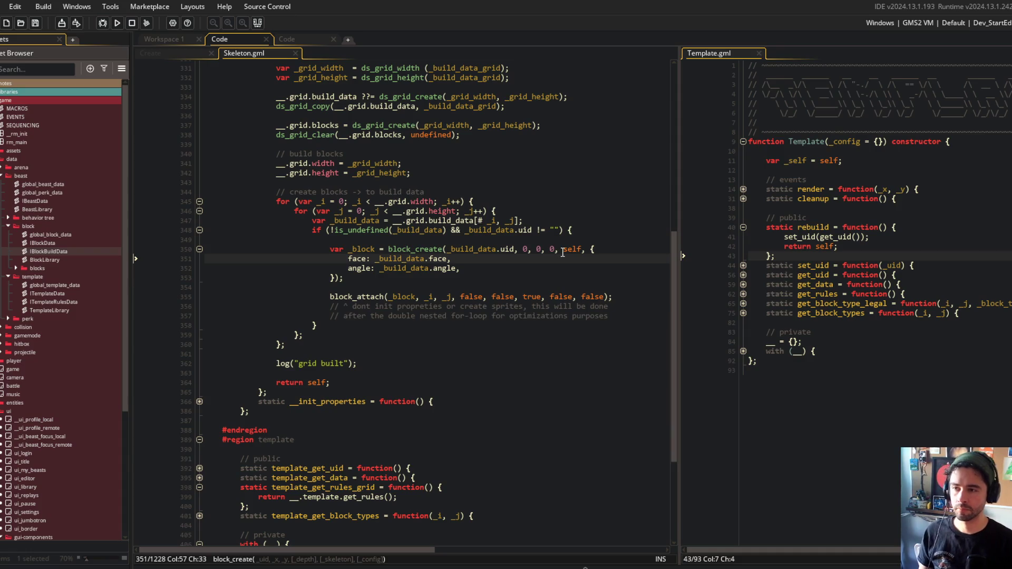
scroll(563, 251, "up", 1)
left_click_drag(275, 224, 520, 391)
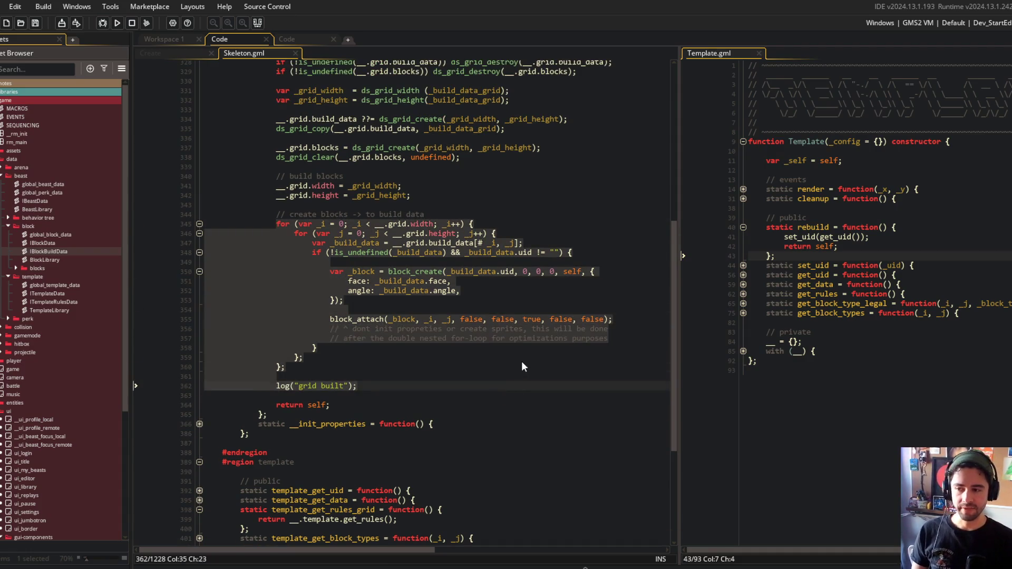
scroll(520, 367, "up", 5)
left_click_drag(240, 186, 420, 263)
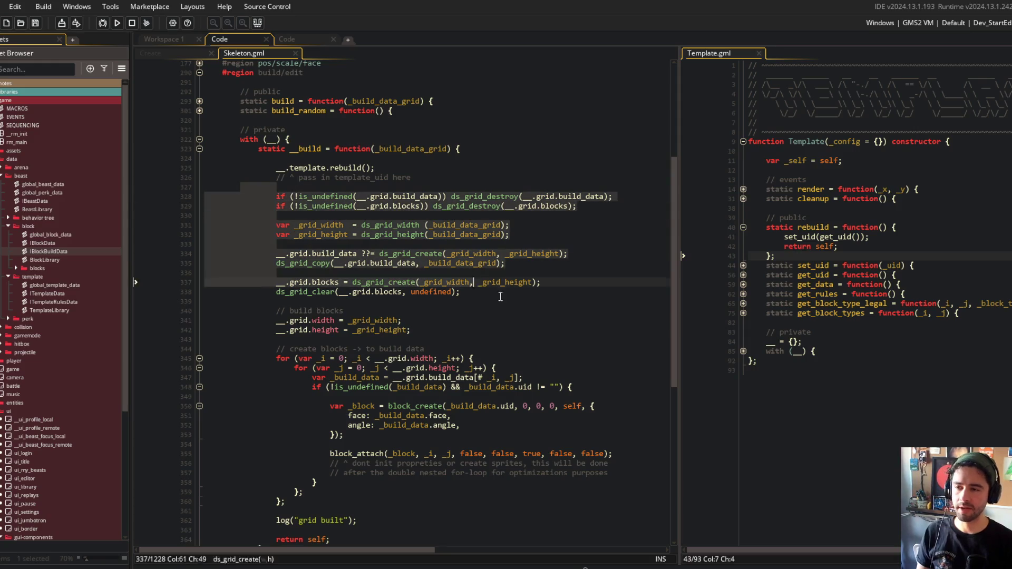
left_click(563, 358, "shift")
left_click(502, 291)
left_click(321, 149)
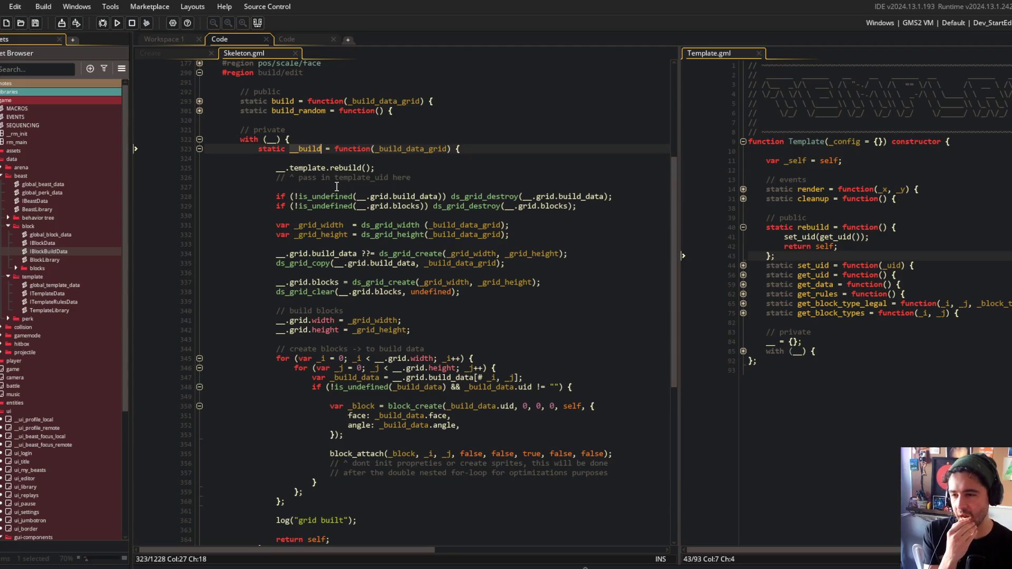
double_click(338, 254)
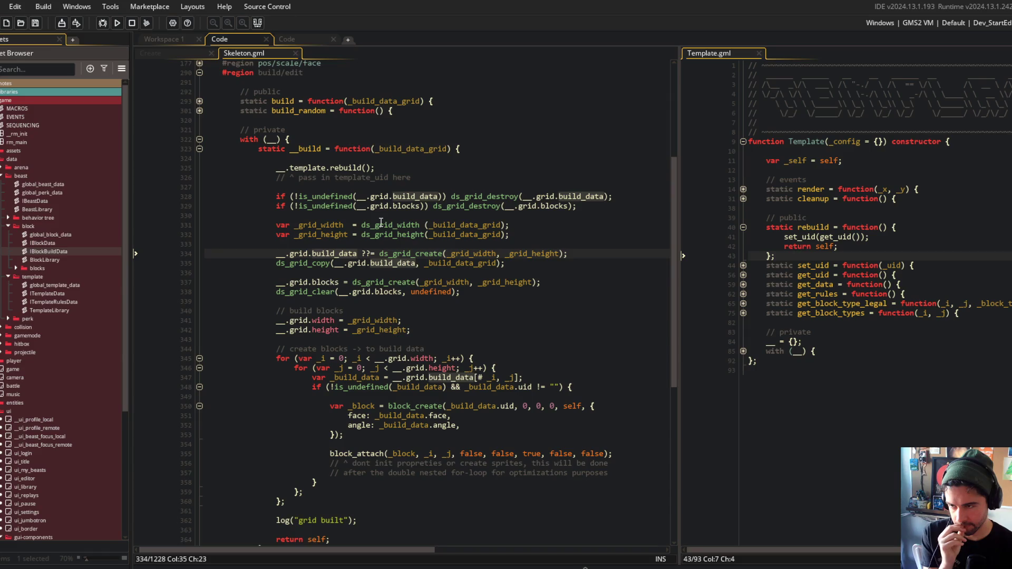
key("Up")
key("Up")
key("Up")
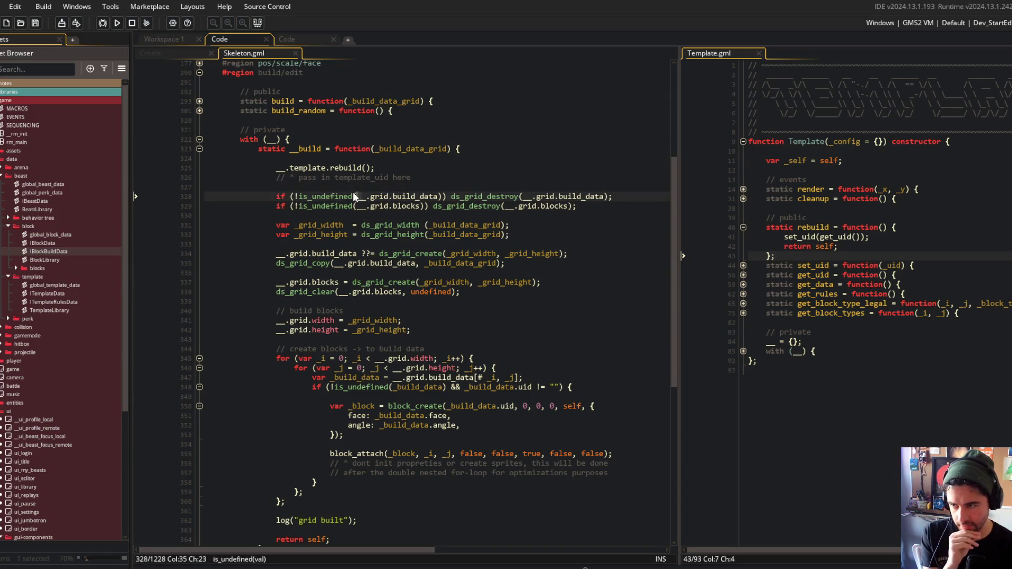
left_click_drag(272, 196, 626, 207)
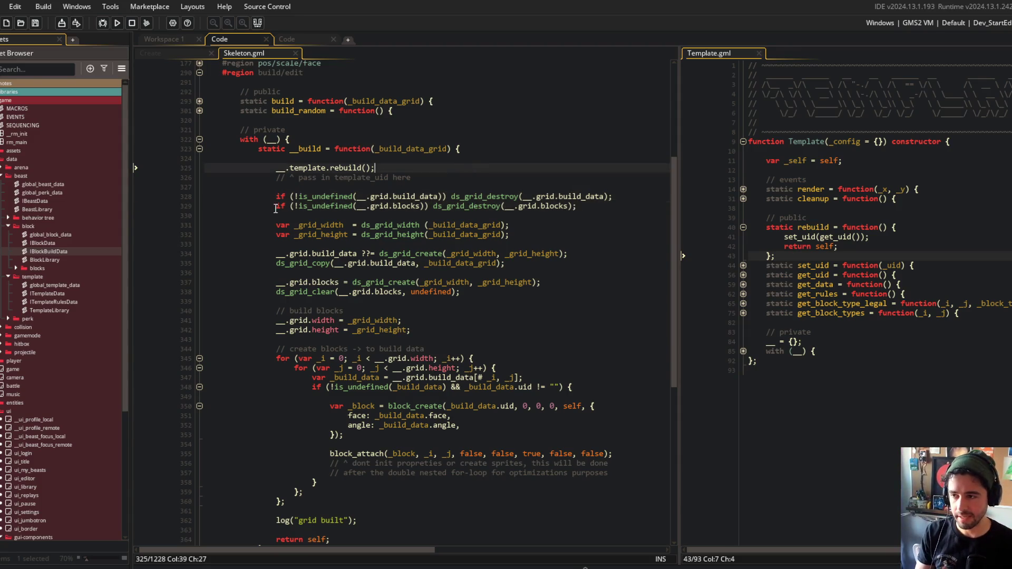
Add a '// cleanup existing grids a' comment above the grid cleanup checks
left_click(355, 186)
key("Return")
type("// ")
type("cleanup e")
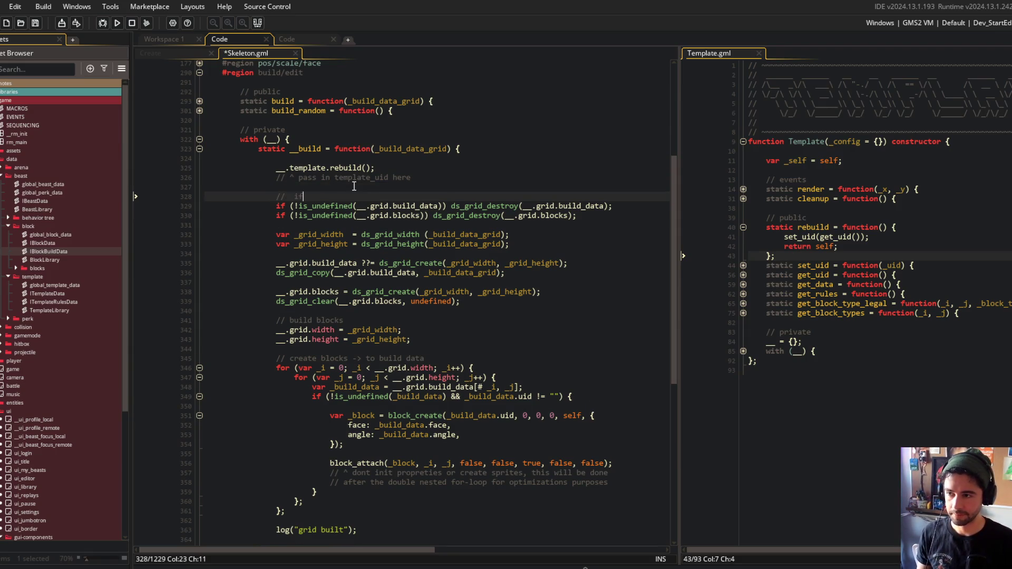
type("xisting")
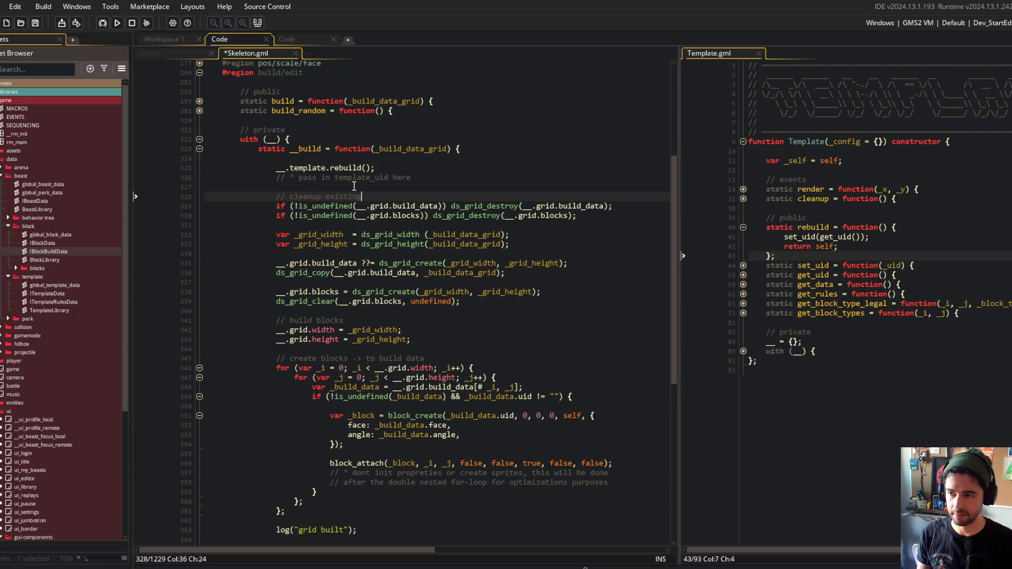
type(" grids a")
key("ctrl+s")
Move the blocks ds_grid_create beside build_data under a '// initialize new grids' comment, removing blank lines
key("Down")
key("Down")
key("Down")
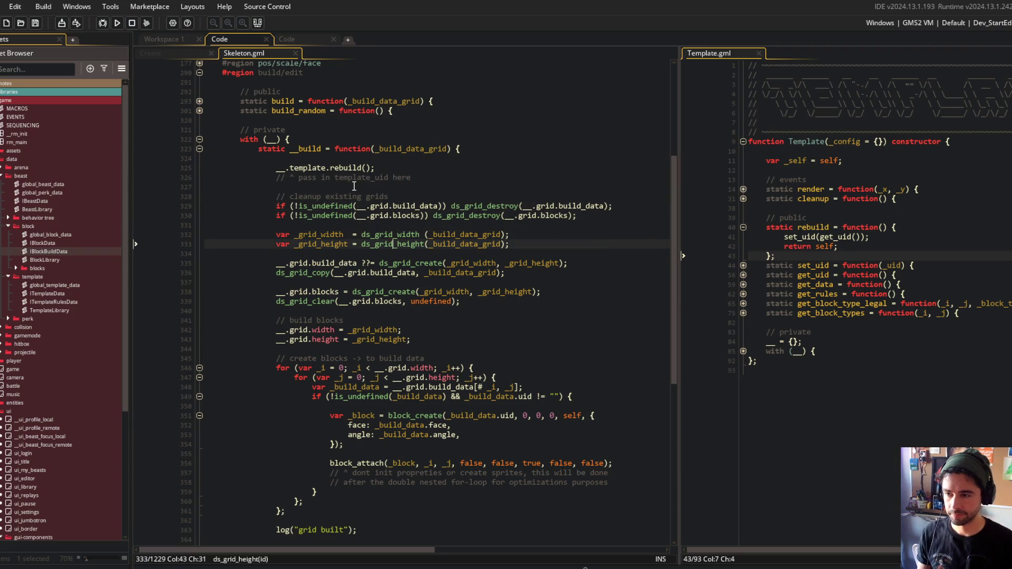
key("End")
key("Return")
key("Return")
key("Down")
key("Down")
key("Down")
key("shift+End")
key("ctrl+x")
key("Up")
key("Up")
key("Up")
key("ctrl+v")
key("Up")
key("Up")
key("Return")
type("// initialize new grids")
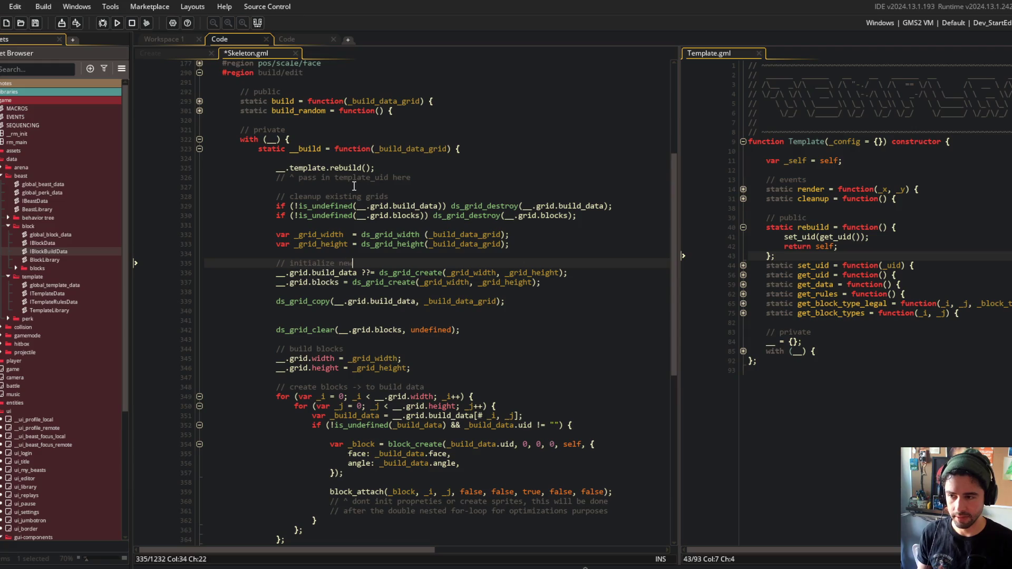
key("ctrl+s")
key("Down")
key("Down")
key("Down")
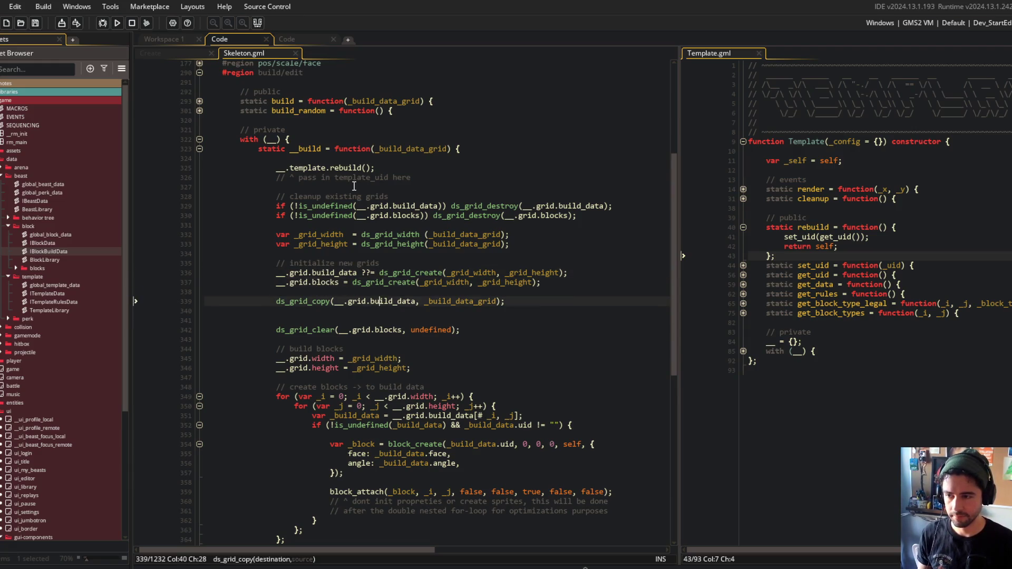
key("BackSpace")
key("BackSpace")
key("Up")
key("Up")
key("Up")
key("Up")
key("Up")
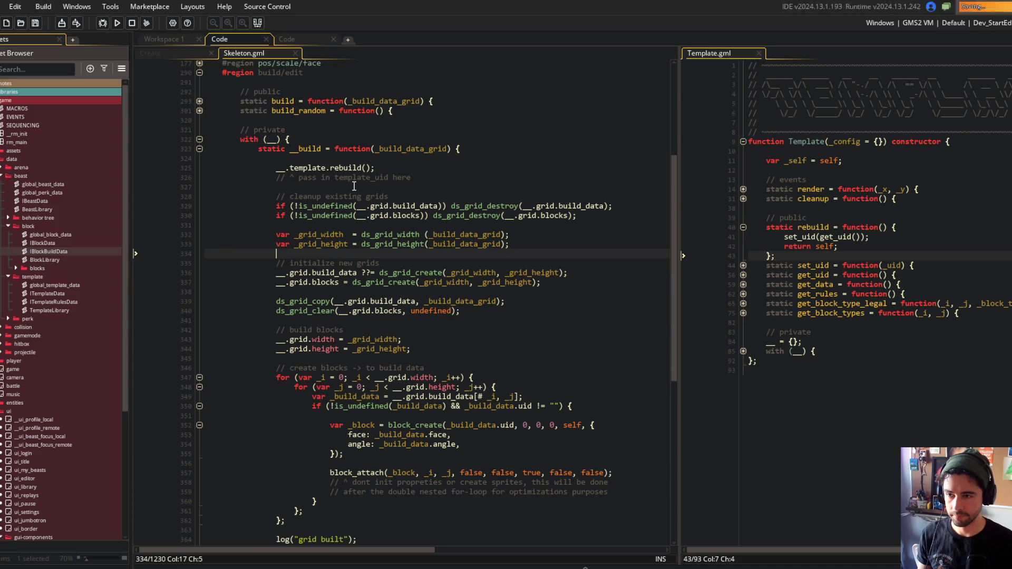
Move the _grid_width and _grid_height declarations above the cleanup section and remove leftover blank lines
key("Down")
key("End")
key("shift+Home")
key("shift+Up")
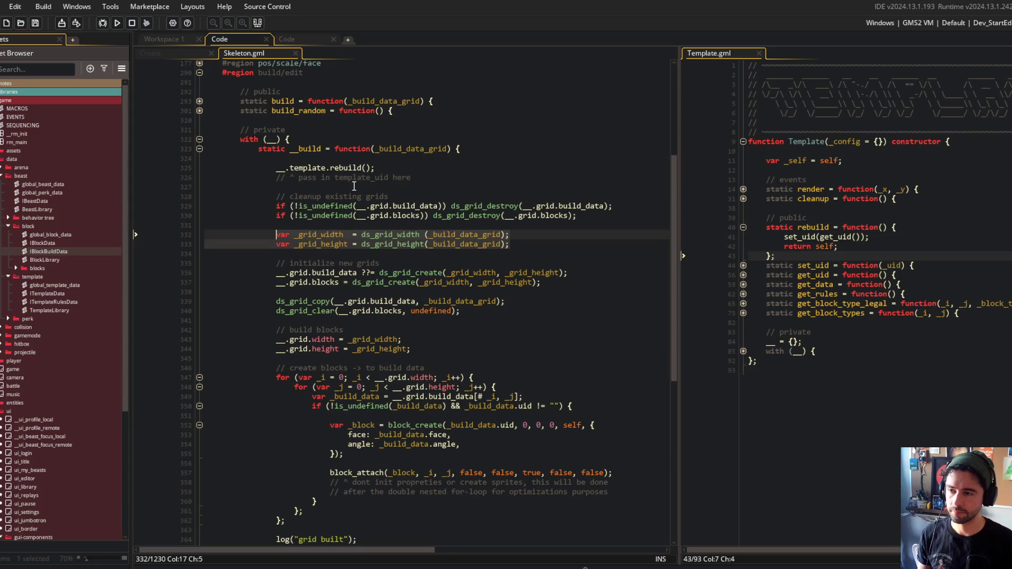
key("ctrl+x")
key("Up")
key("Up")
key("Up")
key("End")
key("Return")
key("ctrl+v")
key("ctrl+s")
key("Down")
key("Down")
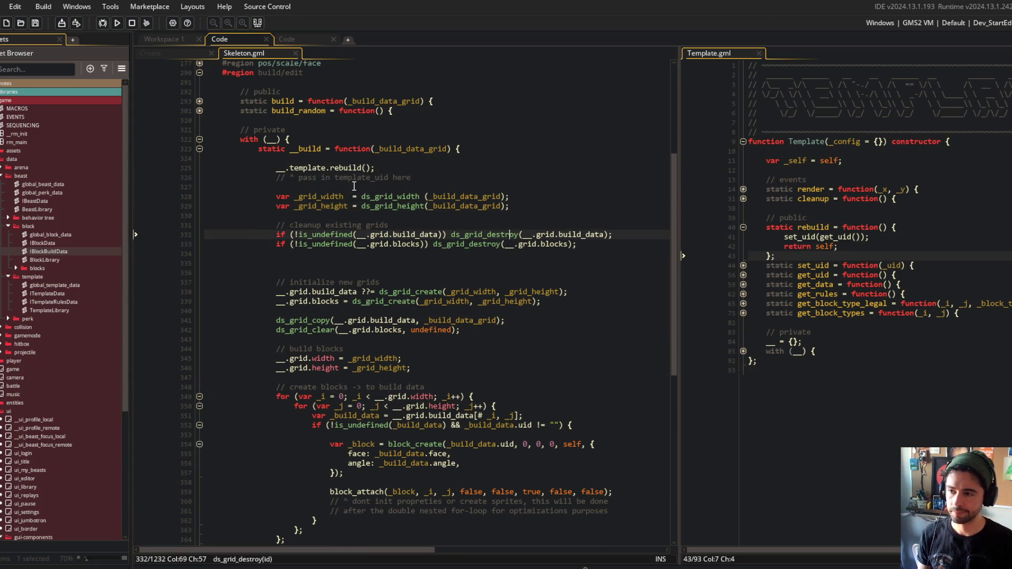
key("Down")
key("Down")
key("Delete")
key("Delete")
key("Up")
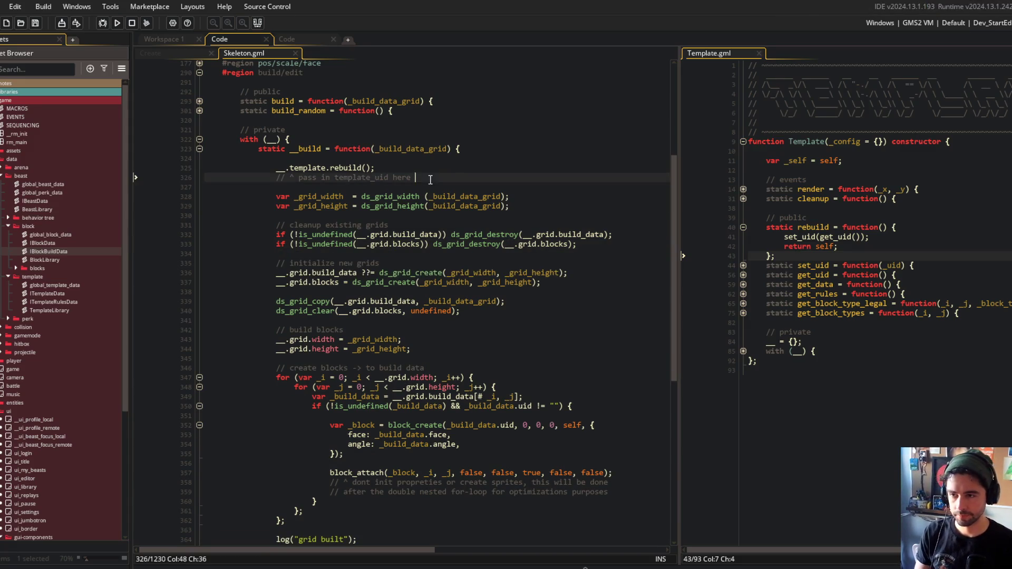
double_click(423, 149)
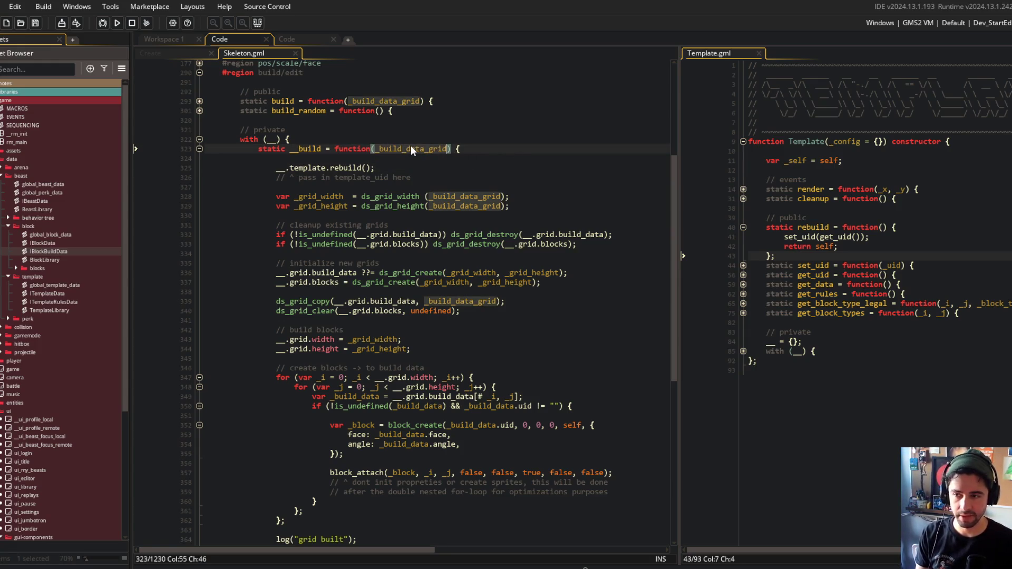
double_click(304, 197)
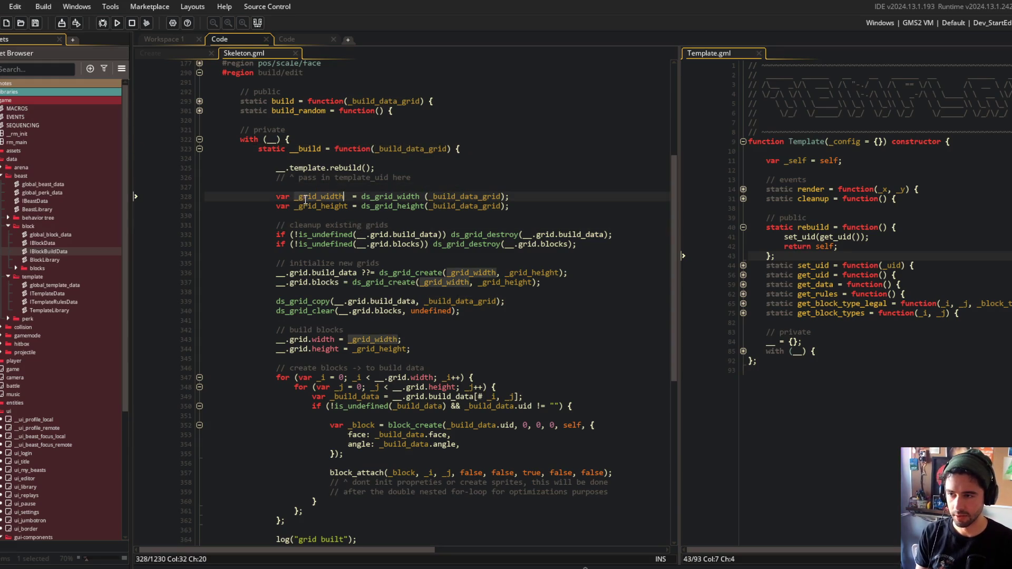
double_click(338, 206)
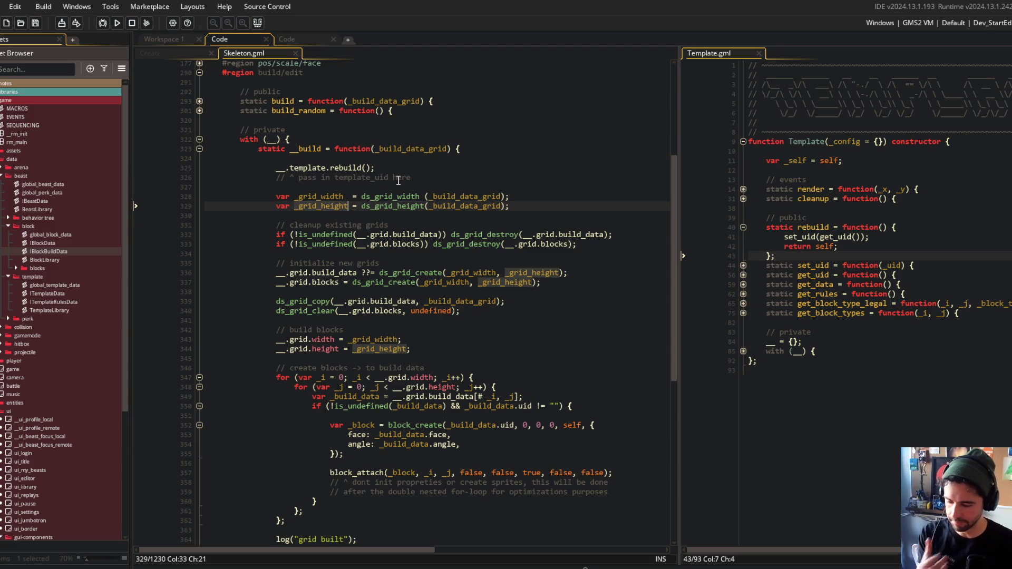
left_click(310, 235)
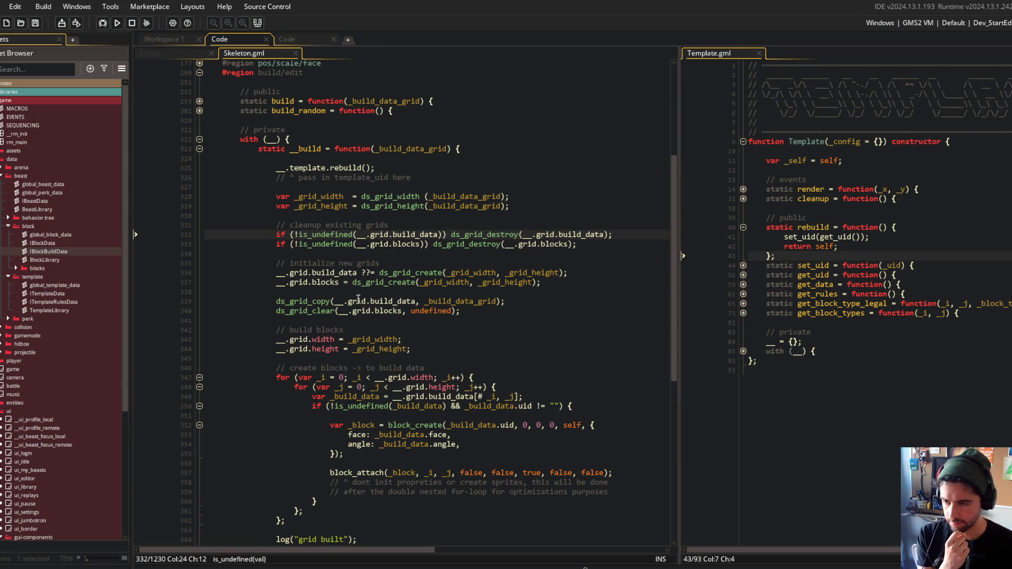
left_click(305, 302)
key("F1")
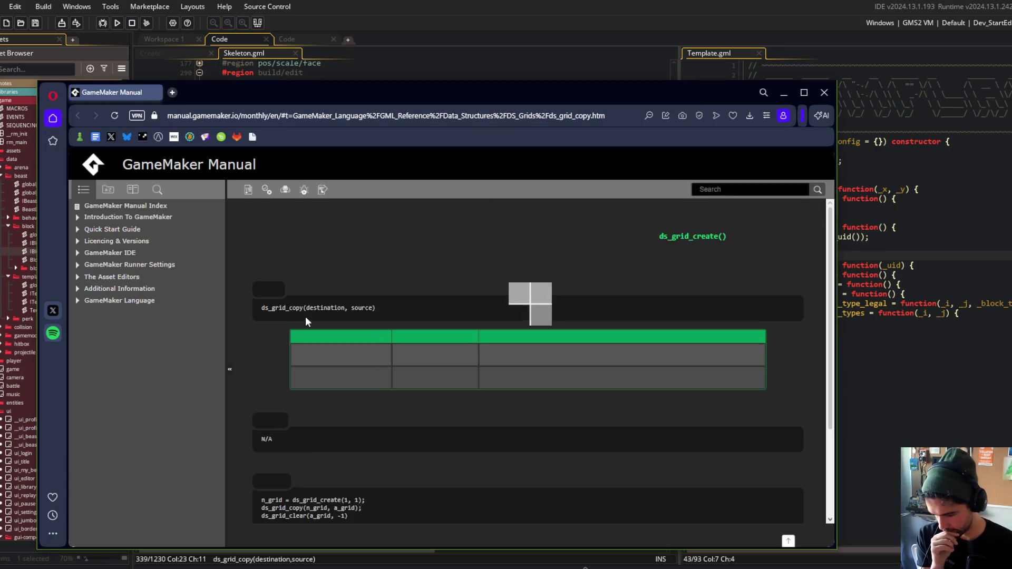
Move the ds_grid_copy manual window higher, then return to the Skeleton.gml grid code
mouse_move(688, 93)
left_mouse_down()
mouse_move(672, 11)
mouse_move(724, 57)
left_mouse_up()
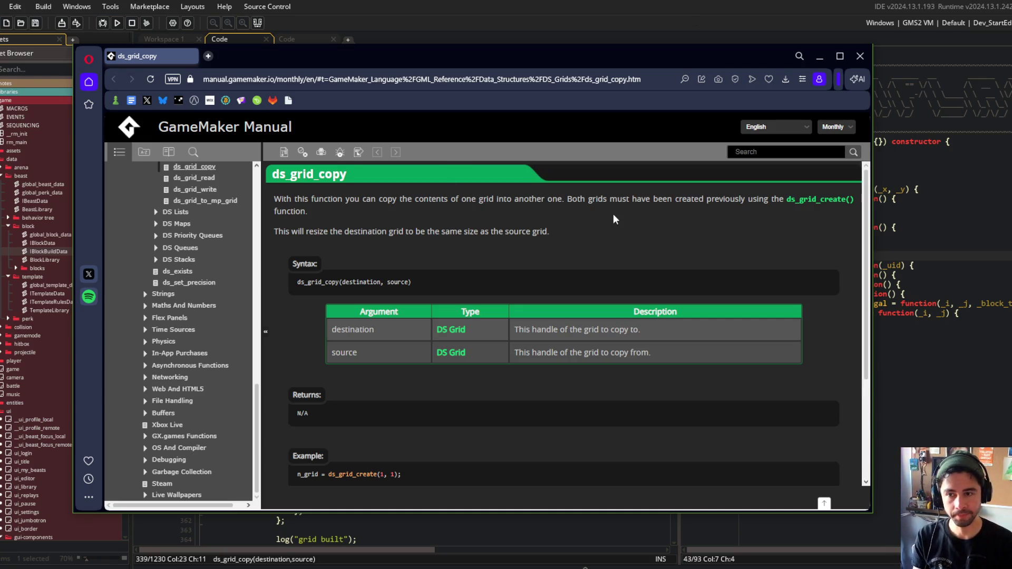
key("alt+Tab")
left_click(463, 213)
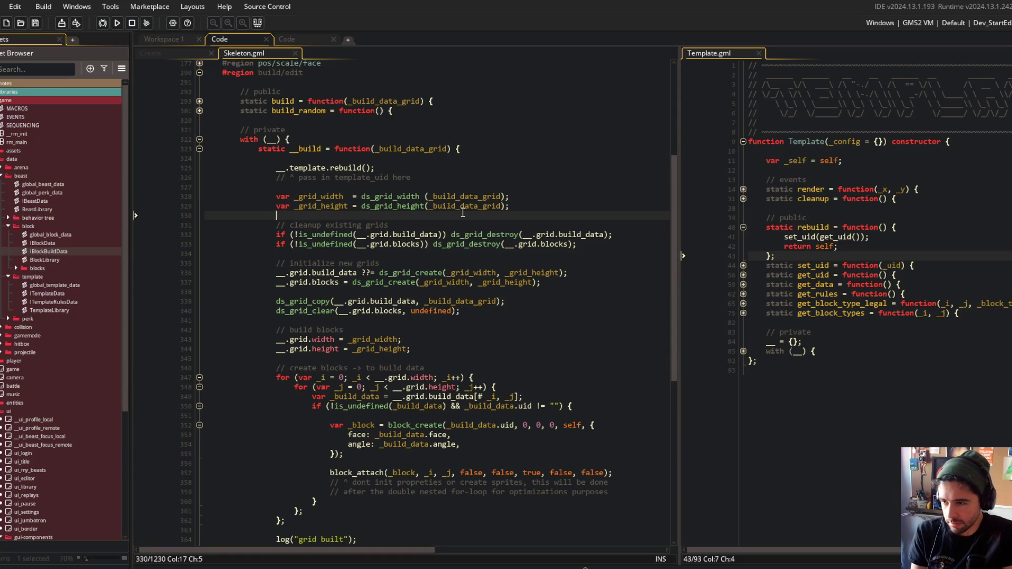
Highlight every use of blocks in Skeleton.gml, then check the Template rebuild function's parameters
left_click(338, 284)
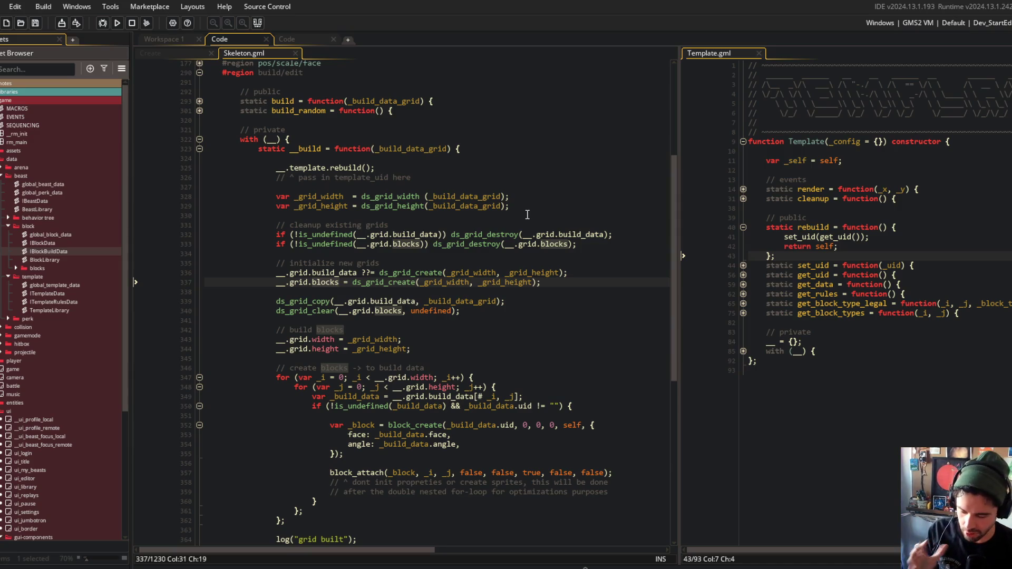
left_click(879, 228)
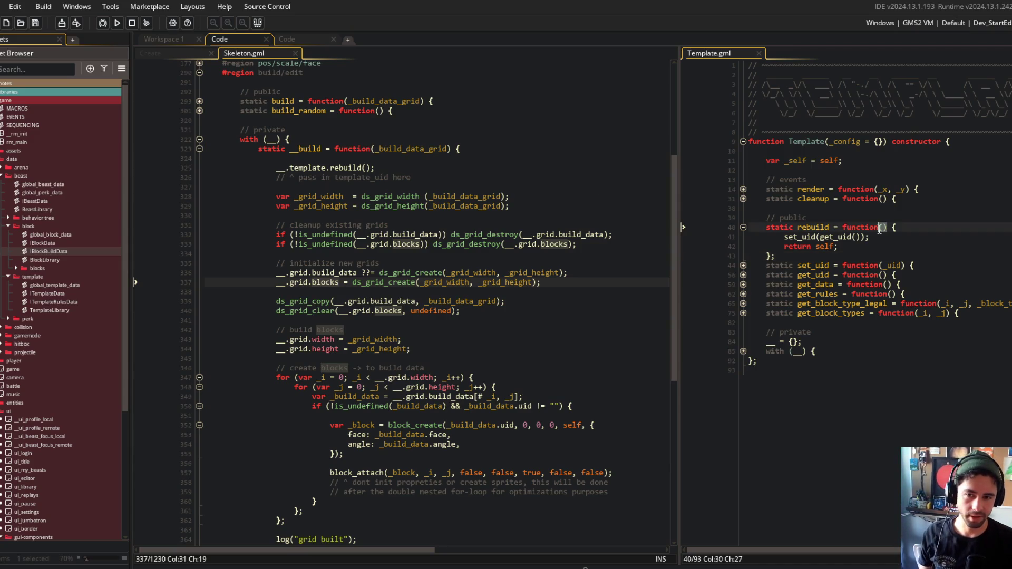
Widen the Template.gml pane and bring Skeleton.gml to its build/edit region header
left_click_drag(680, 107, 642, 107)
left_click(505, 112)
scroll(483, 179, "up", 2)
scroll(462, 182, "down", 1)
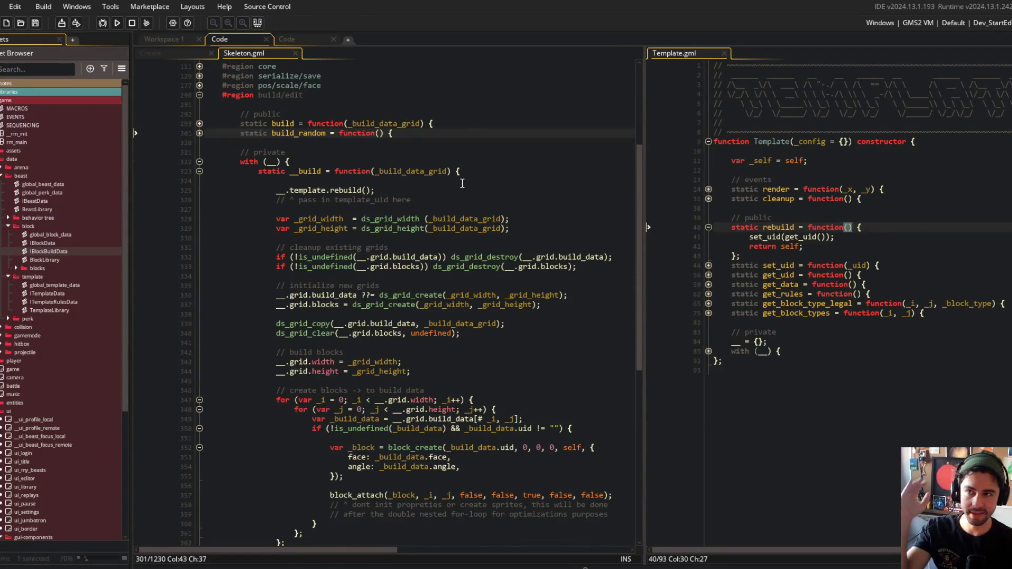
left_click(313, 96)
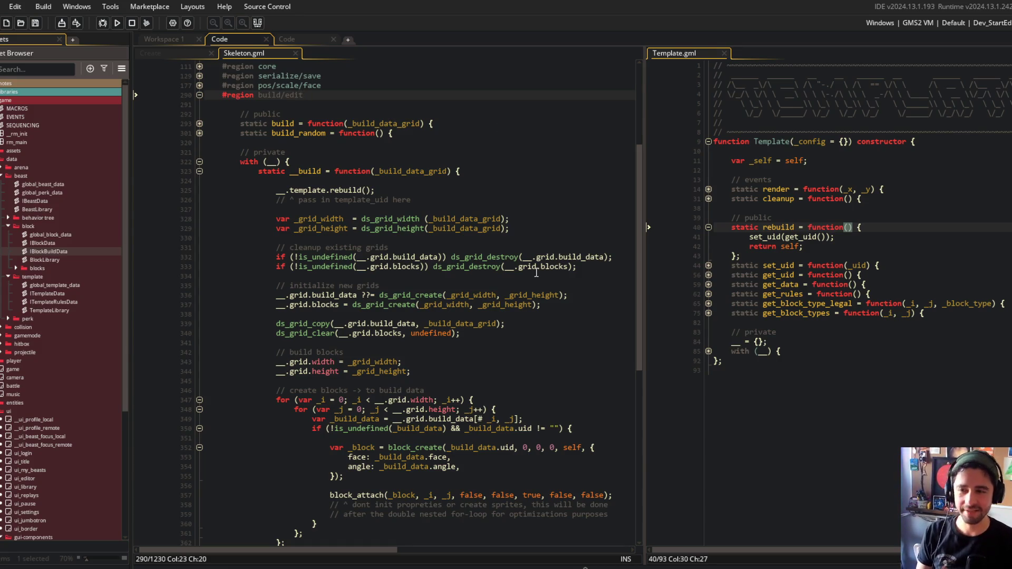
left_click(504, 104)
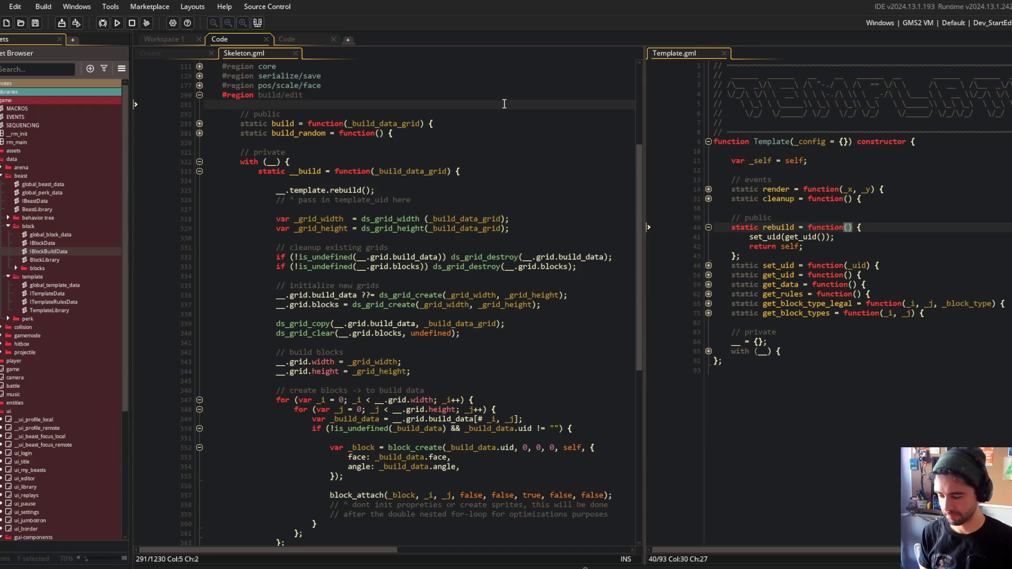
left_click(495, 306)
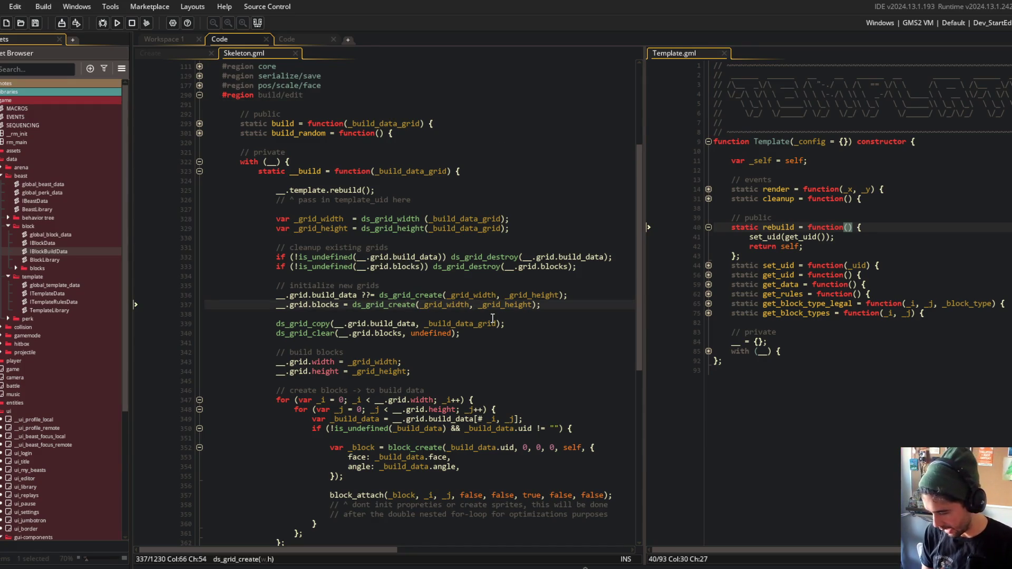
left_click(467, 247)
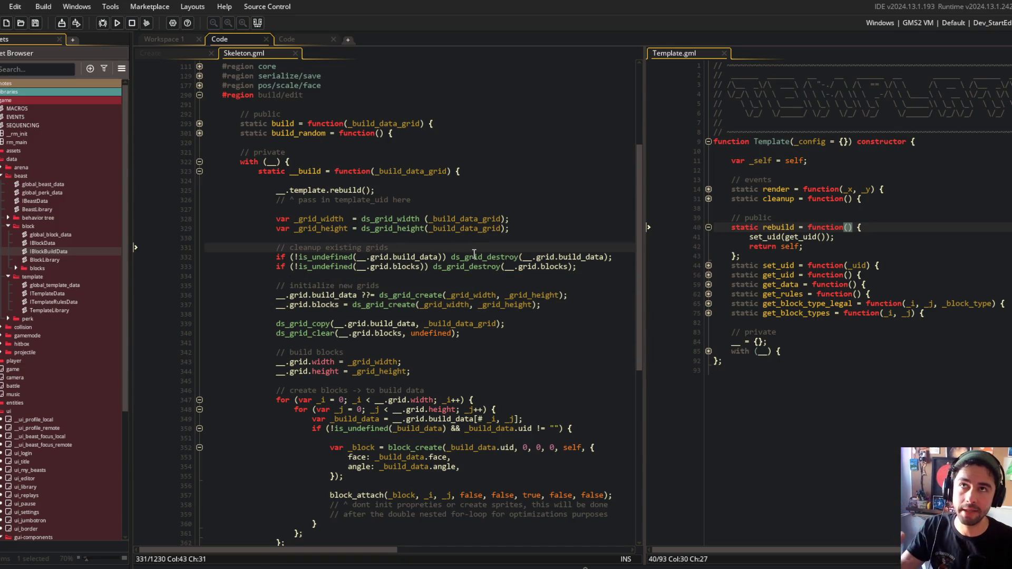
left_click(473, 171)
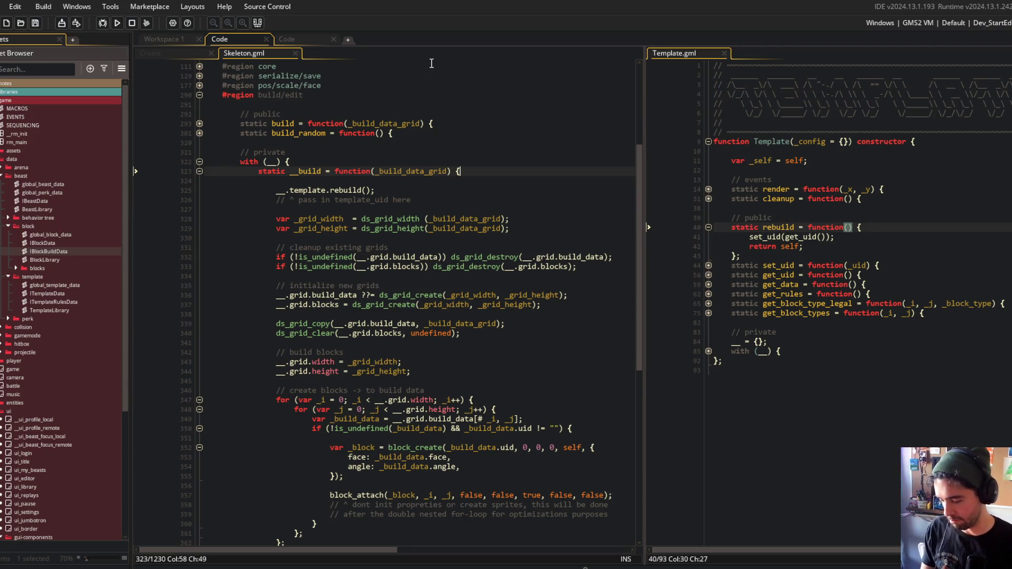
left_click(473, 162)
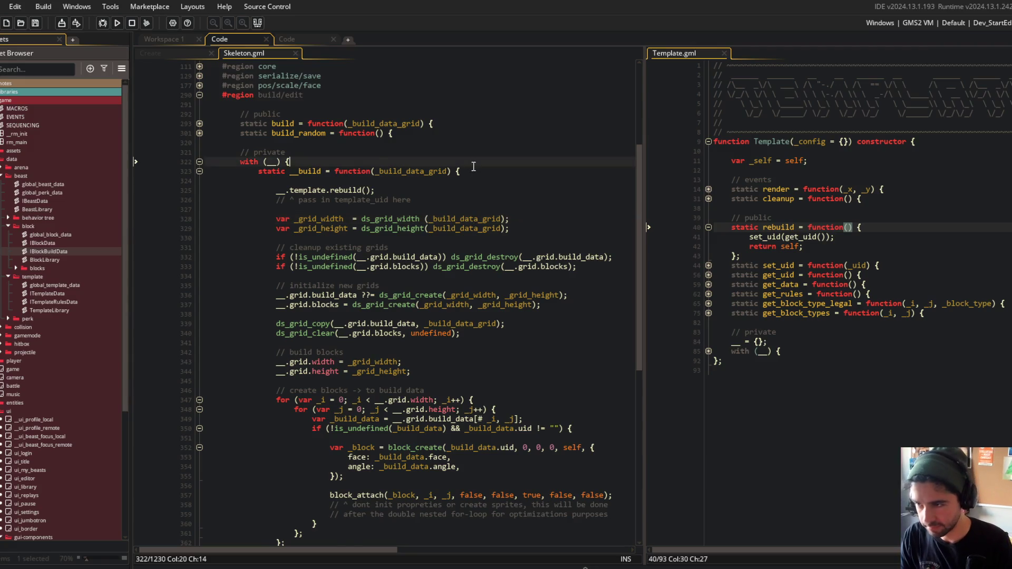
scroll(473, 166, "down", 2)
left_click(352, 190)
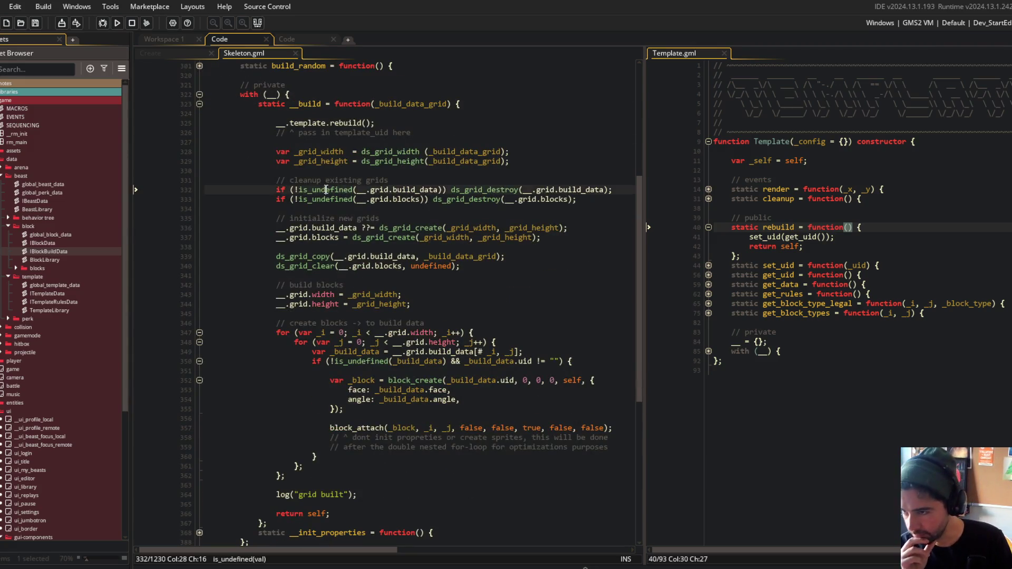
left_click(371, 191)
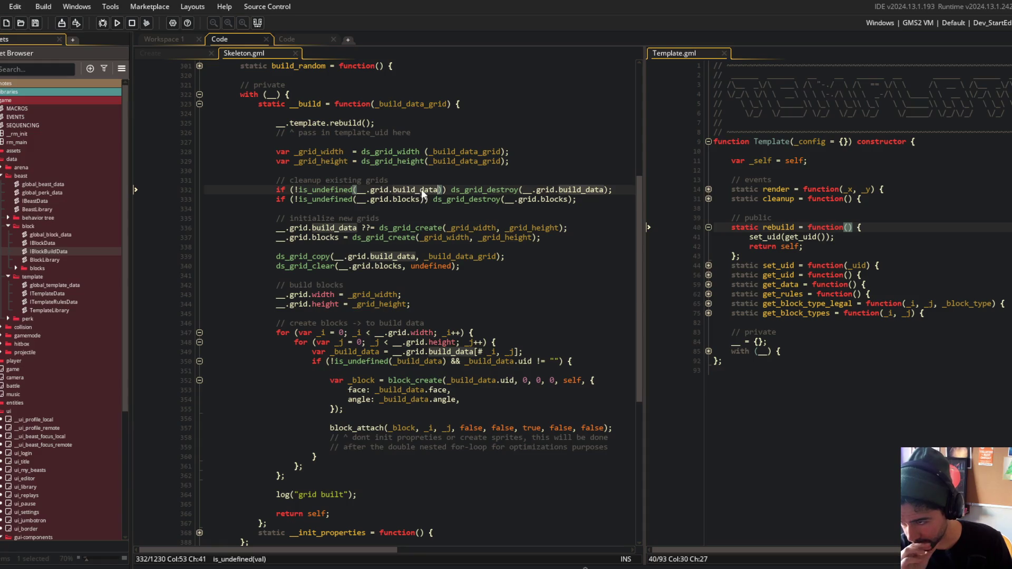
double_click(461, 191)
double_click(419, 191)
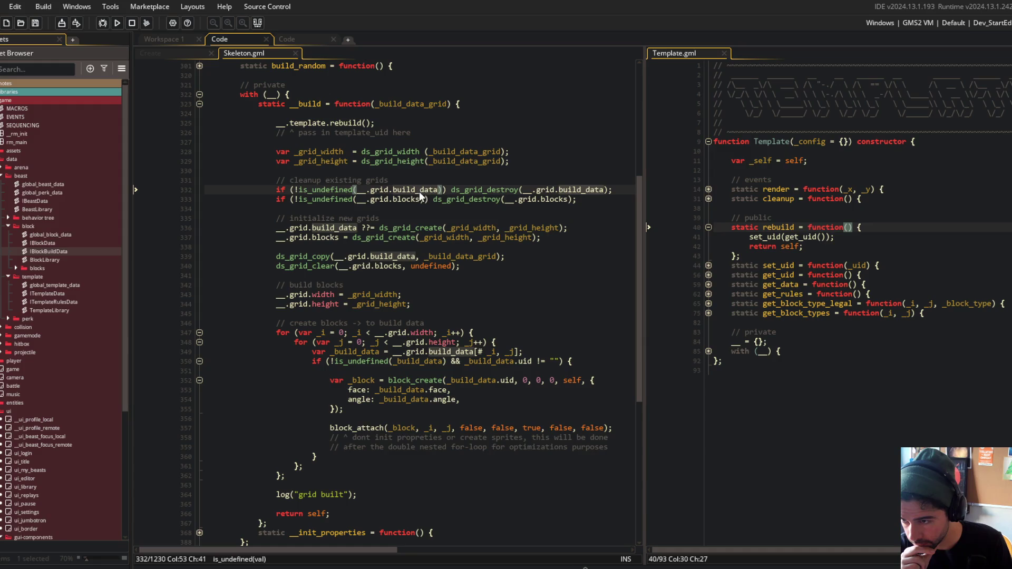
left_click(452, 191)
key("End")
key("shift+Home")
key("Left")
left_click(451, 283)
left_click(314, 181)
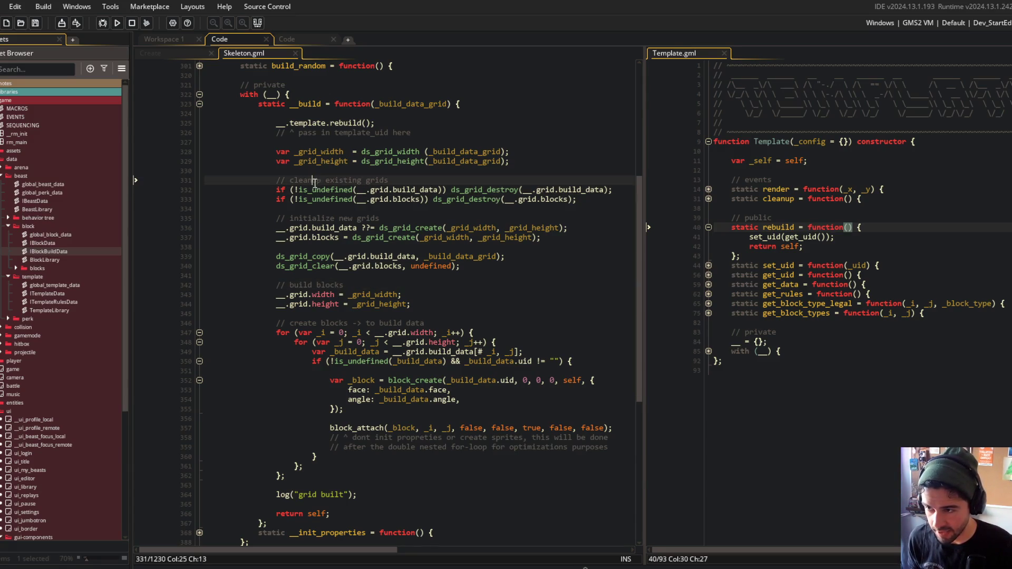
double_click(416, 190)
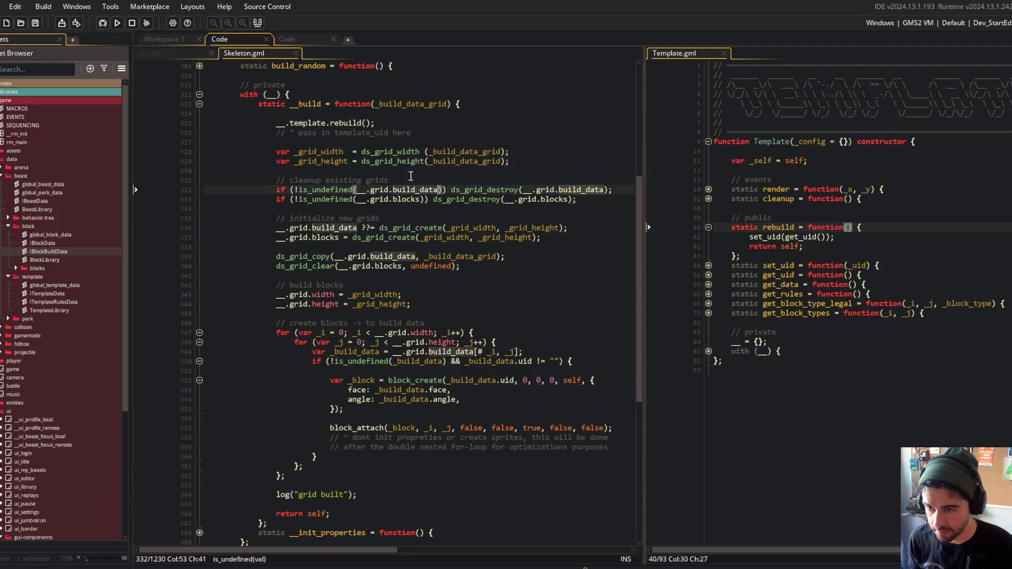
left_click(516, 190)
left_click_drag(525, 192, 582, 192)
left_click(279, 227)
key("End")
left_click_drag(276, 228, 567, 227)
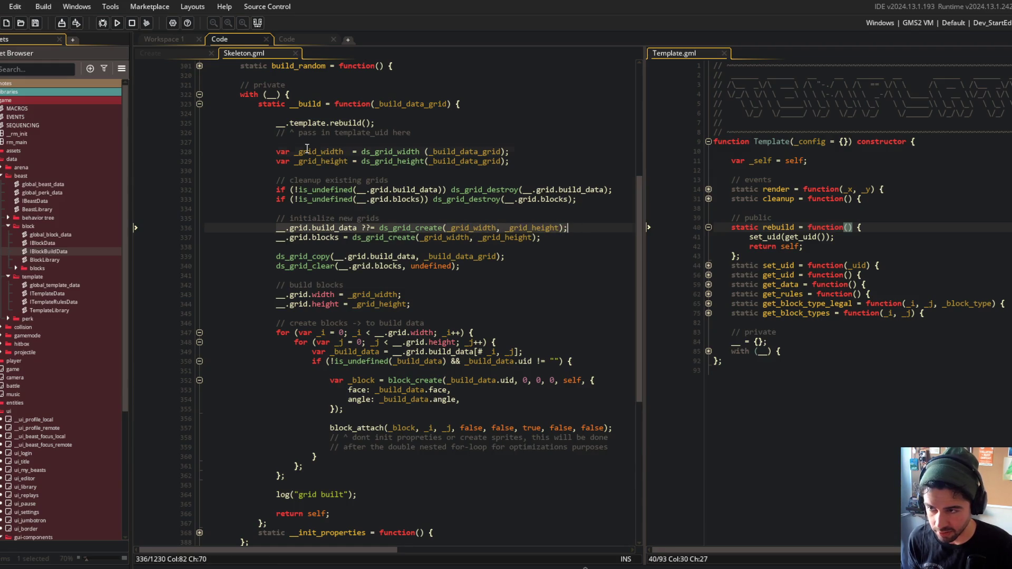
left_click(464, 190)
Wrap the build_data destroy call in braces, add __.grid.build_data = undefined;, and save
type("{")
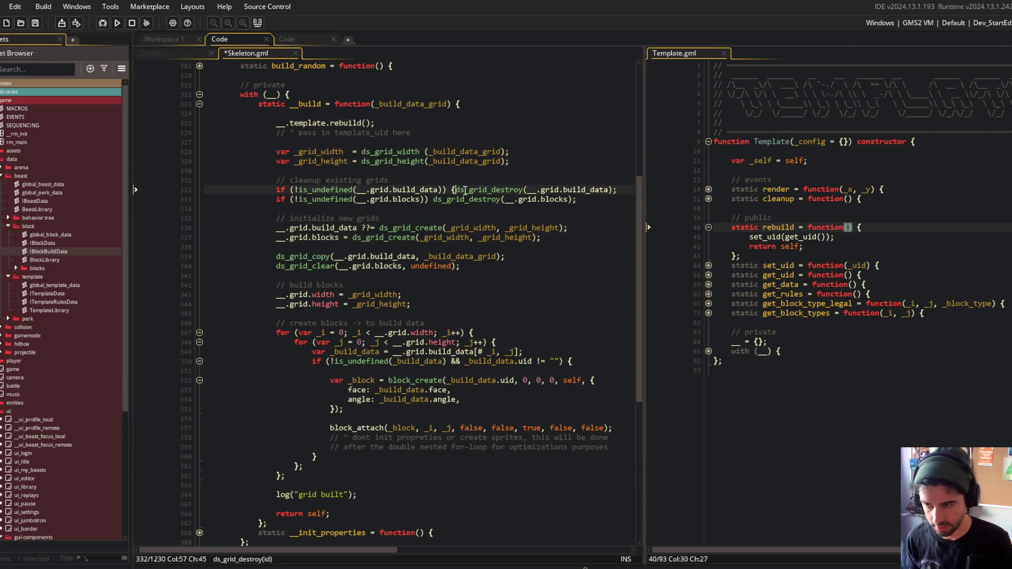
key("Return")
key("End")
key("Return")
type("}")
key("Up")
key("End")
key("Return")
type("__.grid.build")
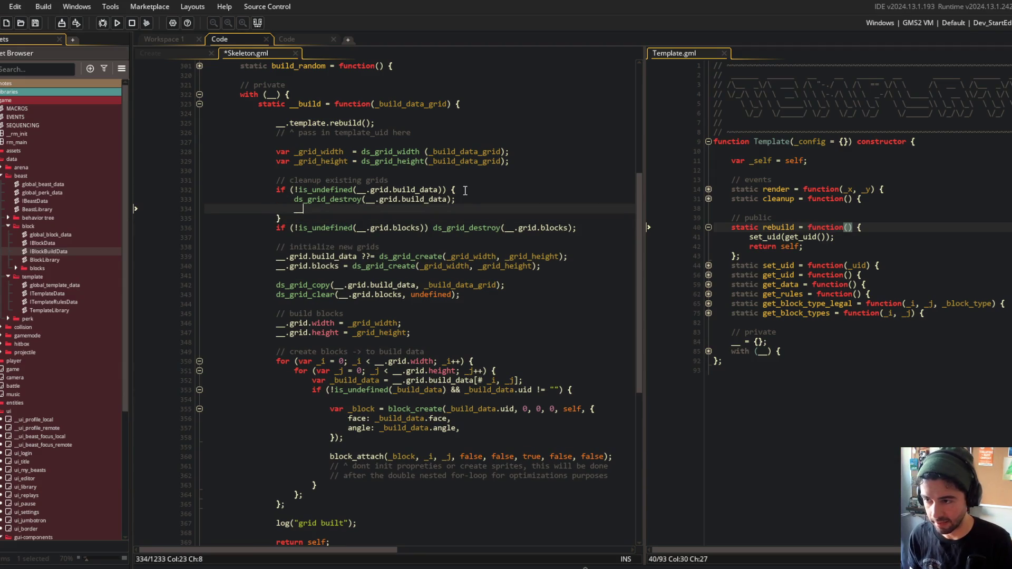
type("_data = undefined;")
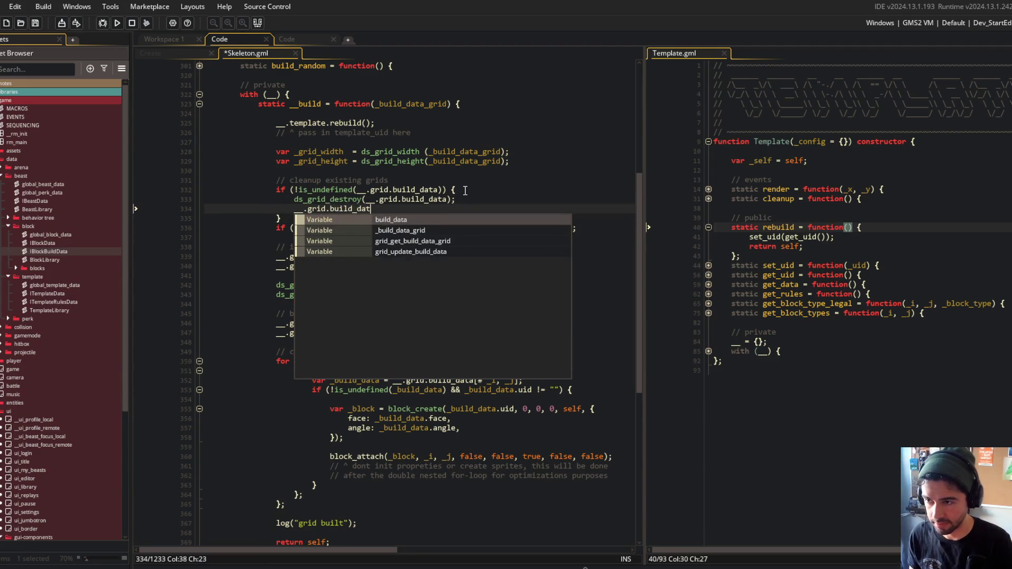
key("ctrl+s")
Wrap the blocks grid destroy call in its own braced if-block and save
key("Down")
key("Down")
key("Down")
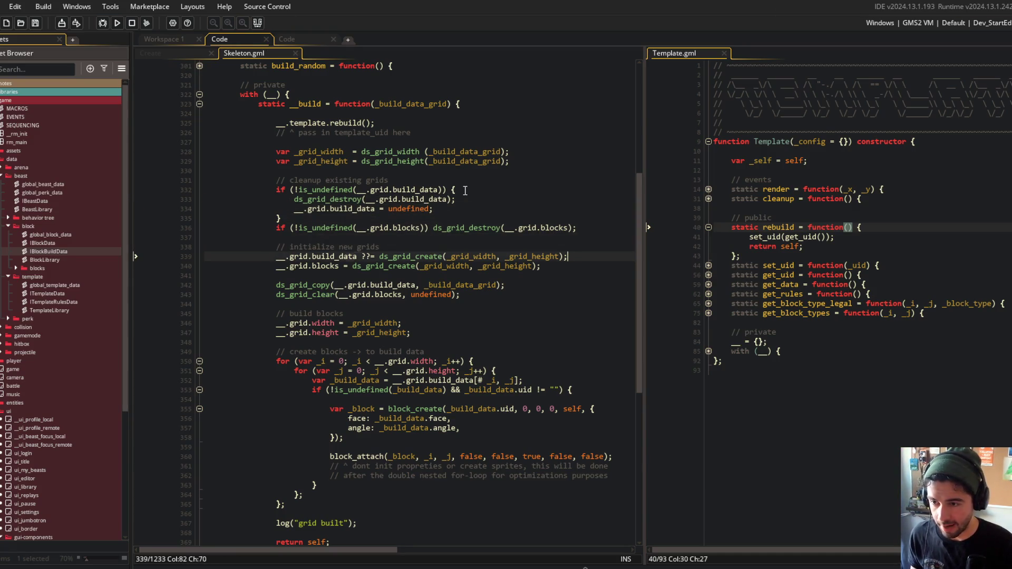
left_click(317, 151)
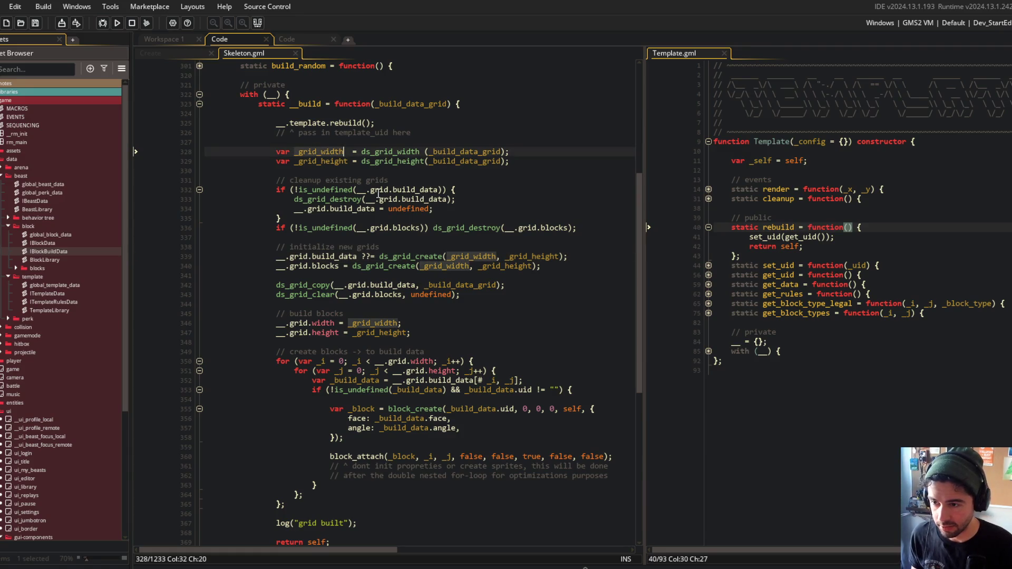
left_click(406, 238)
key("Up")
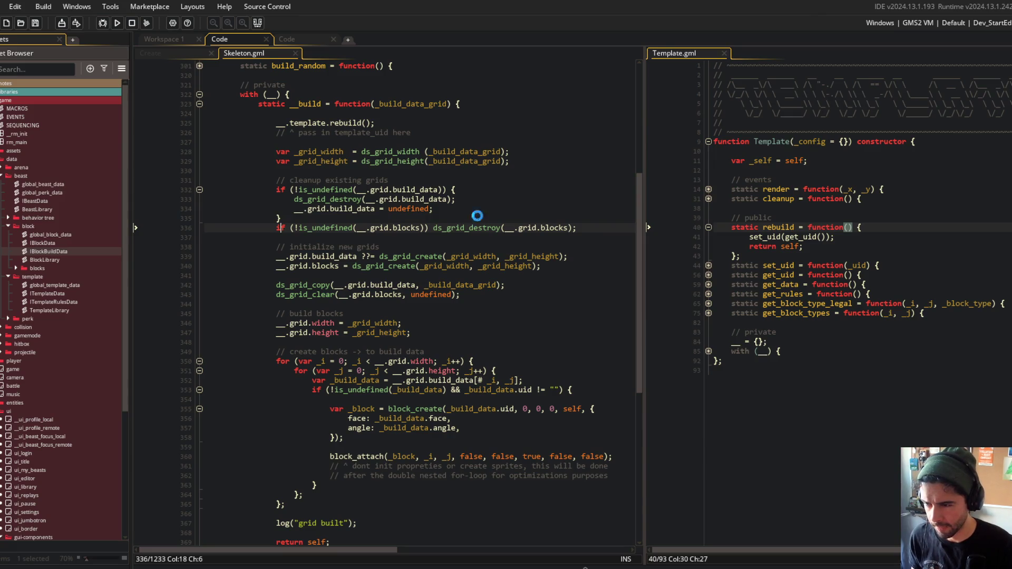
key("Left")
key("Left")
key("Left")
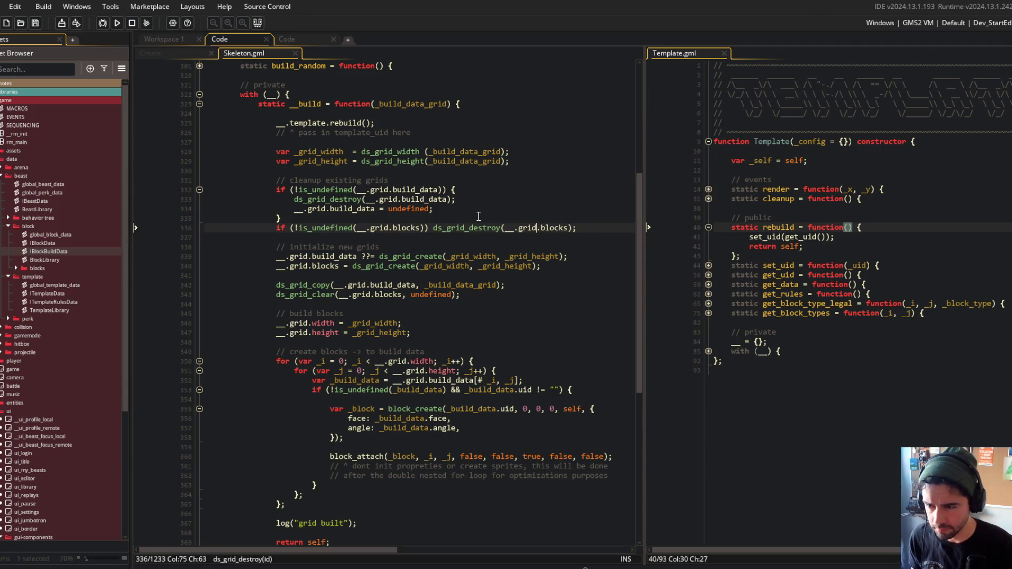
key("ctrl+Left")
key("ctrl+Left")
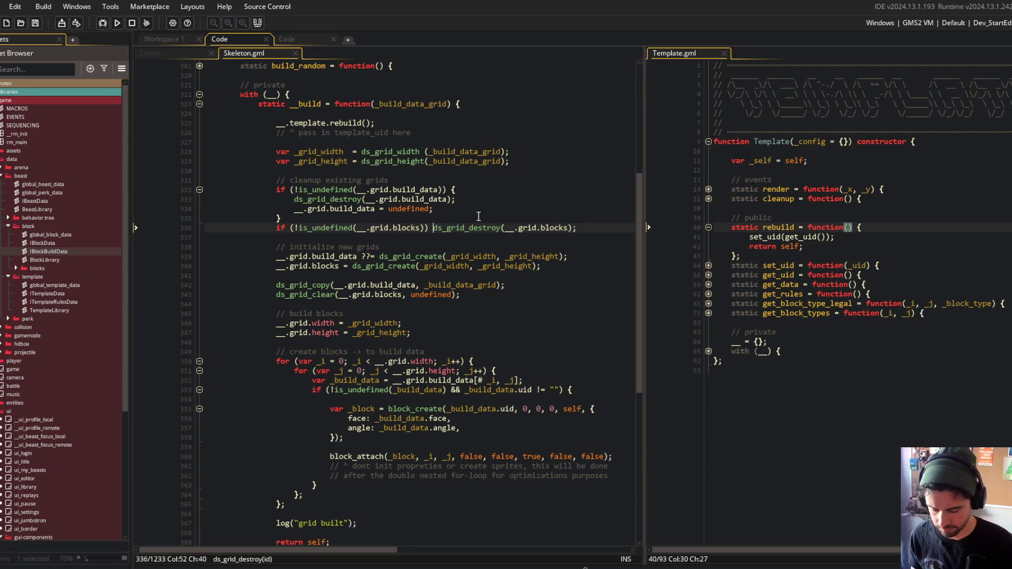
type("{")
key("Return")
key("End")
key("Return")
type("}")
key("ctrl+s")
Change build_data's ??= creation on line 341 to a plain = assignment
key("Up")
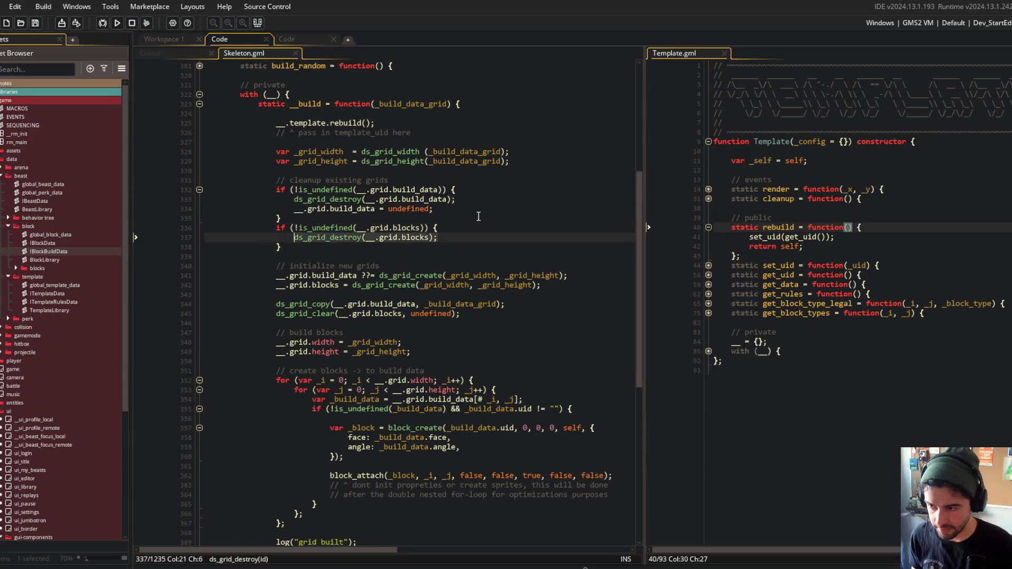
key("Down")
key("Down")
key("Down")
key("Down")
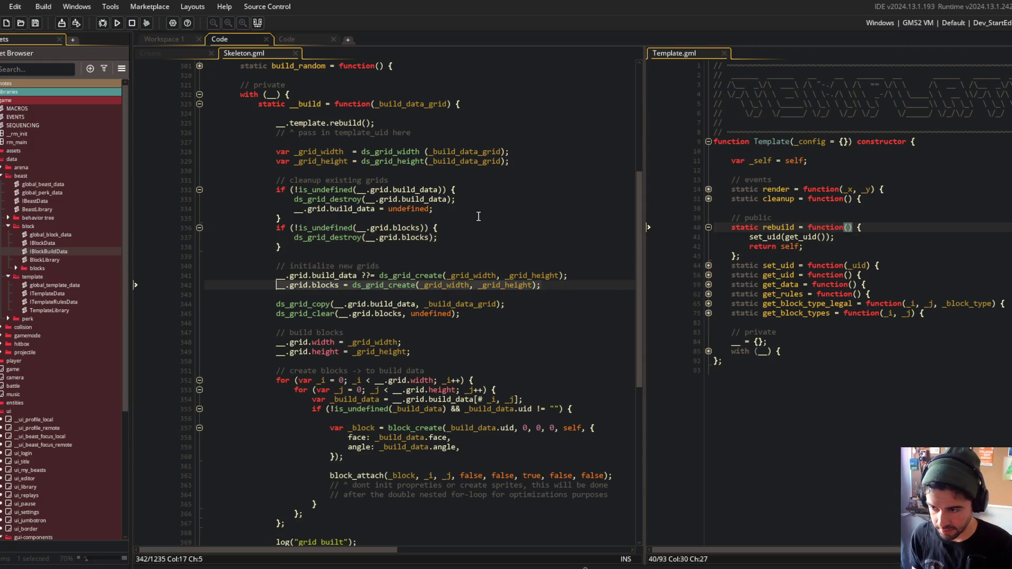
key("End")
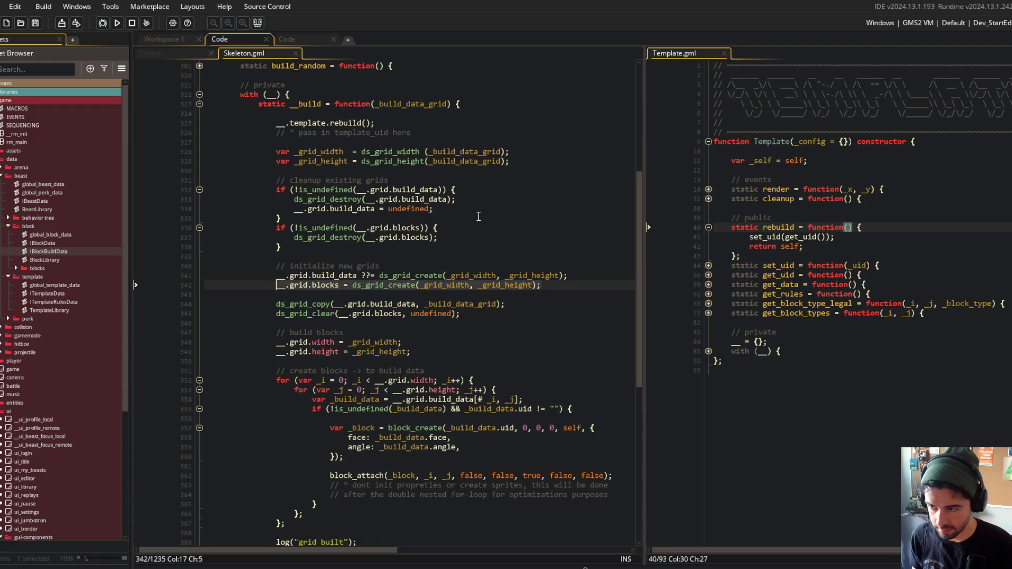
key("Up")
key("Up")
key("Up")
key("Up")
key("Up")
scroll(478, 216, "down", 1)
key("Down")
key("Down")
key("Down")
key("Down")
key("Down")
key("Down")
key("ctrl+Left")
key("ctrl+Left")
key("BackSpace")
key("Delete")
key("Up")
key("Up")
key("Up")
Delete the build_data = undefined line and collapse the build_data cleanup onto one line
key("ctrl+d")
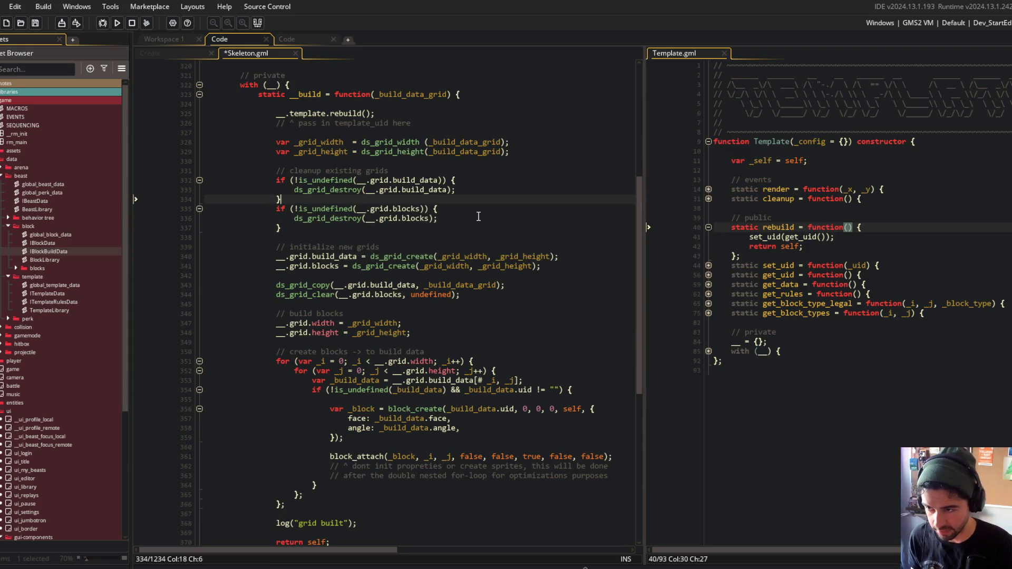
key("ctrl+d")
key("Up")
key("End")
key("Delete")
key("Delete")
key("Down")
key("End")
Collapse the blocks cleanup into a one-line if check, remove the leftover brace, and save
key("BackSpace")
key("Down")
key("Home")
key("BackSpace")
key("BackSpace")
key("BackSpace")
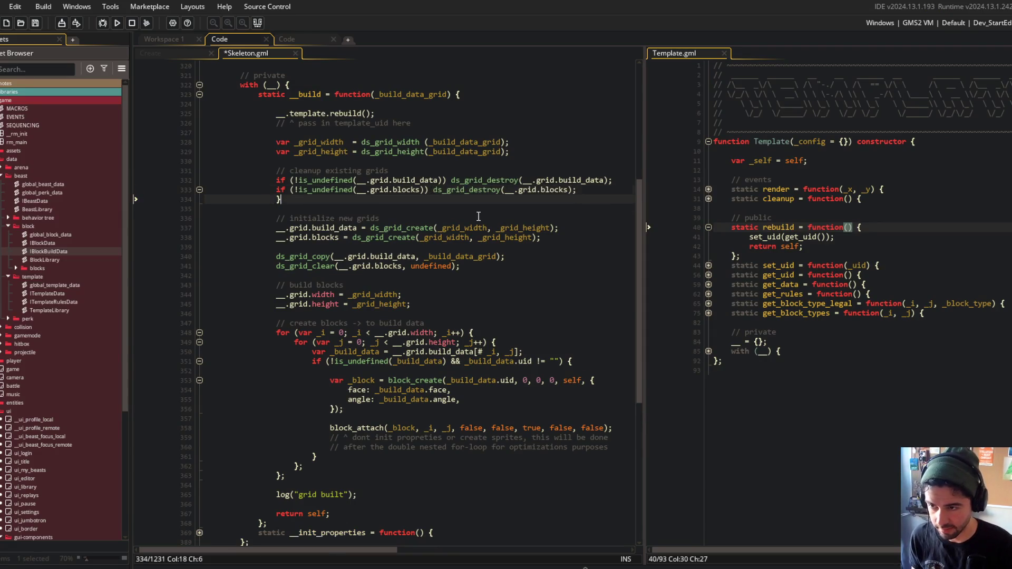
key("Down")
key("ctrl+d")
key("Up")
key("Home")
key("ctrl+s")
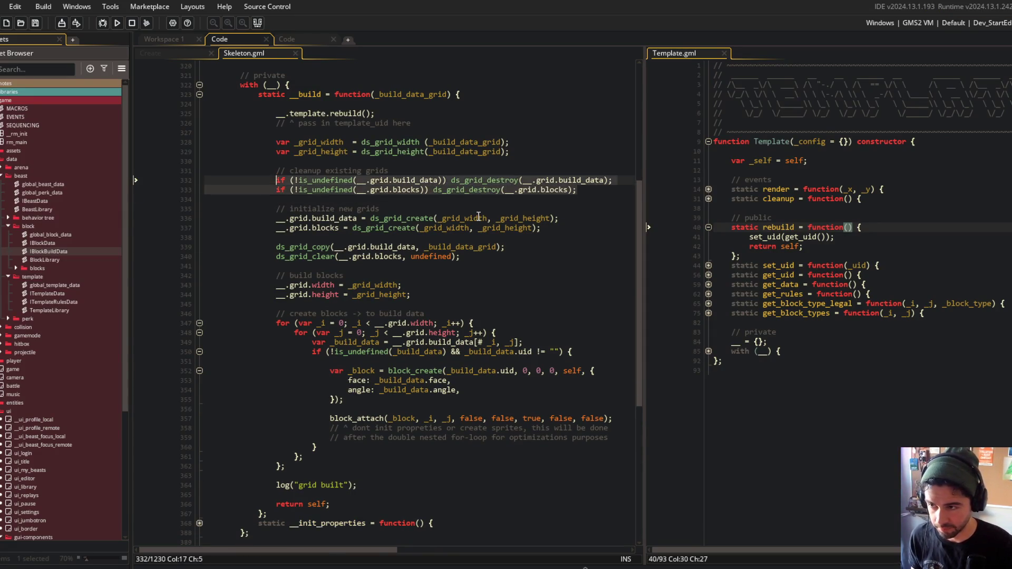
key("Down")
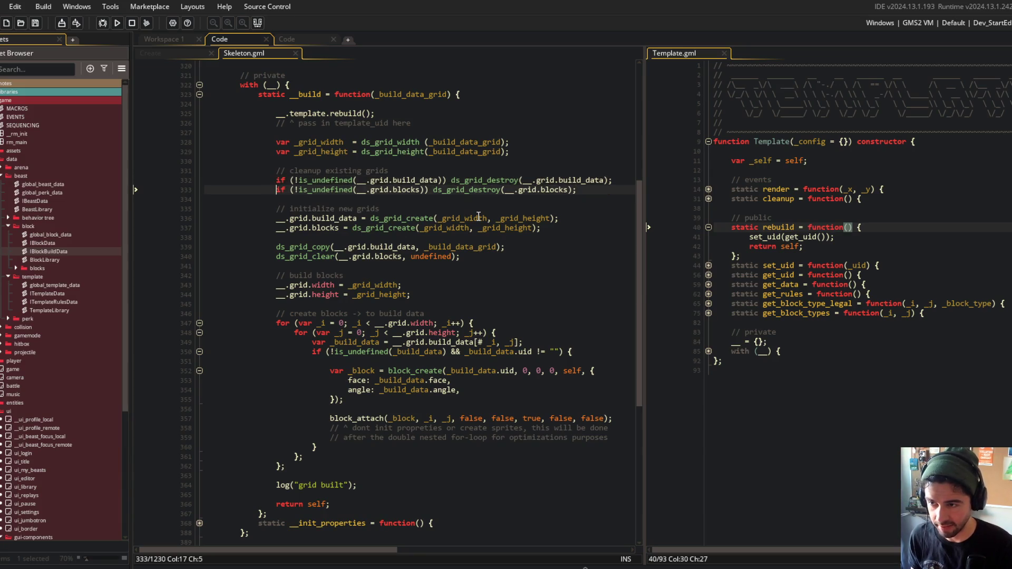
key("Down")
key("Down")
key("Down")
key("Home")
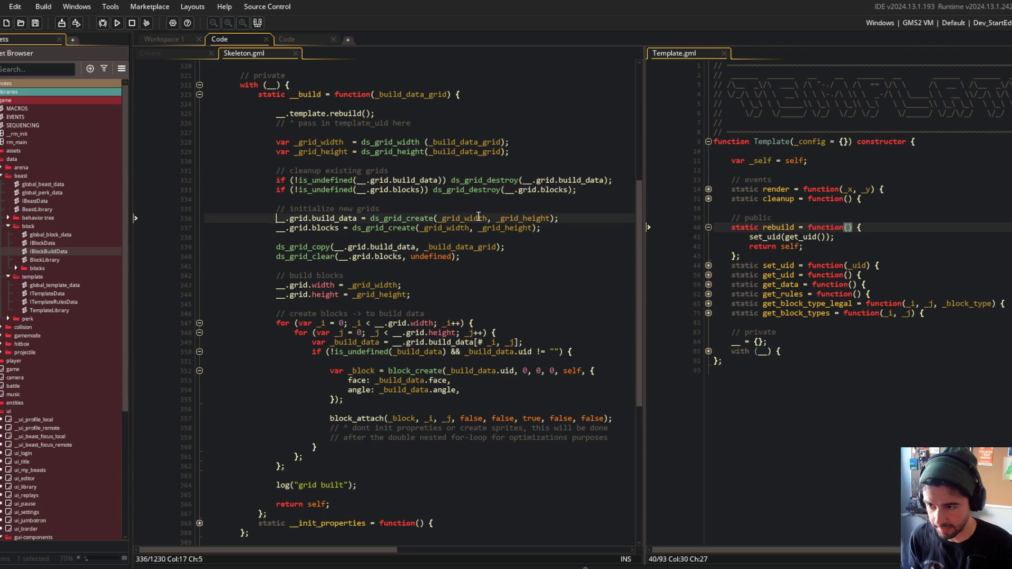
key("shift+End")
key("shift+Down")
key("Down")
key("Down")
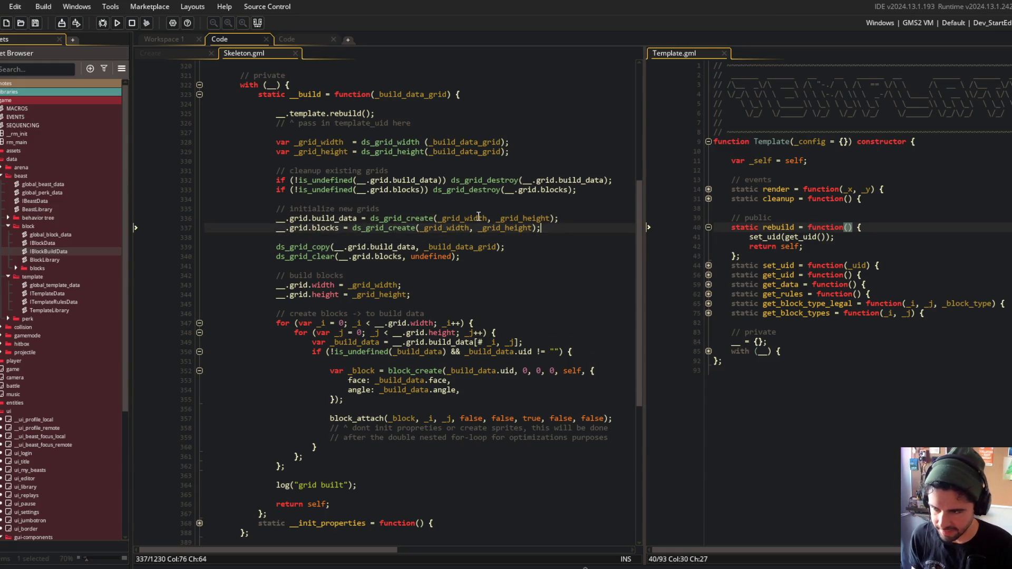
key("Left")
key("Left")
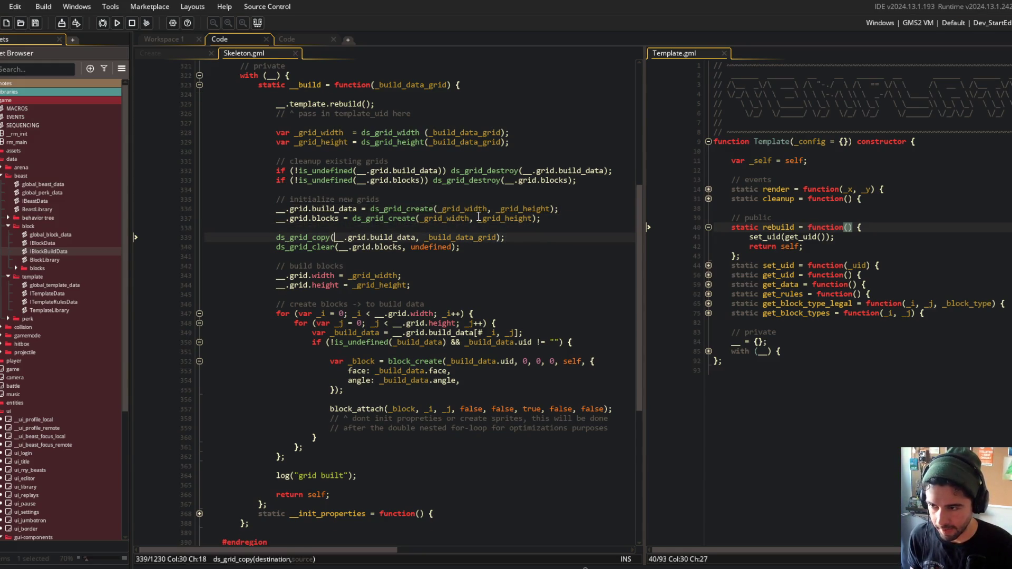
key("ctrl+Left")
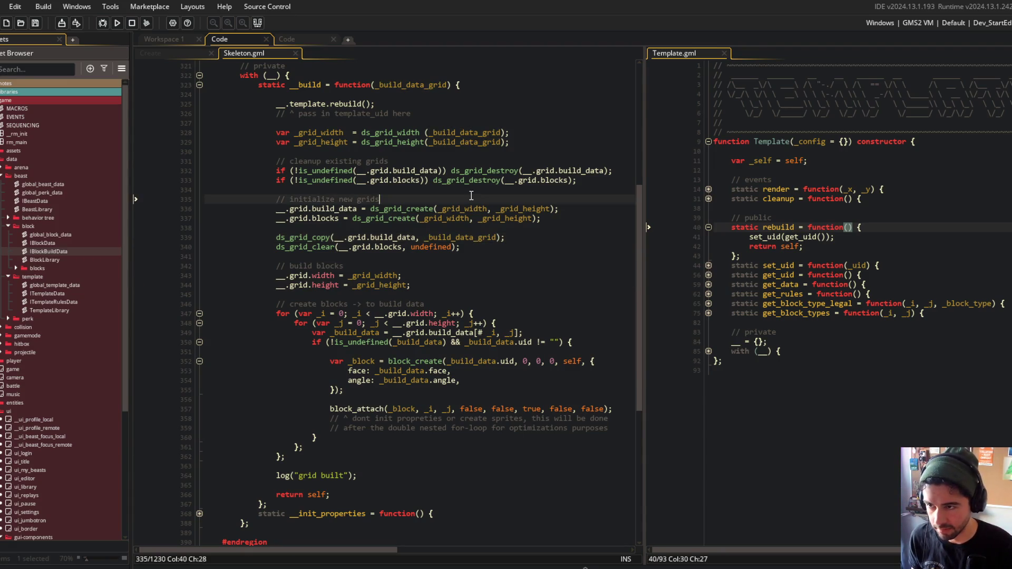
left_click(357, 144)
scroll(574, 372, "up", 4)
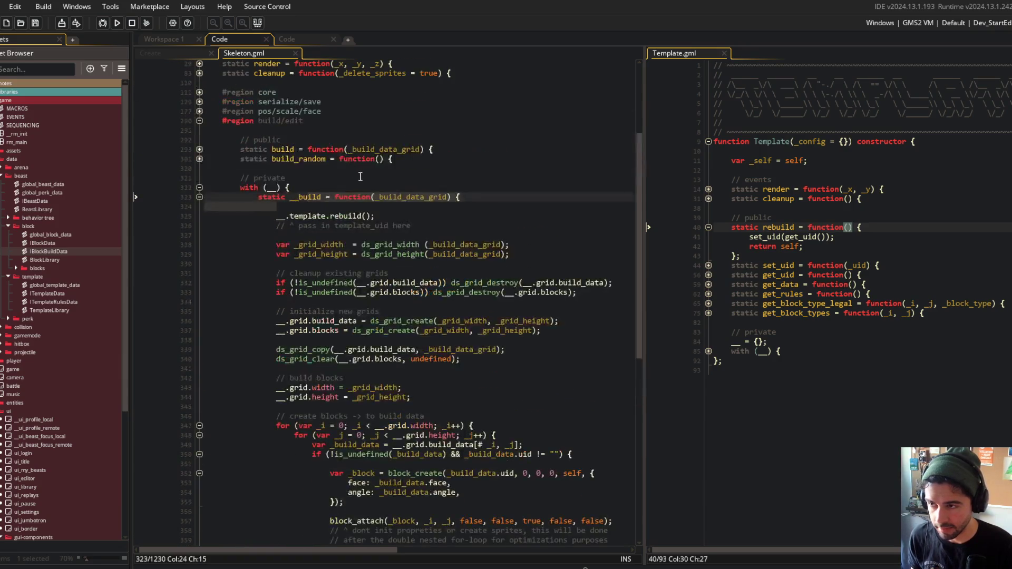
key("Up")
key("Up")
scroll(574, 372, "down", 2)
left_click(497, 304)
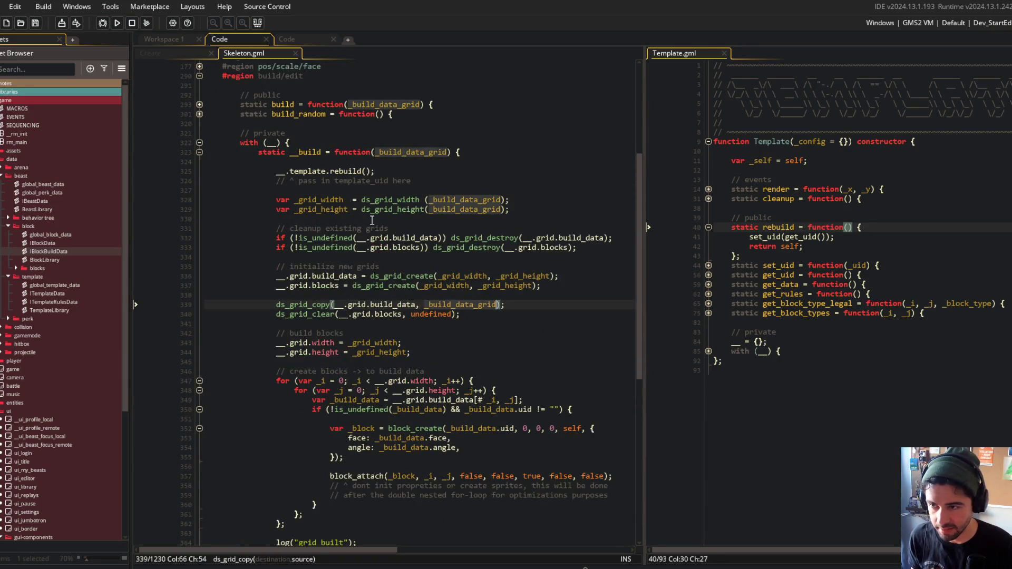
left_click(854, 188)
key("ctrl+t")
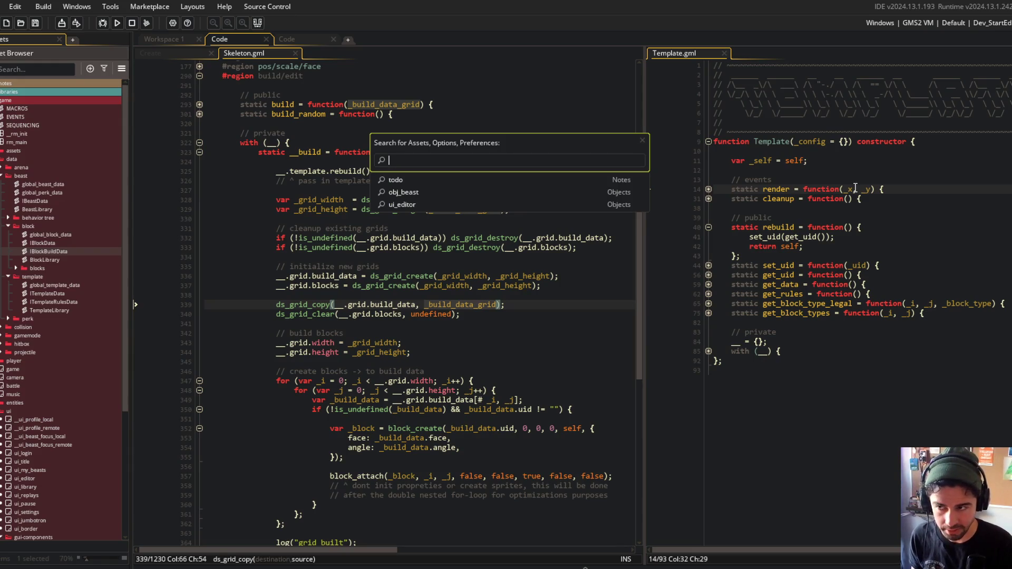
Open the global_beast_data script in the right pane and inspect the TREX preset's grid
type("beast_data")
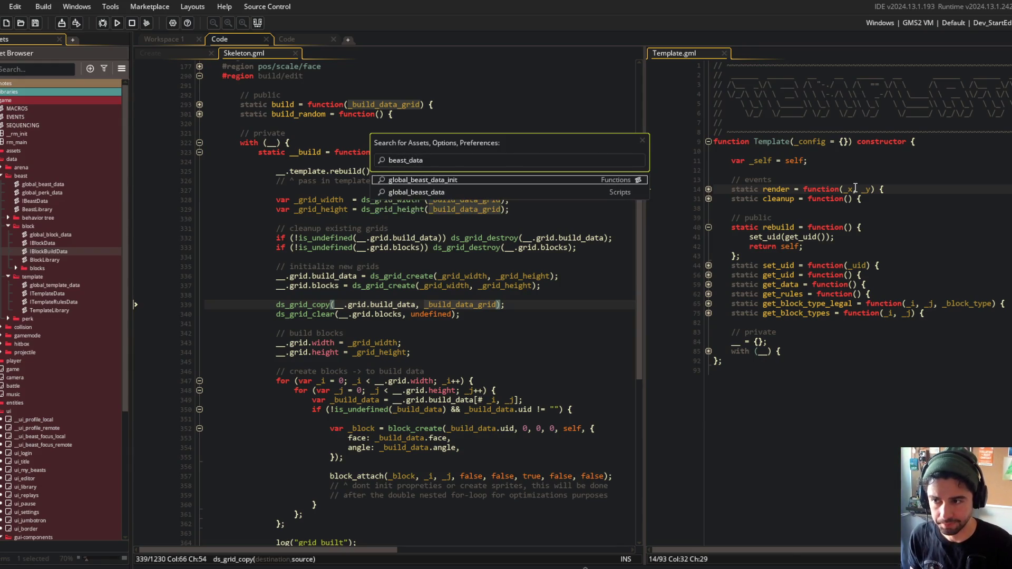
key("Return")
scroll(854, 186, "down", 3)
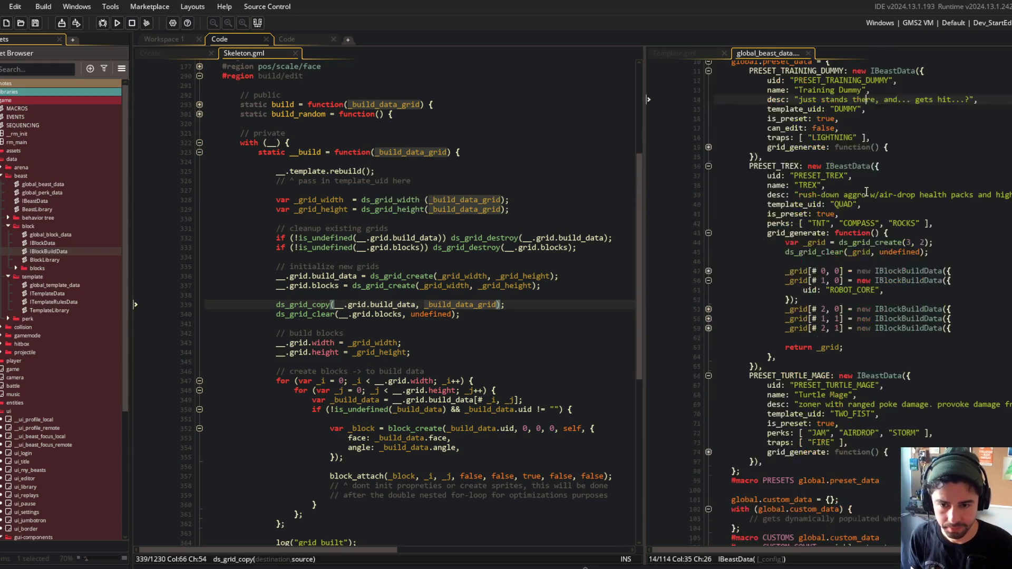
left_click(841, 347)
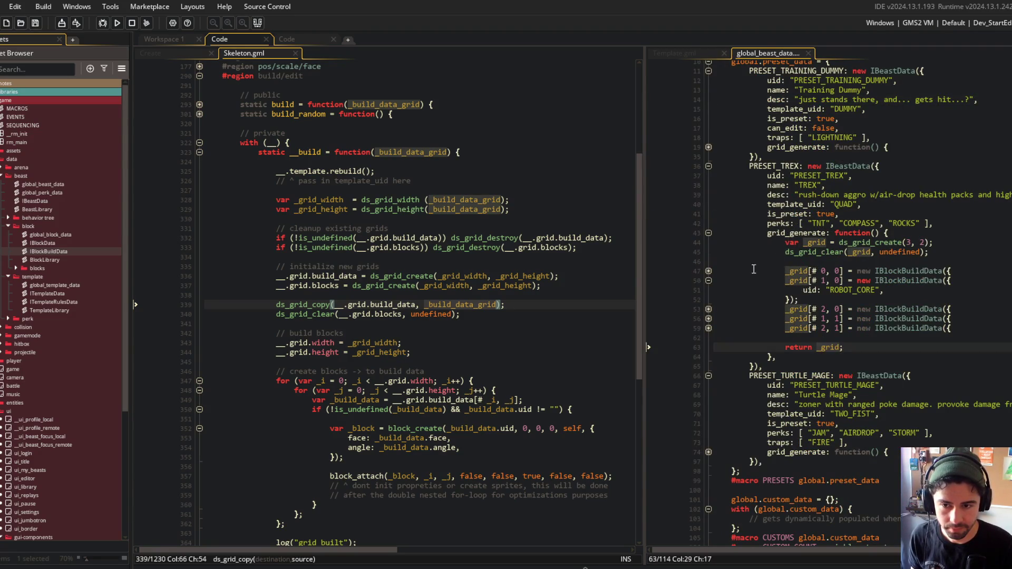
left_click(709, 280)
Select grid_generate in the TREX preset and start a project-wide search for it
scroll(748, 237, "down", 2)
left_click(798, 166)
double_click(799, 166)
key("ctrl+shift+f")
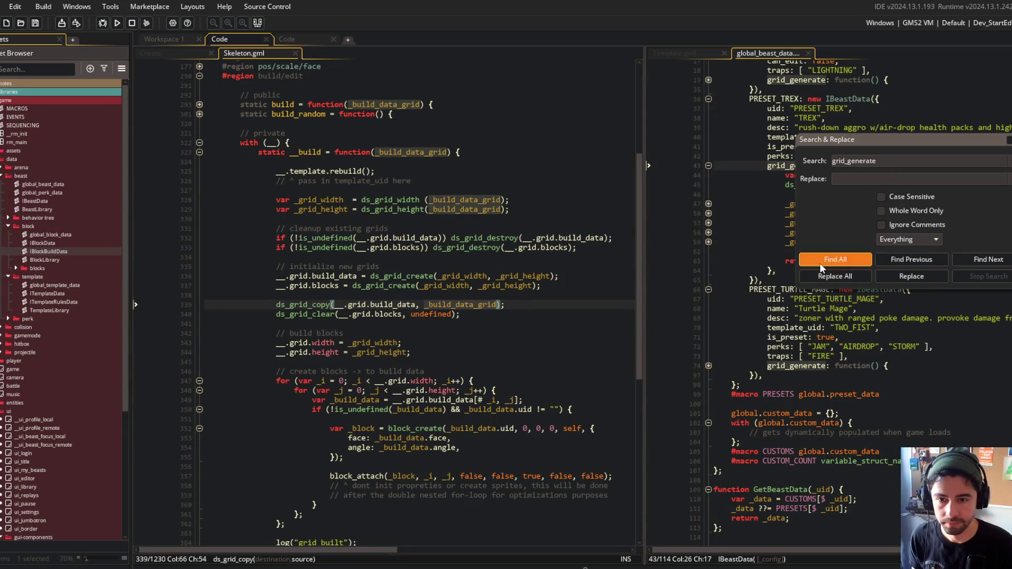
Find all grid_generate occurrences and open the IBeastData match at line 49
left_click(827, 260)
scroll(323, 514, "down", 2)
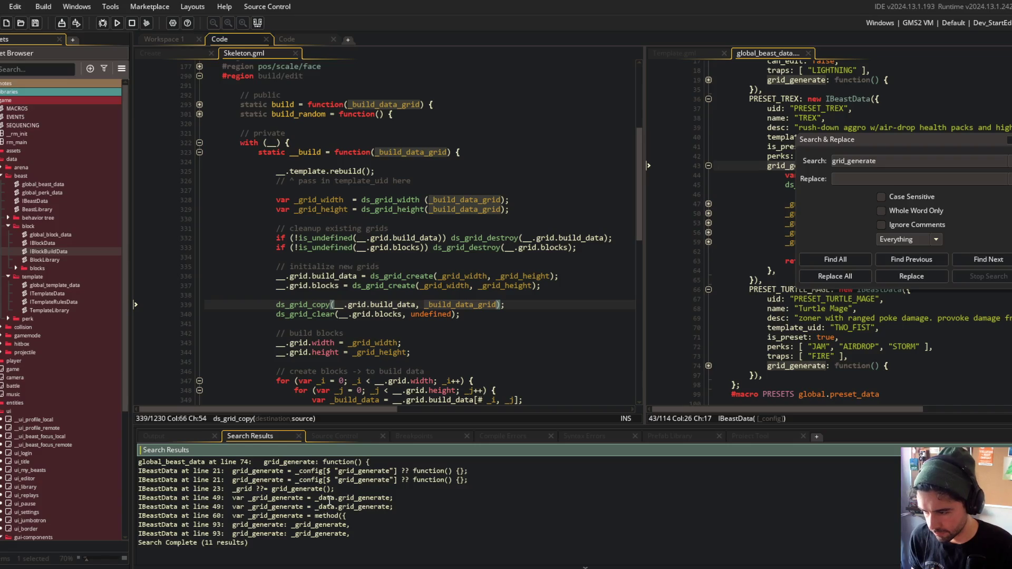
double_click(329, 499)
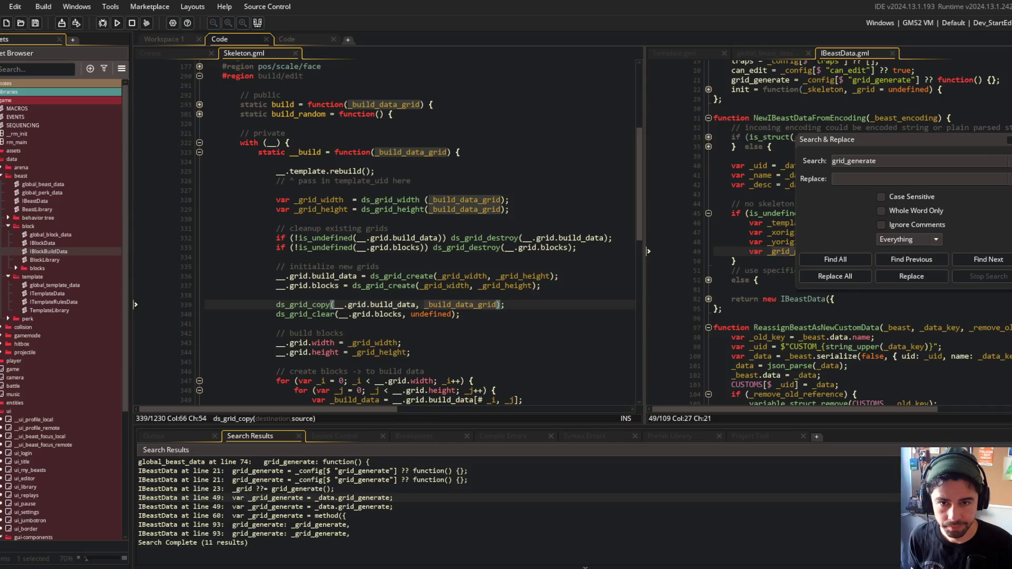
key("Escape")
Unfold the _grid_generate method's body, width and height loops, and build data block
left_click(708, 280)
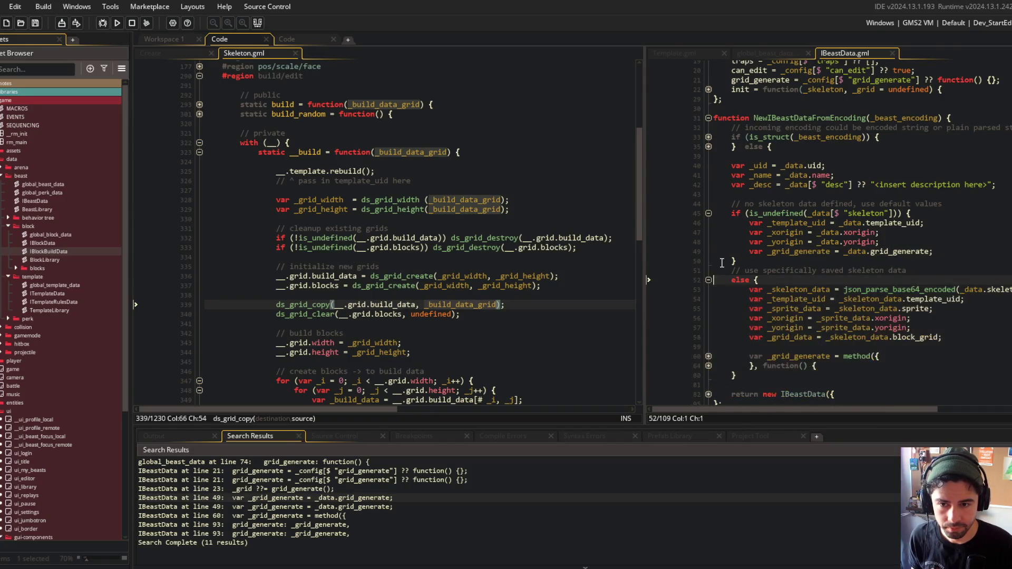
scroll(771, 210, "down", 2)
left_click(770, 165)
key("Down")
key("Down")
key("ctrl+Right")
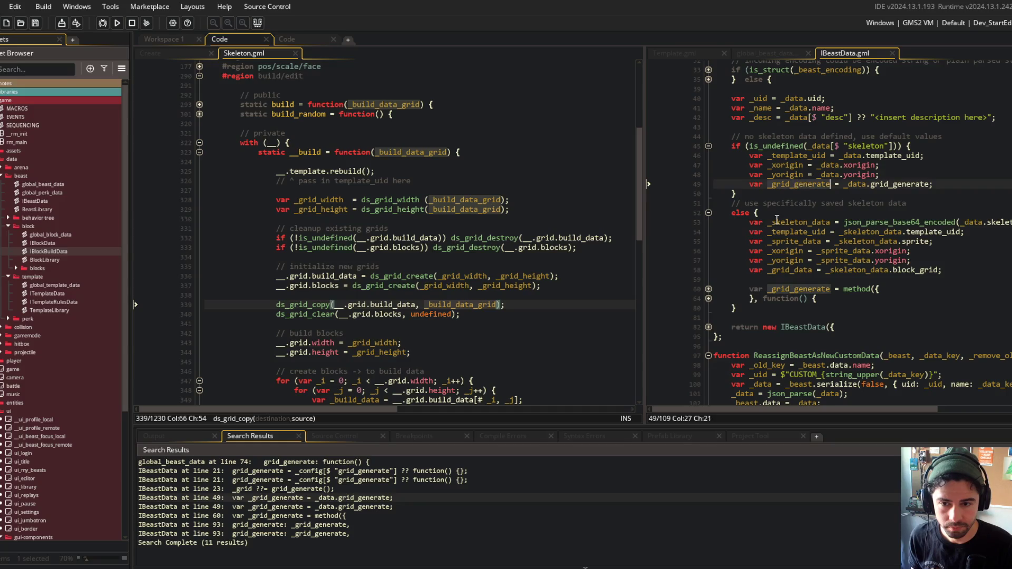
left_click(709, 298)
left_click(709, 289)
scroll(706, 353, "down", 2)
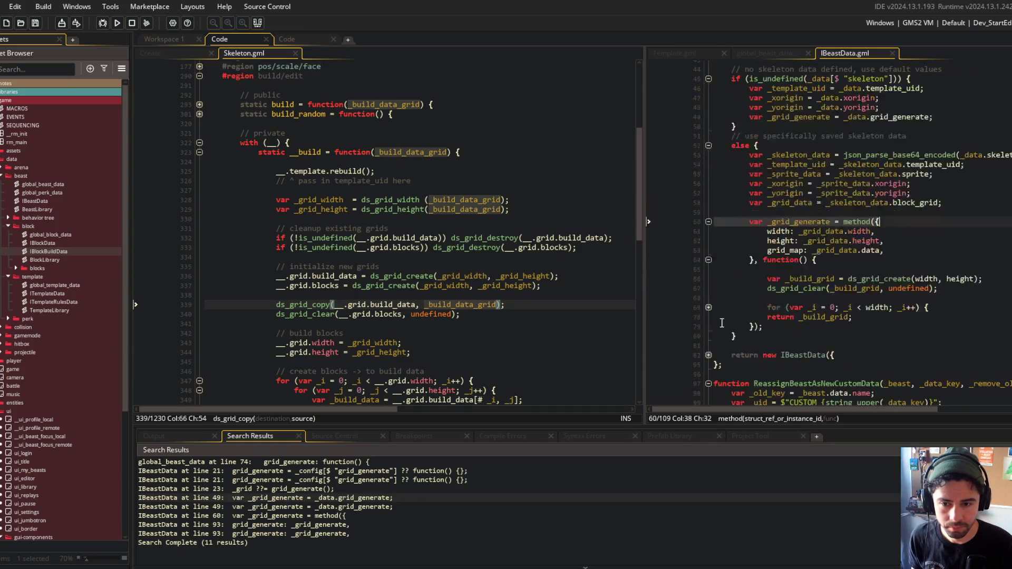
left_click(709, 308)
scroll(713, 300, "down", 2)
left_click(708, 272)
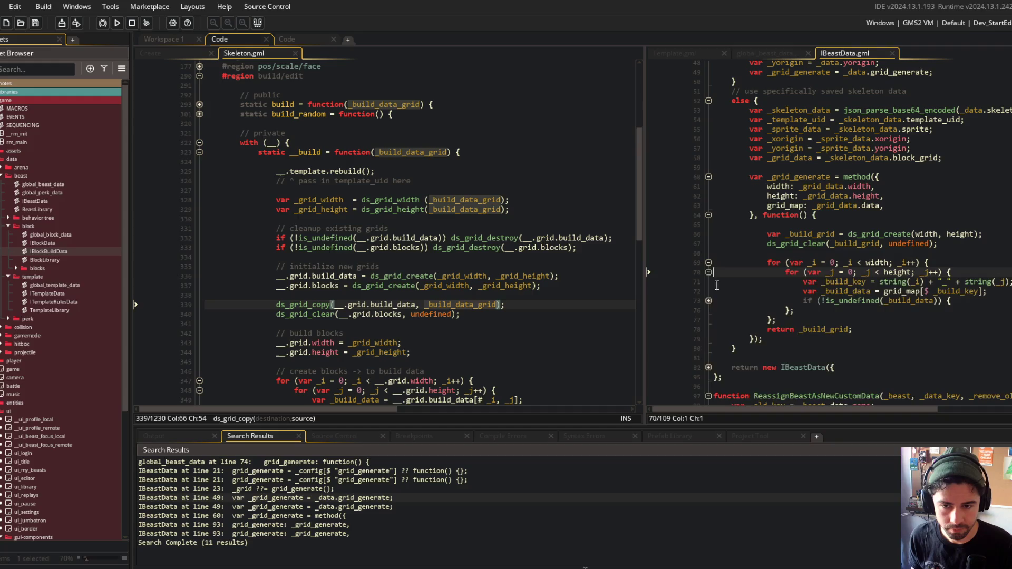
left_click(709, 300)
scroll(730, 181, "down", 2)
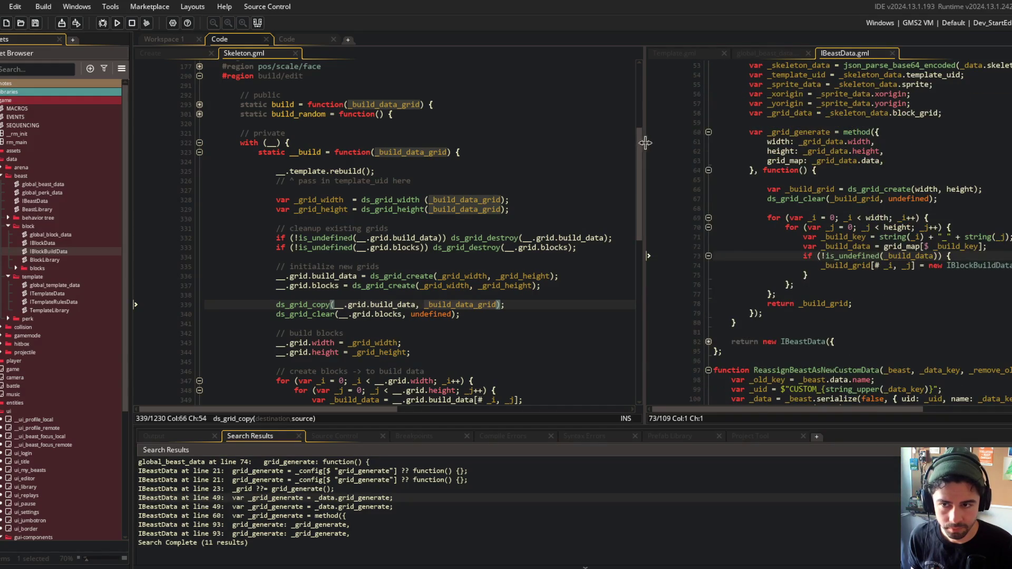
Hide the asset browser, widen the IBeastData pane to line 68, and hide search results
key("ctrl+alt+a")
left_click_drag(578, 149, 480, 149)
left_click(739, 207)
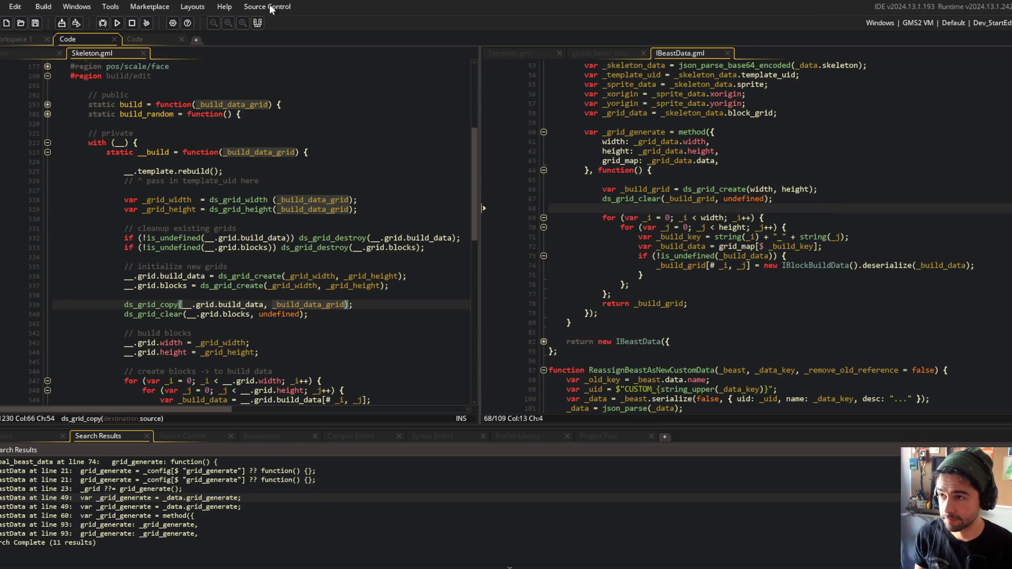
left_click(257, 23)
scroll(752, 189, "up", 5)
Replace the build key concatenation with $"{_i}_{_j}"; and save IBeastData.gml
left_click(752, 188)
scroll(752, 188, "down", 3)
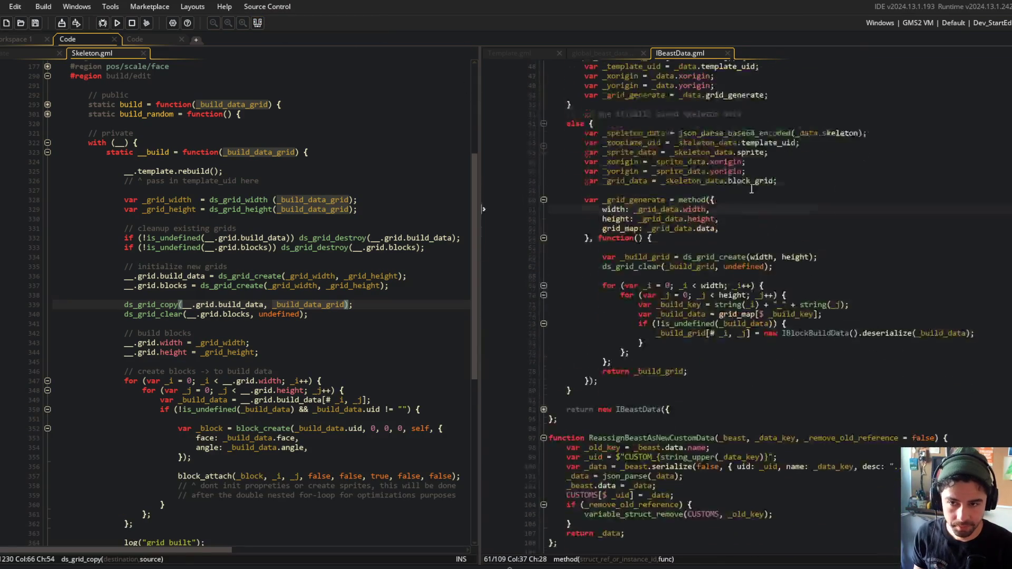
left_click(361, 135)
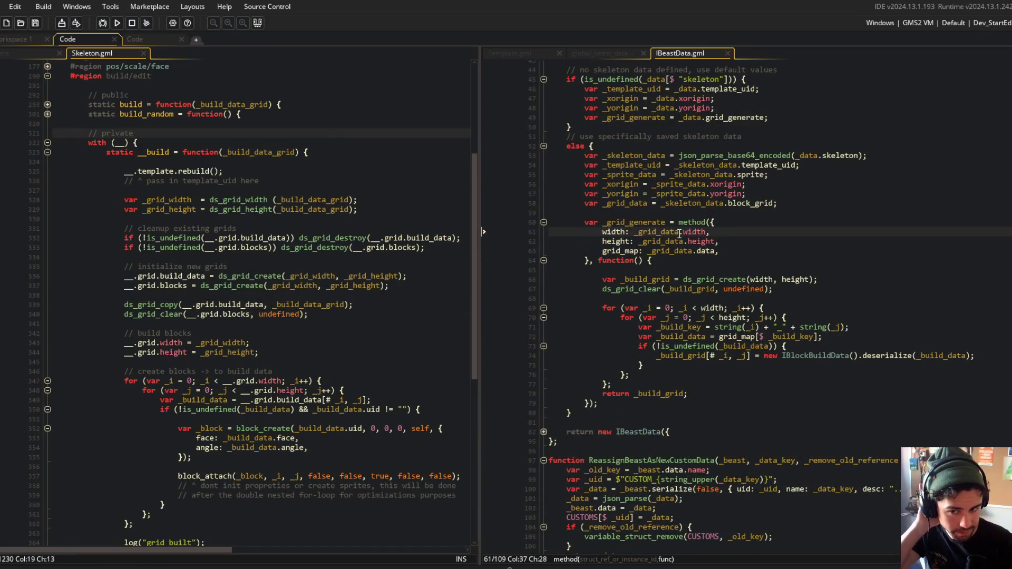
key("Down")
key("Down")
key("Down")
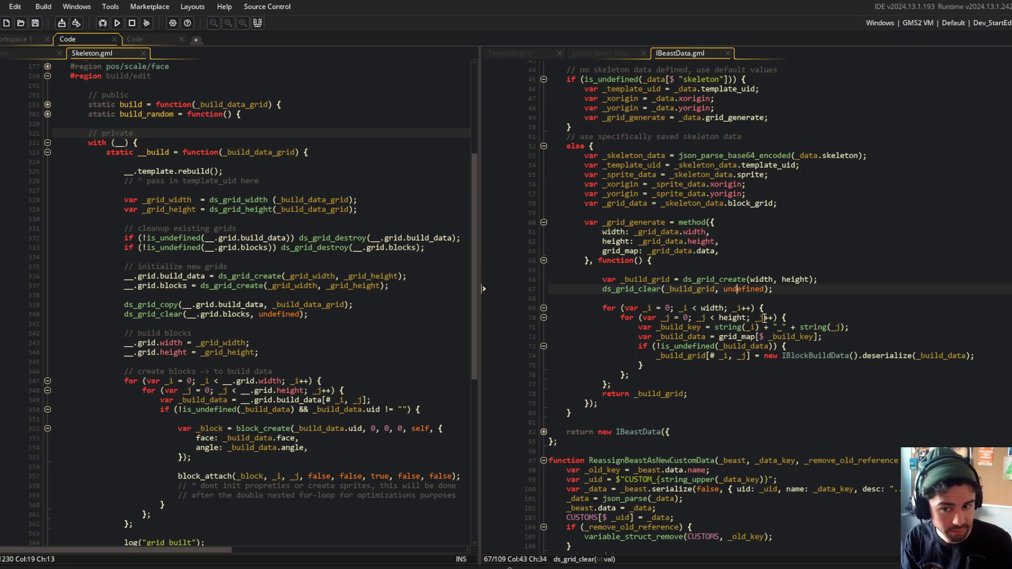
key("Right")
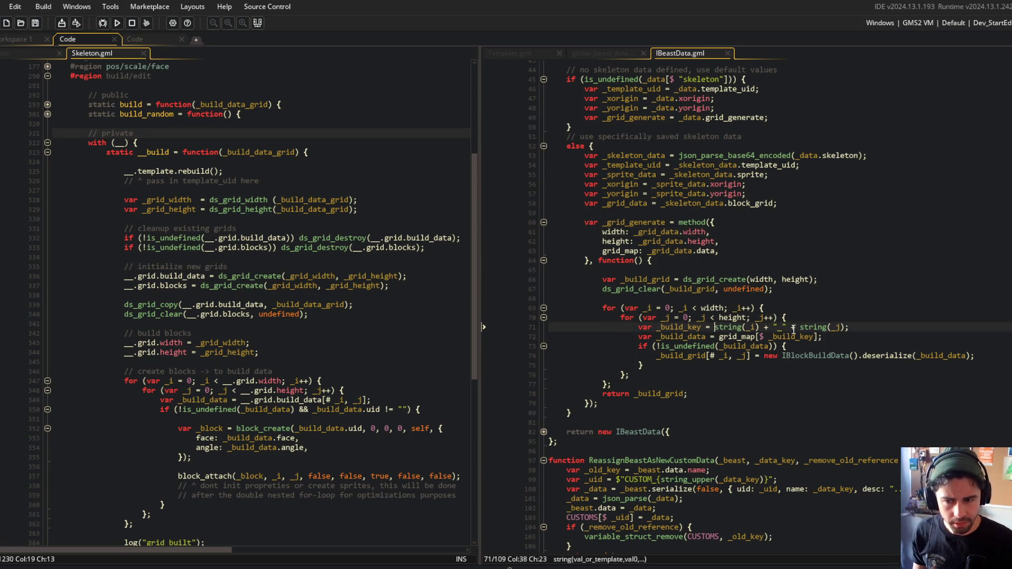
type("$\"\"")
type("{_i")
type("}_{")
type("_j}\";")
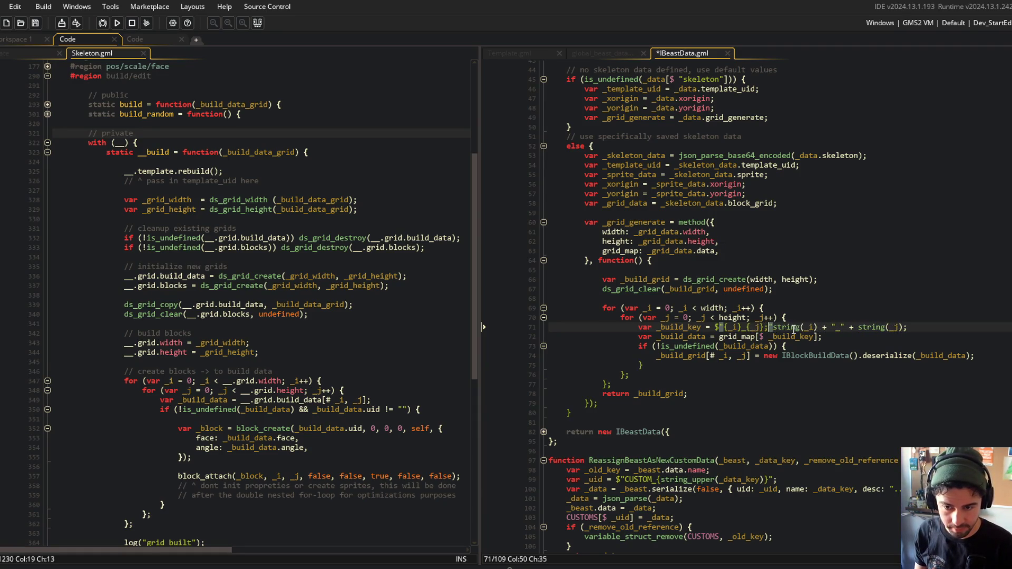
key("shift+End")
type(";")
key("ctrl+s")
Review the flagged build key line, the ds_grid_create arguments, and every use of _build_grid
left_click(812, 302)
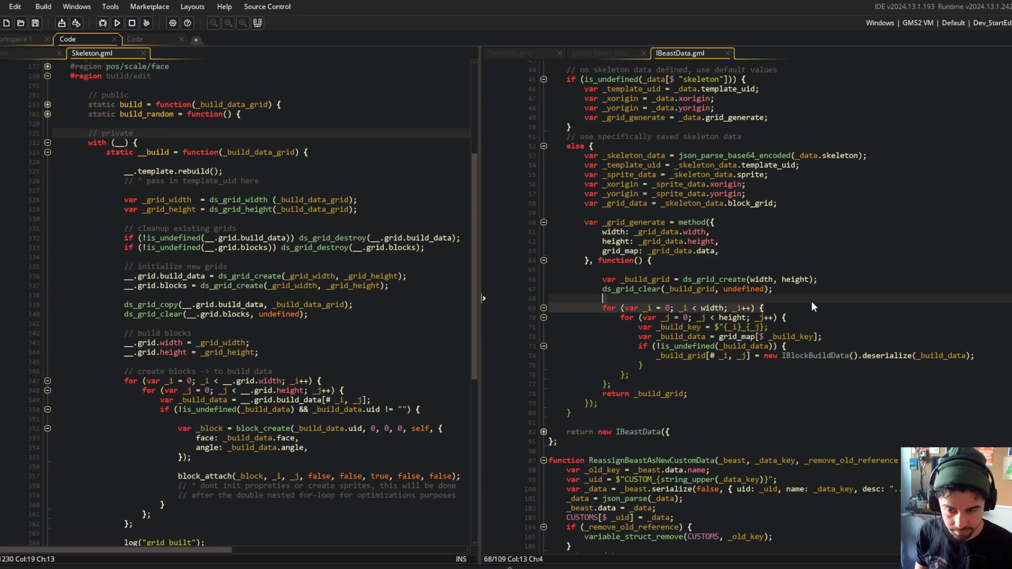
scroll(799, 248, "down", 2)
left_click(778, 167)
left_click(754, 282)
left_click(767, 282)
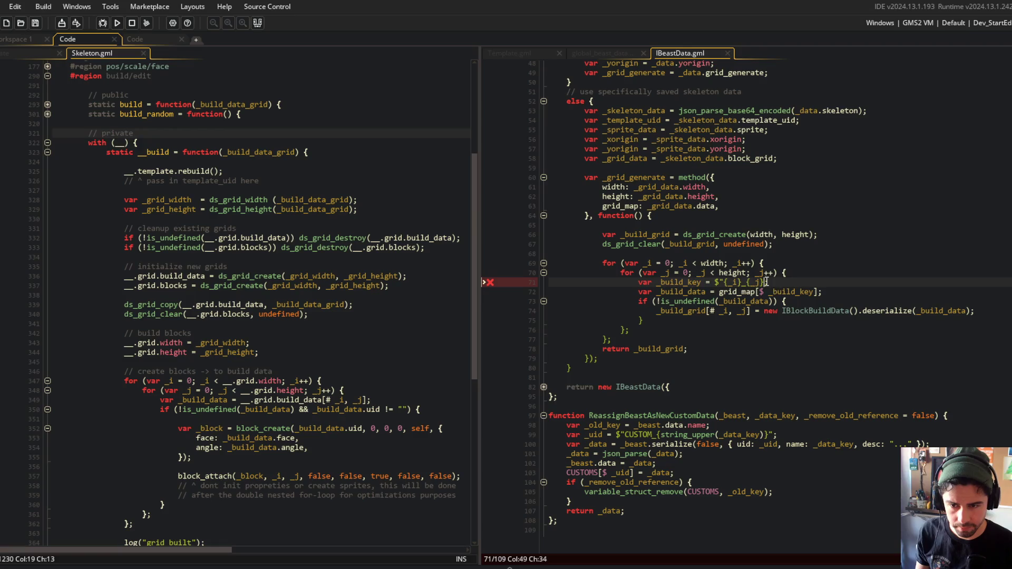
left_click(760, 235)
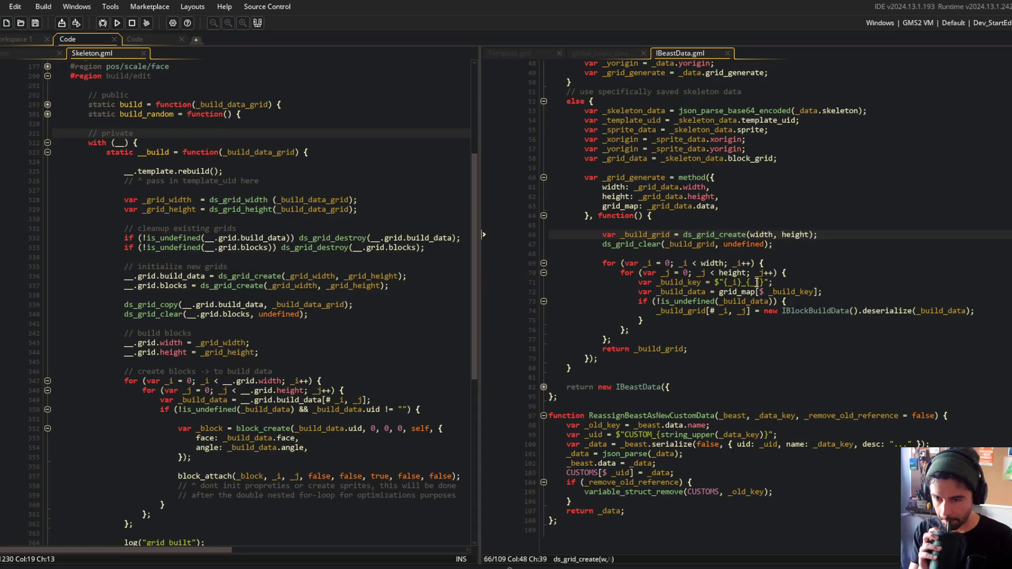
left_click(684, 349)
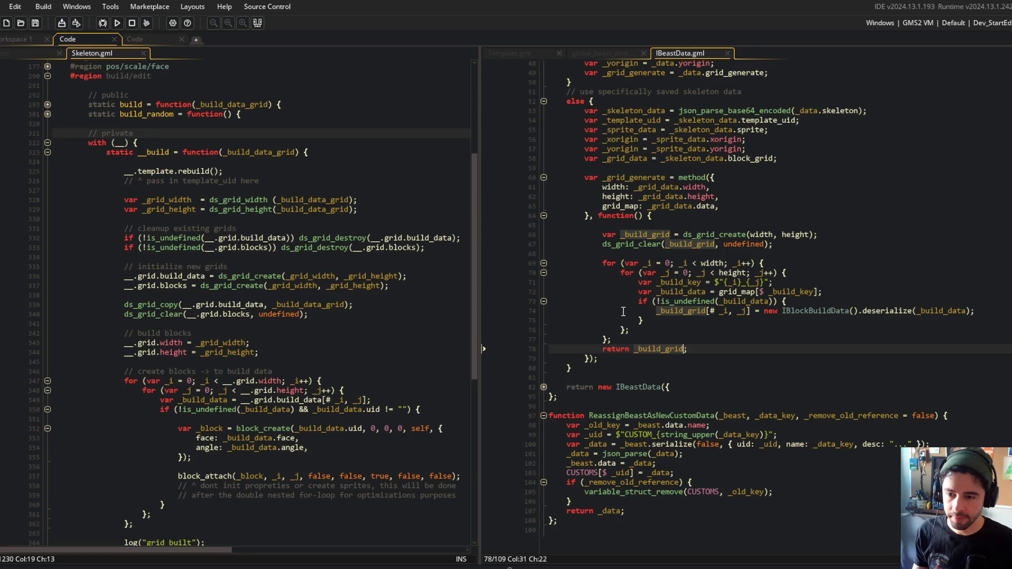
Unfold the return new IBeastData block and the is_struct and else data-parsing branches
left_click(544, 387)
left_click(544, 387)
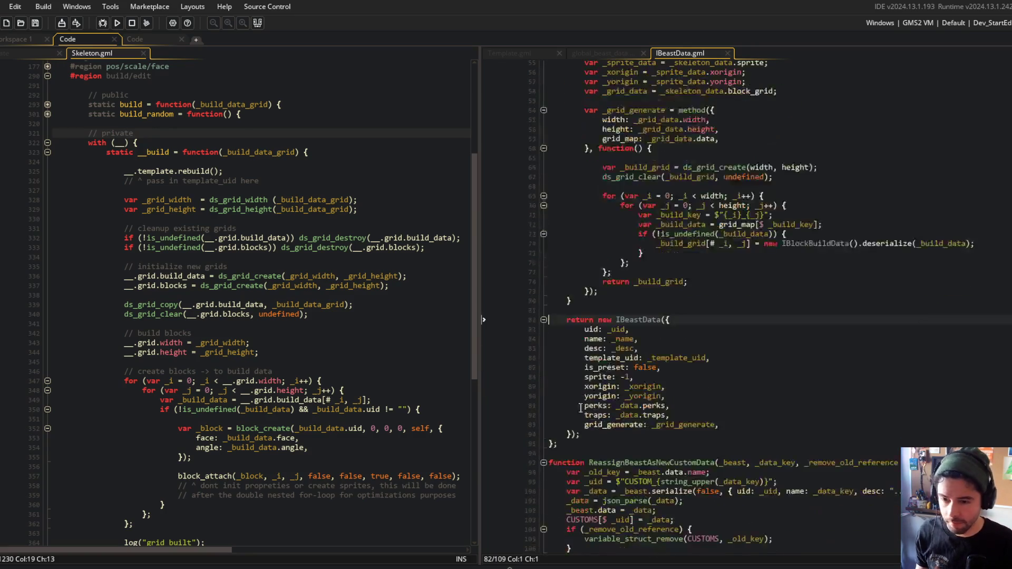
scroll(644, 295, "up", 8)
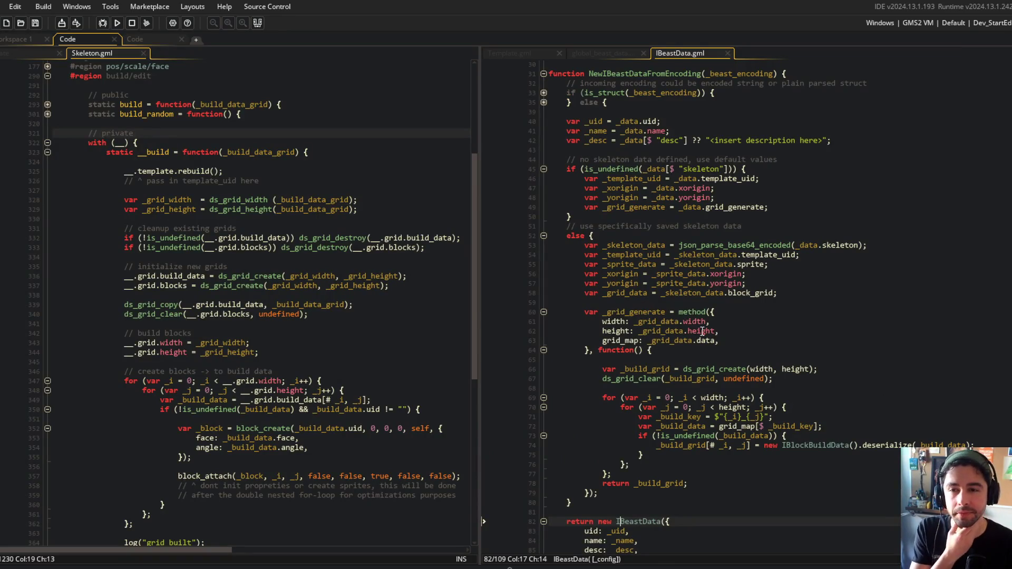
left_click(651, 195)
double_click(635, 179)
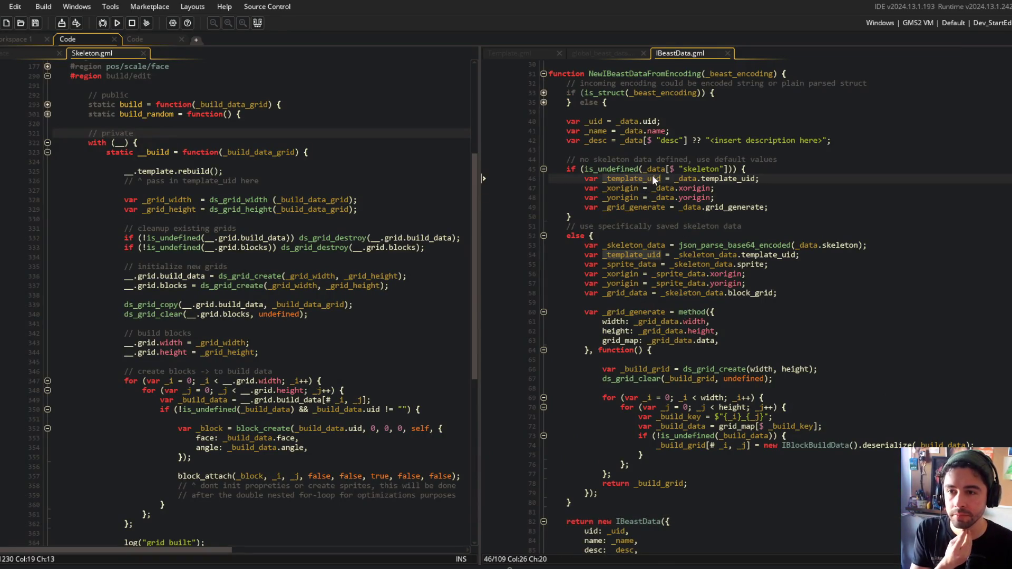
left_click(671, 217)
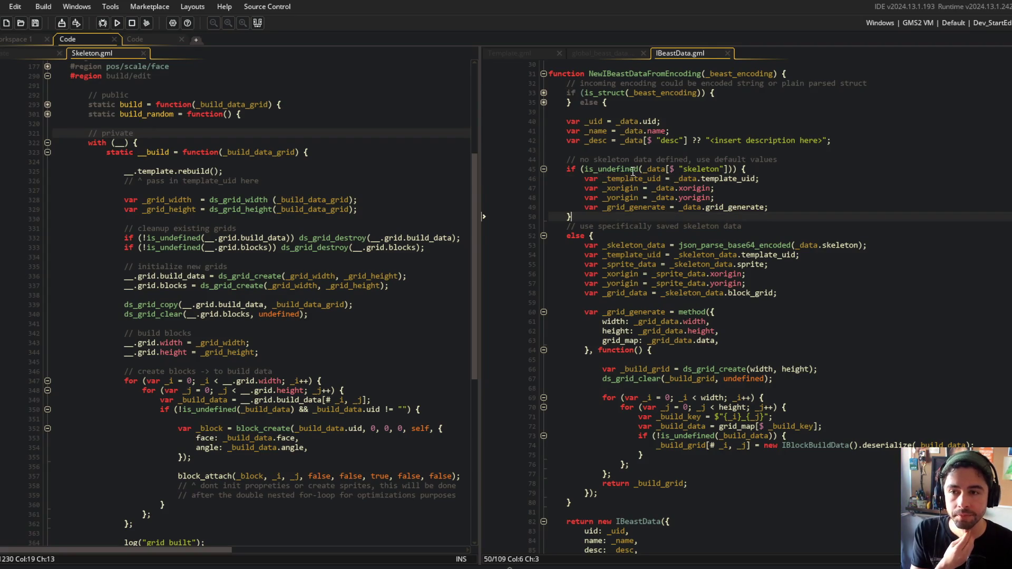
left_click(545, 104)
left_click(545, 95)
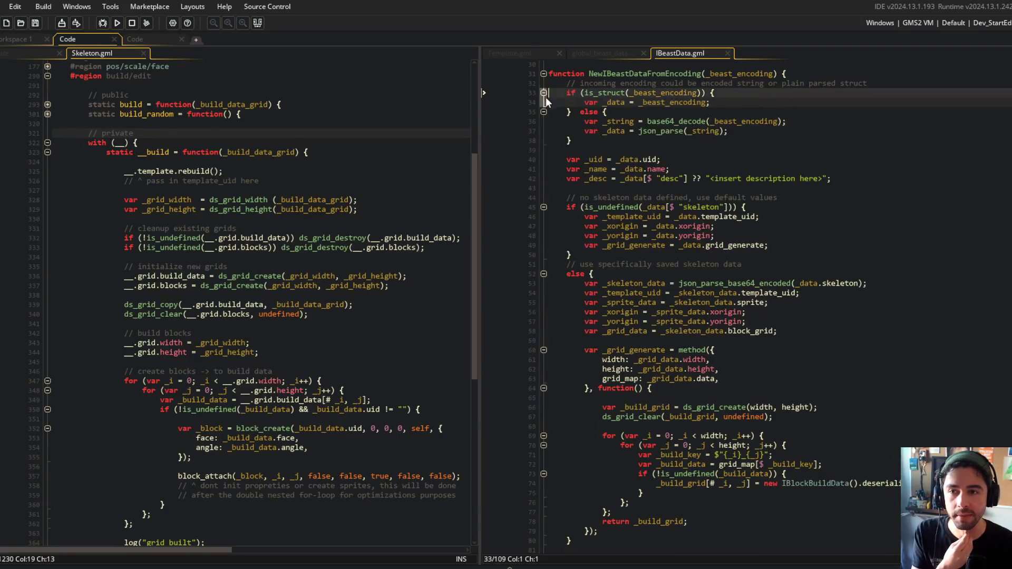
left_click(877, 102)
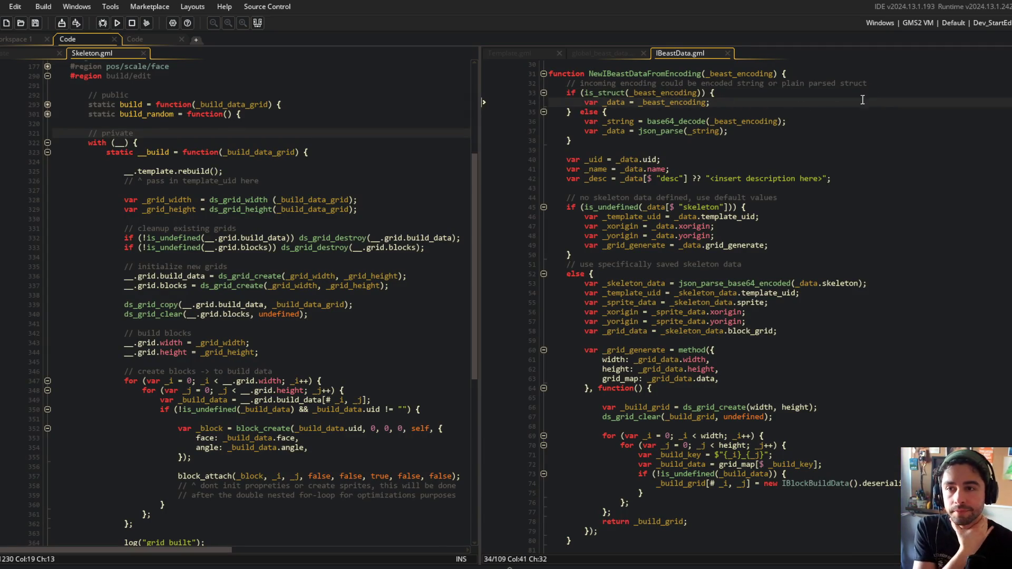
scroll(778, 127, "up", 2)
scroll(778, 127, "up", 5)
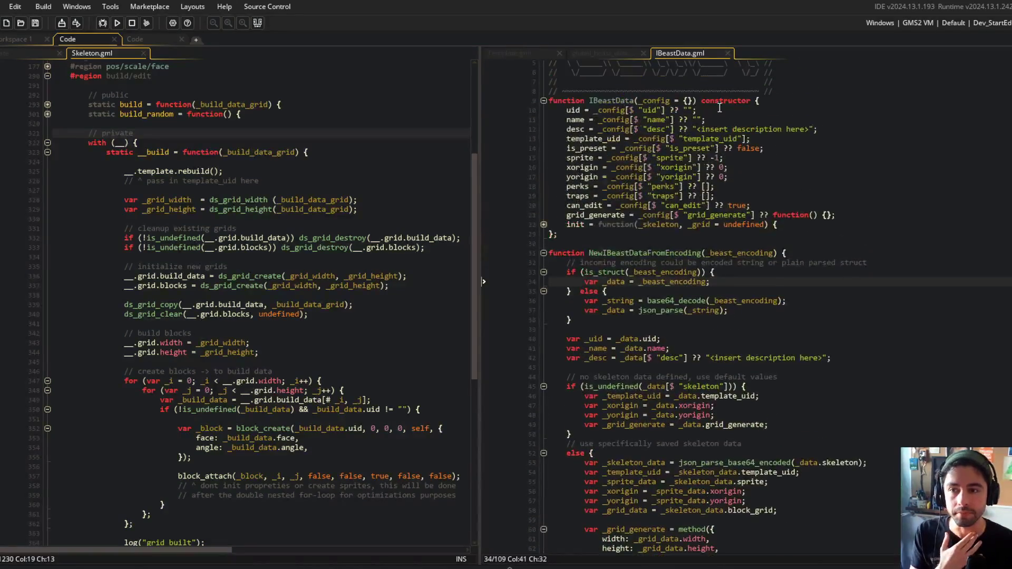
scroll(621, 156, "down", 4)
scroll(621, 156, "down", 10)
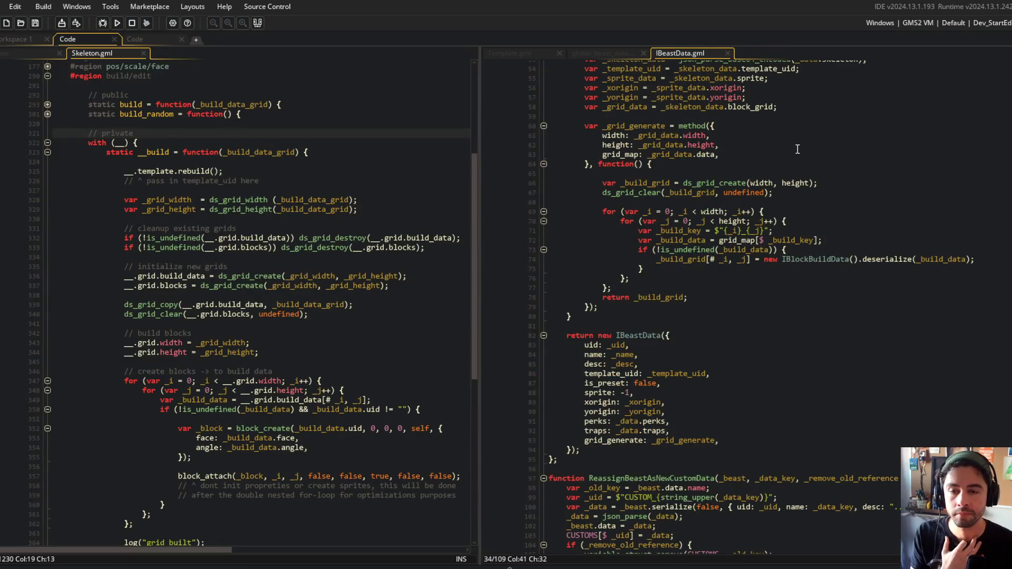
Delete the empty line 65 at the grid function's start, then review lines 93–101 and the CUSTOMS assignment
left_click(639, 176)
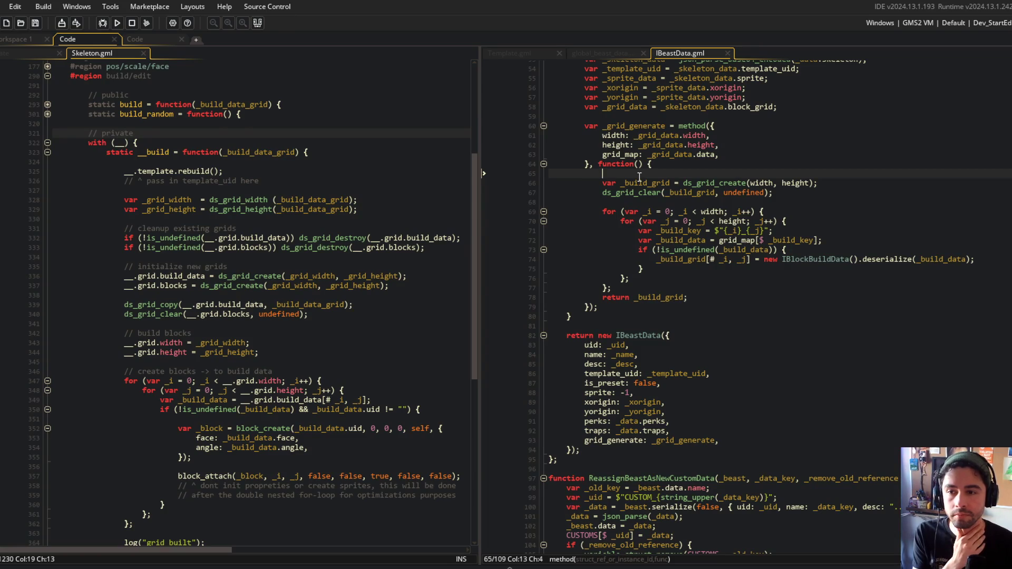
key("BackSpace")
scroll(685, 263, "down", 2)
left_click(684, 290)
left_click(684, 387)
left_click(678, 462)
left_click(688, 456)
left_click(687, 478)
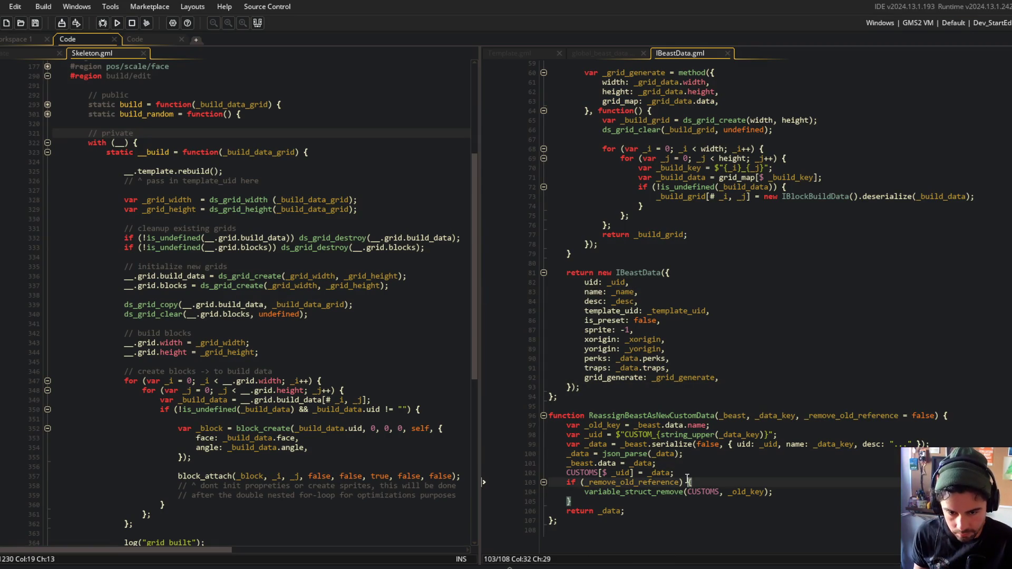
scroll(715, 468, "down", 2)
scroll(714, 474, "up", 2)
left_click(715, 482)
left_click(742, 472)
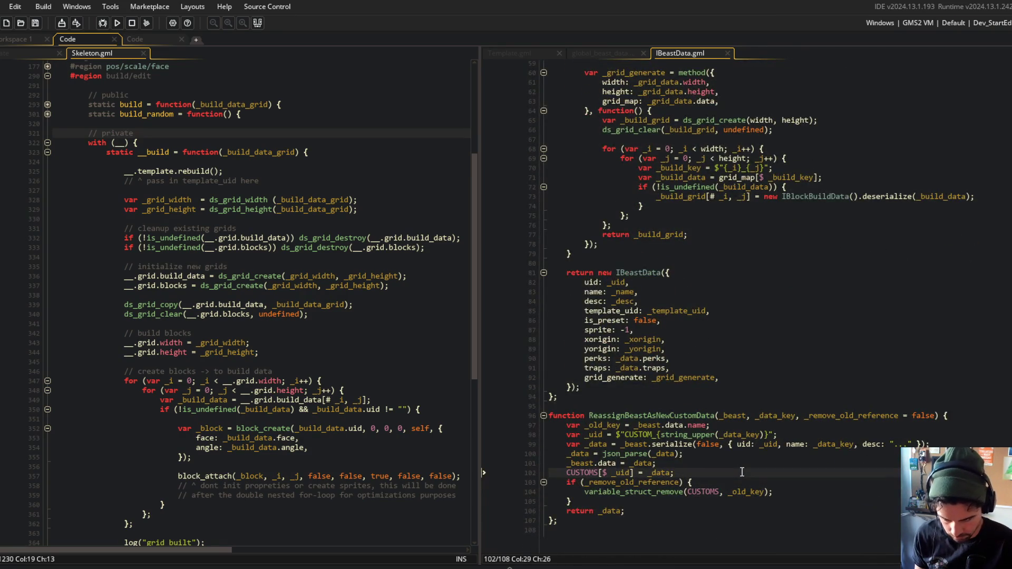
Review the grid method declaration and global_beast_data, then select grid_generate on the init line
scroll(681, 407, "up", 10)
scroll(682, 406, "down", 10)
scroll(681, 406, "up", 10)
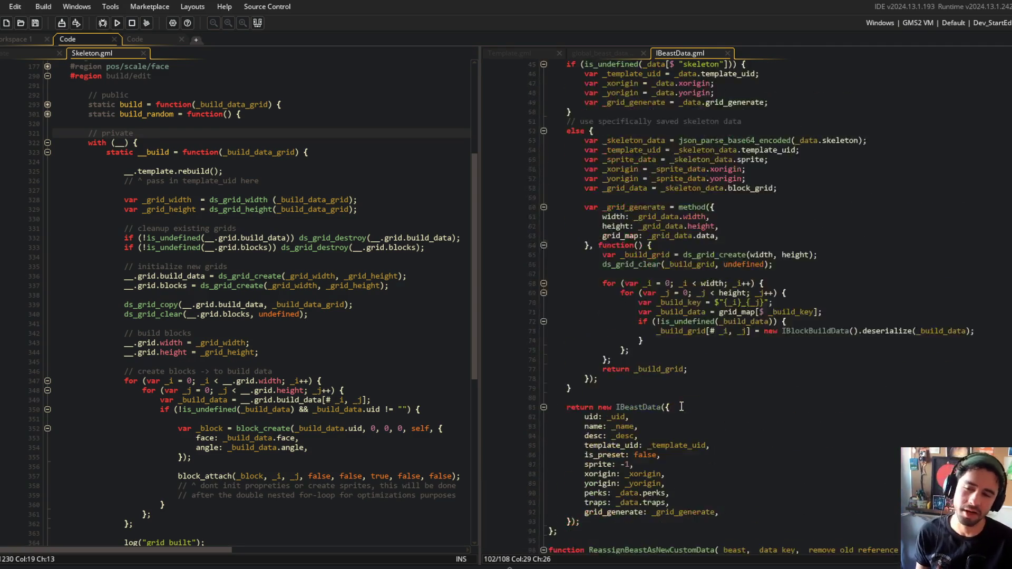
left_click(681, 408)
scroll(681, 406, "up", 4)
scroll(796, 273, "up", 2)
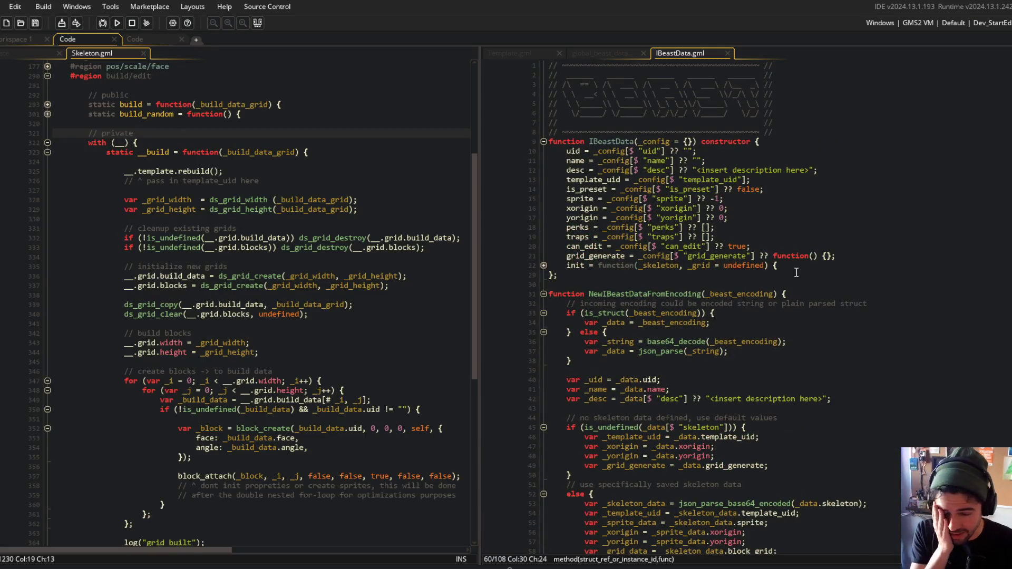
left_click(605, 53)
left_click(672, 53)
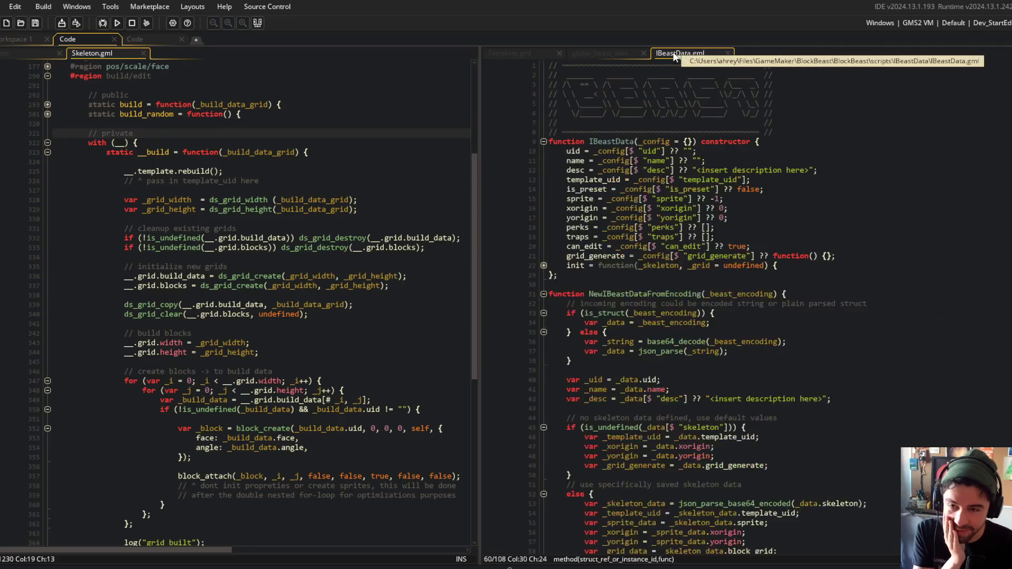
left_click(544, 265)
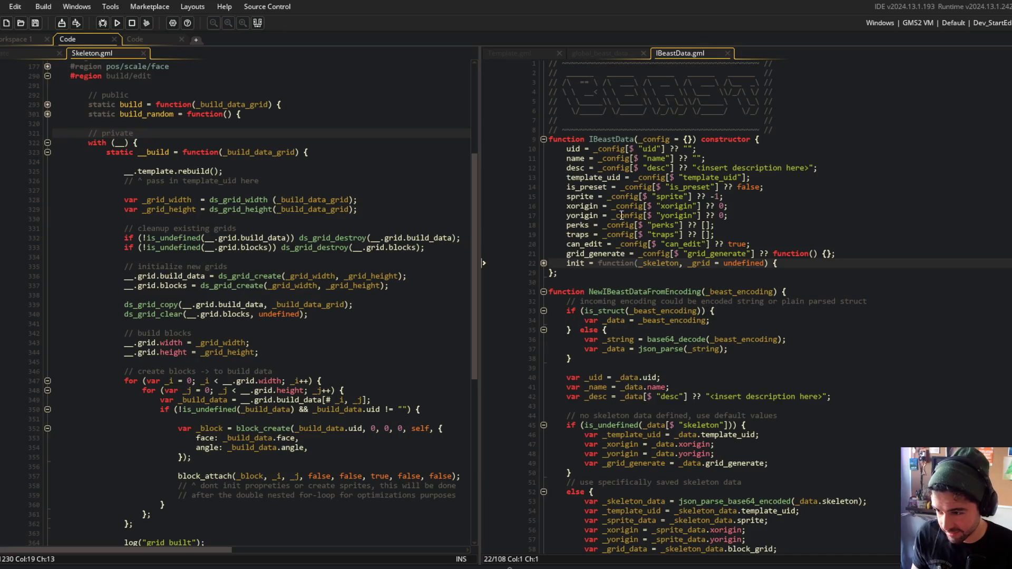
double_click(601, 254)
List every grid_generate match in the project and jump to the line-23 match inside init
key("ctrl+f")
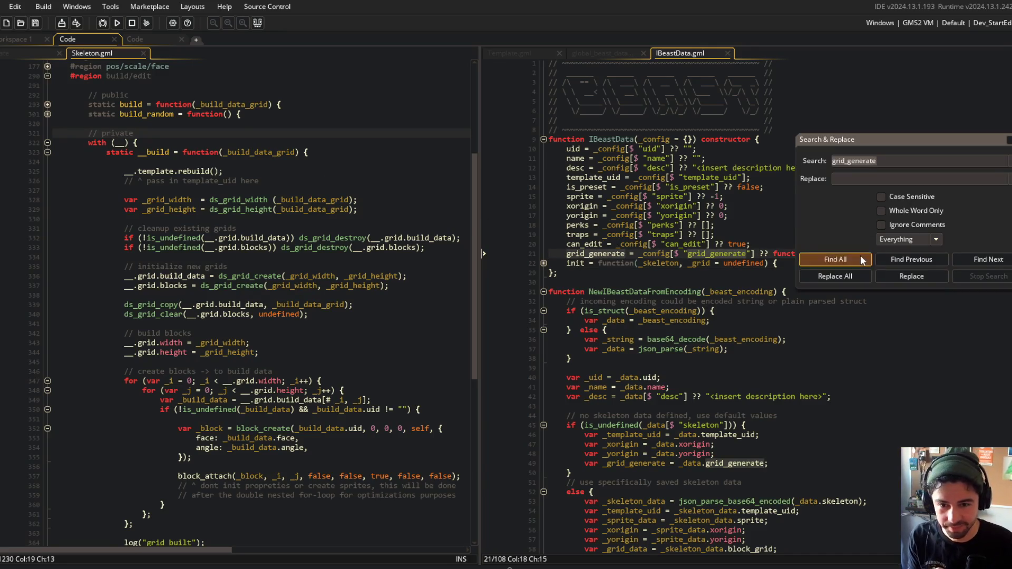
left_click(833, 259)
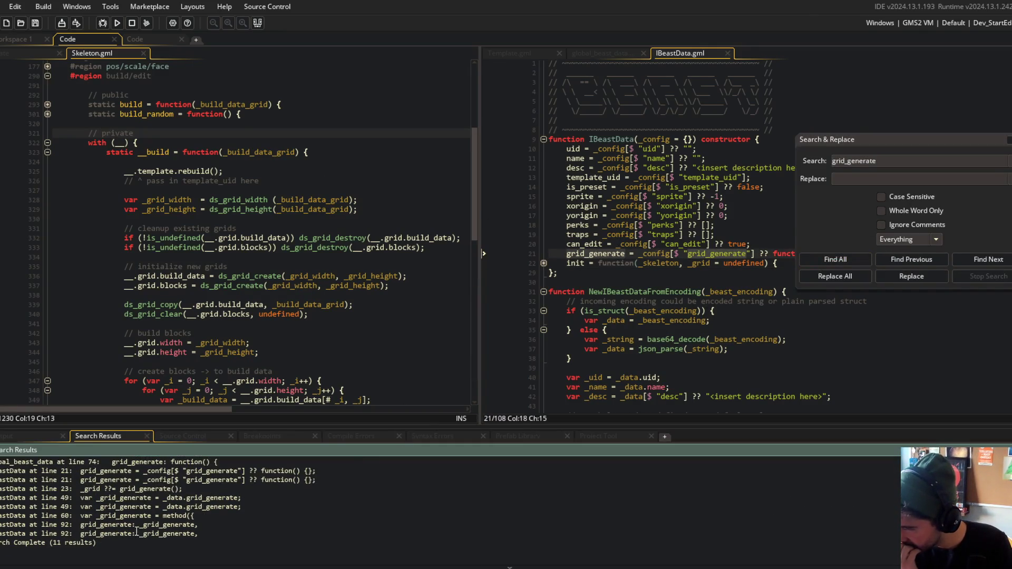
scroll(129, 514, "up", 1)
scroll(129, 512, "down", 1)
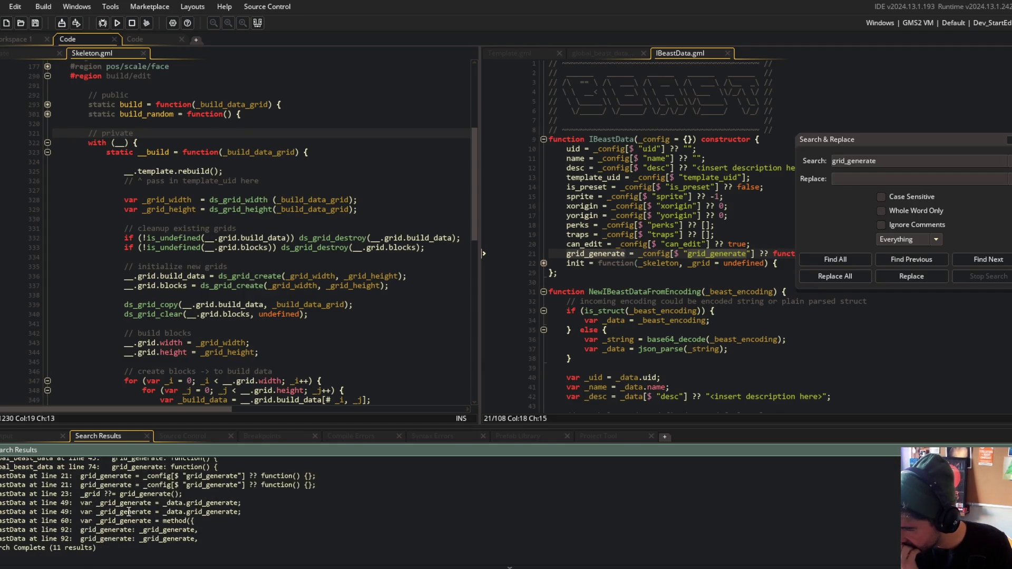
double_click(133, 494)
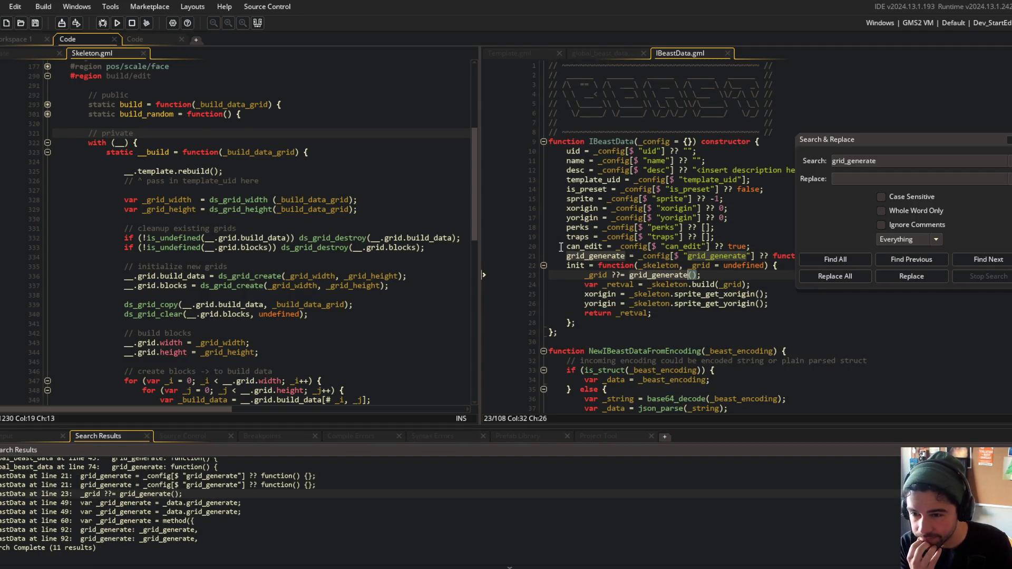
left_click(582, 265)
Search the project for '.init(' and open the obj_beast Create result at the init call
key("ctrl+f")
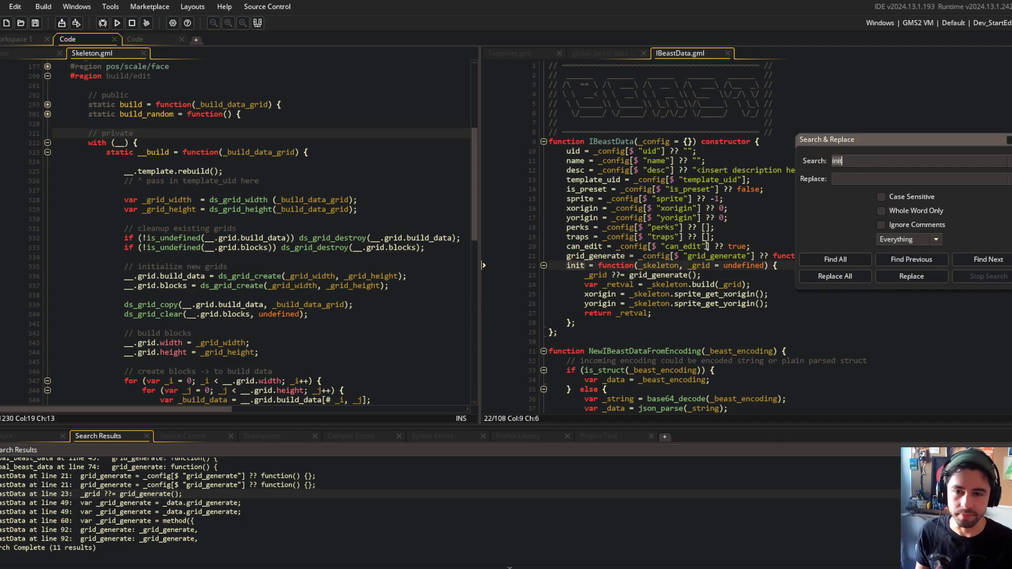
key("Home")
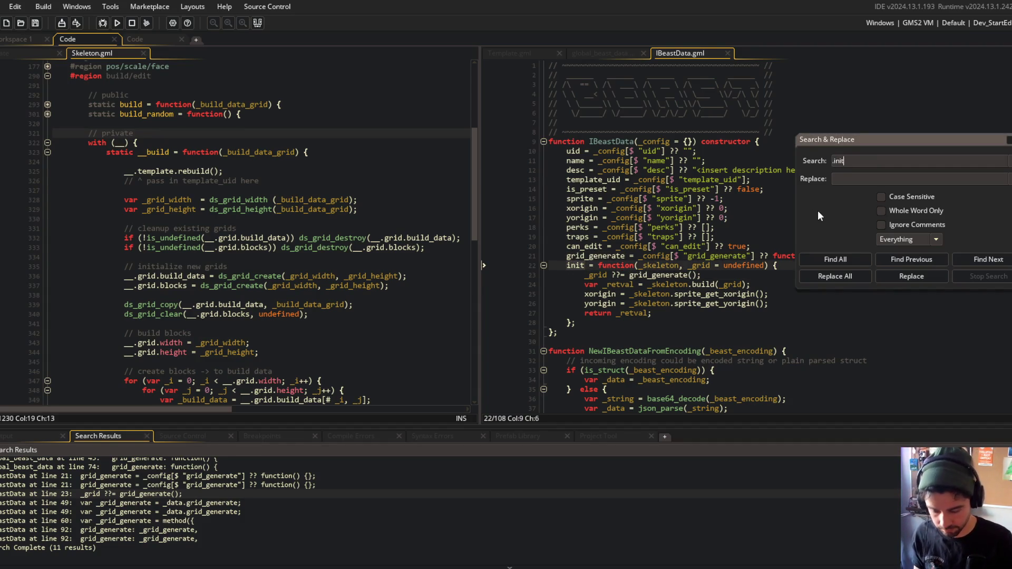
type("(")
key("Return")
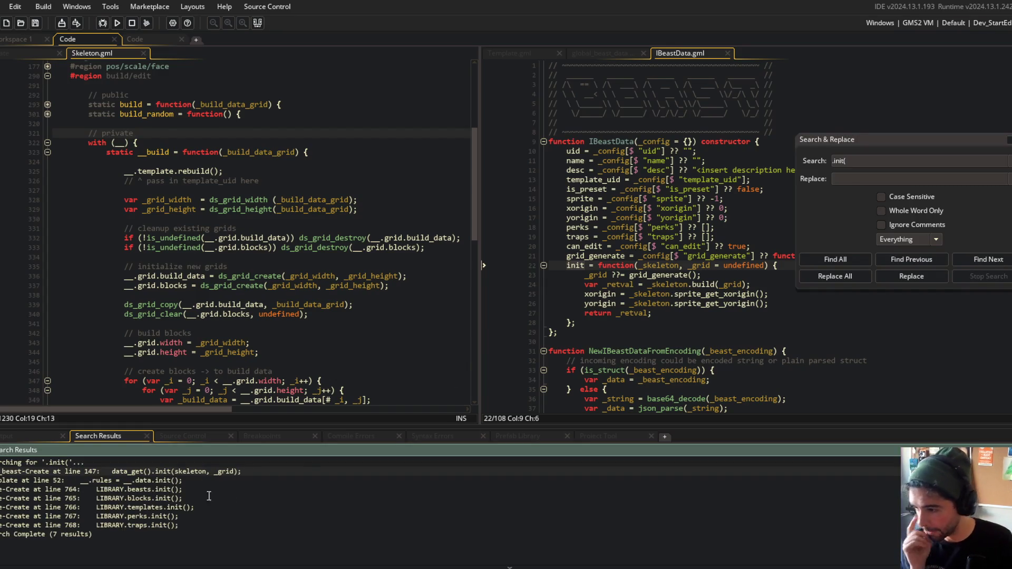
double_click(147, 471)
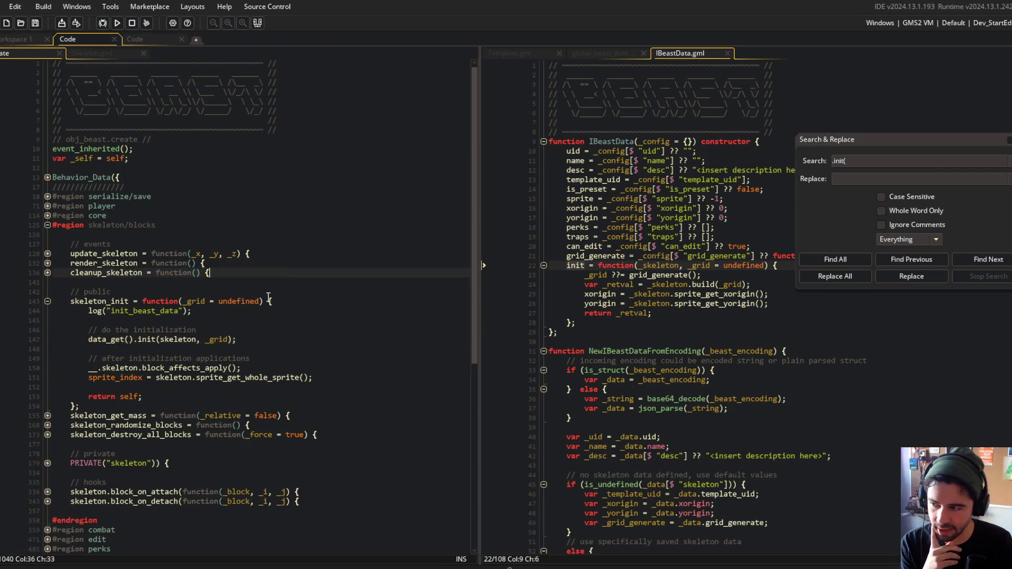
Compare skeleton_init's data_get().init call with IBeastData's init method
left_click(83, 208)
mouse_move(100, 218)
left_mouse_down()
mouse_move(249, 299)
mouse_move(252, 272)
mouse_move(158, 211)
mouse_move(240, 286)
left_mouse_up()
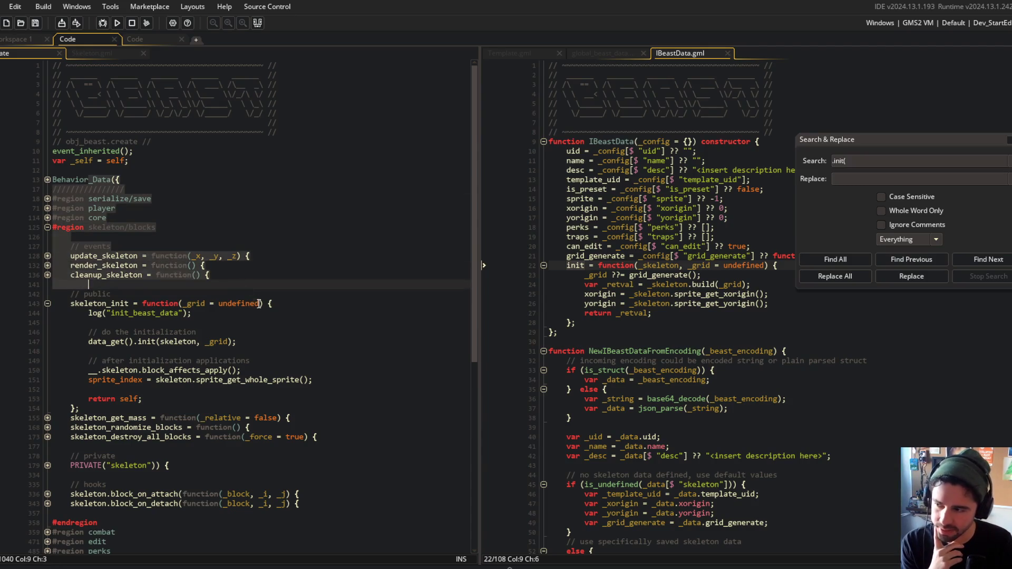
left_click(130, 304)
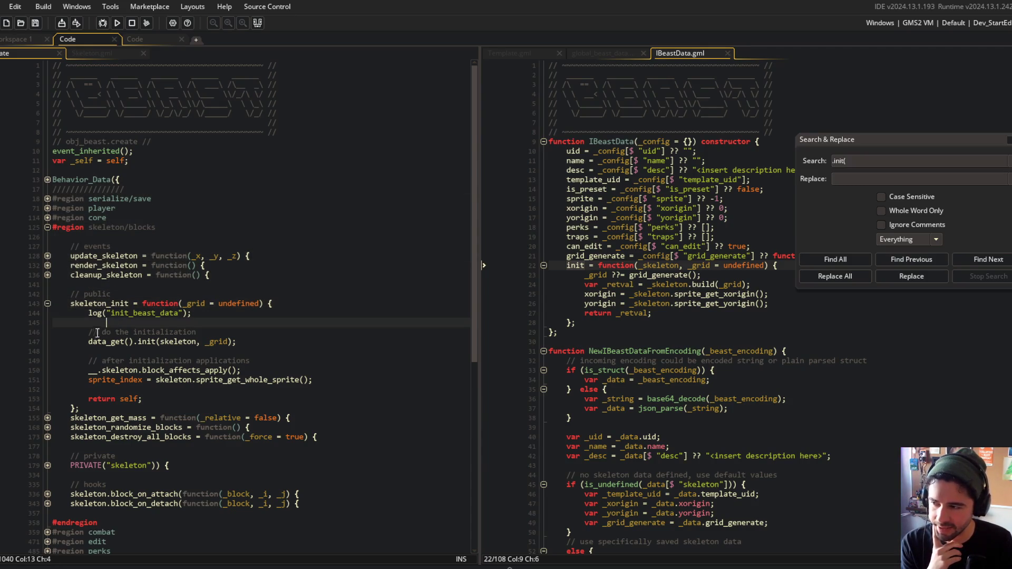
left_click(270, 333)
left_click(103, 343)
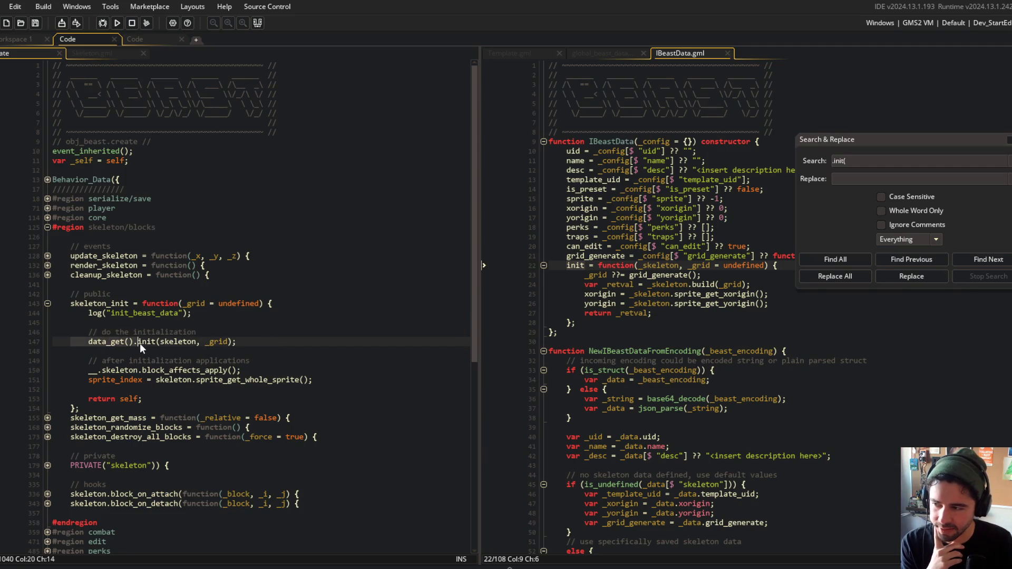
left_click_drag(560, 132, 635, 268)
double_click(574, 265)
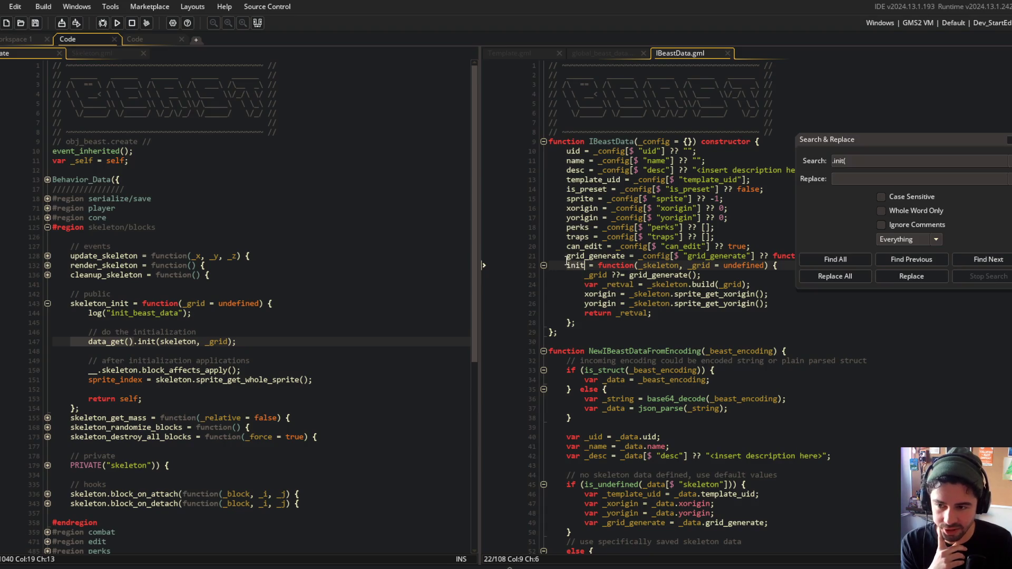
double_click(172, 341)
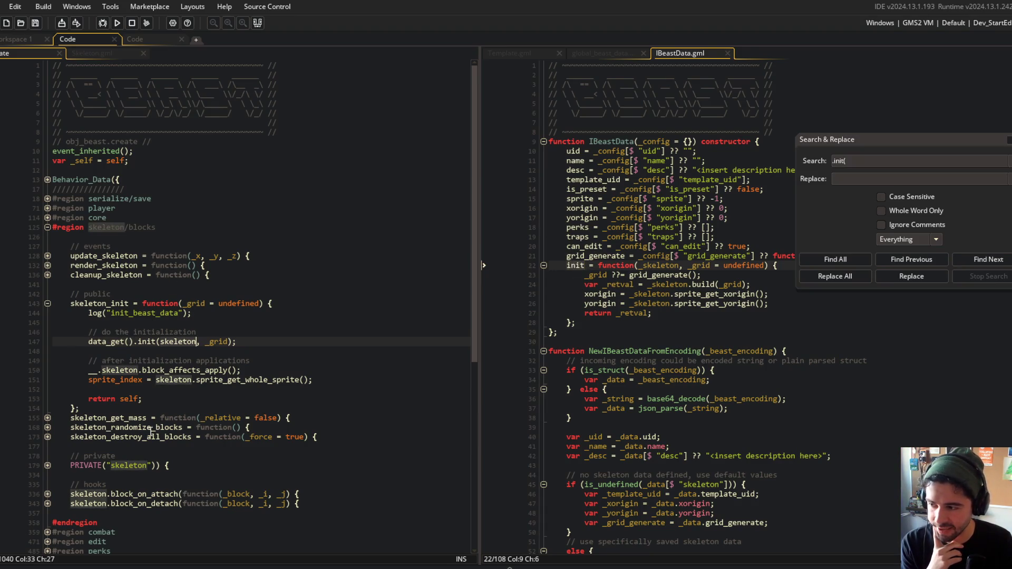
Expand the PRIVATE("skeleton") region and highlight the _grid uses in IBeastData's init
left_click(48, 466)
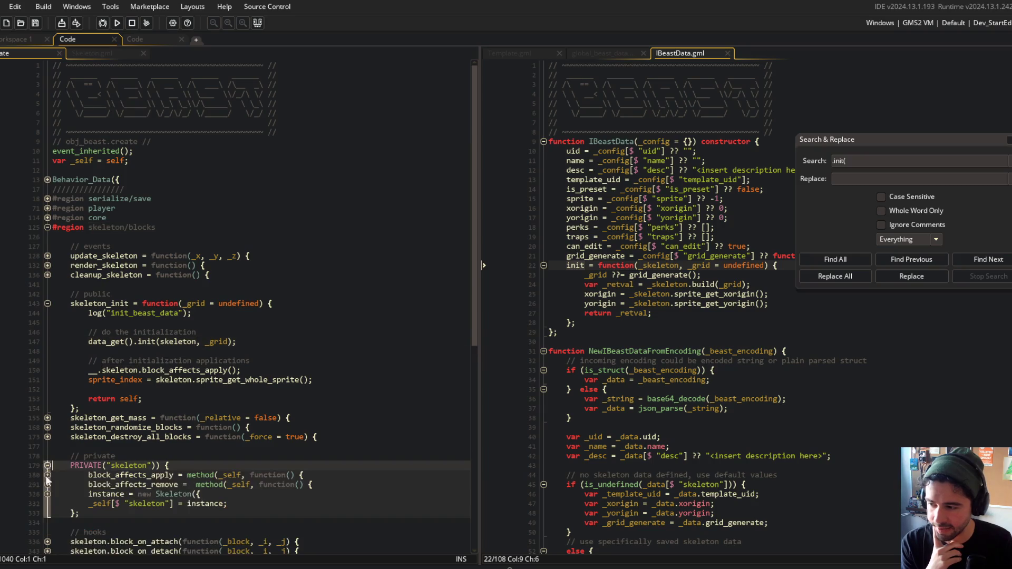
left_click(49, 494)
scroll(152, 437, "down", 3)
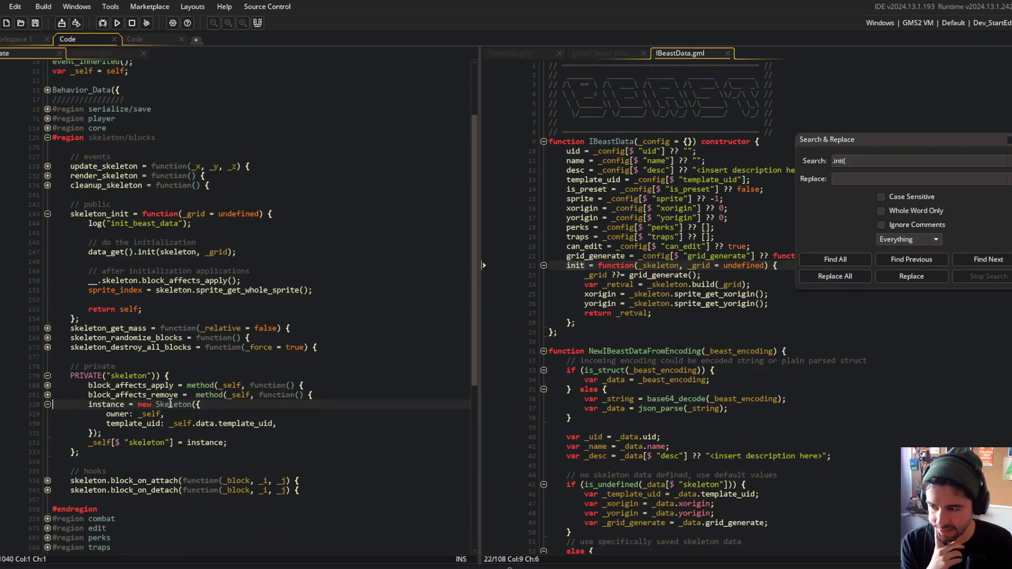
scroll(293, 299, "down", 5)
left_click(294, 299)
left_click_drag(88, 261, 103, 299)
left_click(632, 265)
left_click(683, 228)
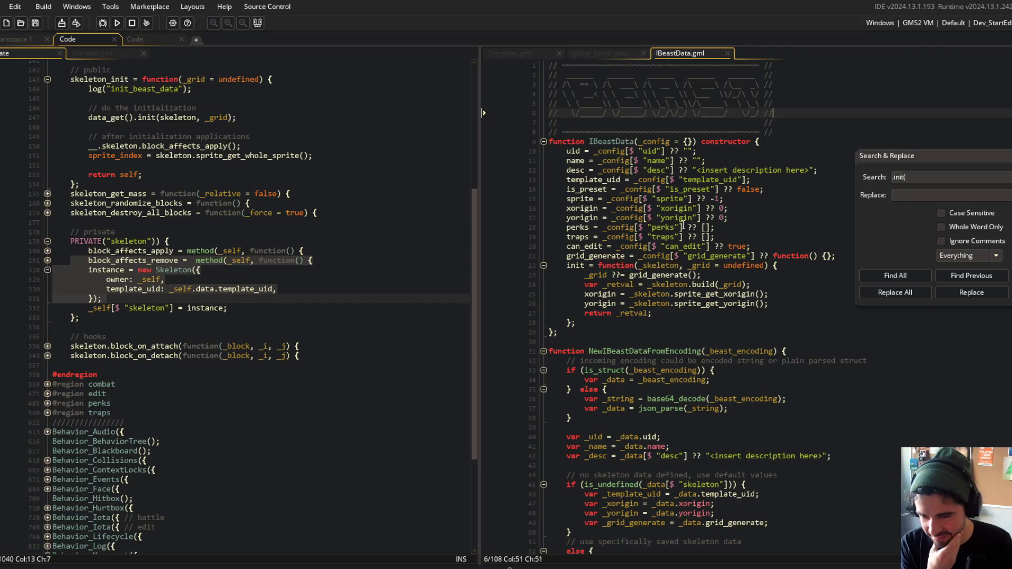
scroll(222, 193, "up", 4)
left_click(266, 239)
left_click(669, 293)
left_click(697, 266)
double_click(697, 265)
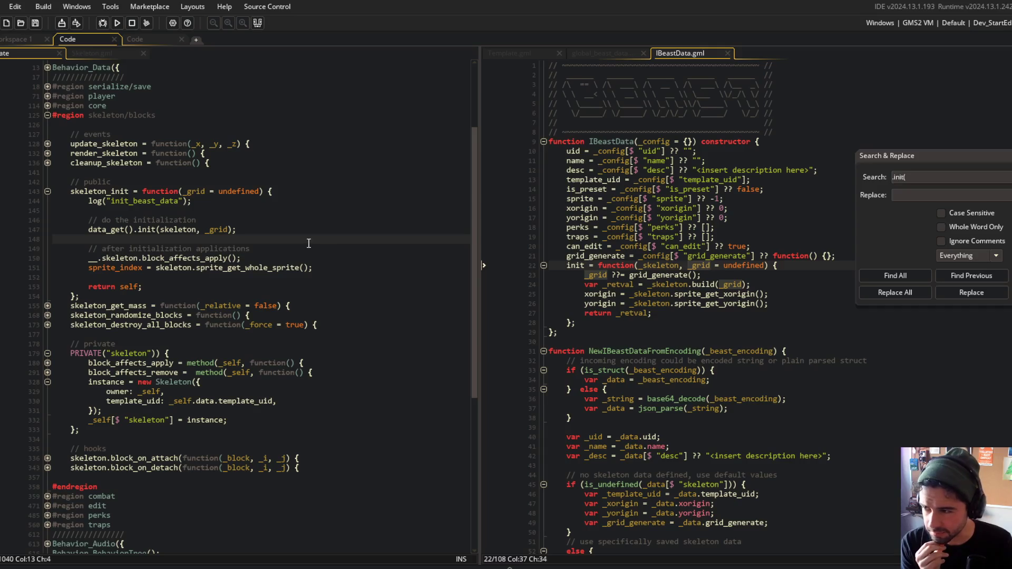
Trace skeleton_init's _grid parameter and highlight the grid_generate and _build_grid uses
left_click(220, 229)
double_click(192, 191)
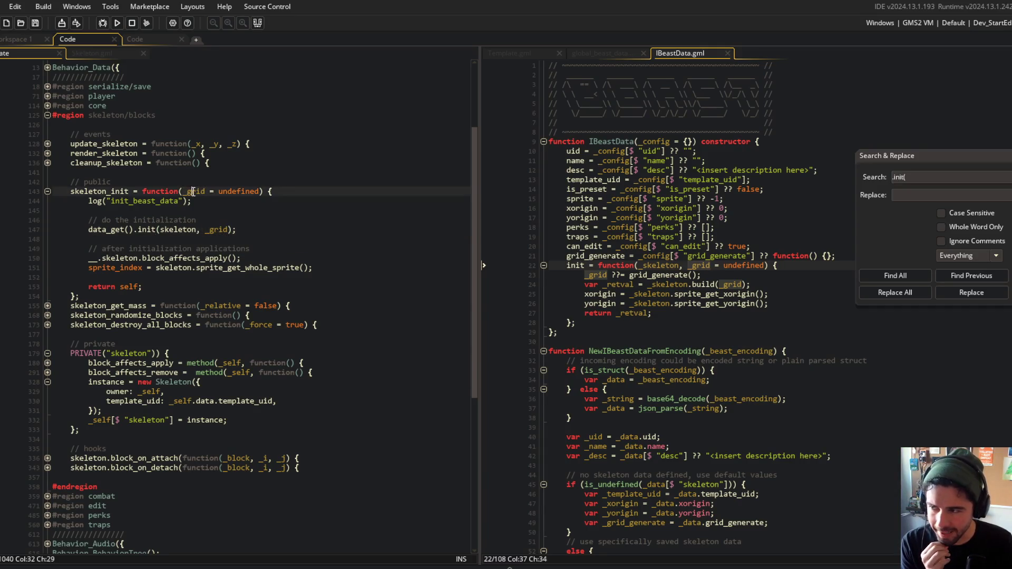
left_click(87, 191)
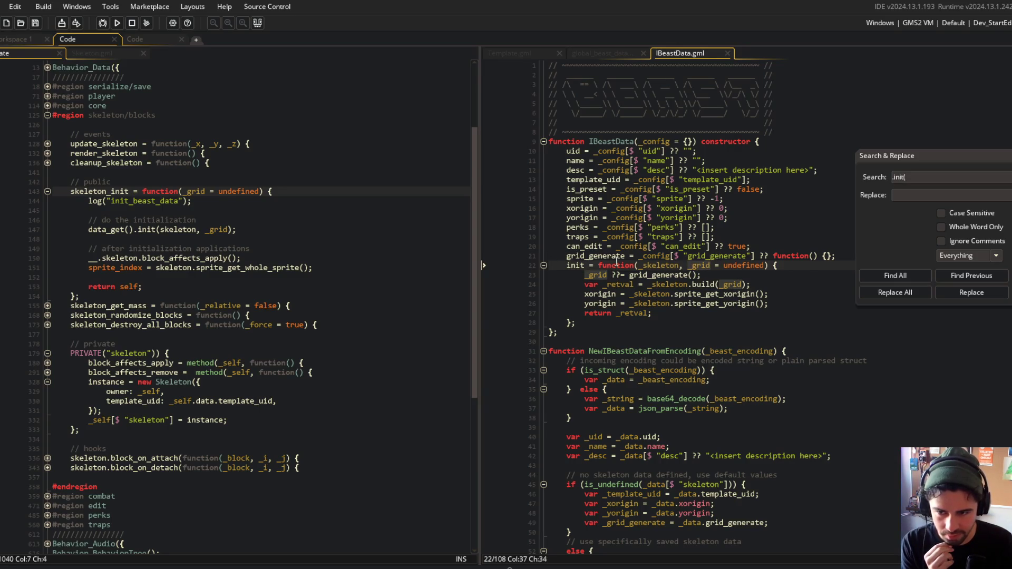
left_click(642, 265)
scroll(644, 261, "down", 15)
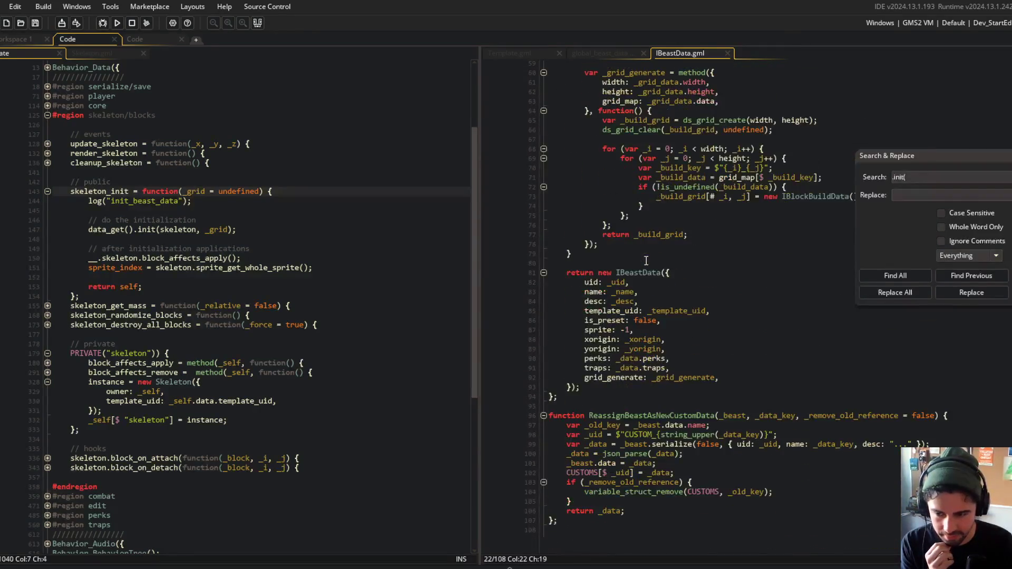
scroll(646, 261, "up", 15)
left_click(676, 246)
double_click(601, 256)
scroll(680, 256, "down", 10)
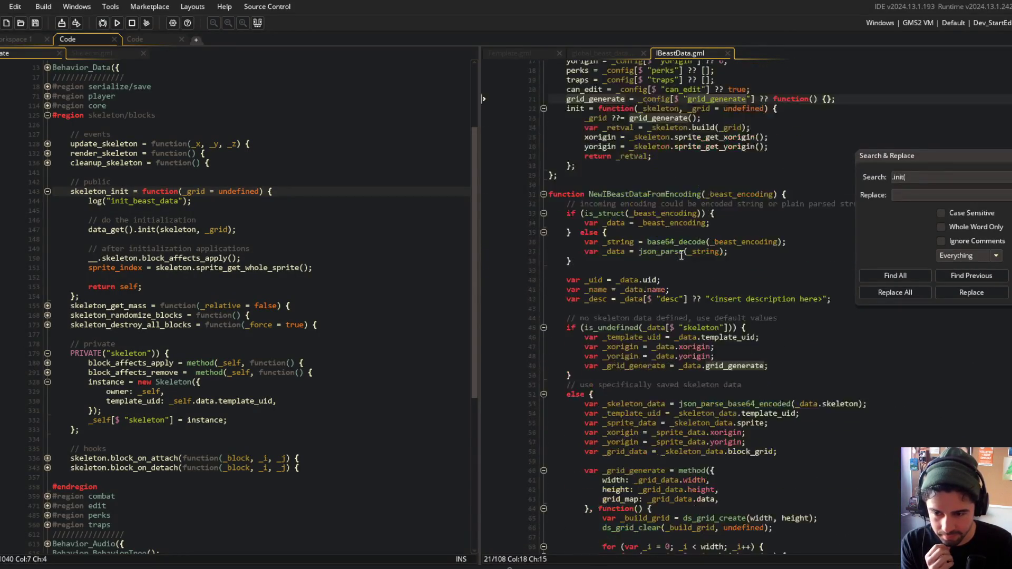
left_click(669, 361)
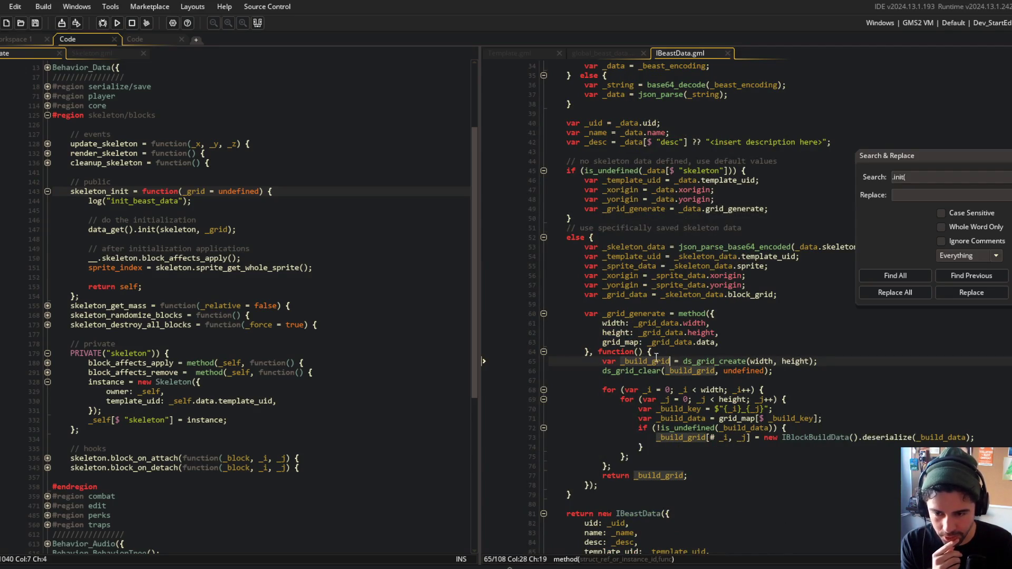
scroll(770, 387, "up", 10)
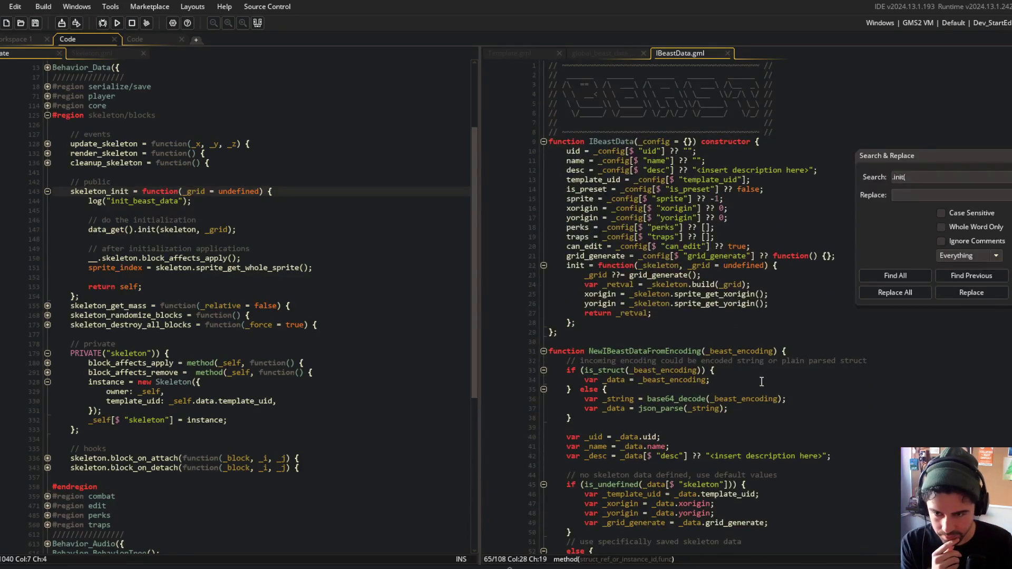
left_click(589, 275)
Rename _grid to _build_data_grid in IBeastData's init parameter and build call, and save
type("build_data_")
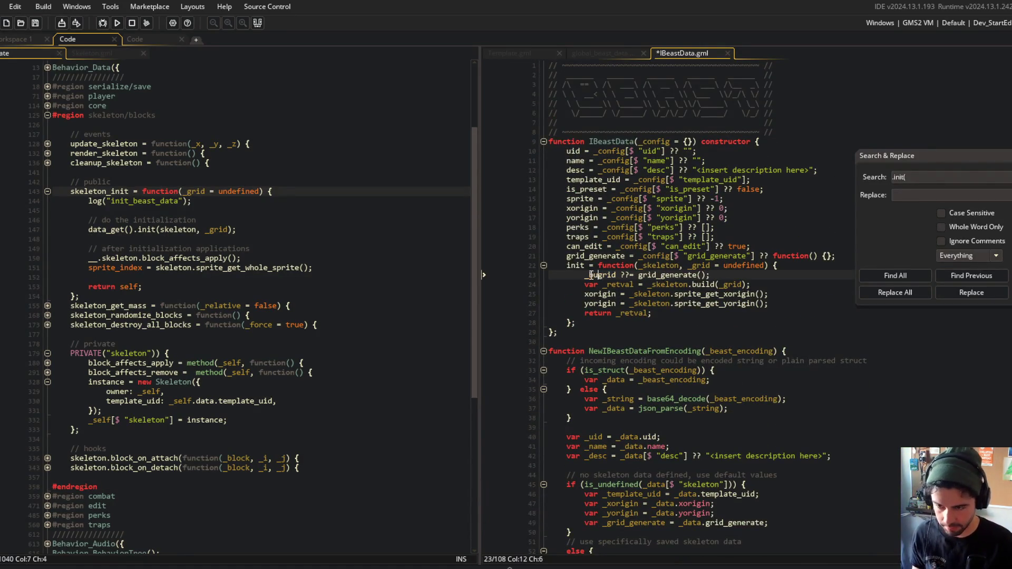
key("Escape")
double_click(701, 266)
type("_build_data_grid")
double_click(727, 284)
type("_build_data_grid")
left_click(717, 237)
key("ctrl+s")
Replace _grid with _build_data_grid in skeleton_init's parameter and its data_get().init call
left_click(230, 258)
double_click(196, 191)
type("_build_data_grid")
double_click(219, 230)
type("_build_data_grid")
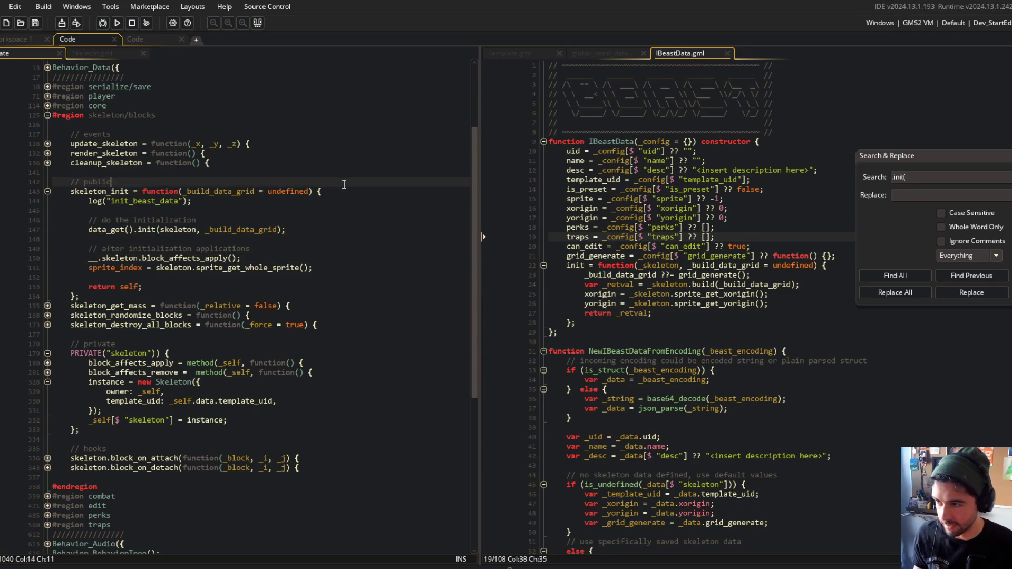
List every skeleton_init occurrence in the project and review the updated function
double_click(100, 191)
key("ctrl+f")
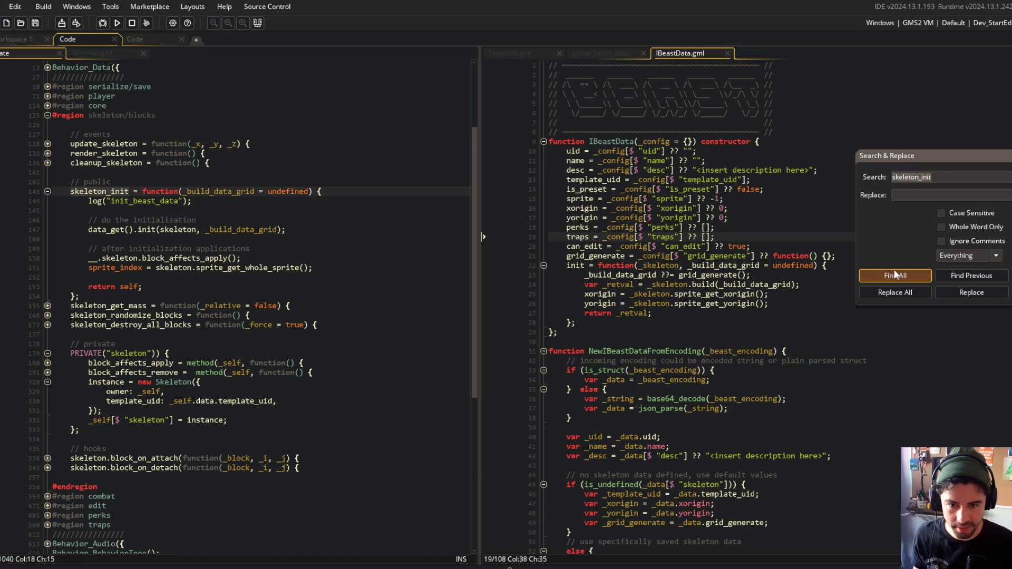
left_click(894, 276)
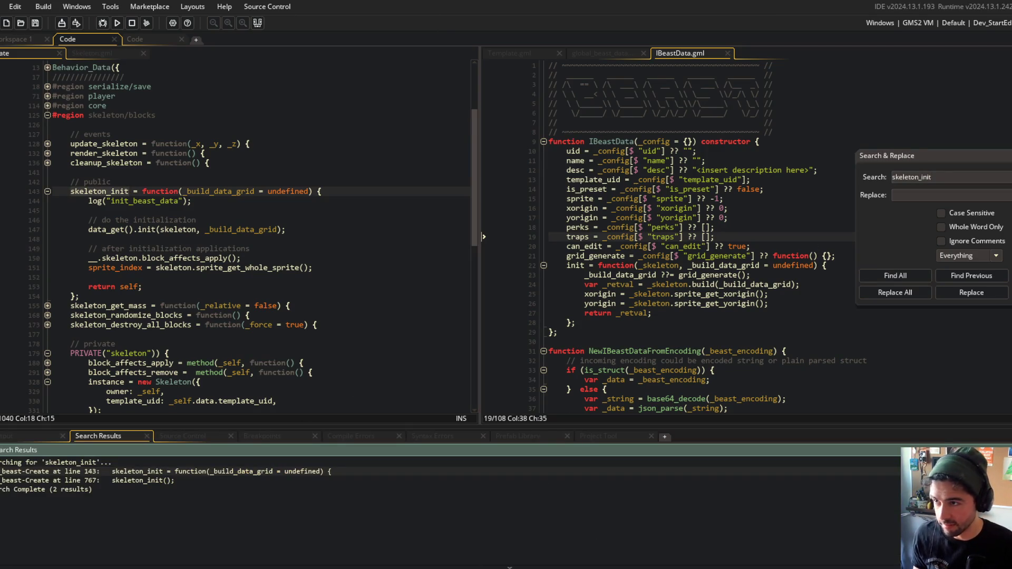
left_click(257, 24)
left_click(238, 171)
mouse_move(74, 181)
left_mouse_down()
mouse_move(253, 213)
mouse_move(364, 299)
left_mouse_up()
left_click(223, 196)
left_click(273, 232)
double_click(273, 232)
Check grid_generate's uses in IBeastData and list all its occurrences project-wide
double_click(590, 255)
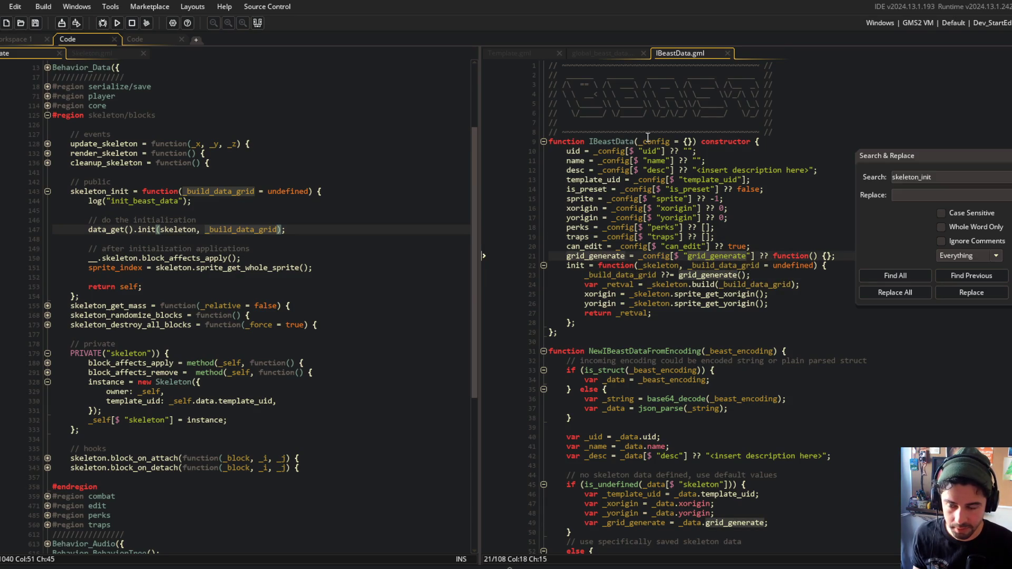
scroll(720, 181, "down", 6)
scroll(719, 199, "up", 4)
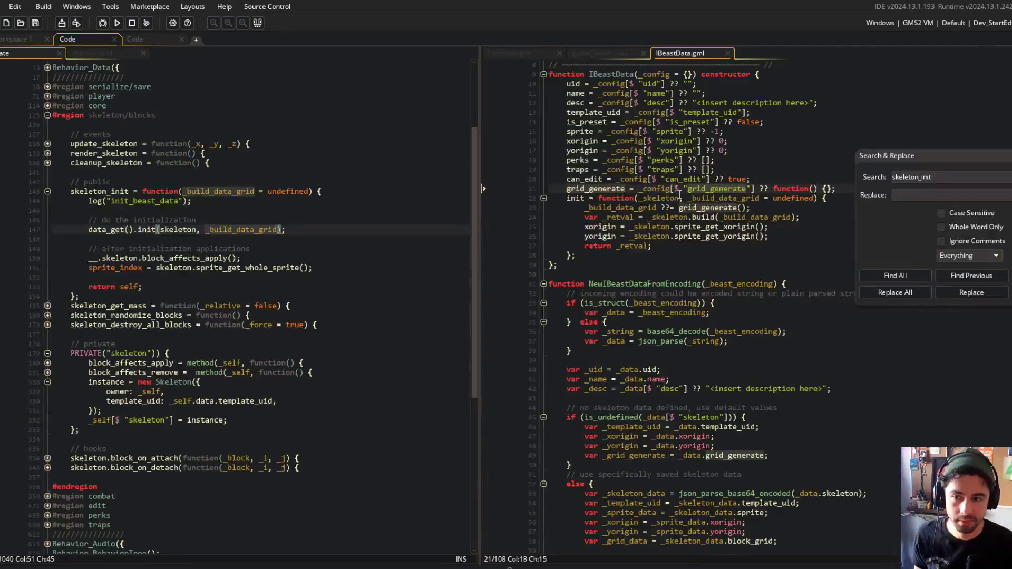
scroll(684, 226, "down", 5)
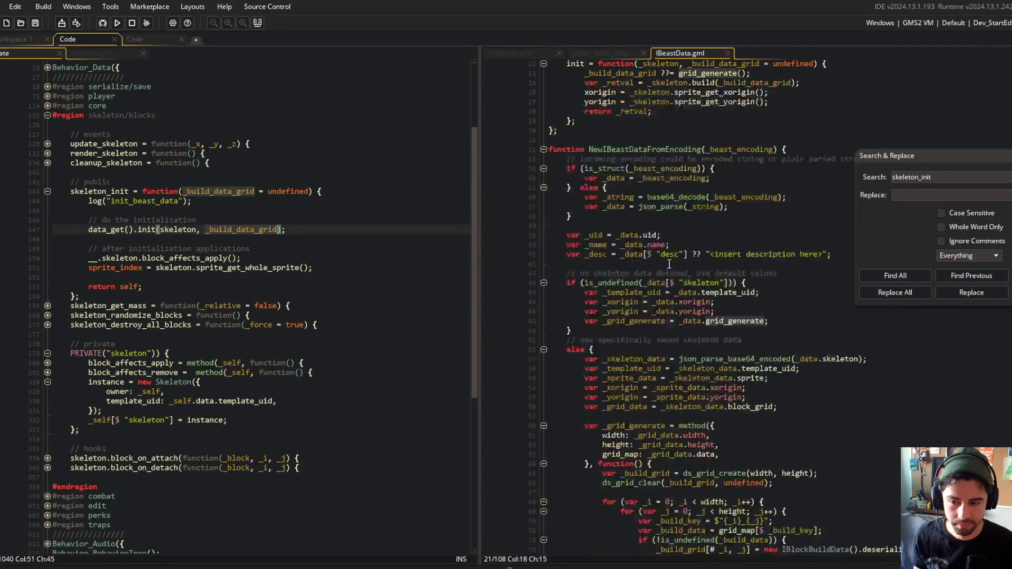
double_click(632, 320)
scroll(631, 320, "down", 5)
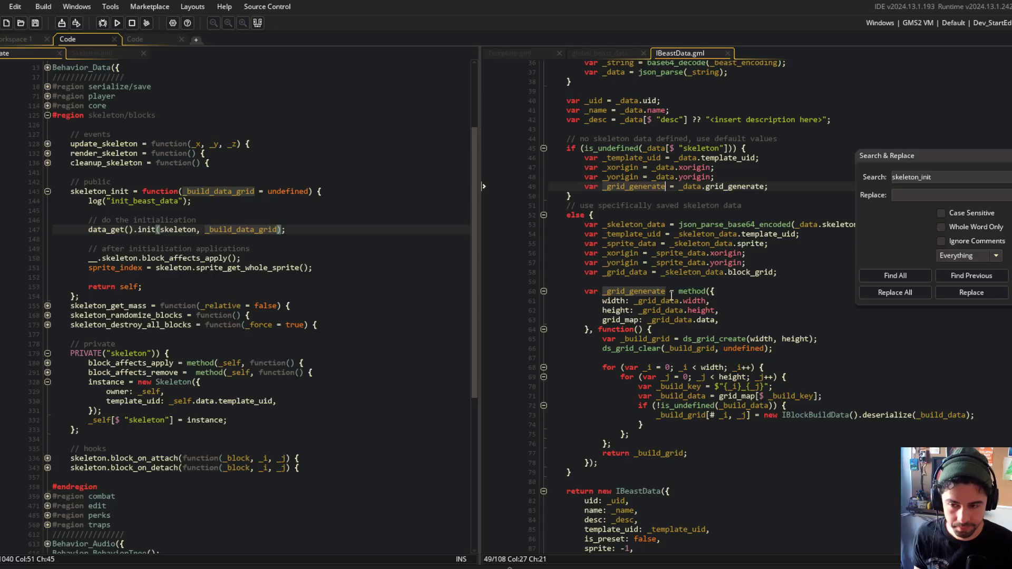
scroll(670, 296, "up", 10)
double_click(601, 211)
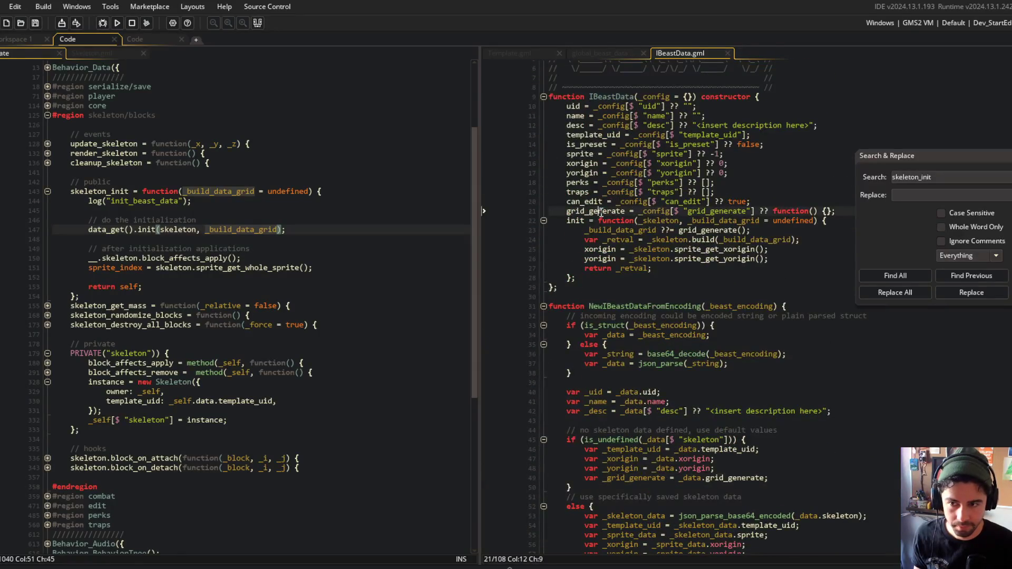
left_click(893, 278)
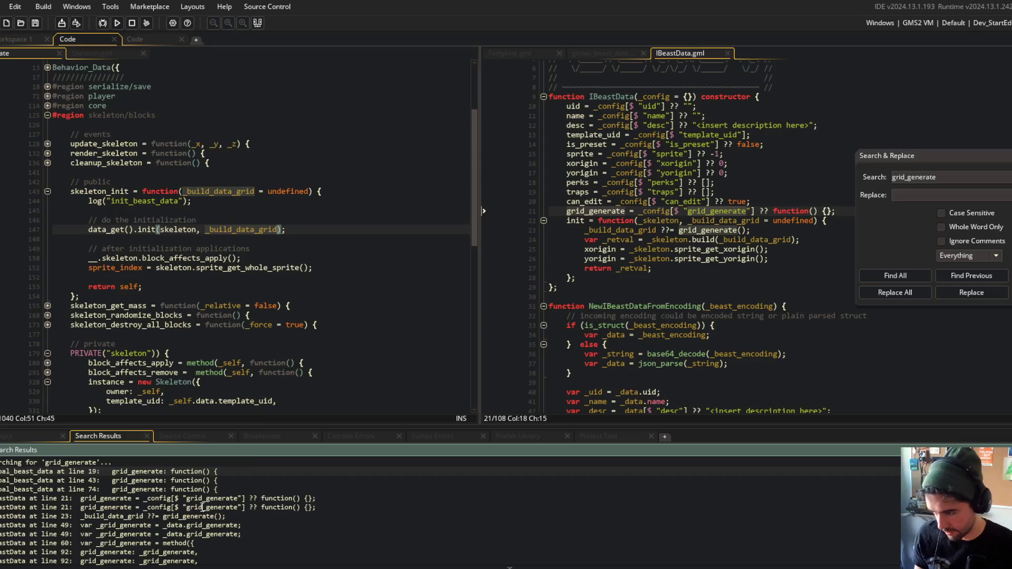
Rename the Training Dummy preset's grid_generate key on line 19 to generate_build_data_grid
scroll(203, 507, "down", 1)
scroll(200, 507, "up", 1)
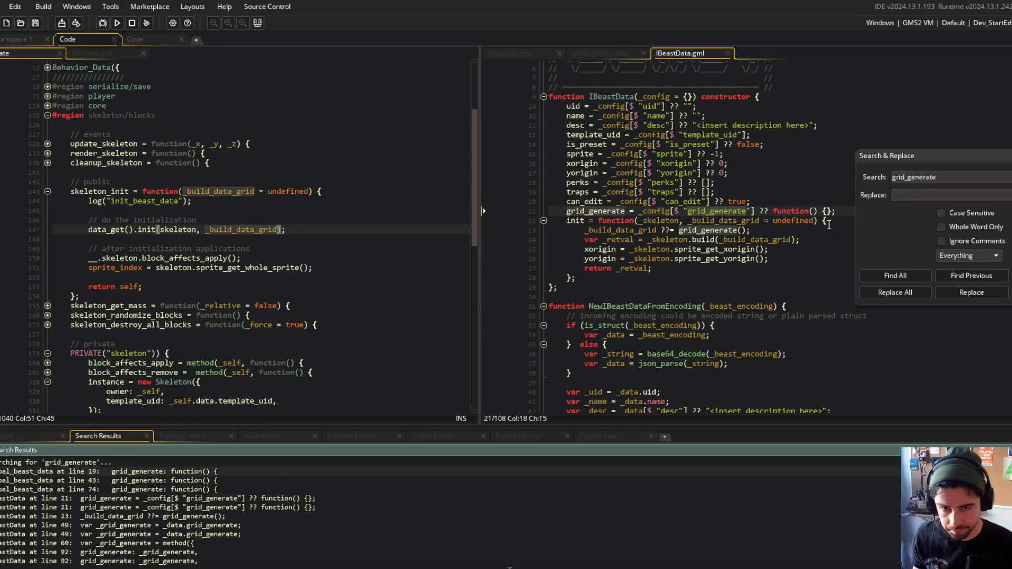
double_click(164, 472)
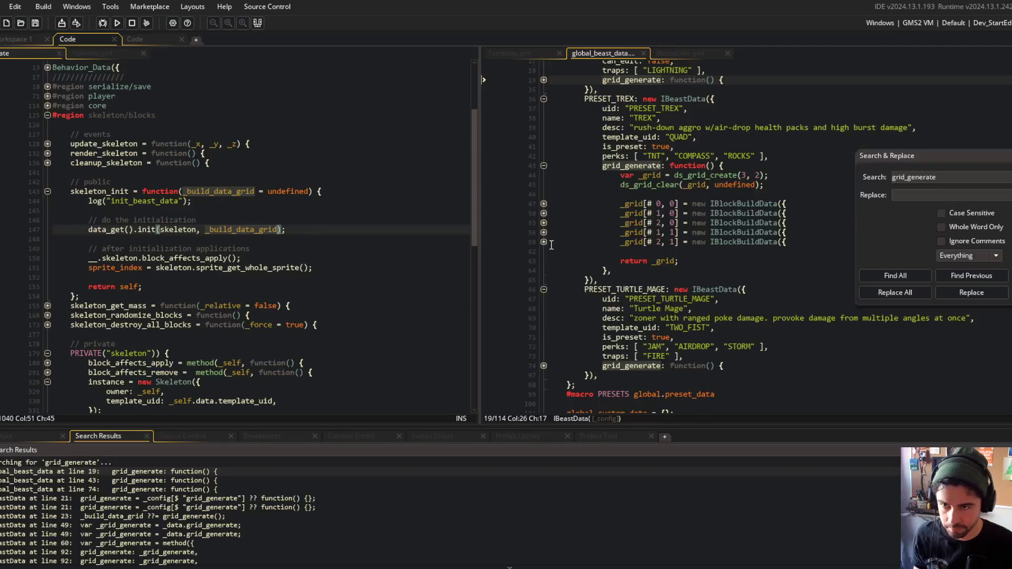
scroll(551, 244, "up", 5)
key("Left")
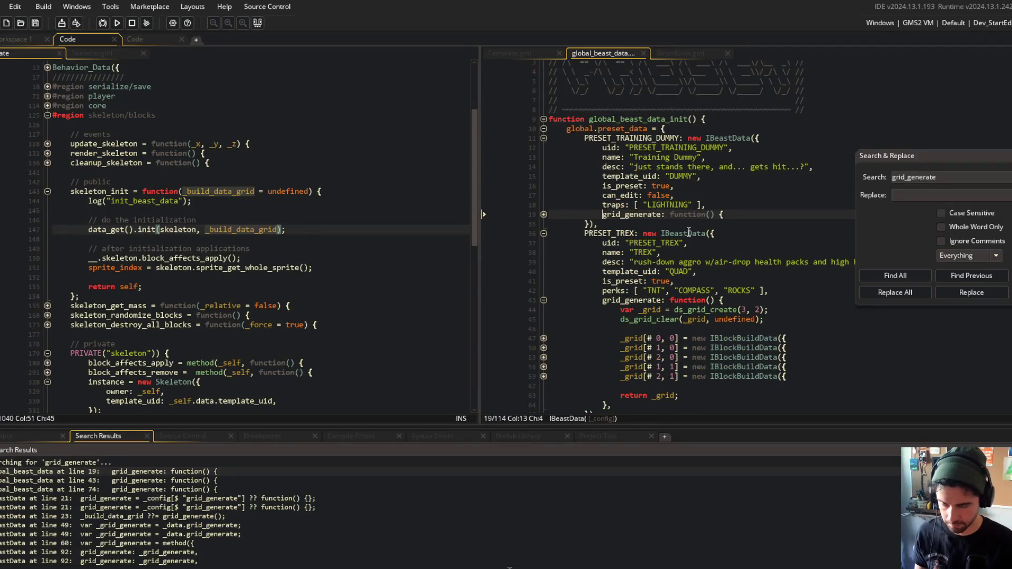
type("generate_buil")
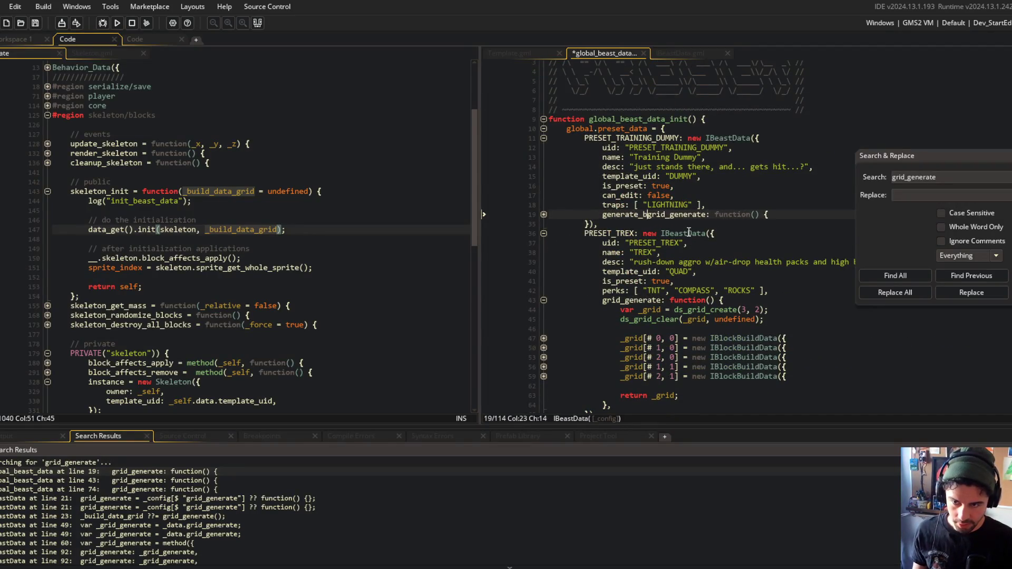
type("d_data_")
key("BackSpace")
key("BackSpace")
key("BackSpace")
key("Home")
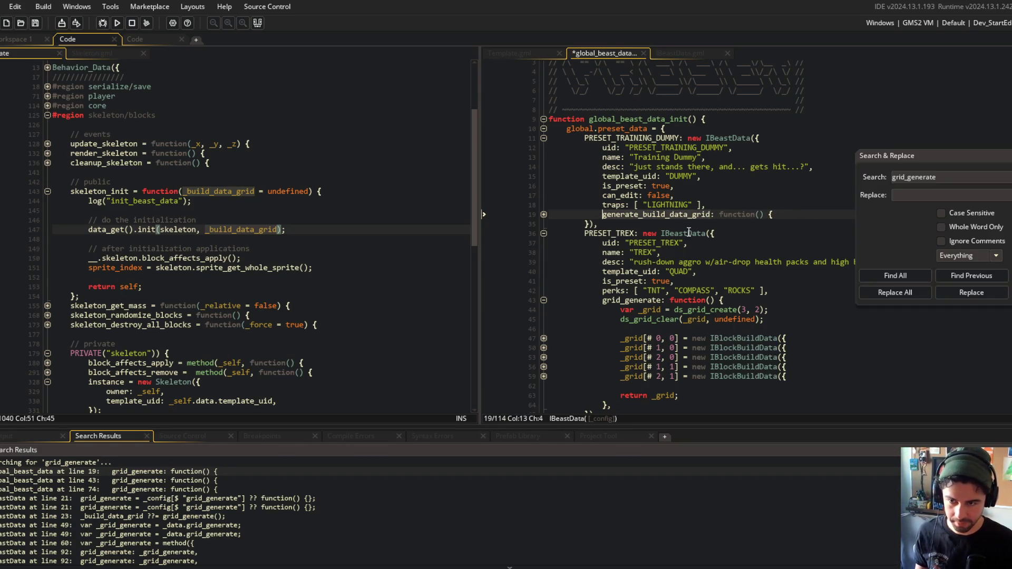
Rename the TREX and Turtle Mage presets' grid_generate keys to generate_build_data_grid
scroll(701, 237, "down", 2)
left_click(670, 285)
double_click(632, 255)
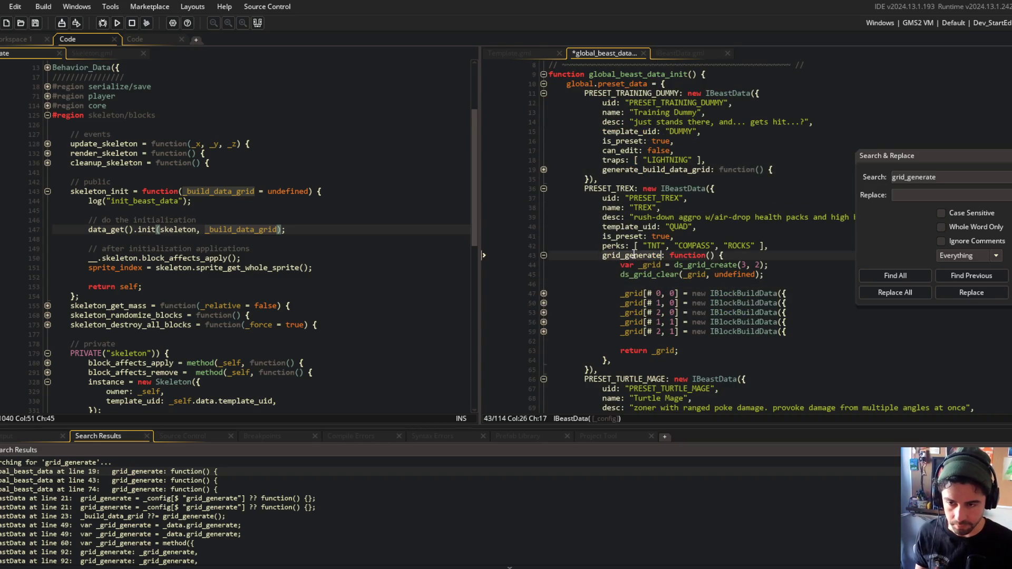
type("generate_build_data_grid")
scroll(632, 237, "down", 5)
double_click(628, 299)
type("generate_build_data_grid")
Rename IBeastData's grid_generate field, config key and line-23 call to generate_build_data_grid
left_click(895, 275)
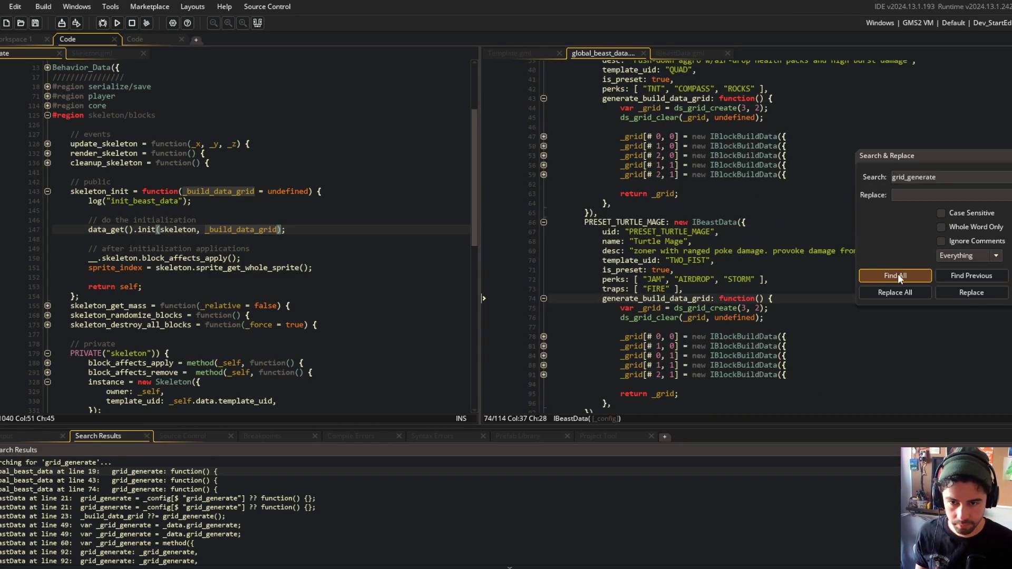
double_click(264, 471)
double_click(584, 210)
type("generate_build_data_grid")
double_click(716, 211)
type("generate_build_data_grid")
left_click(692, 231)
double_click(692, 231)
type("generate_build_data_grid")
left_click(715, 183)
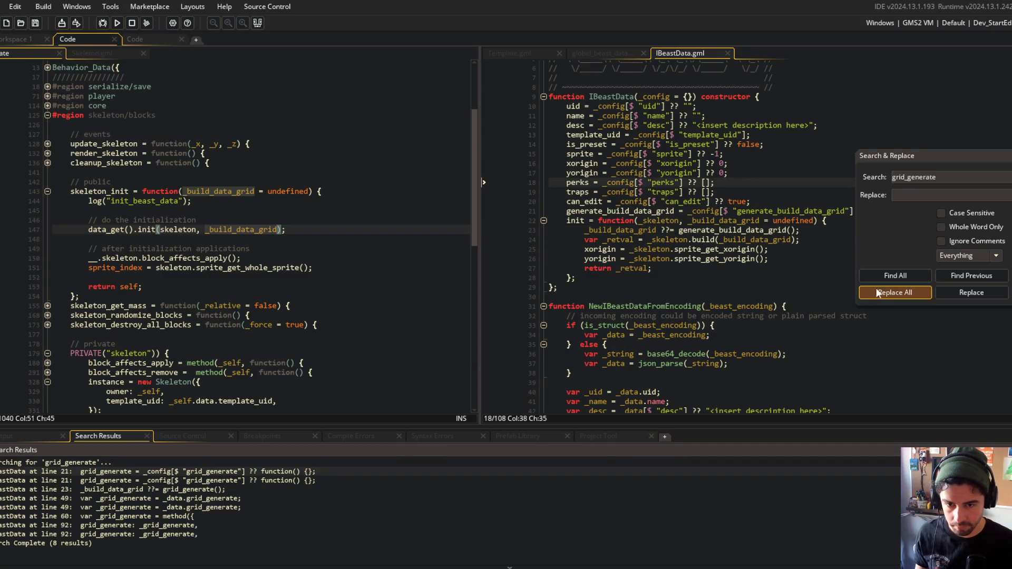
Jump to the line 49 grid_generate match and paste generate_build_data_grid over both names
left_click(895, 276)
double_click(163, 471)
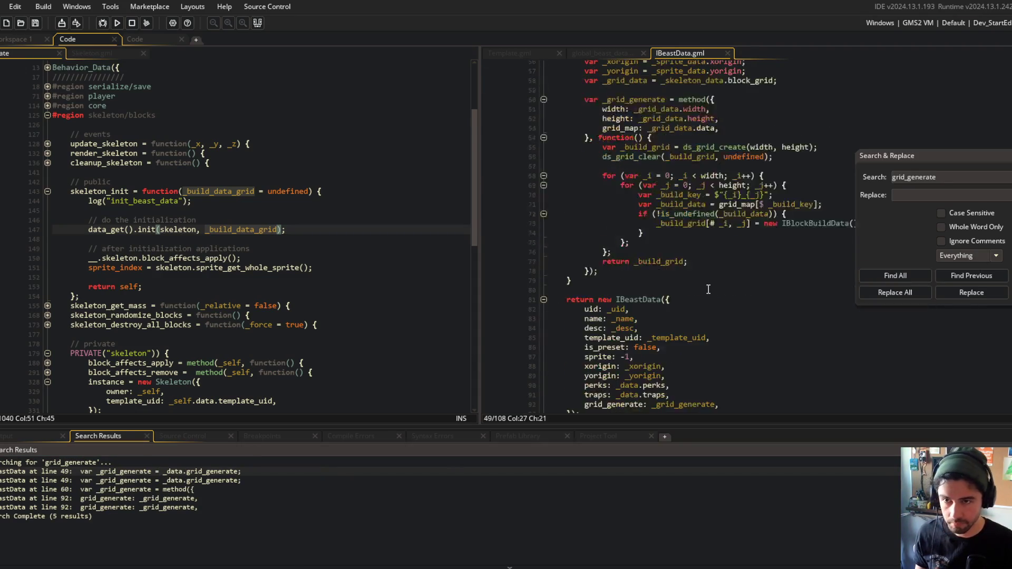
type("generate_build_data_grid")
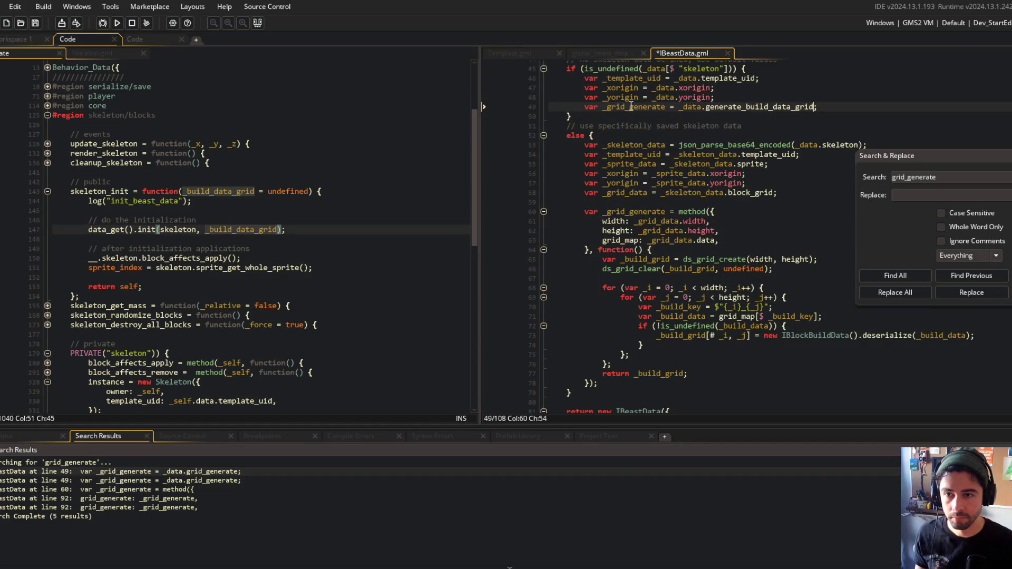
double_click(635, 107)
type("_generate_build_data_grid")
key("ctrl+s")
Undo the accidental edits, retype line 49's variable as _generate_build_data_grid, and save
left_click(694, 132)
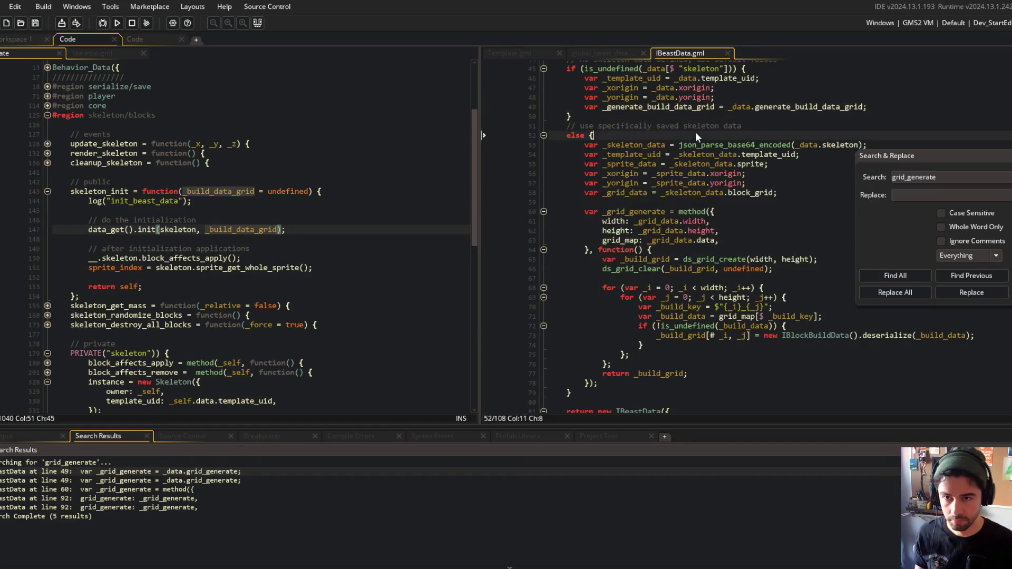
left_click(625, 192)
key("BackSpace")
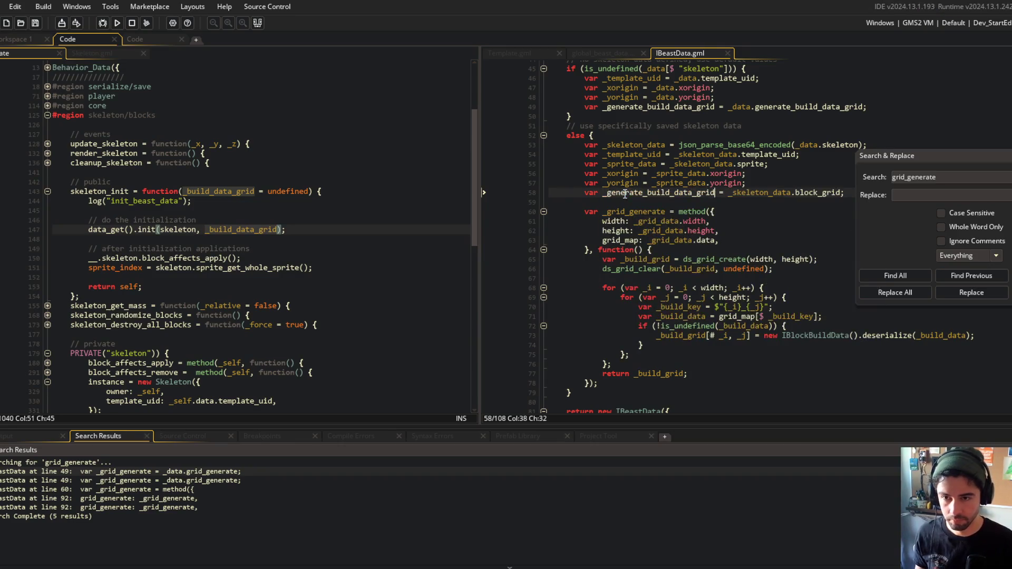
type("a")
key("ctrl+z")
key("ctrl+z")
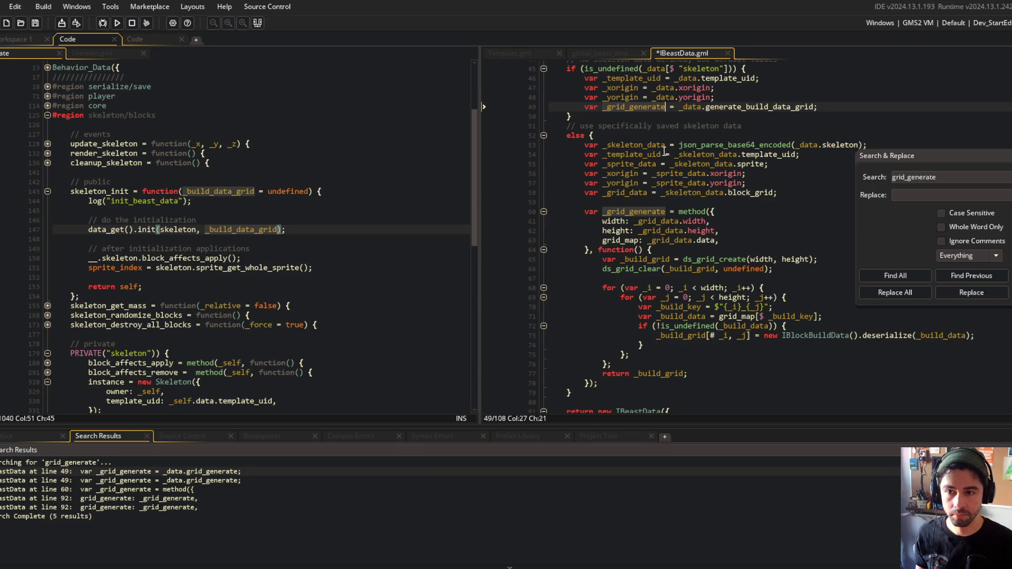
left_click(698, 173)
left_click(735, 109)
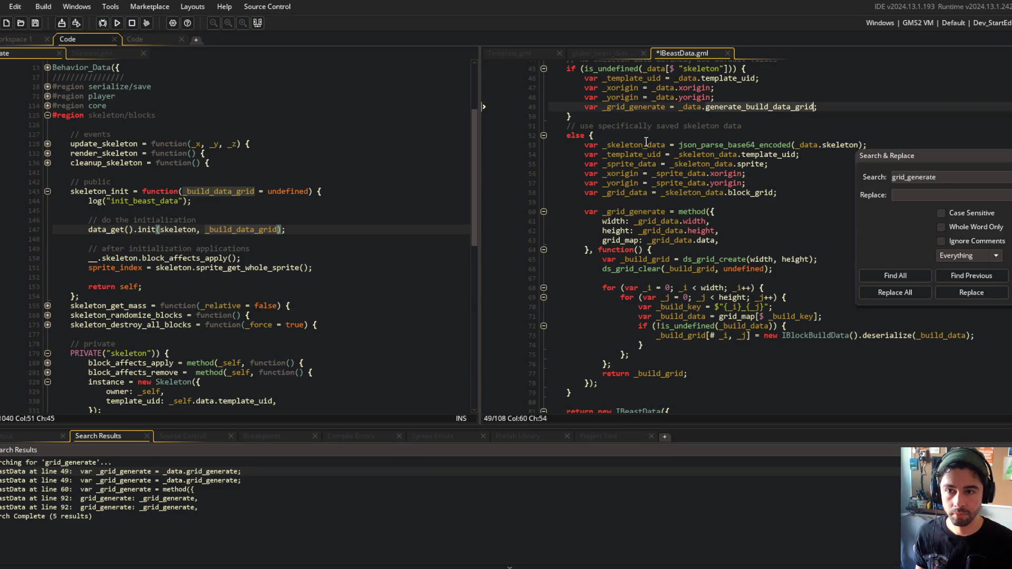
double_click(625, 106)
type("_generate_build_data_grid")
key("ctrl+s")
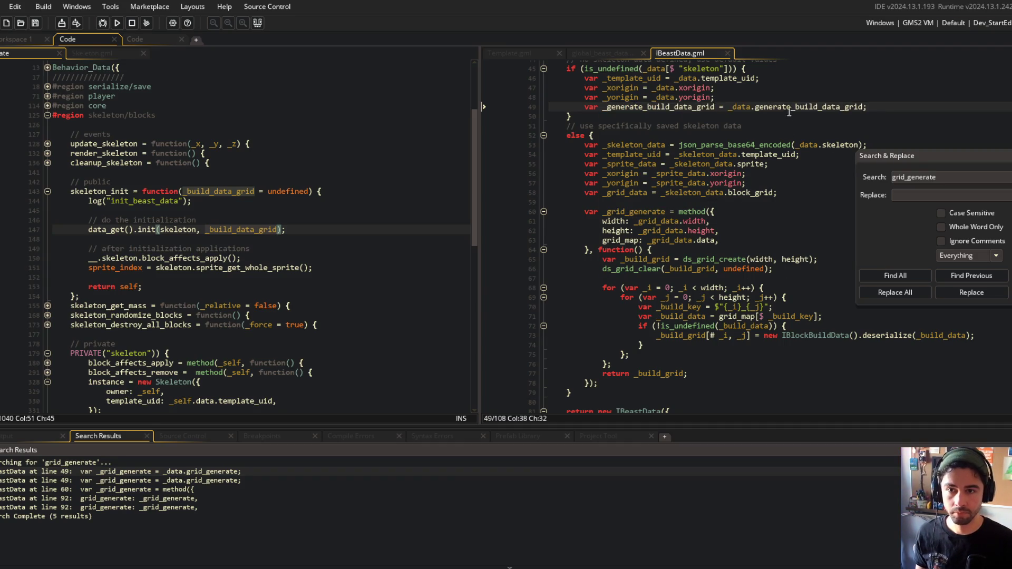
Rename the _grid_generate declaration on line 60 to _generate_build_data_grid and save
left_click(925, 276)
double_click(169, 471)
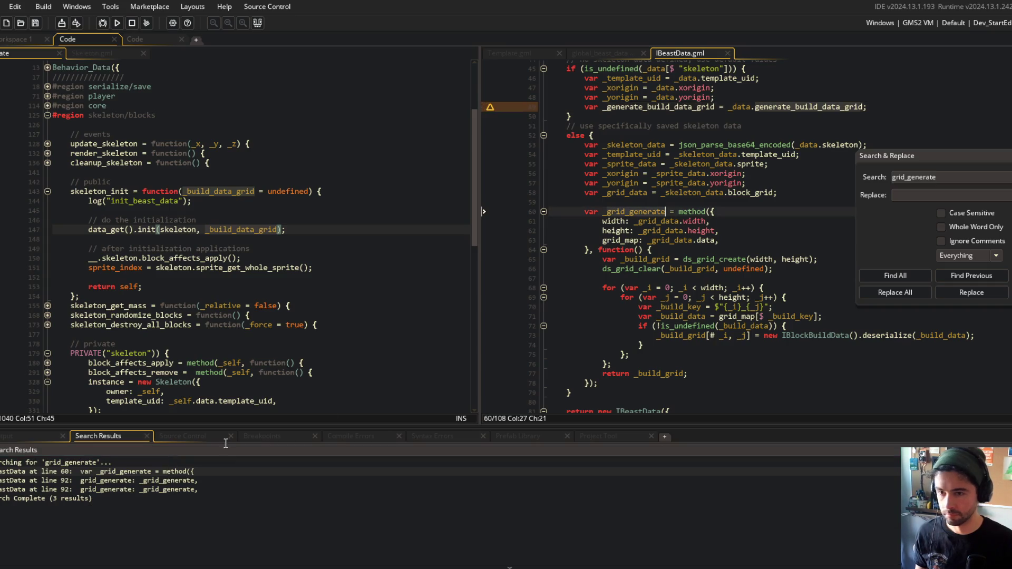
double_click(652, 218)
type("_generate_build_data_grid")
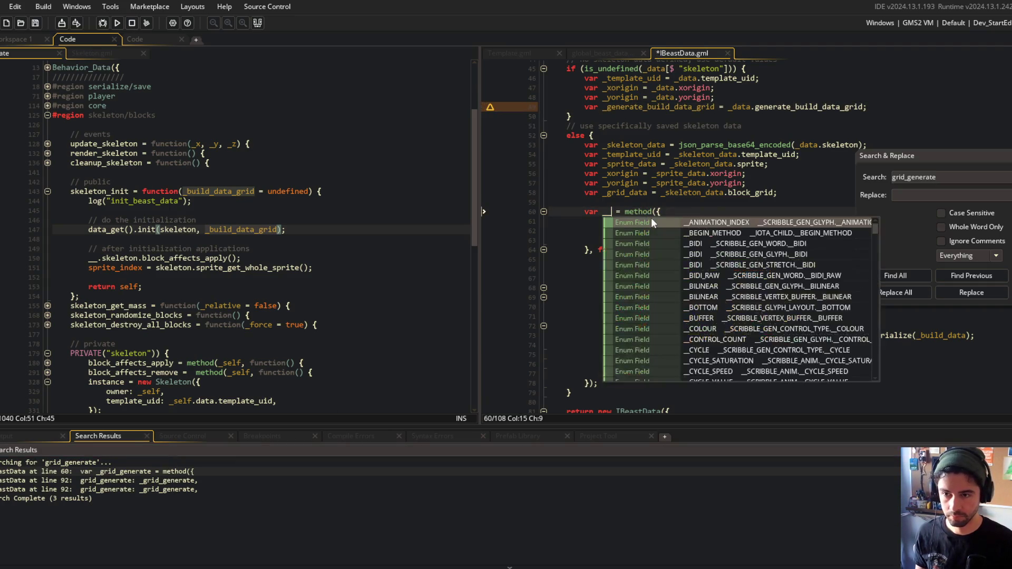
key("ctrl+s")
Rename the grid_generate key and value on line 92 to generate_build_data_grid and save
left_click(896, 276)
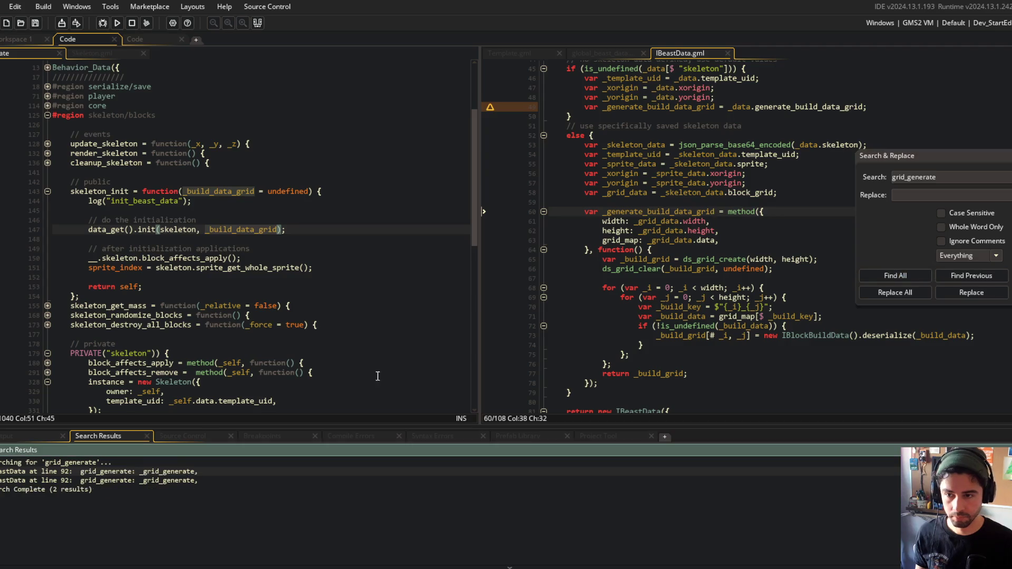
double_click(150, 471)
type("generate_build_data_grid: _grid_generate,")
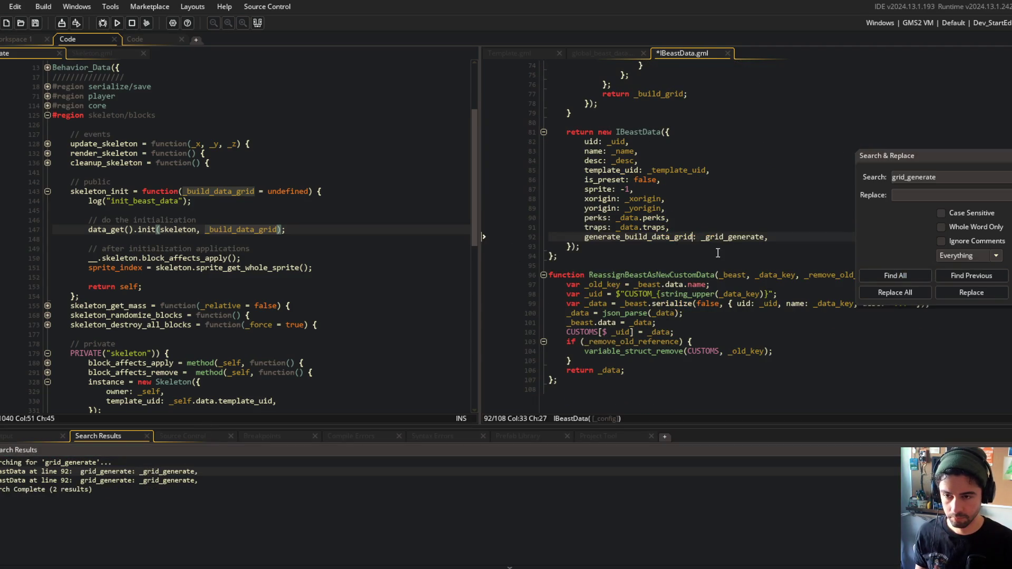
double_click(708, 236)
type("generate_build_data_grid")
key("ctrl+s")
Confirm no grid_generate matches remain and hide the search results
left_click(895, 275)
left_click(576, 313)
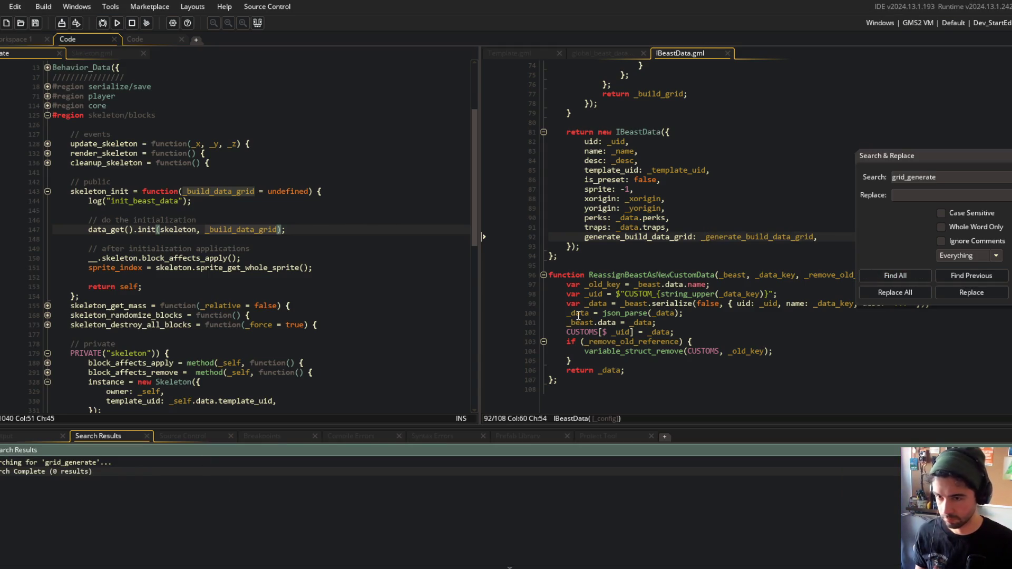
left_click(317, 181)
left_click(257, 23)
Highlight every use of _build_data_grid in IBeastData's init
left_click(706, 130)
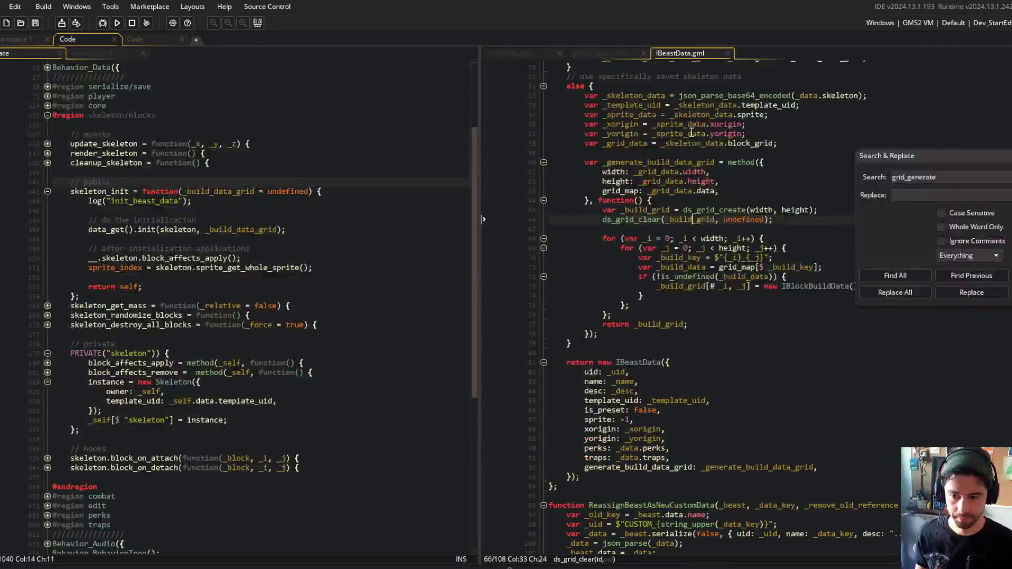
scroll(687, 363, "up", 2)
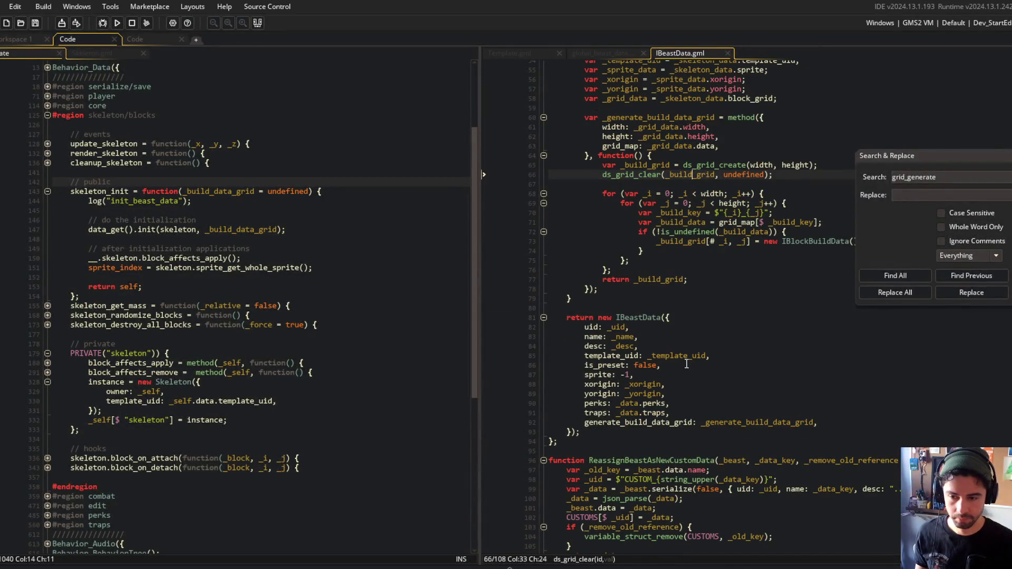
scroll(687, 364, "up", 15)
scroll(733, 284, "down", 3)
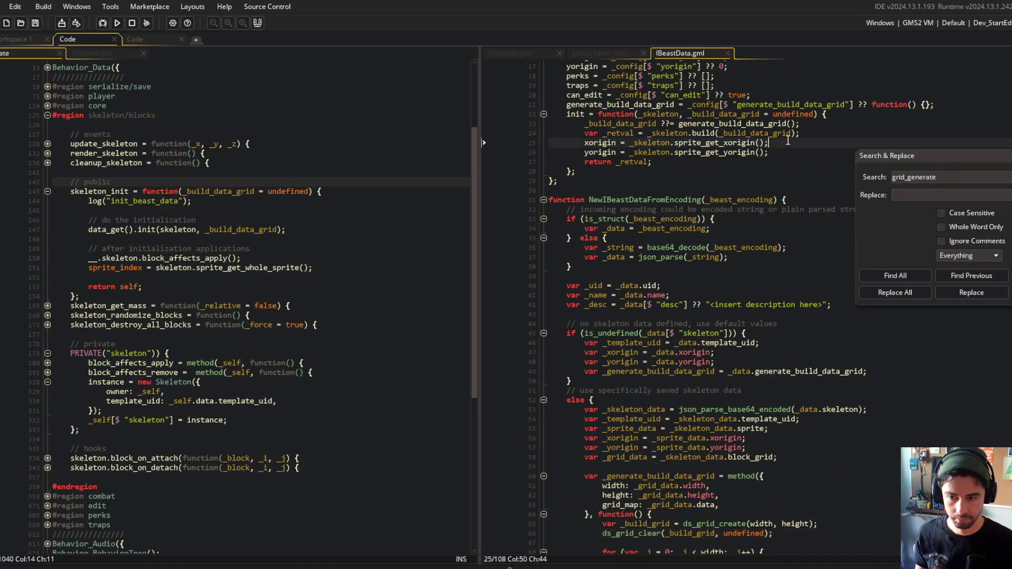
scroll(737, 246, "up", 5)
left_click(736, 247)
left_click(617, 256)
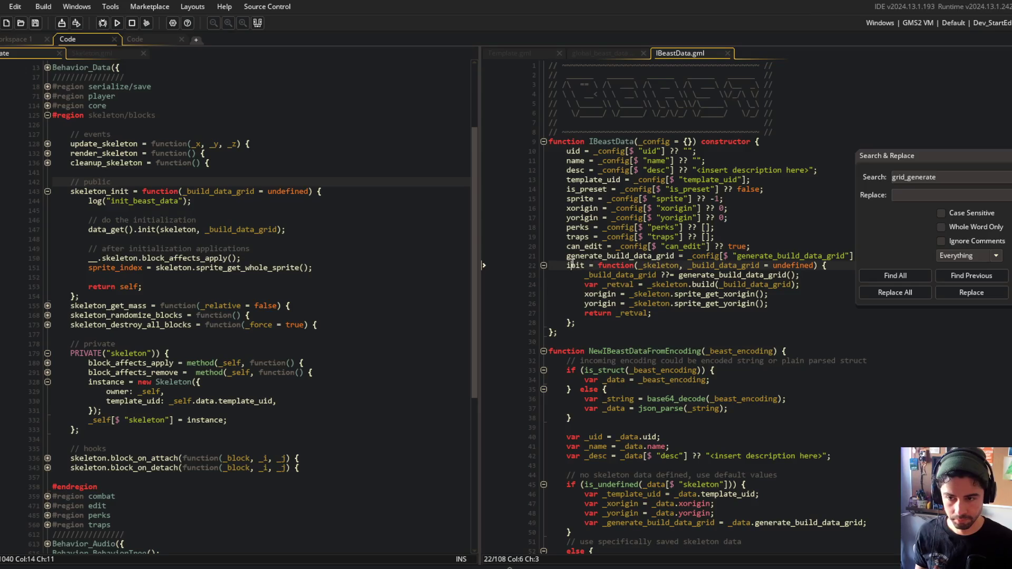
double_click(646, 275)
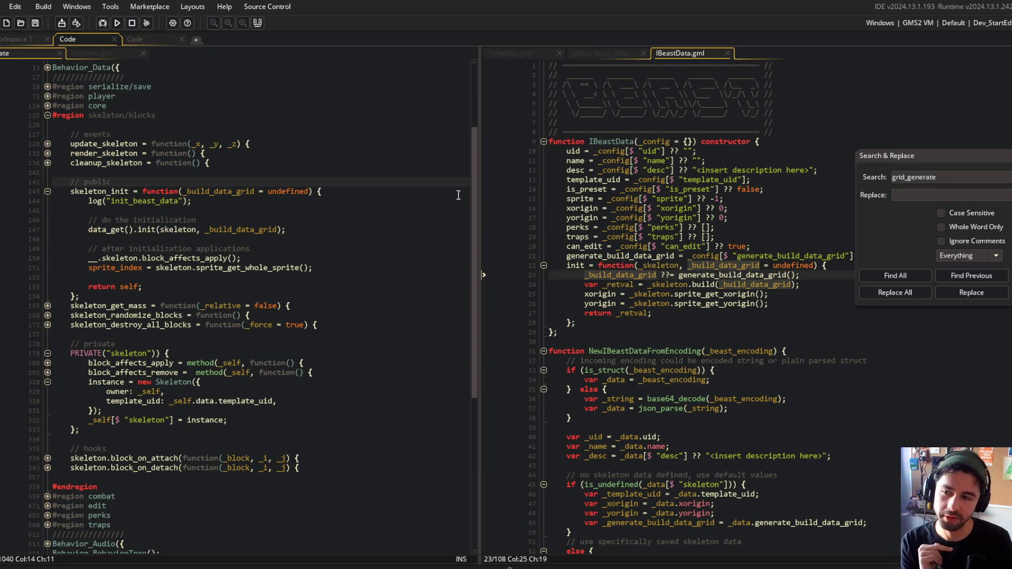
Widen the IBeastData.gml code pane and mark the skeleton/blocks section, lines 125–150
left_click_drag(478, 152, 412, 153)
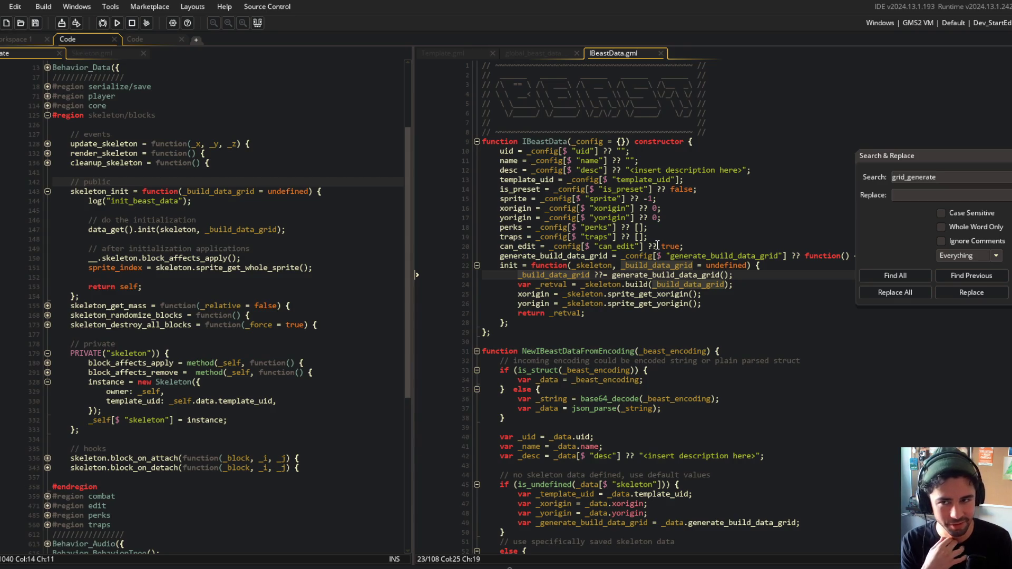
mouse_move(185, 110)
left_mouse_down()
mouse_move(313, 308)
mouse_move(335, 259)
left_mouse_up()
left_click(576, 266)
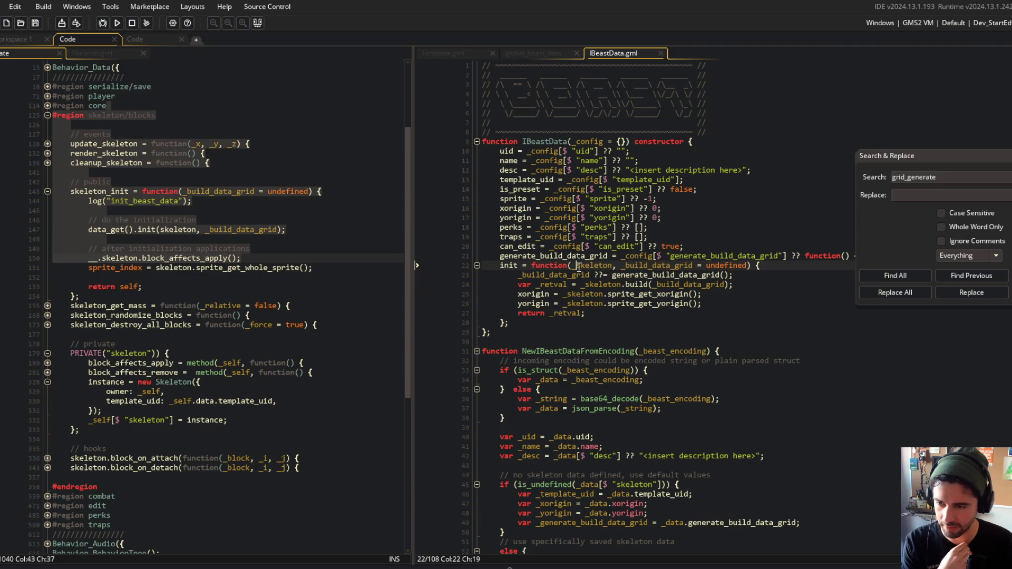
left_click(673, 305)
left_click(605, 247)
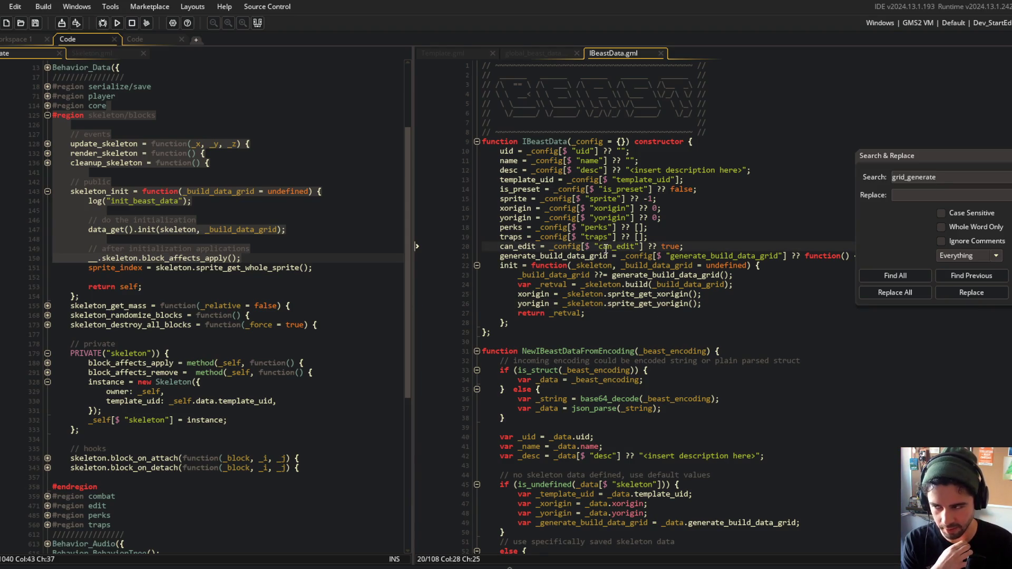
left_click(639, 247)
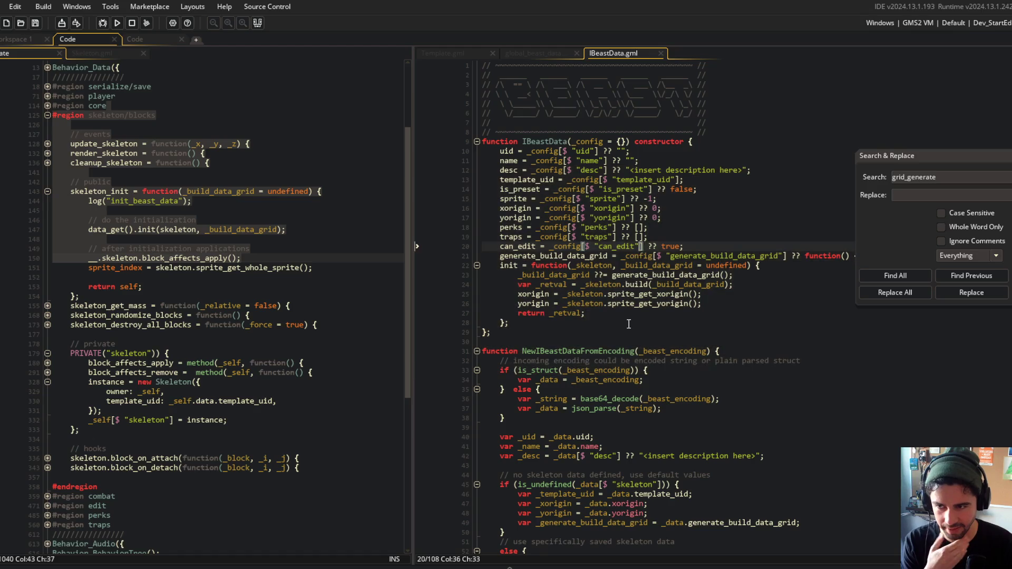
left_click(604, 304)
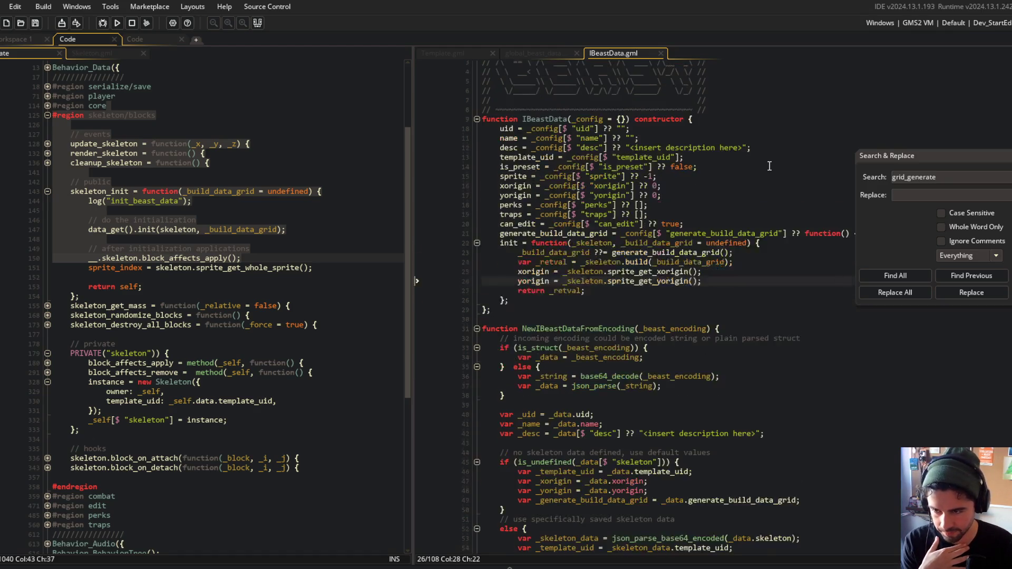
scroll(582, 116, "down", 2)
Clear the marked section and place the caret at the data_get() call on line 147
left_click(331, 143)
left_click(293, 229)
left_click(125, 230)
left_click(138, 233)
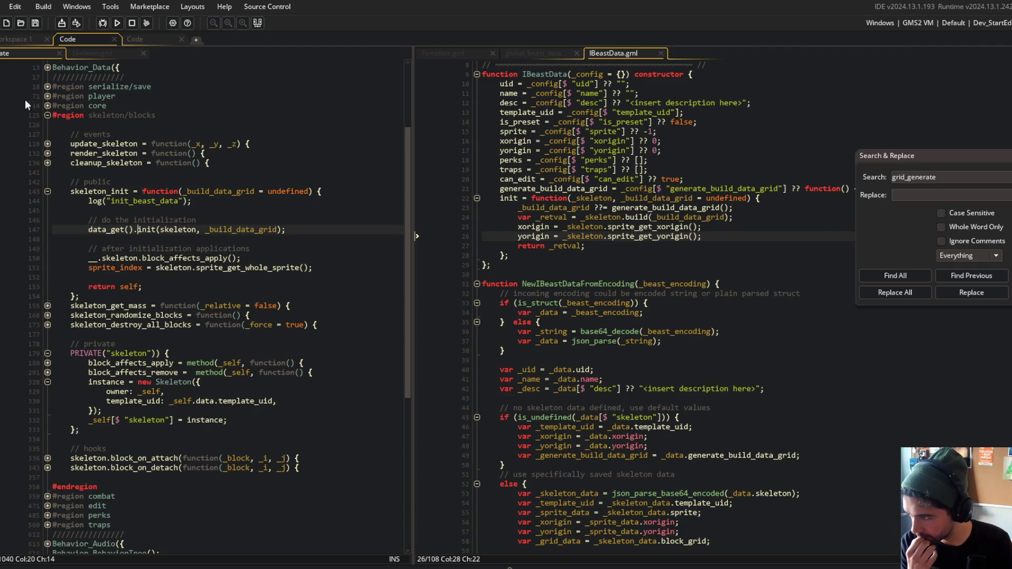
left_click(135, 229)
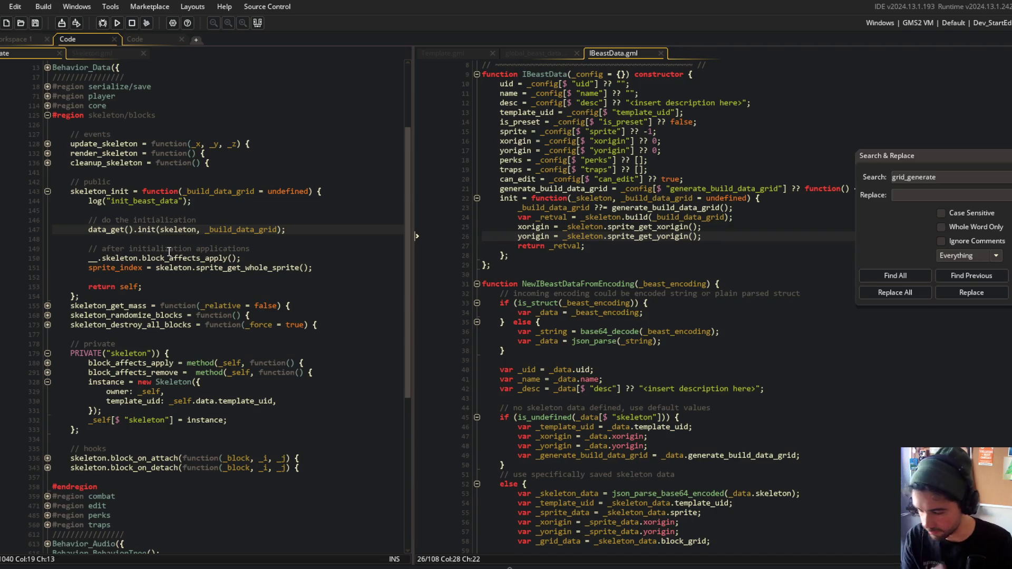
Replace data_get() with data on line 147 so init is called on data directly
key("shift+Home")
type("data")
left_click(201, 163)
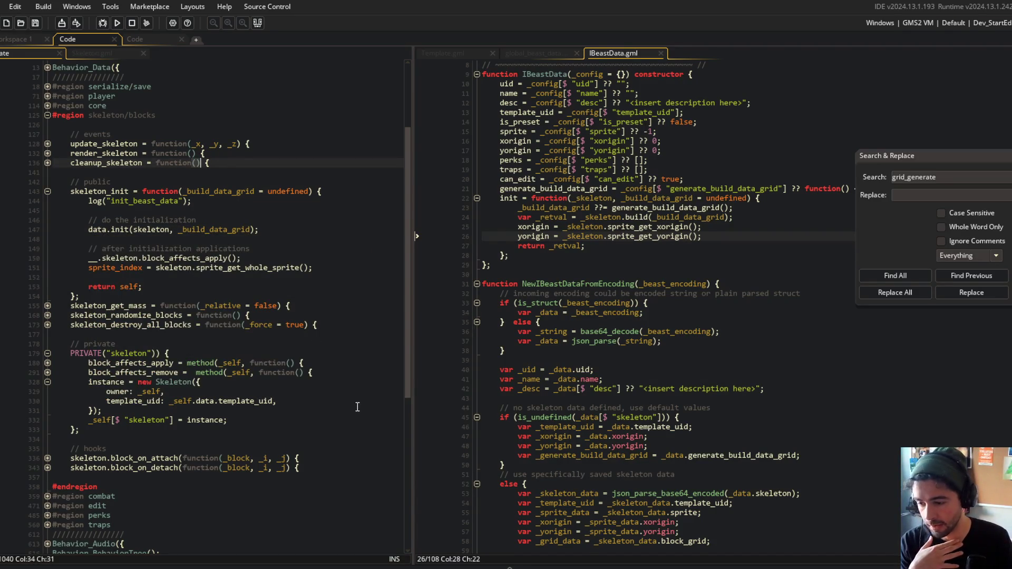
Show the Asset Browser, switch to the object-editor workspace, and search assets for 'g_ock'
key("ctrl+alt+a")
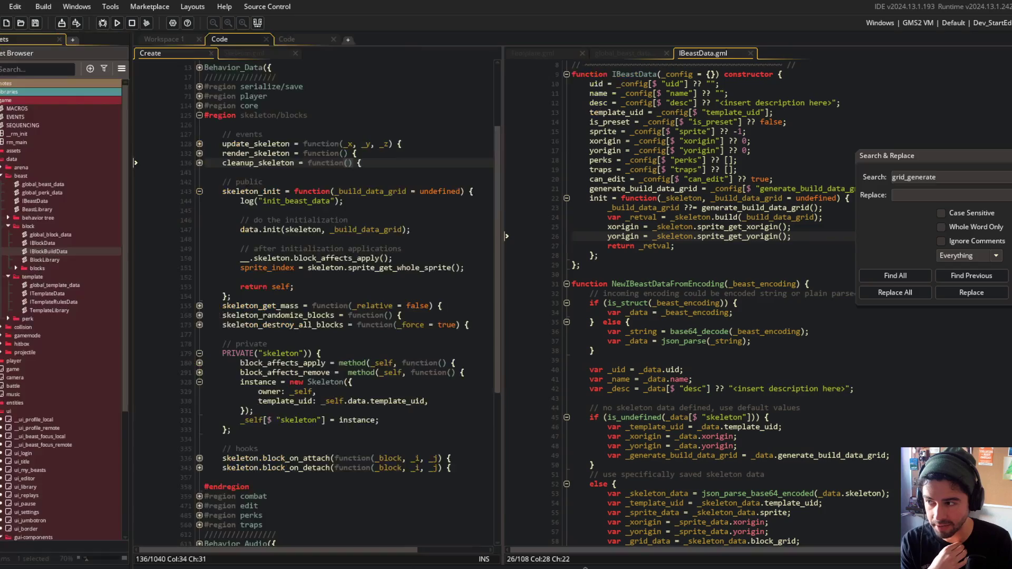
left_click(331, 220)
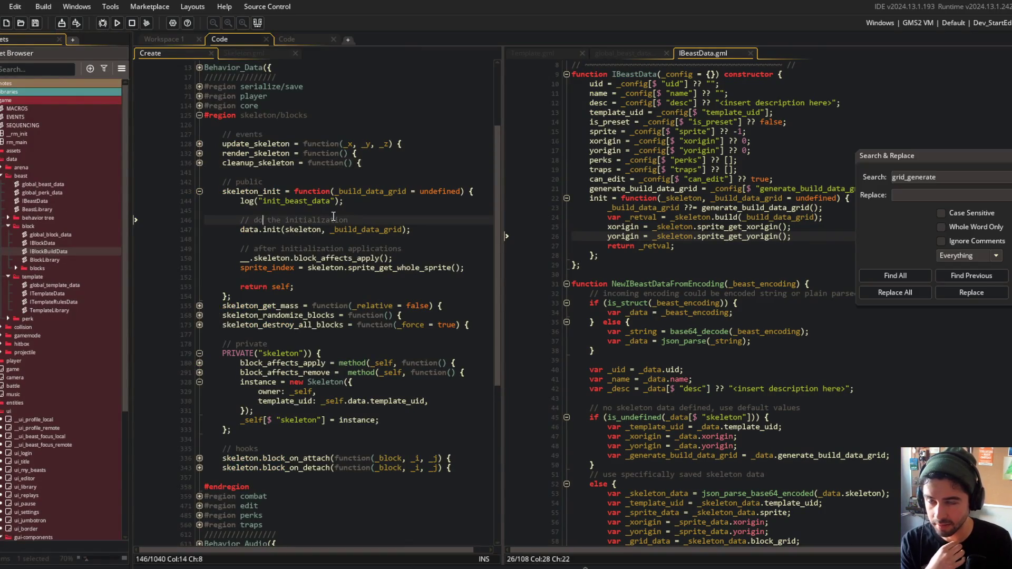
left_click(175, 37)
key("ctrl+t")
type("g")
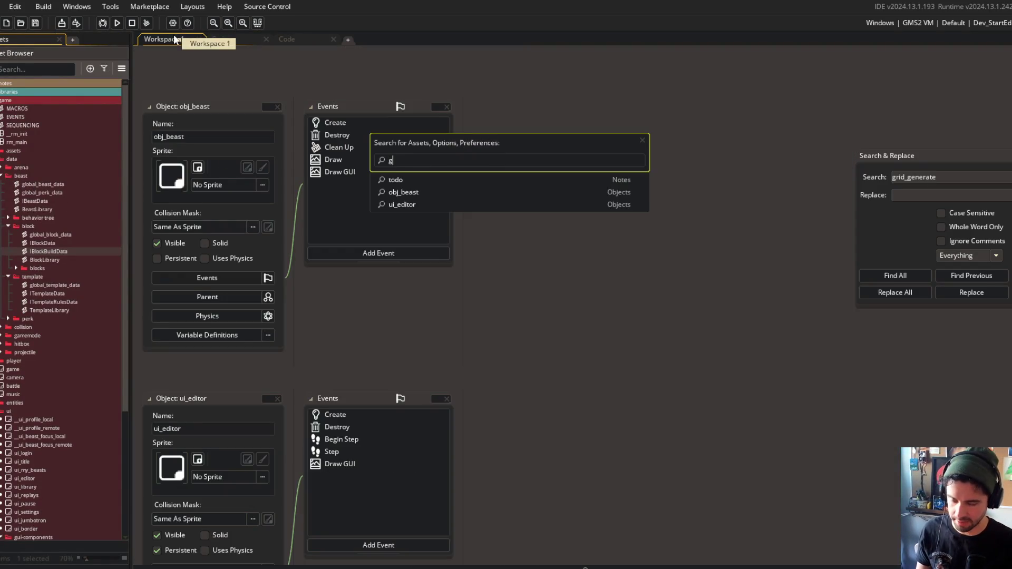
type("lobal_bl")
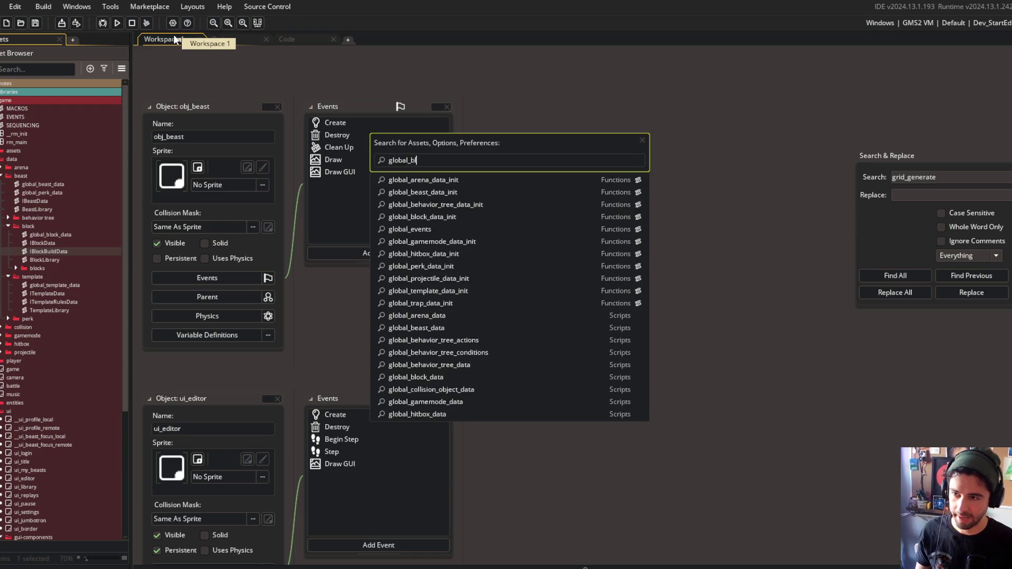
type("ock")
Open the global_block_data script and browse its HyperBeam and FrogTeeth entries
key("Return")
mouse_move(273, 208)
left_mouse_down()
mouse_move(324, 454)
mouse_move(323, 316)
left_mouse_up()
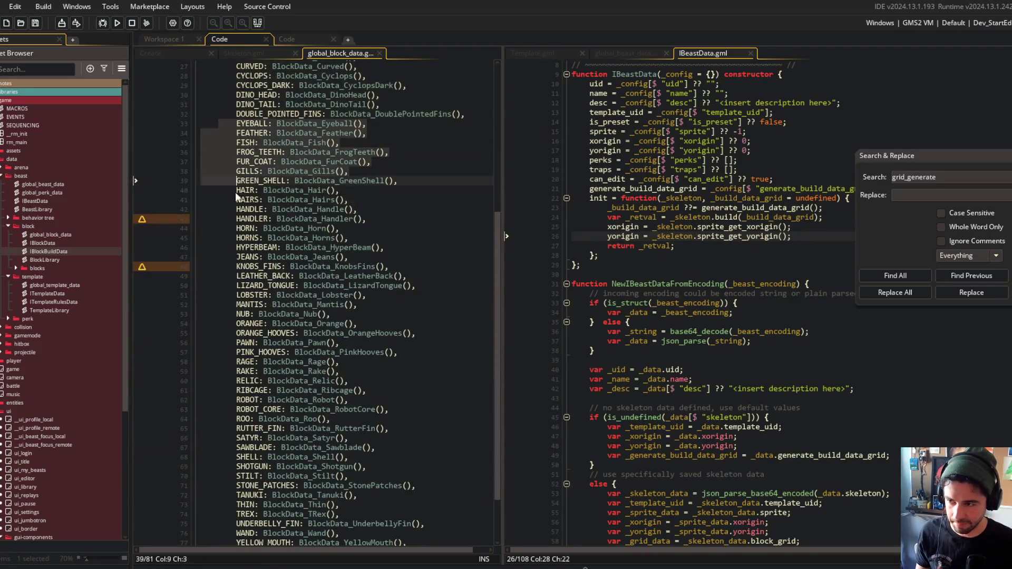
left_click(291, 247)
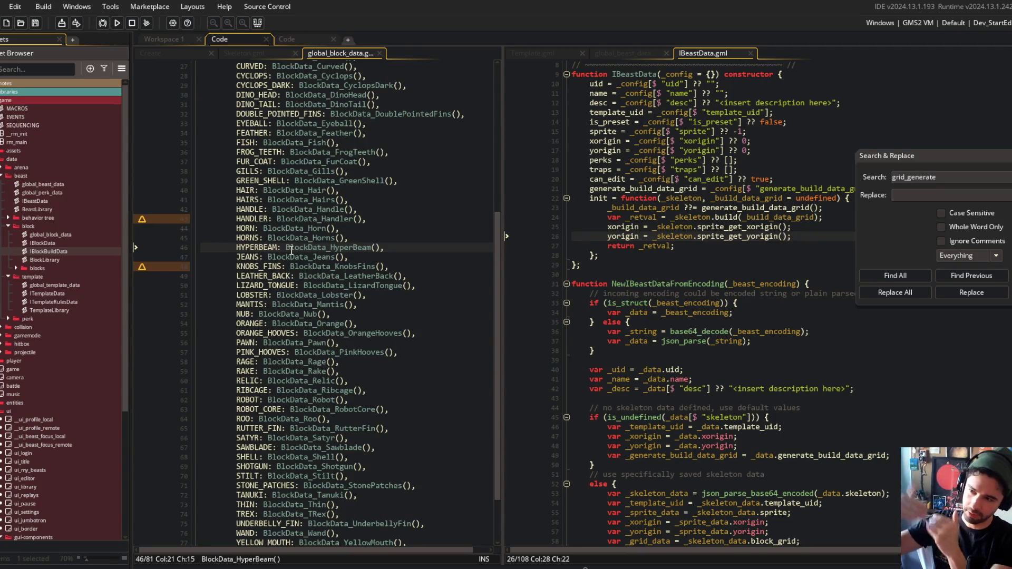
scroll(310, 189, "down", 2)
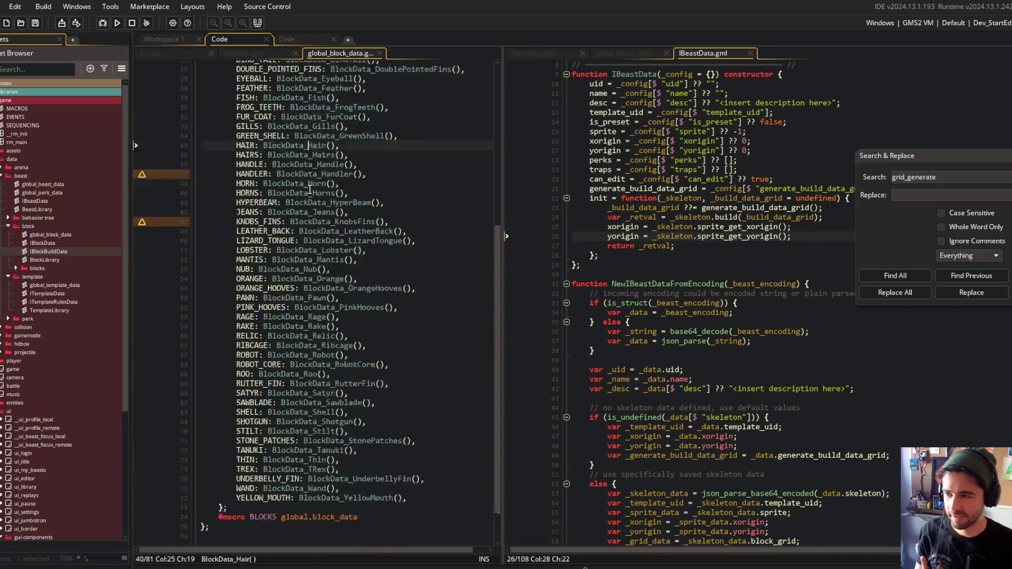
left_click(317, 188)
scroll(327, 211, "up", 5)
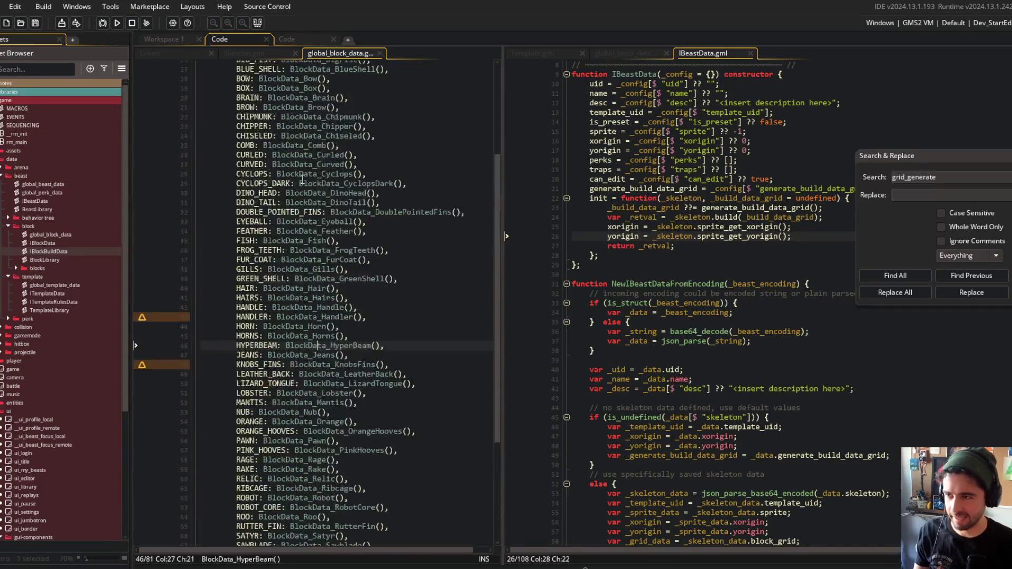
left_click(319, 251)
Peek at the BlockData_FrogTeeth, Curled and Rake definitions, then close global_block_data
middle_click(294, 242)
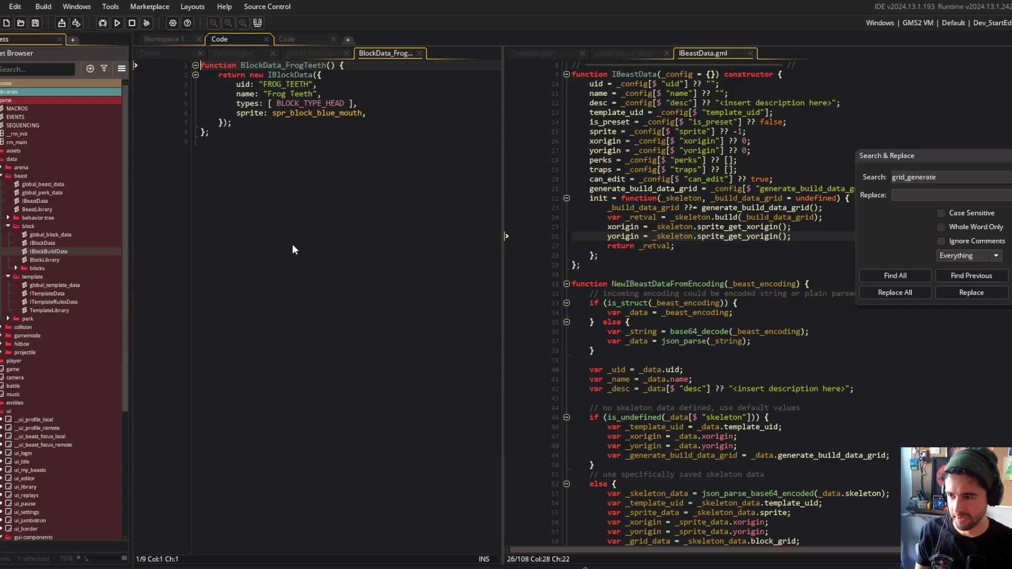
middle_click(399, 57)
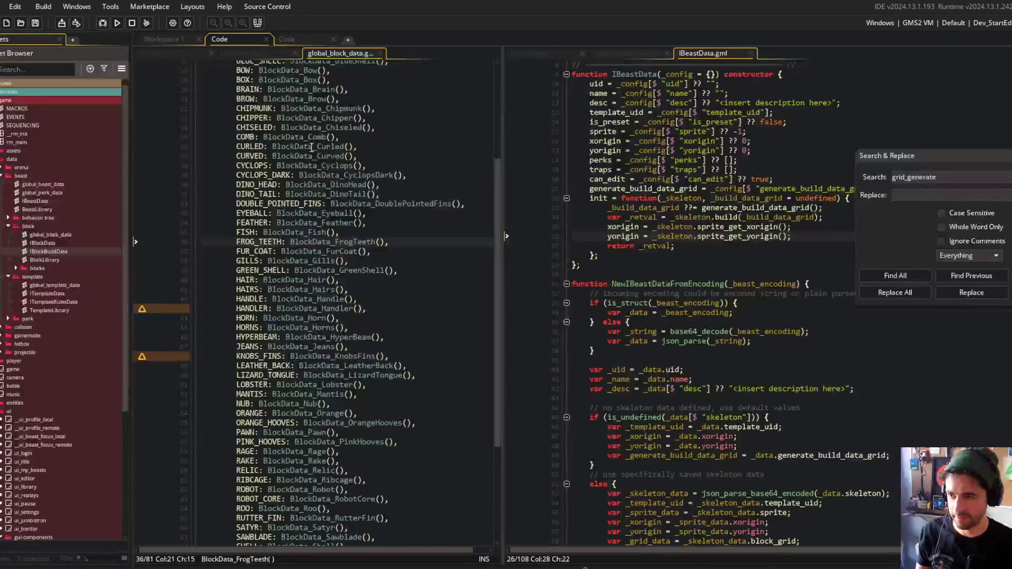
middle_click(310, 146)
left_click(375, 55)
scroll(295, 350, "down", 4)
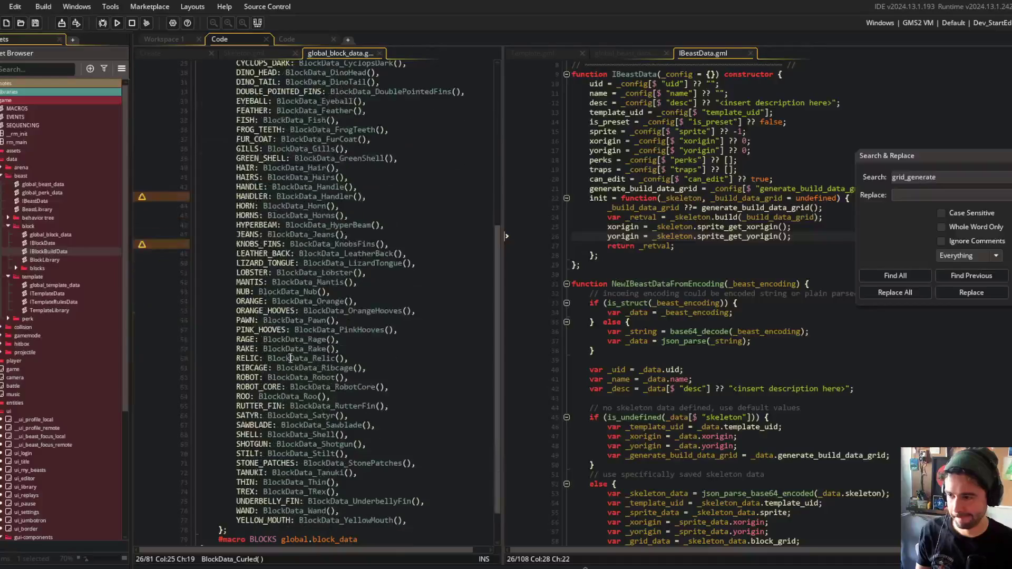
left_click(294, 349)
middle_click(302, 348)
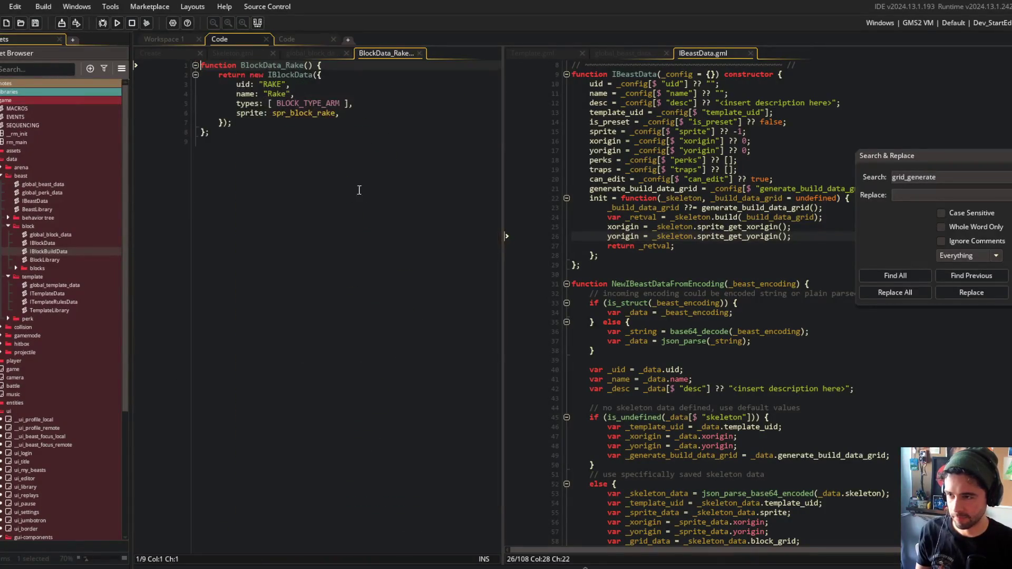
middle_click(390, 52)
scroll(394, 239, "down", 5)
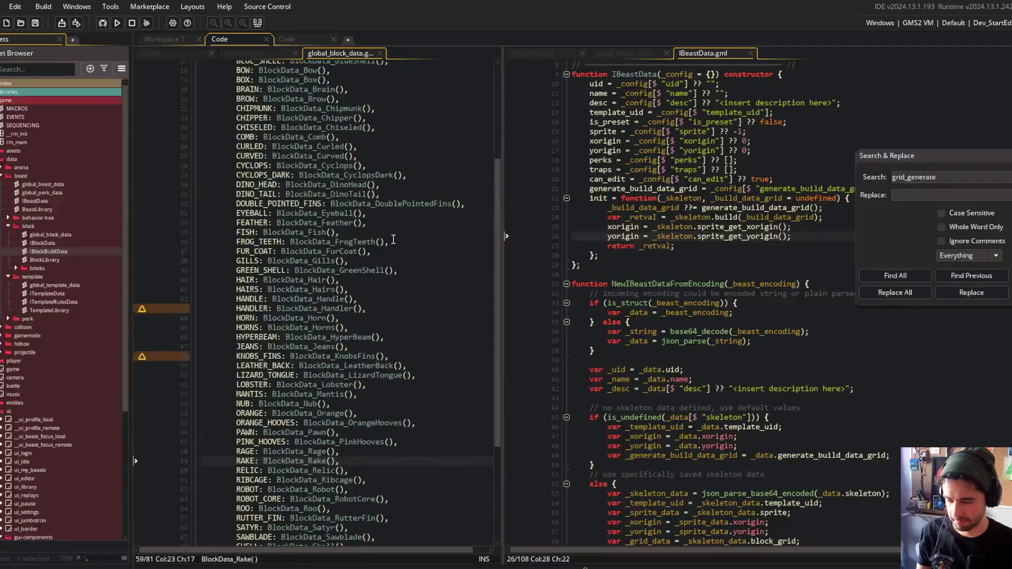
scroll(394, 240, "up", 5)
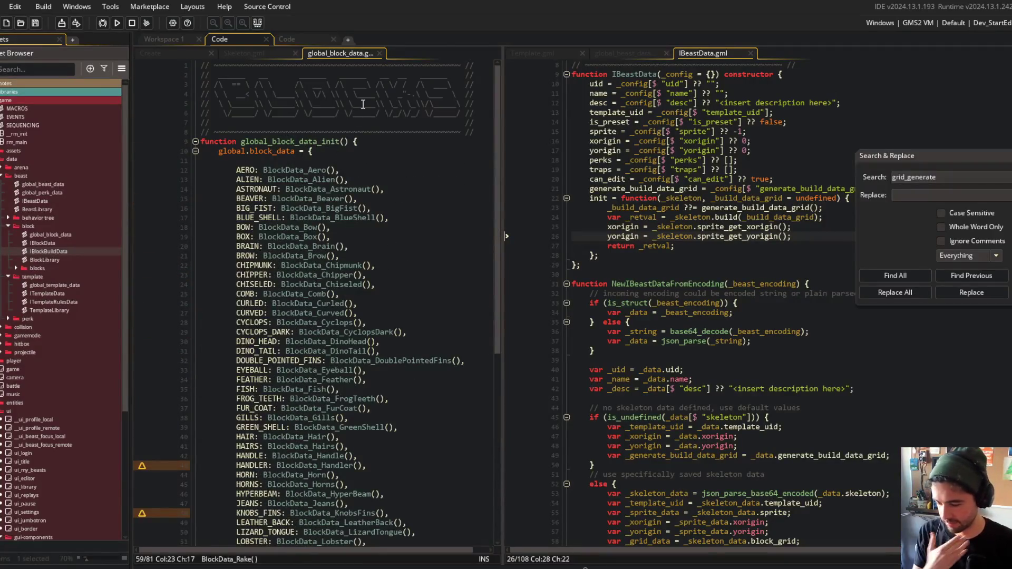
middle_click(343, 53)
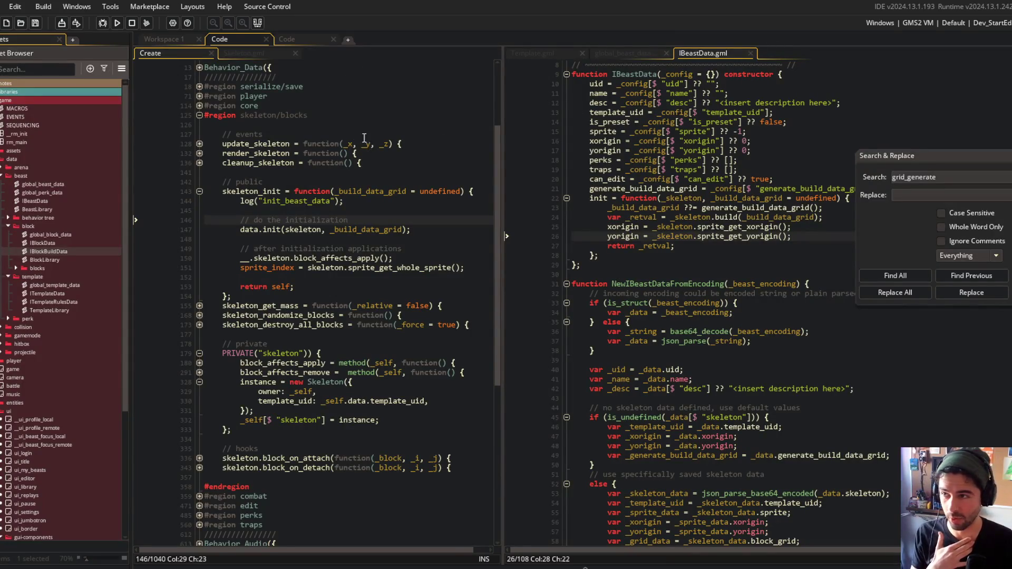
View the Skeleton build code, then return to the main code workspace
scroll(160, 140, "down", 3)
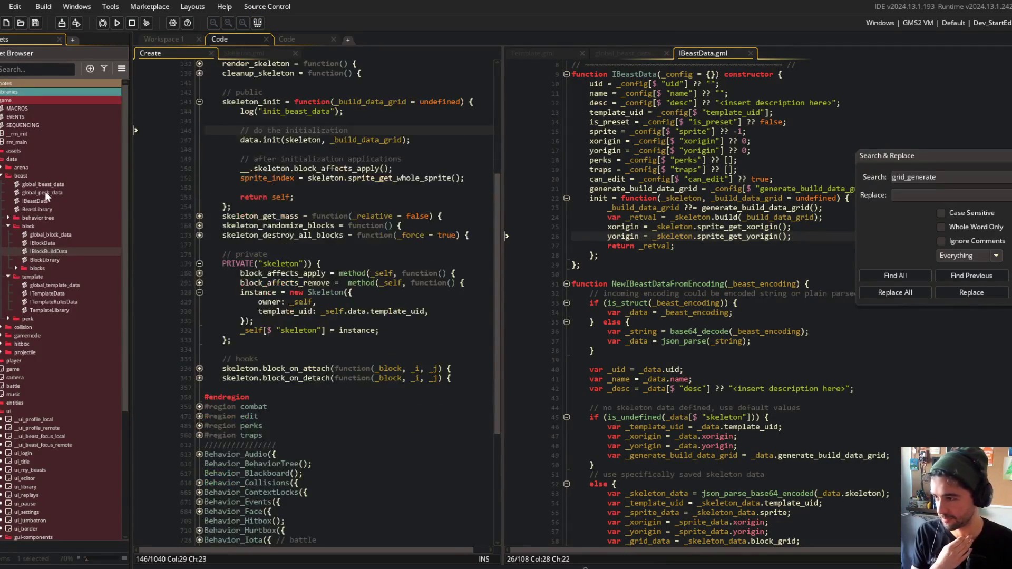
scroll(45, 191, "down", 2)
scroll(45, 191, "up", 2)
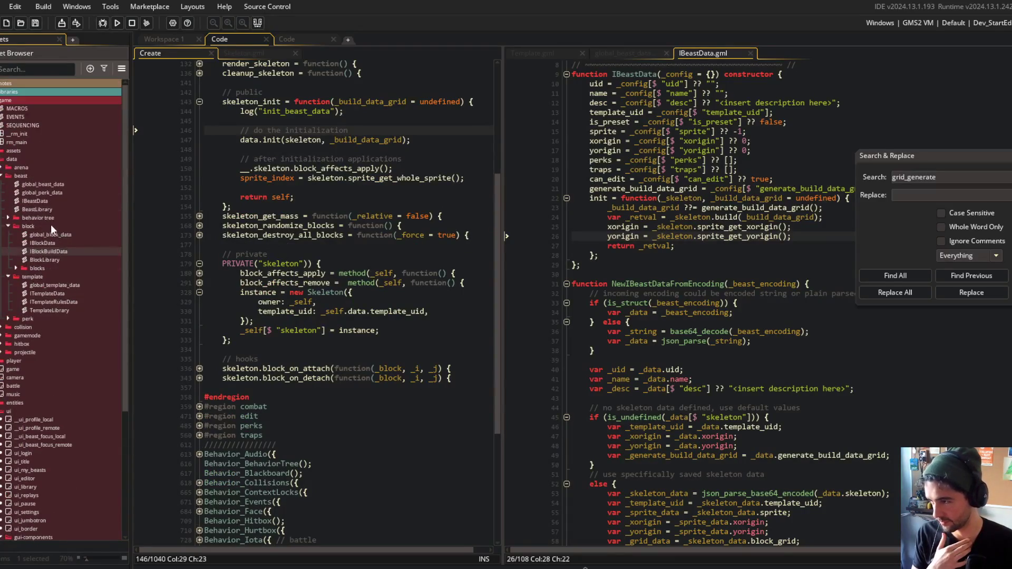
scroll(199, 173, "up", 3)
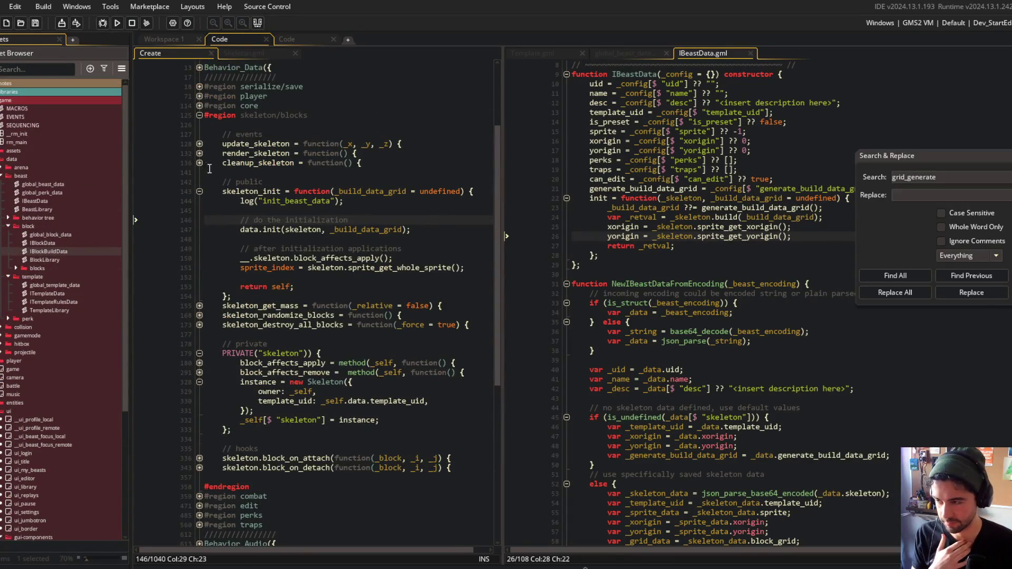
left_click(258, 54)
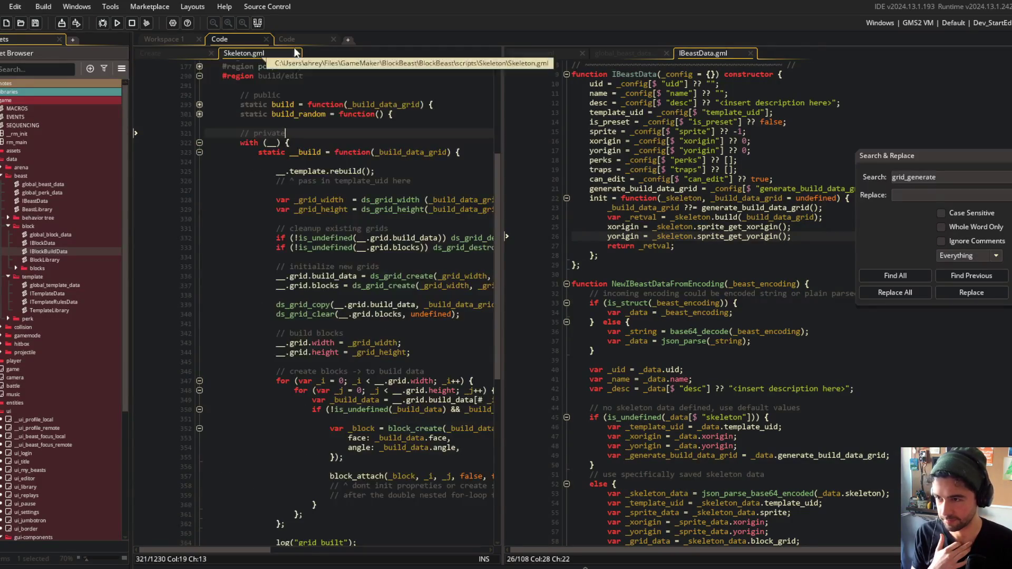
left_click(287, 40)
left_click(90, 40)
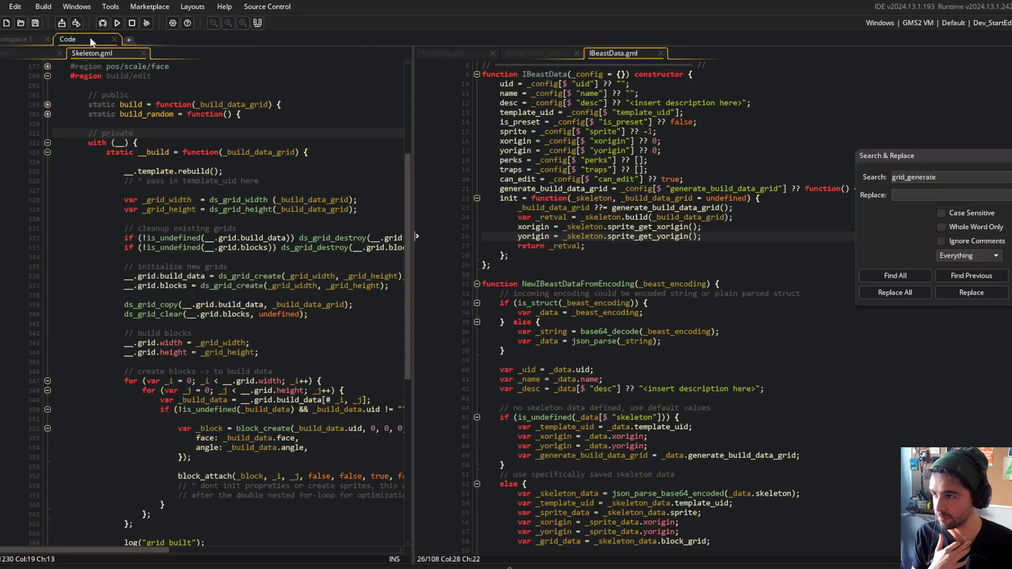
Close Search & Replace, check init's _build_data_grid fallback line, and return to obj_beast's Create code
left_click(915, 154)
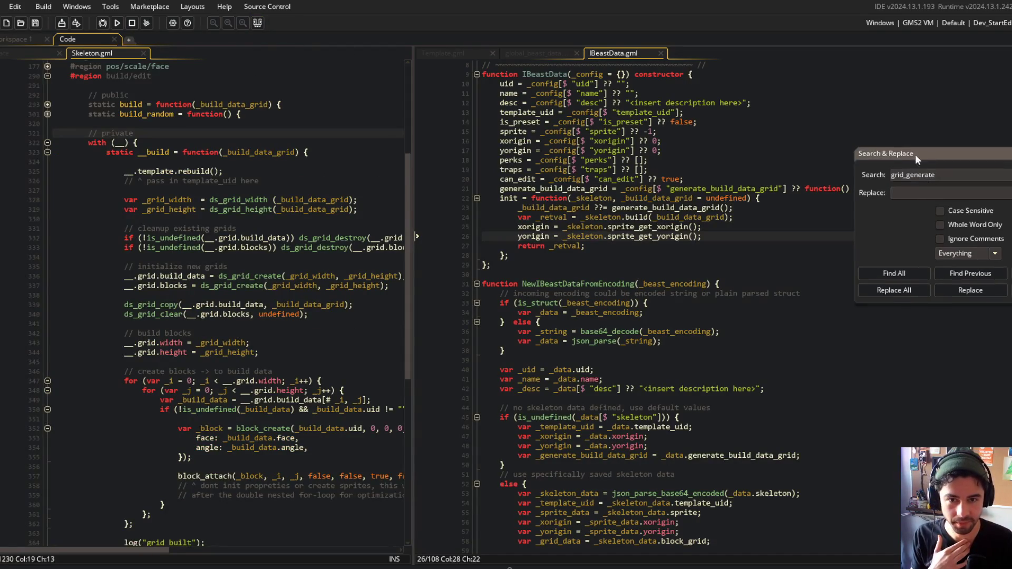
left_click(948, 155)
left_click(677, 160)
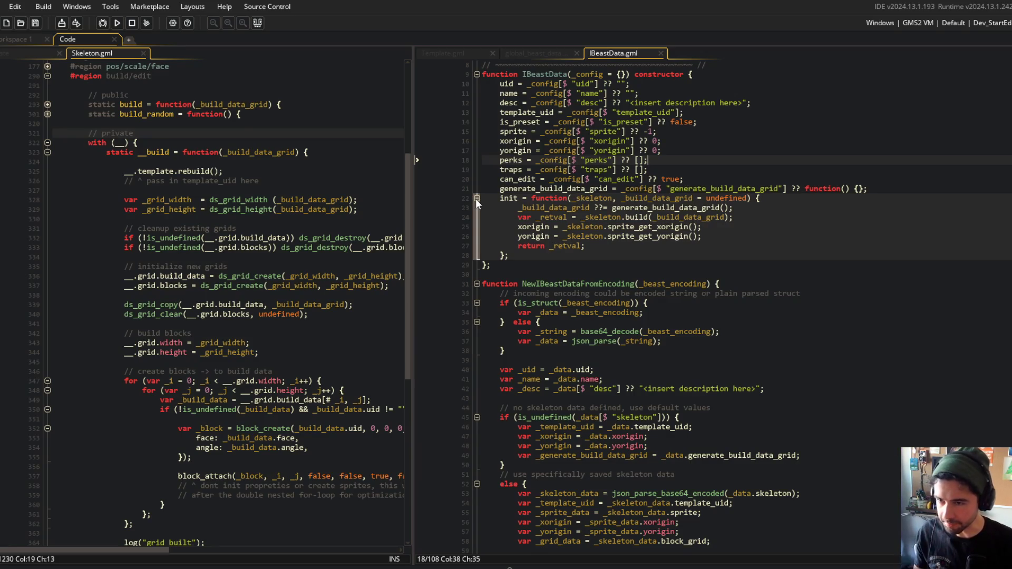
left_click(717, 208)
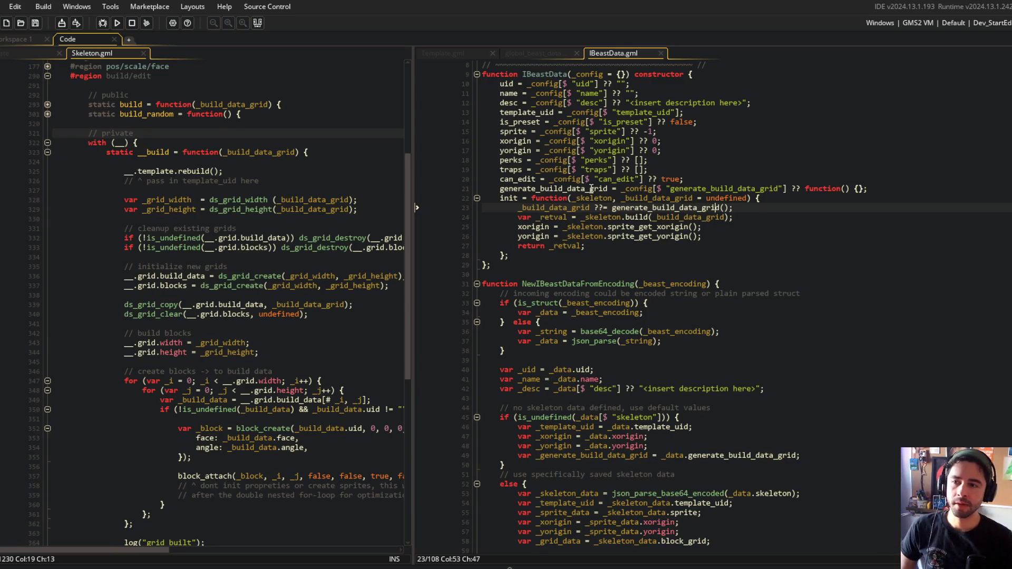
left_click(32, 52)
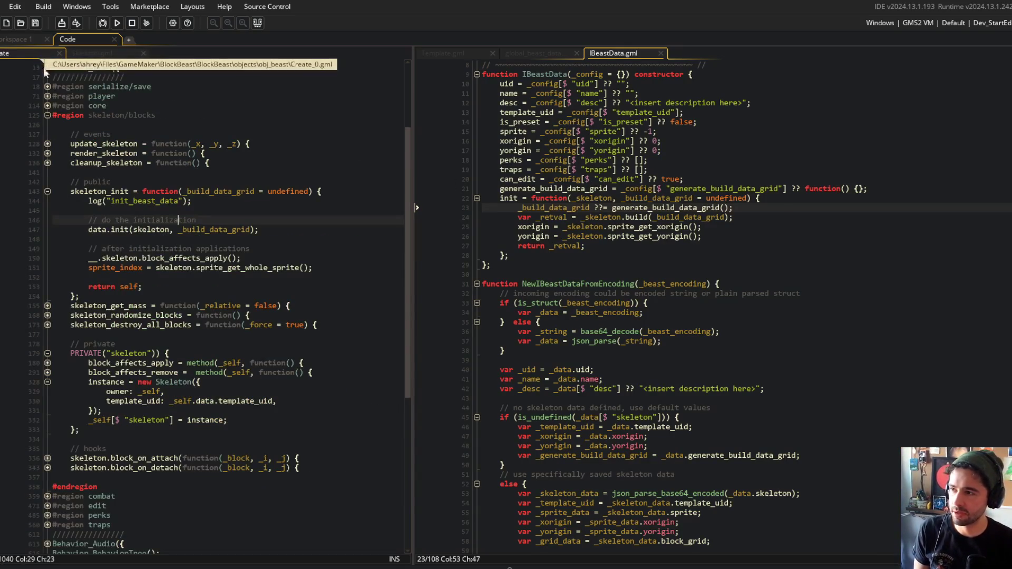
scroll(172, 277, "down", 6)
left_click(134, 314)
left_click_drag(82, 315, 168, 348)
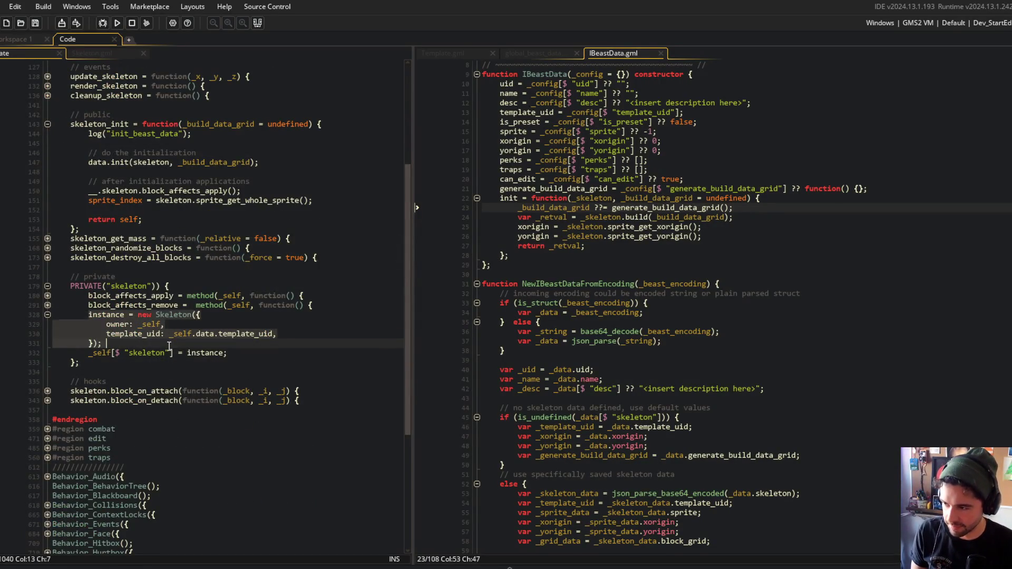
left_click(169, 346)
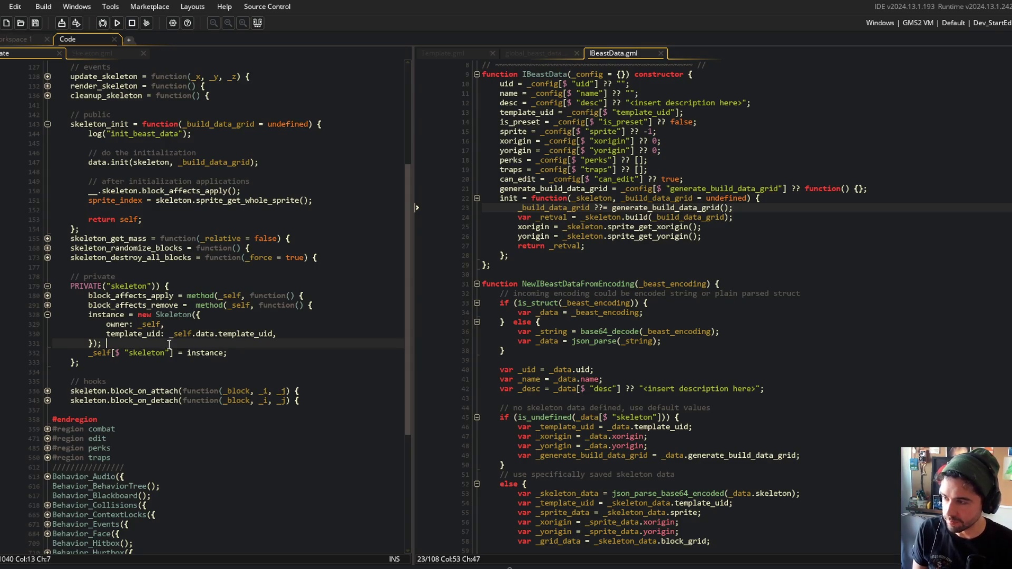
double_click(148, 165)
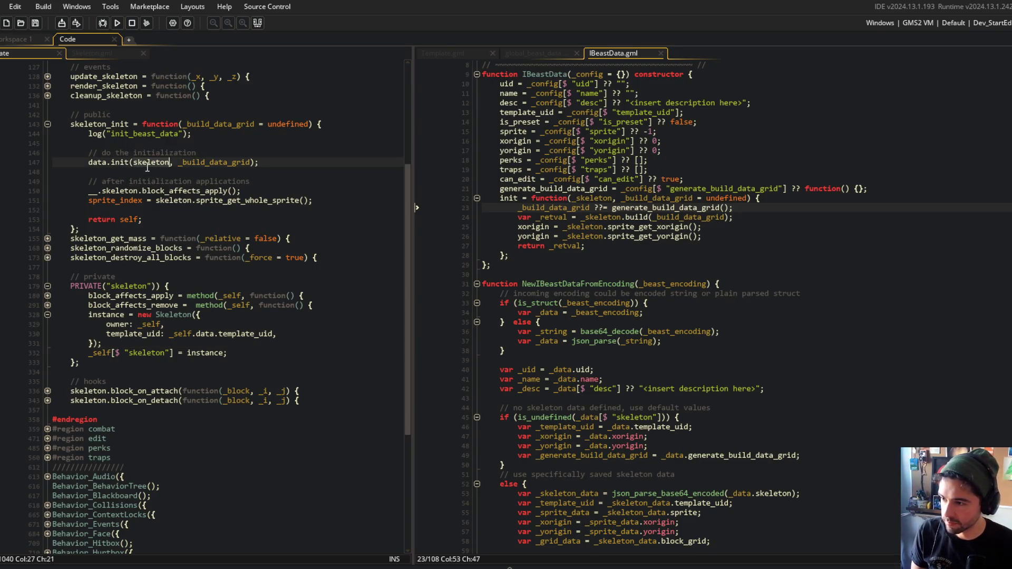
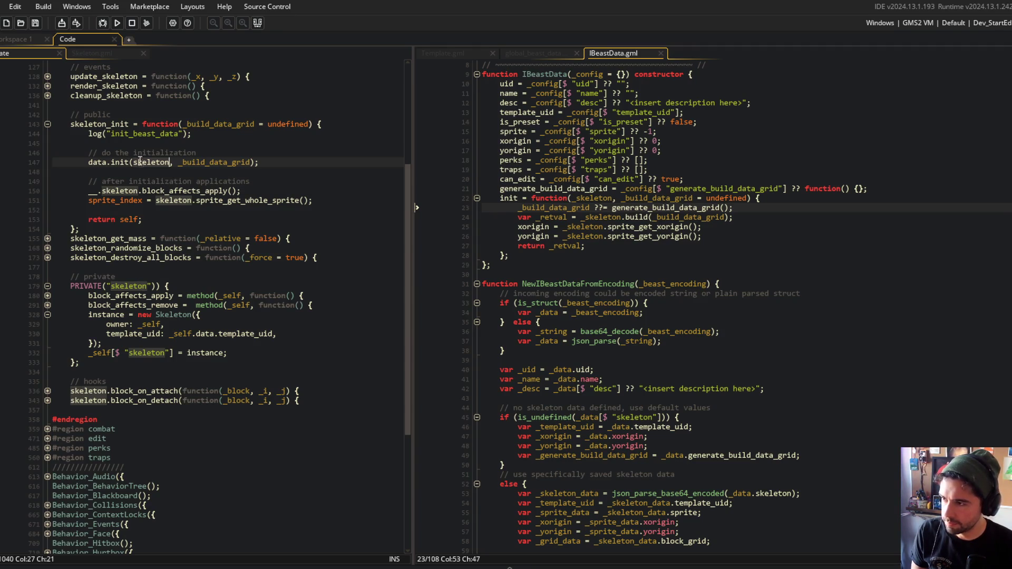
Find every project use of skeleton_init and jump to its call on line 767
double_click(94, 124)
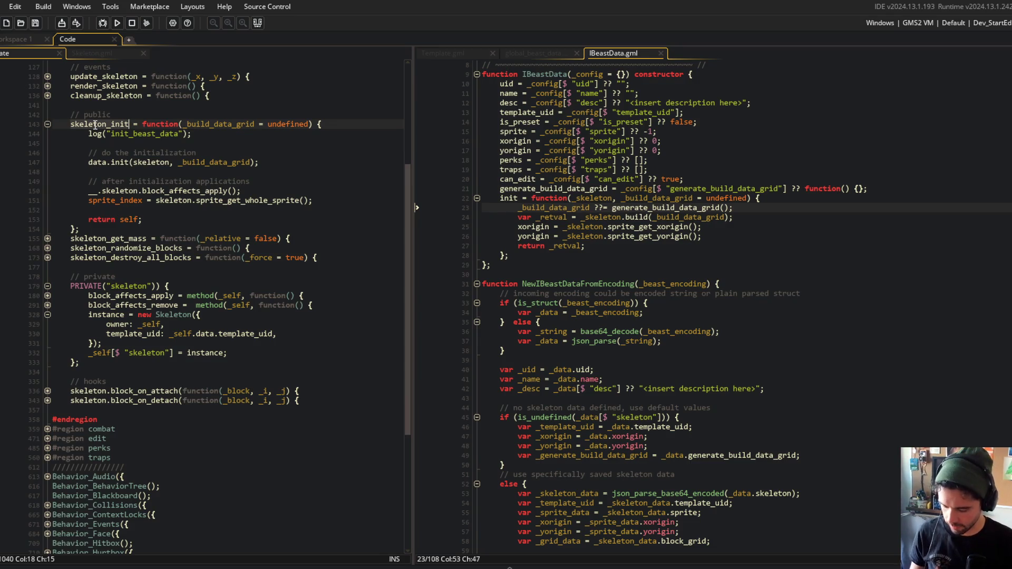
key("ctrl+shift+f")
left_click(760, 276)
double_click(168, 481)
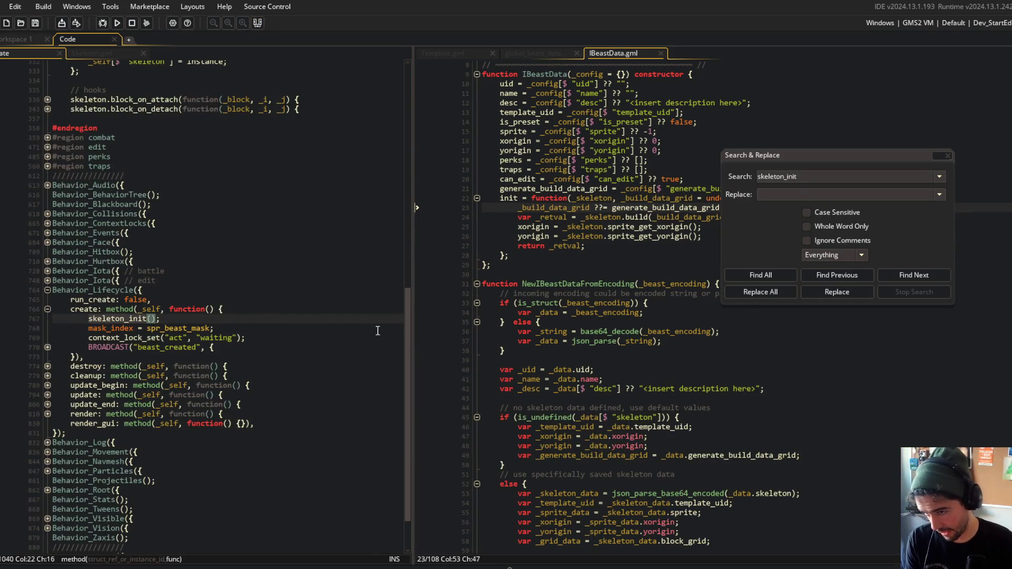
Expand the block_on_attach and block_on_detach hooks to review them, then collapse both
scroll(408, 304, "up", 2)
scroll(409, 304, "up", 7)
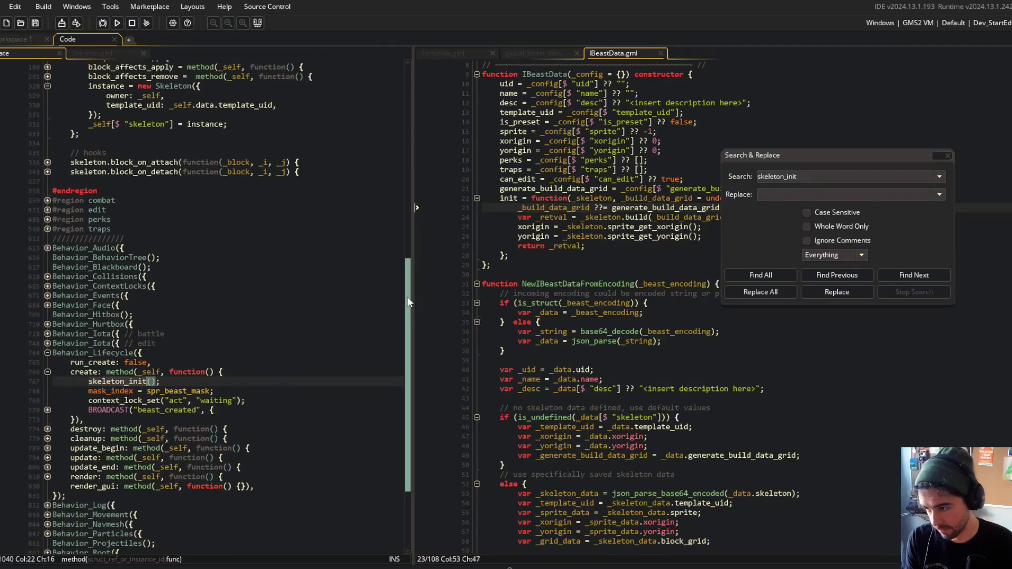
scroll(390, 202, "up", 4)
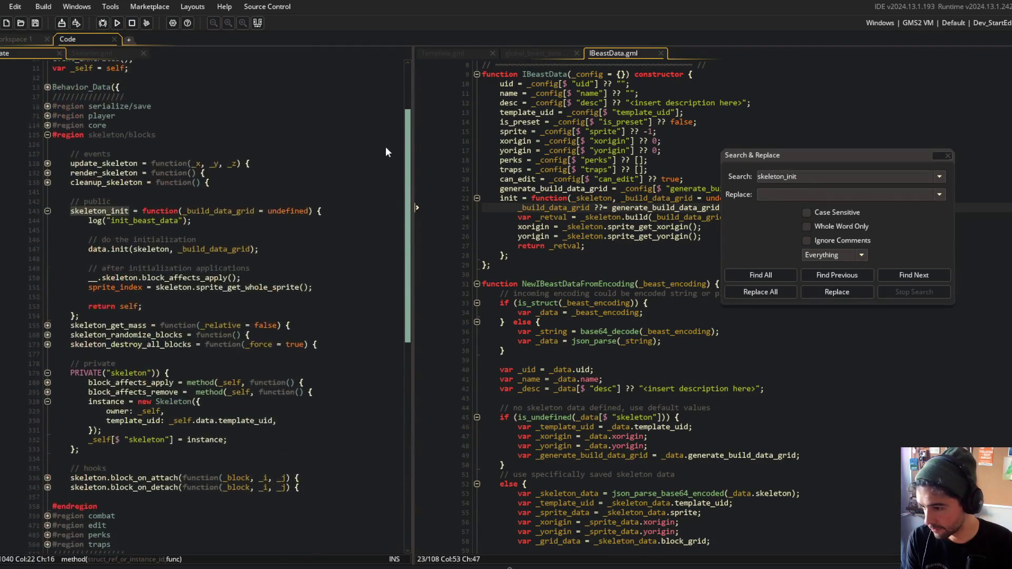
left_click(48, 481)
scroll(49, 476, "down", 3)
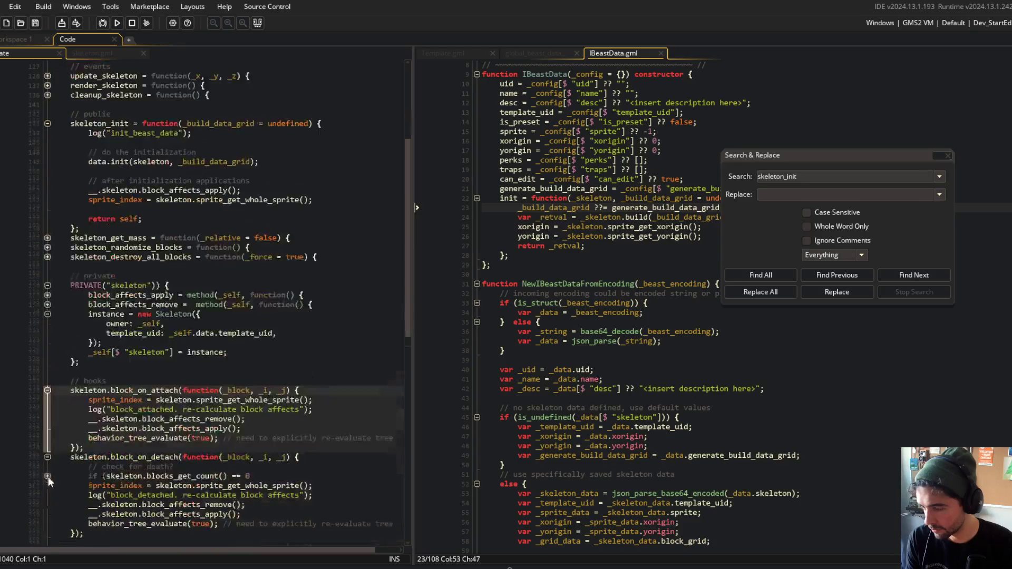
left_click(48, 454)
scroll(79, 438, "down", 5)
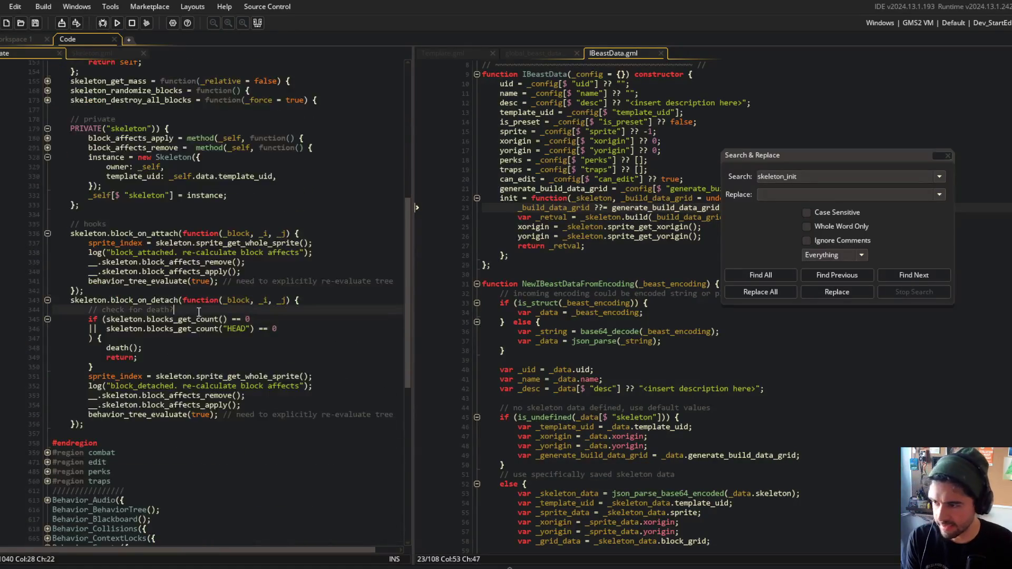
scroll(210, 316, "up", 3)
scroll(261, 272, "down", 4)
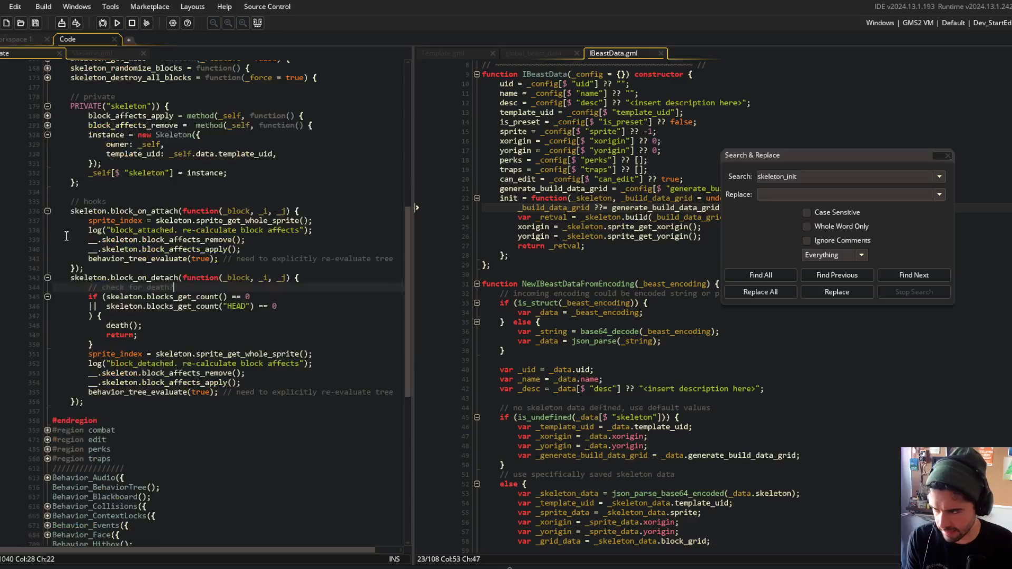
left_click(47, 211)
left_click(48, 220)
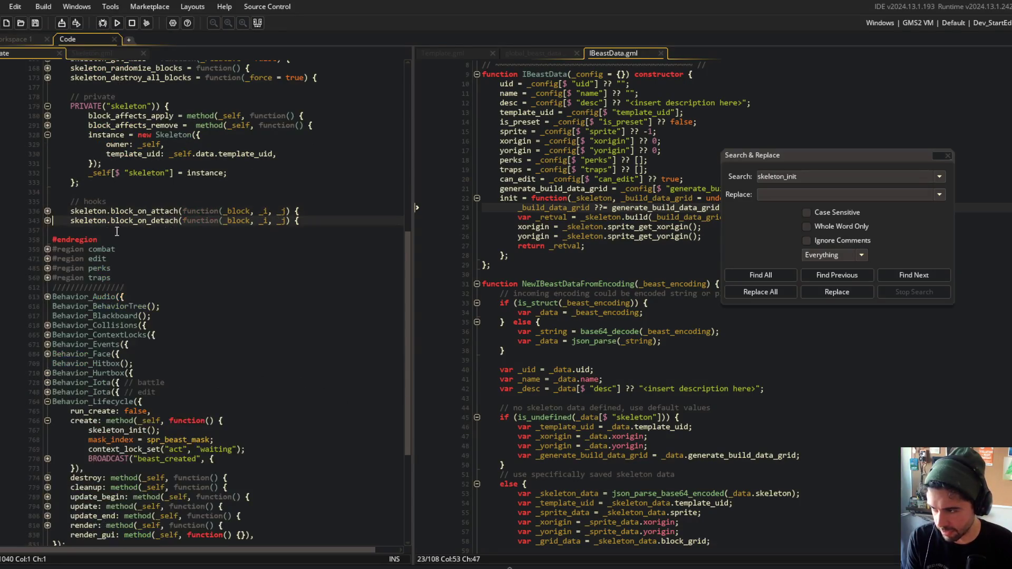
scroll(296, 202, "up", 8)
Check the template_uid passed to Skeleton and fold the new Skeleton instance block
left_click_drag(767, 158, 886, 169)
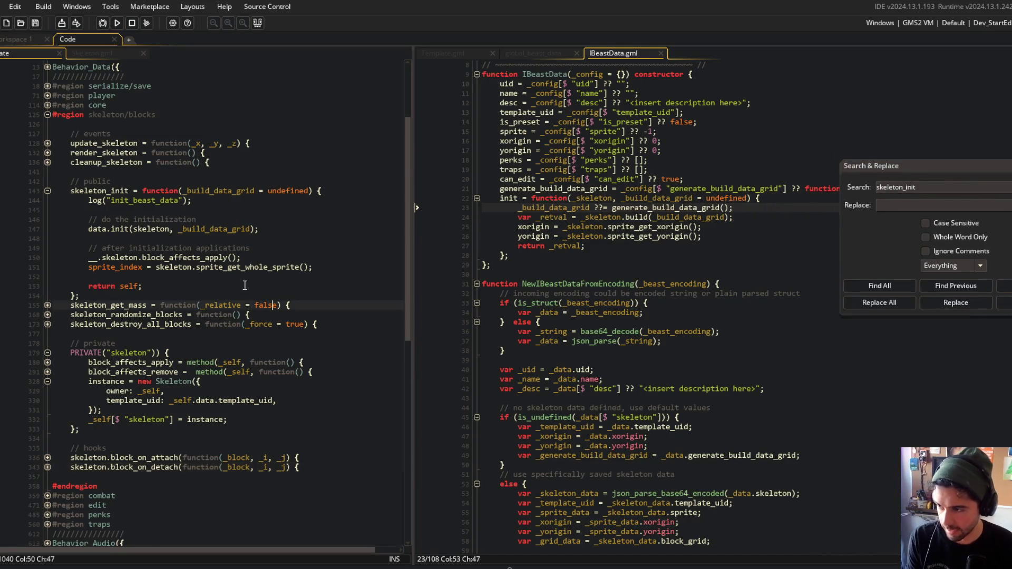
scroll(245, 285, "down", 4)
left_click(151, 287)
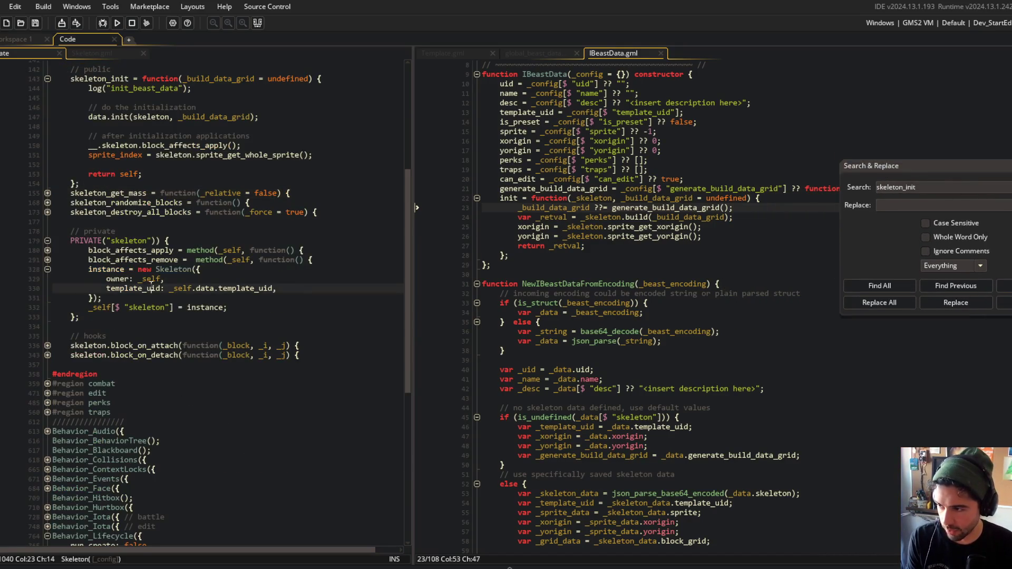
left_click(48, 271)
scroll(55, 269, "up", 4)
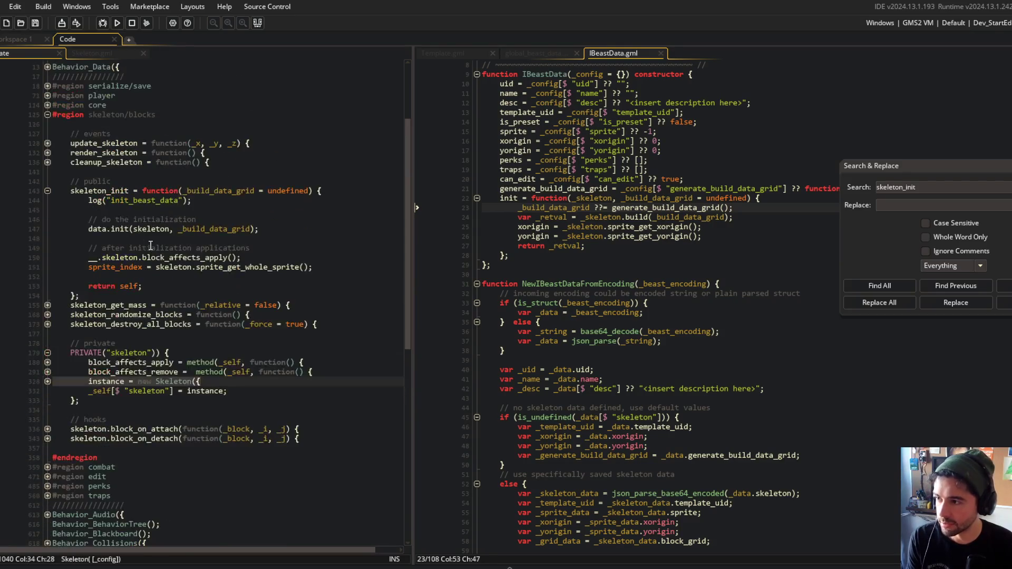
Review skeleton_init's _build_data_grid parameter and IBeastData's init, then start an IBeastData search
left_click(217, 182)
left_click(104, 227)
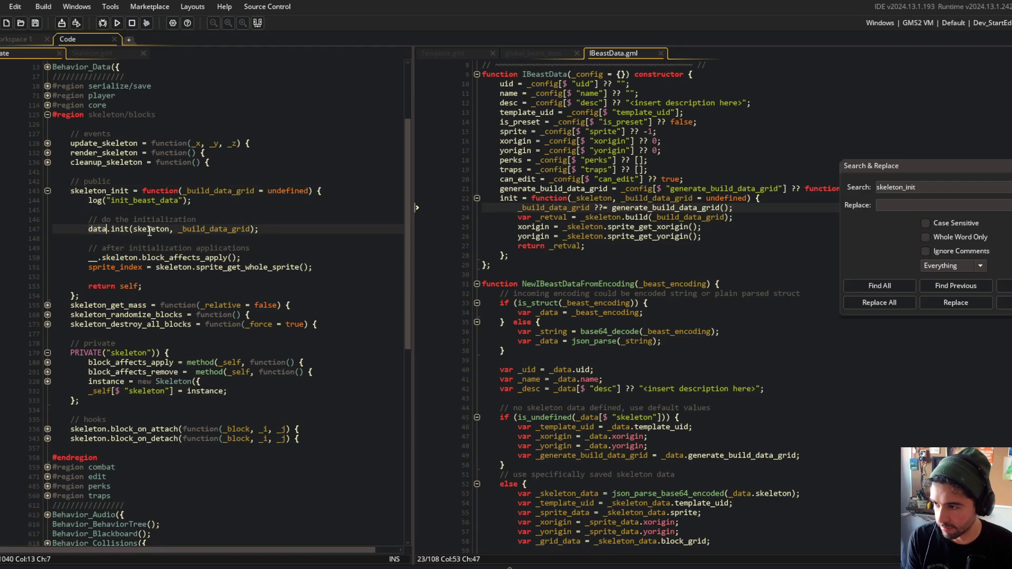
double_click(221, 191)
left_click(108, 229)
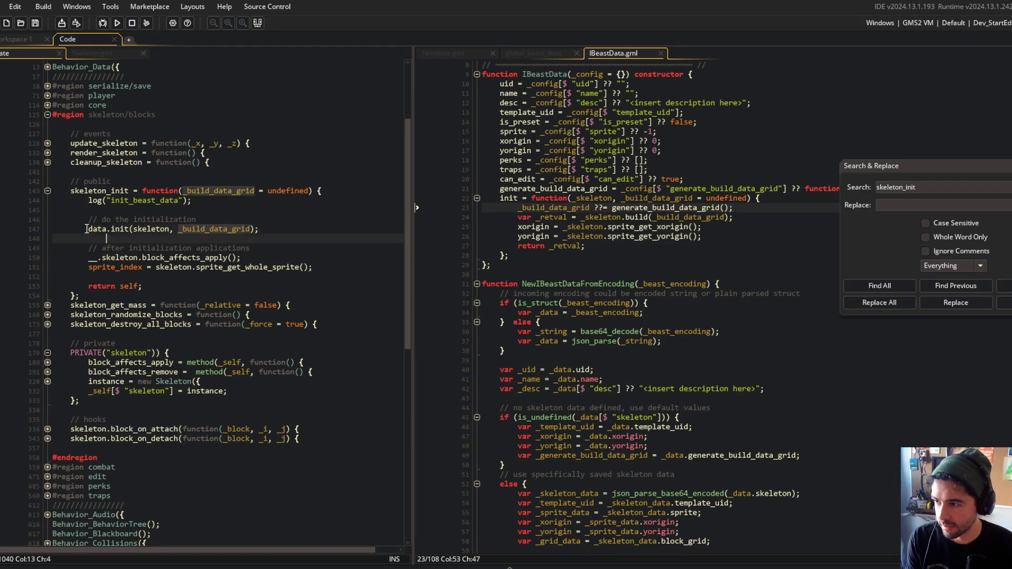
left_click_drag(497, 198, 510, 255)
left_click(510, 256)
double_click(578, 197)
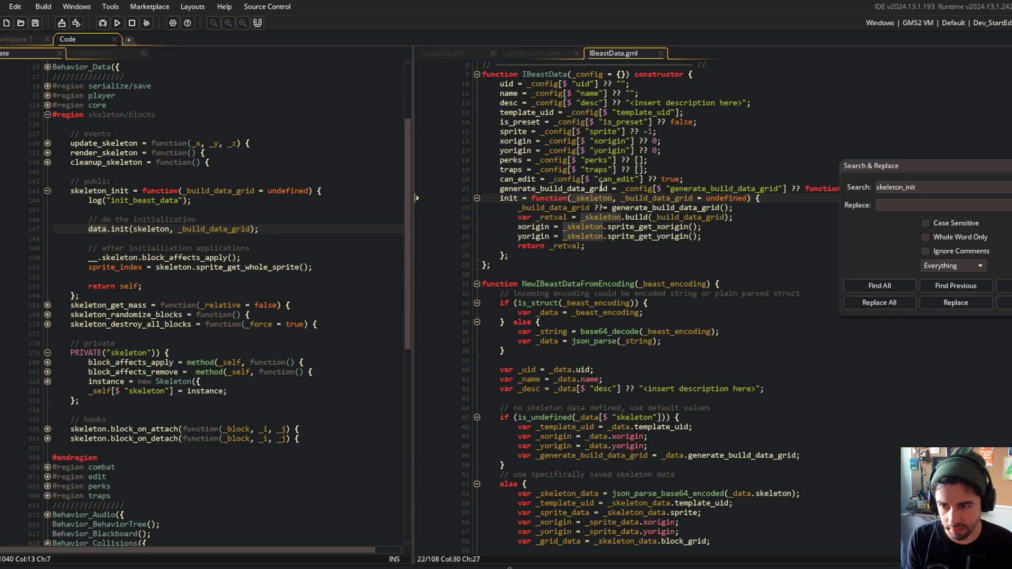
scroll(605, 200, "up", 2)
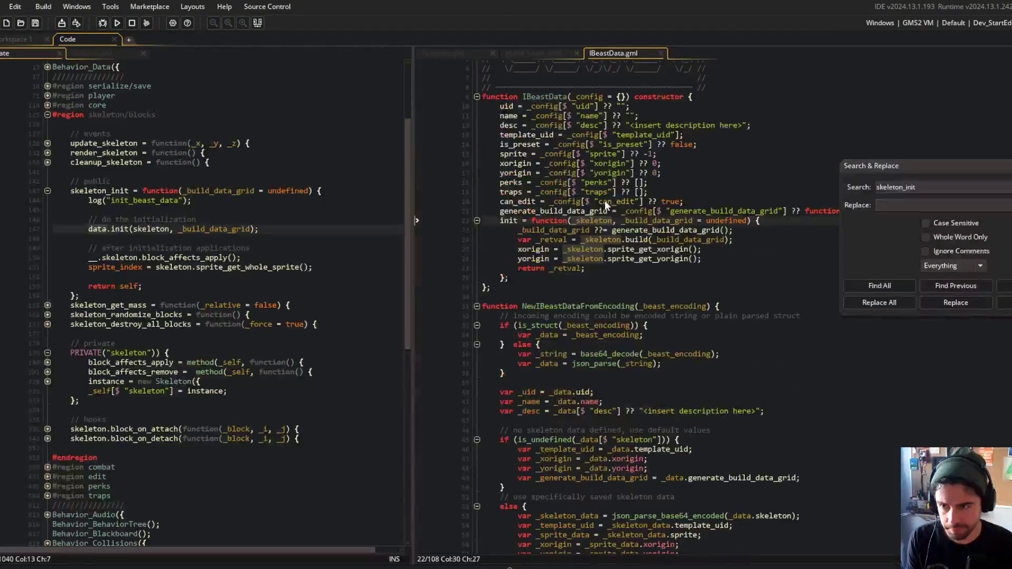
left_click(567, 142)
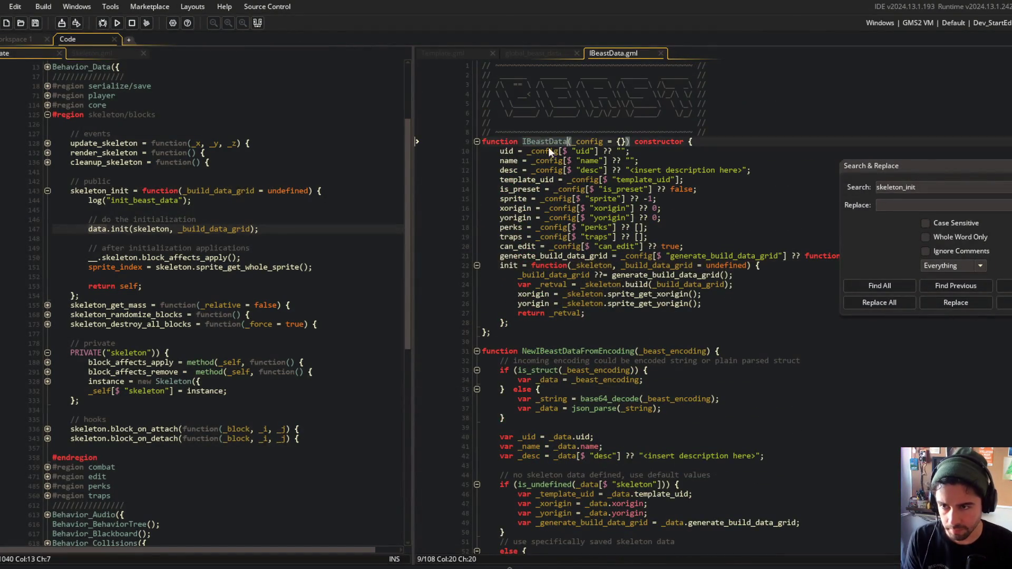
key("ctrl+shift+f")
List all IBeastData matches and review the PRESET_TREX definition
key("Return")
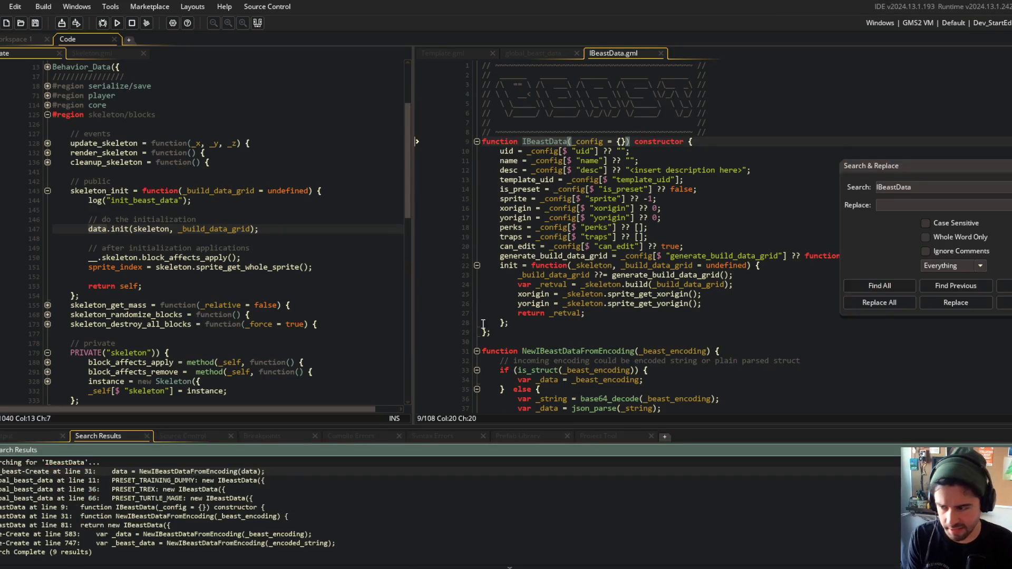
double_click(200, 489)
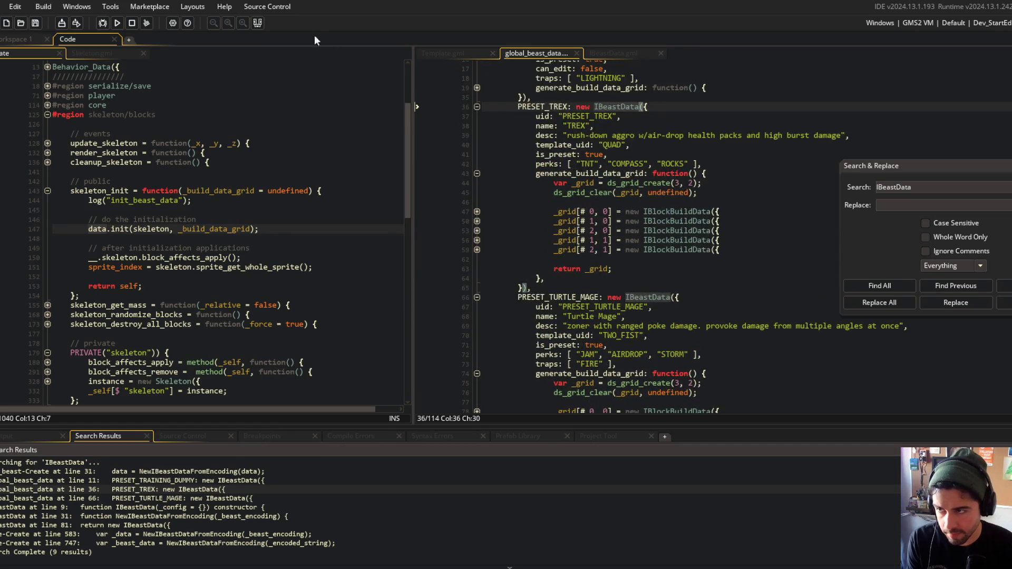
left_click(259, 30)
scroll(659, 316, "down", 2)
left_click_drag(518, 328, 685, 442)
scroll(685, 442, "up", 10)
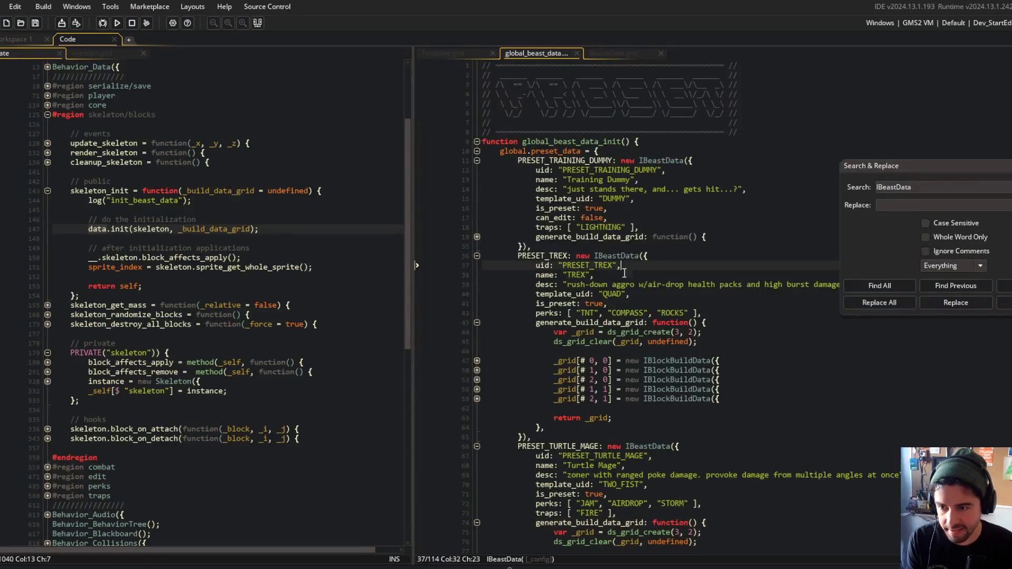
left_click_drag(519, 304, 698, 413)
Close global_beast_data, look over IBeastData's init, and bring Skeleton.gml to the left editor
middle_click(536, 49)
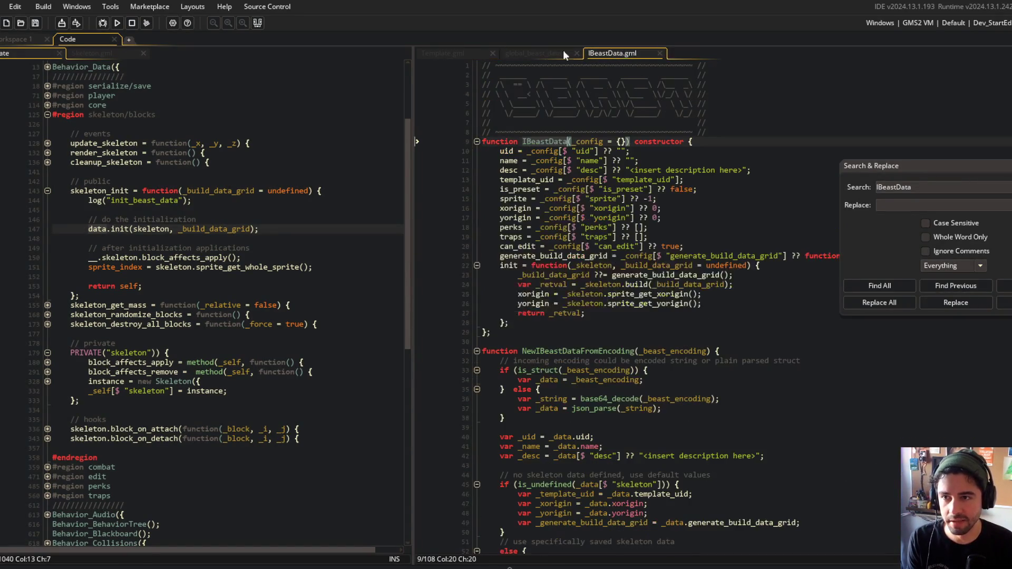
mouse_move(501, 265)
left_mouse_down()
mouse_move(527, 303)
mouse_move(527, 332)
left_mouse_up()
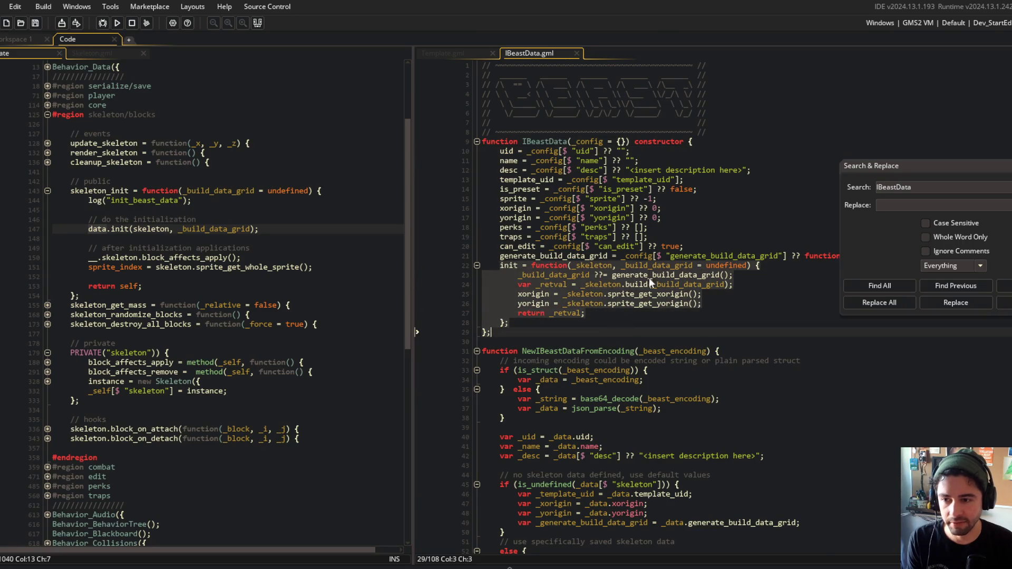
left_click(644, 199)
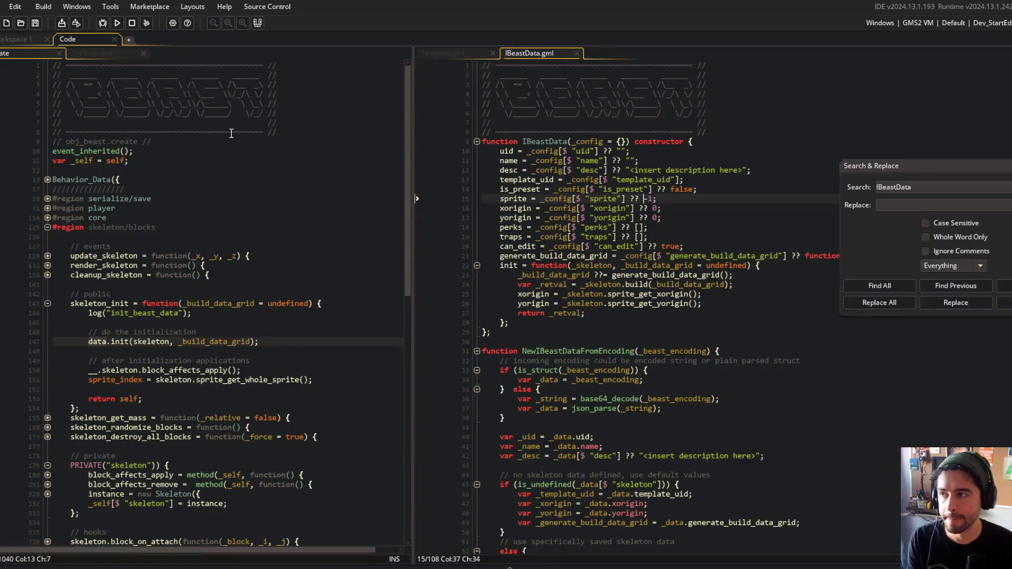
left_click(111, 54)
Browse Skeleton.gml, expanding and re-collapsing the core region
scroll(158, 158, "up", 2)
left_click(137, 163)
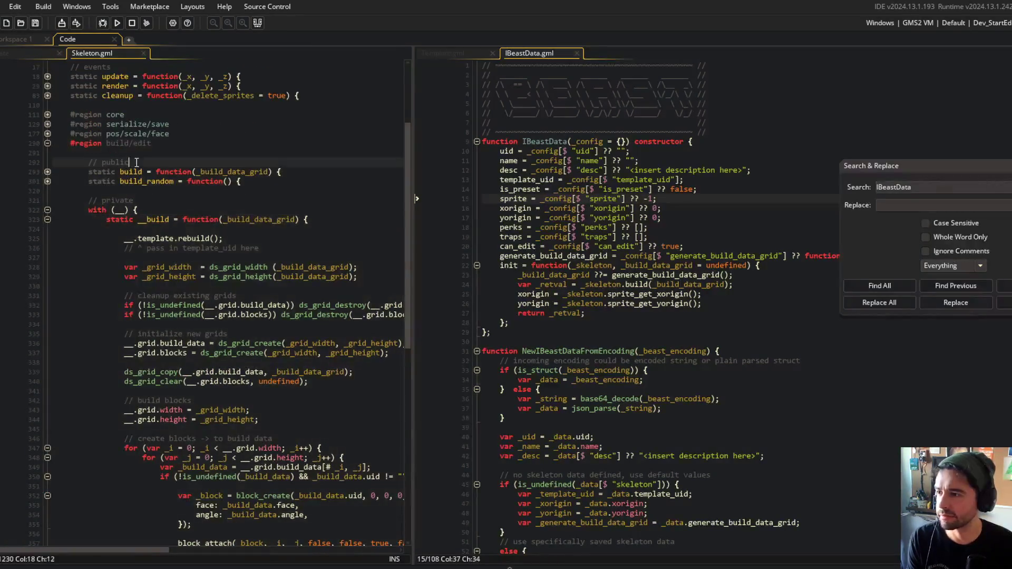
scroll(106, 152, "up", 2)
left_click(47, 181)
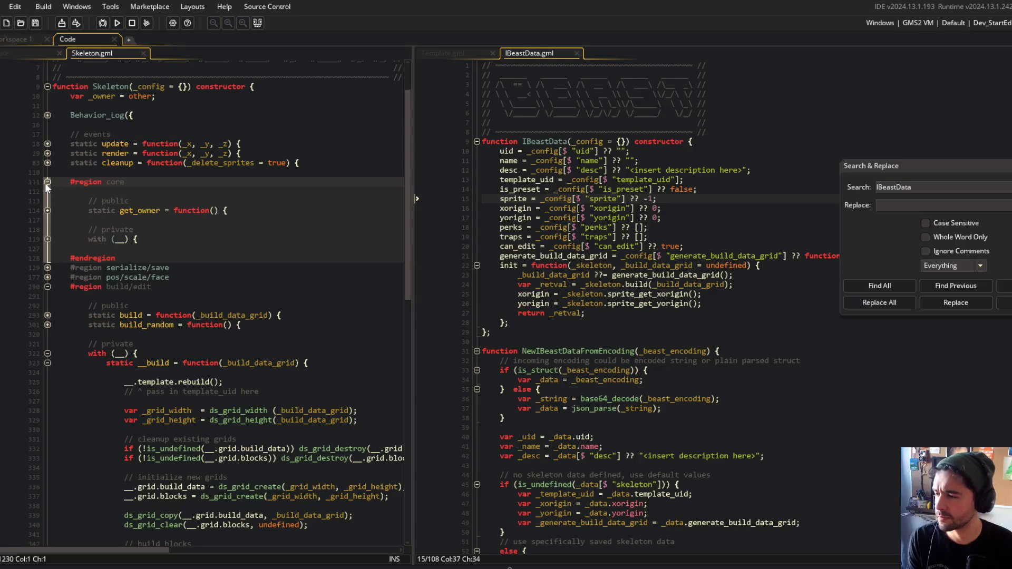
left_click(45, 182)
double_click(46, 193)
left_click(207, 233)
Select IBeastData's whole init function and dismiss the search window
left_click(563, 293)
key("Down")
key("Down")
key("Down")
key("End")
mouse_move(500, 266)
left_mouse_down()
mouse_move(579, 322)
mouse_move(640, 323)
left_mouse_up()
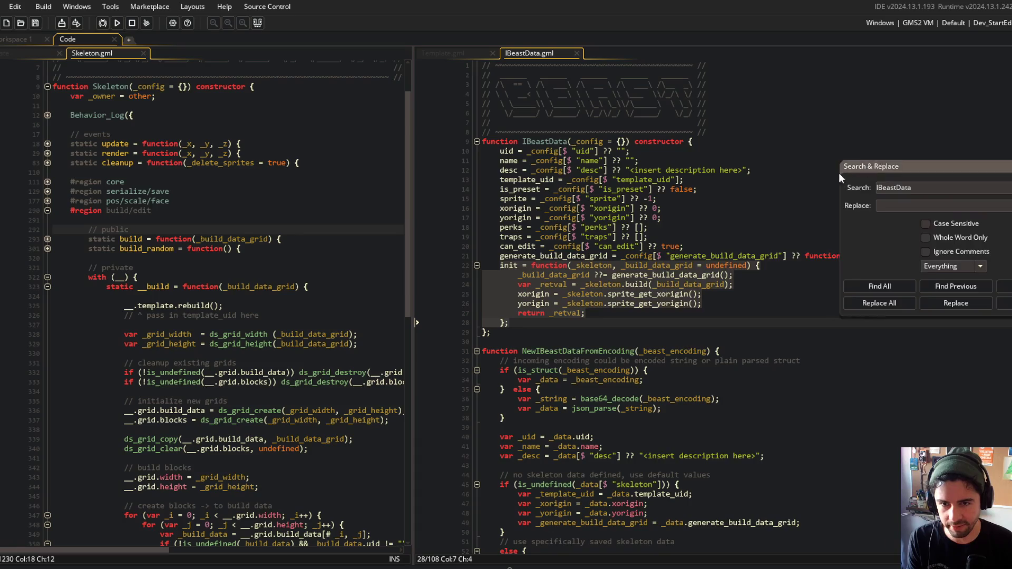
left_click_drag(839, 173, 767, 195)
key("Escape")
Inspect the IBeastData constructor's default fields and the init lines 22–28, including xorigin
left_click_drag(685, 217, 651, 238)
scroll(651, 239, "down", 3)
left_click_drag(500, 175, 571, 233)
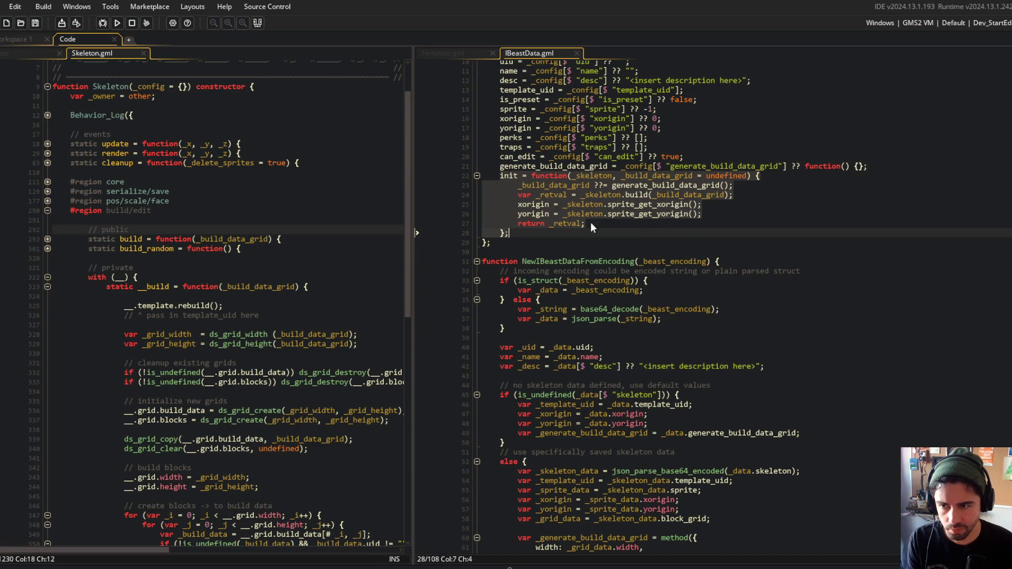
scroll(572, 201, "up", 3)
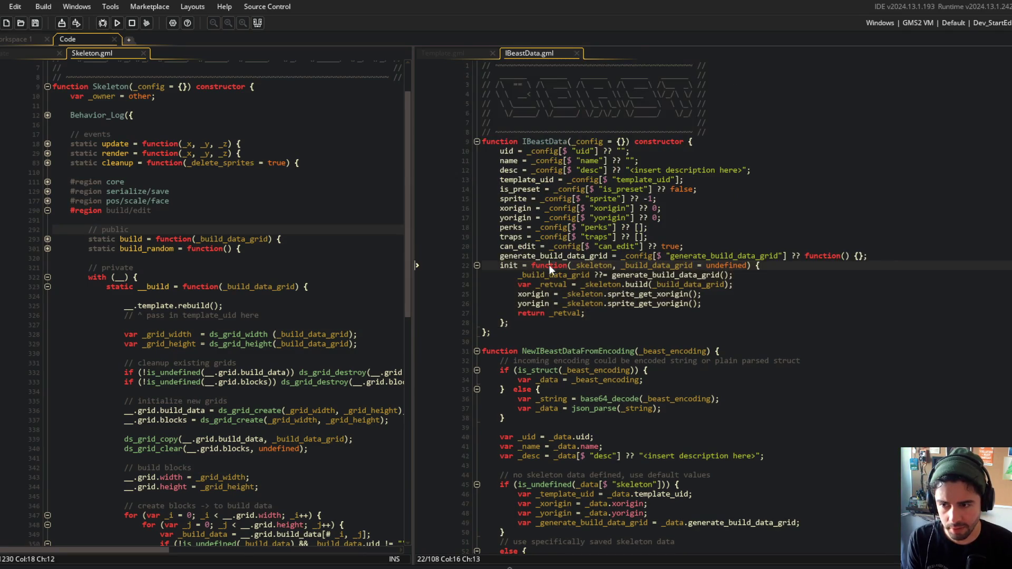
left_click_drag(499, 266, 571, 327)
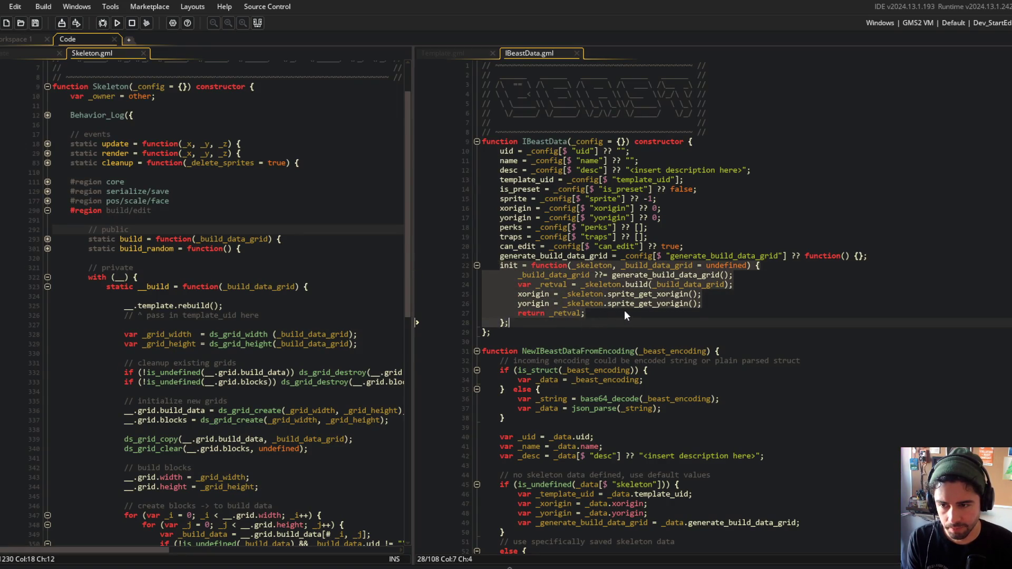
left_click(610, 330)
mouse_move(490, 157)
left_mouse_down()
mouse_move(506, 209)
mouse_move(580, 303)
left_mouse_up()
left_click(580, 303)
double_click(510, 209)
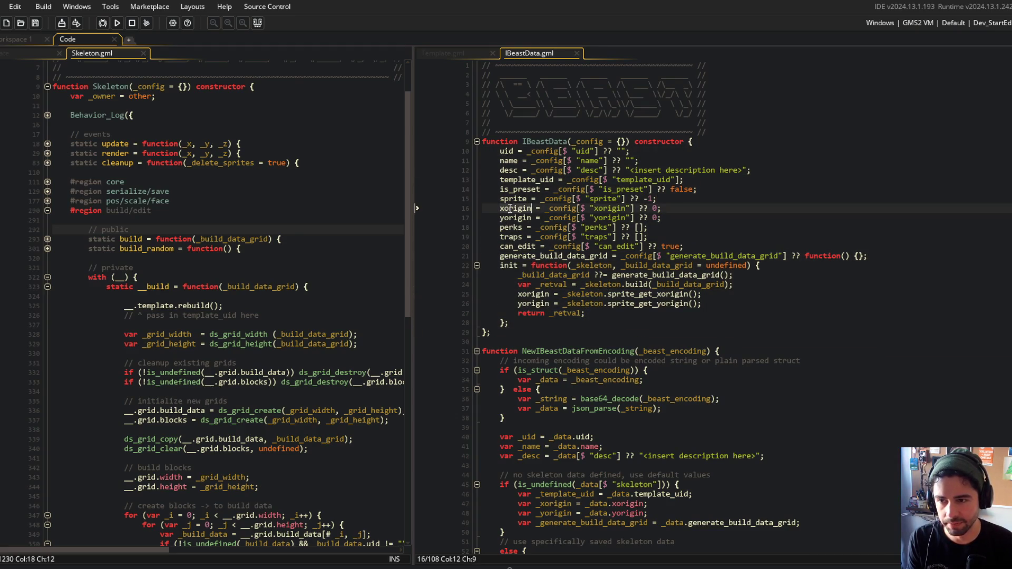
left_click(520, 113)
Open the search with the IBeastData constructor name as the term
left_click(520, 121)
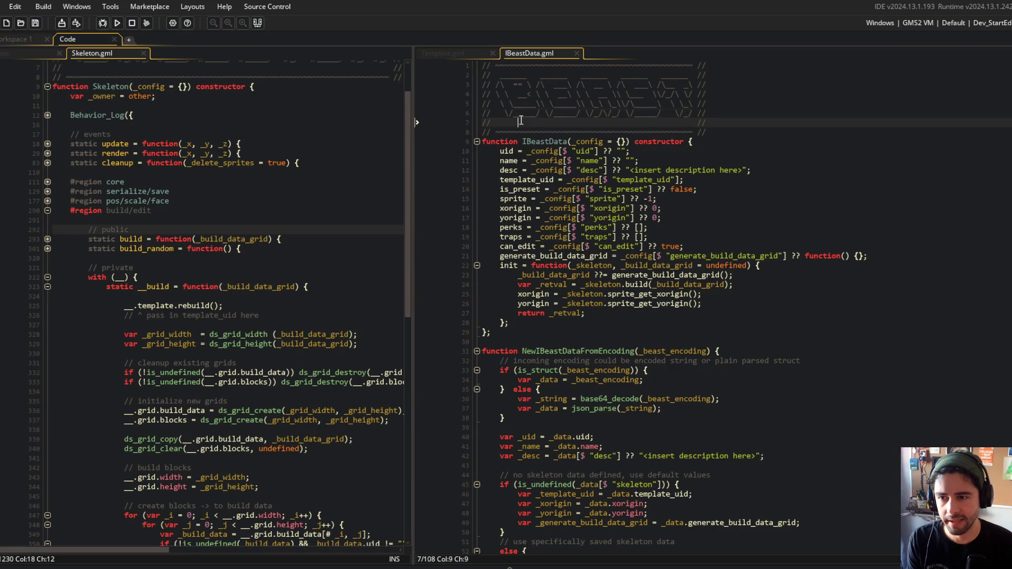
left_click(654, 141)
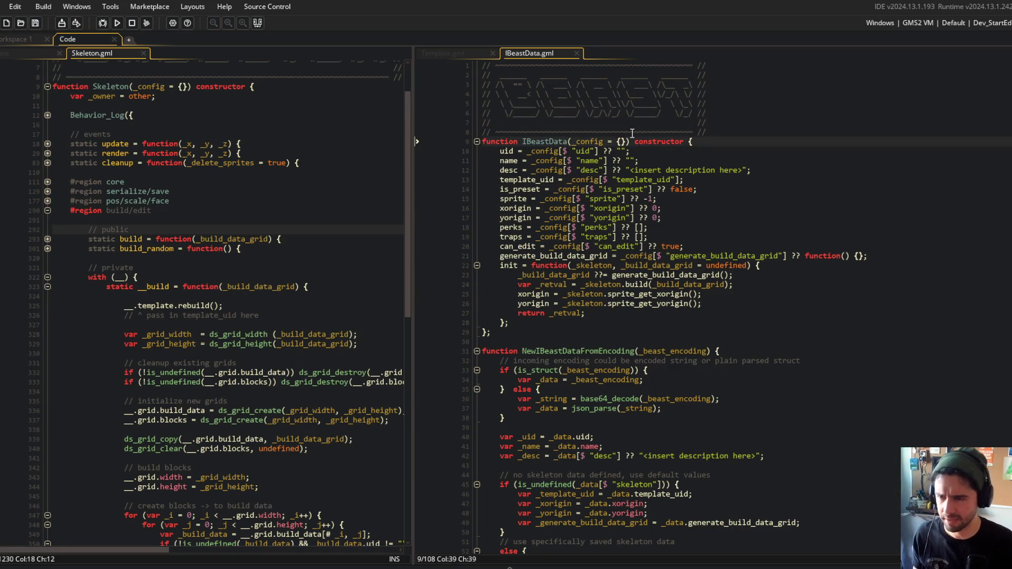
key("ctrl+f")
List every IBeastData match, check PRESET_TRAINING_DUMMY, and return to IBeastData.gml
type("IBeastData")
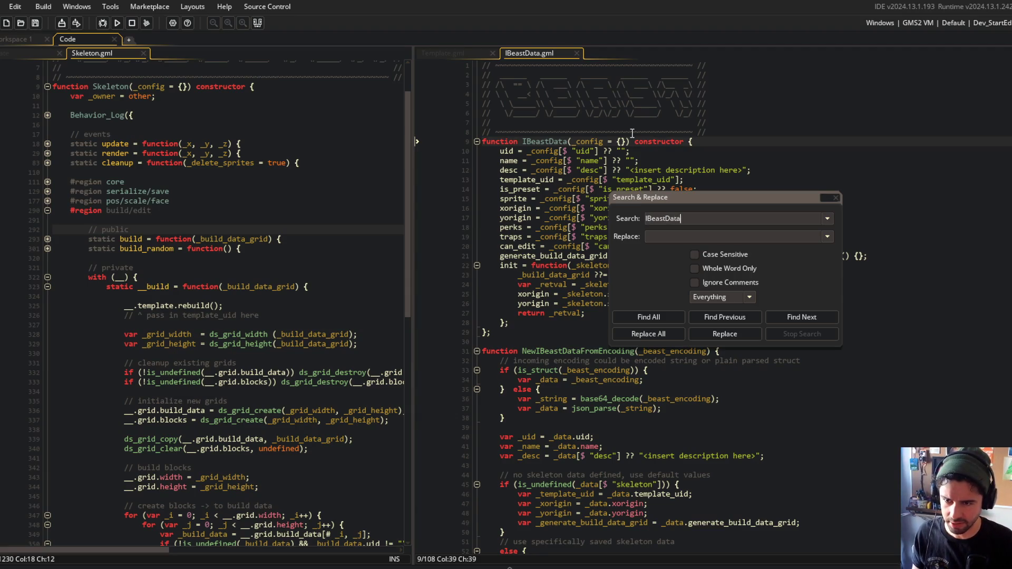
key("Return")
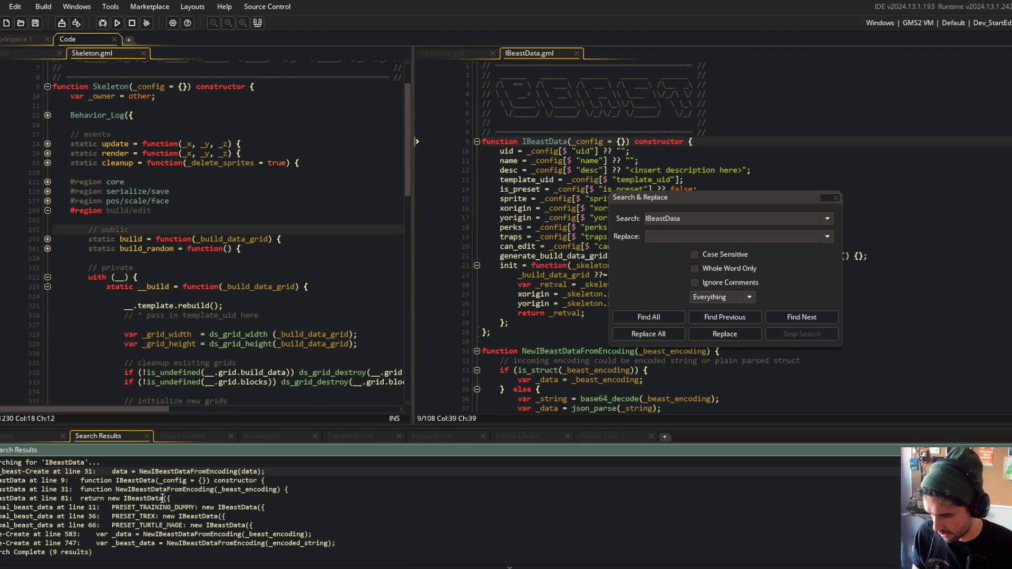
double_click(169, 509)
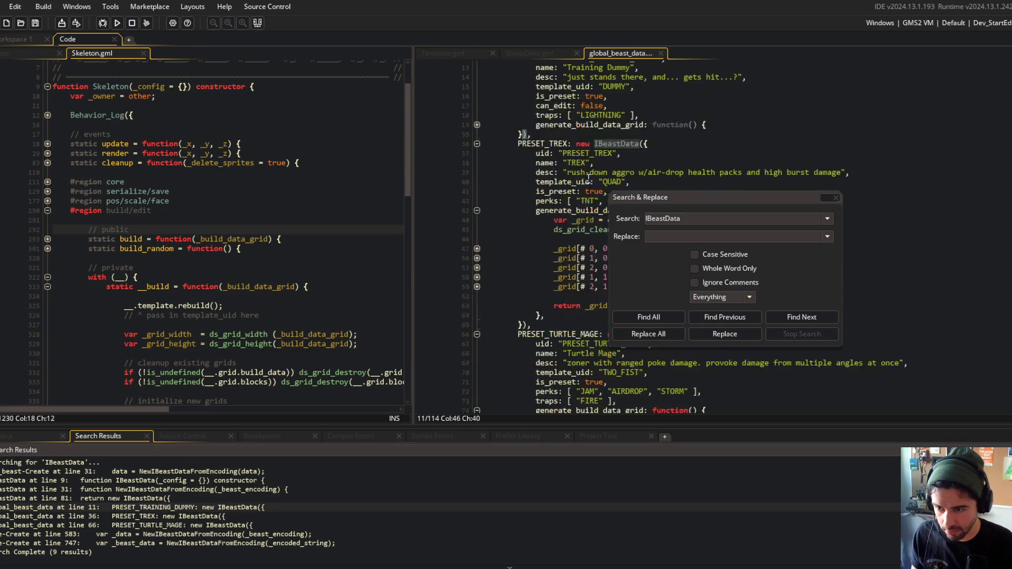
scroll(588, 177, "down", 10)
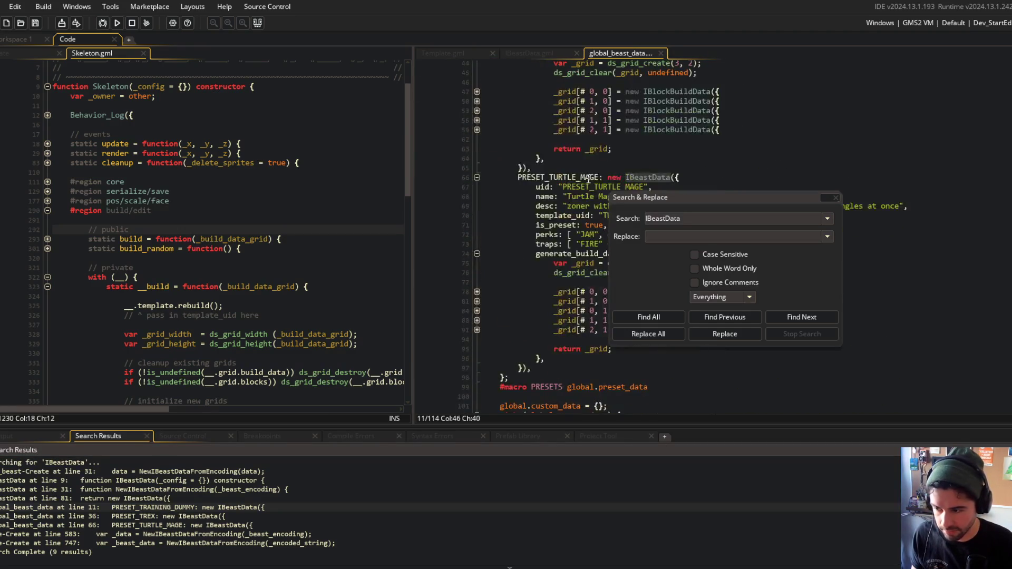
left_click(543, 55)
Search xorigin case-sensitive, whole-word, ignoring comments, and open the line 47 match
double_click(517, 208)
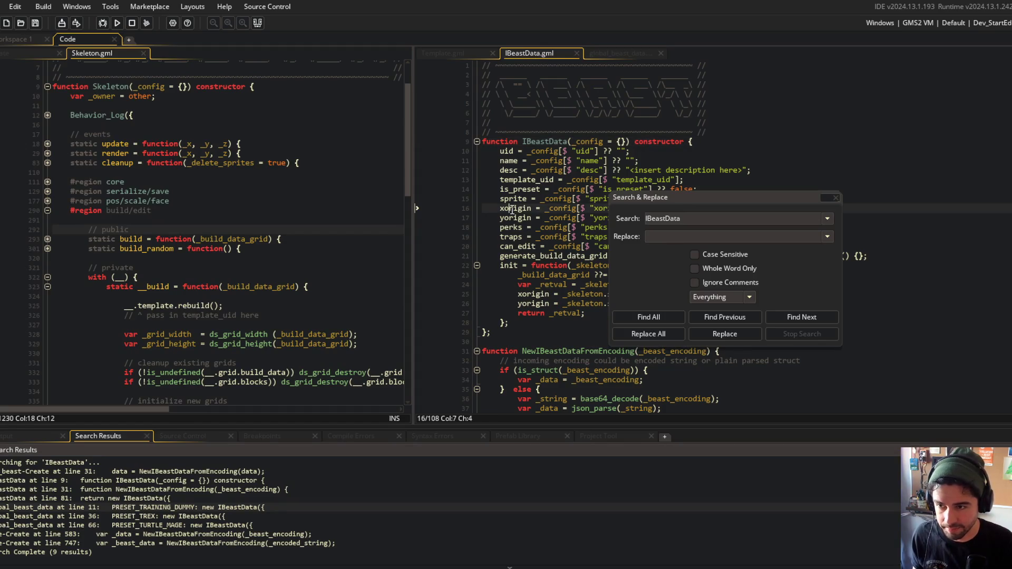
key("ctrl+f")
left_click(732, 255)
left_click(726, 269)
left_click(719, 283)
left_click(650, 318)
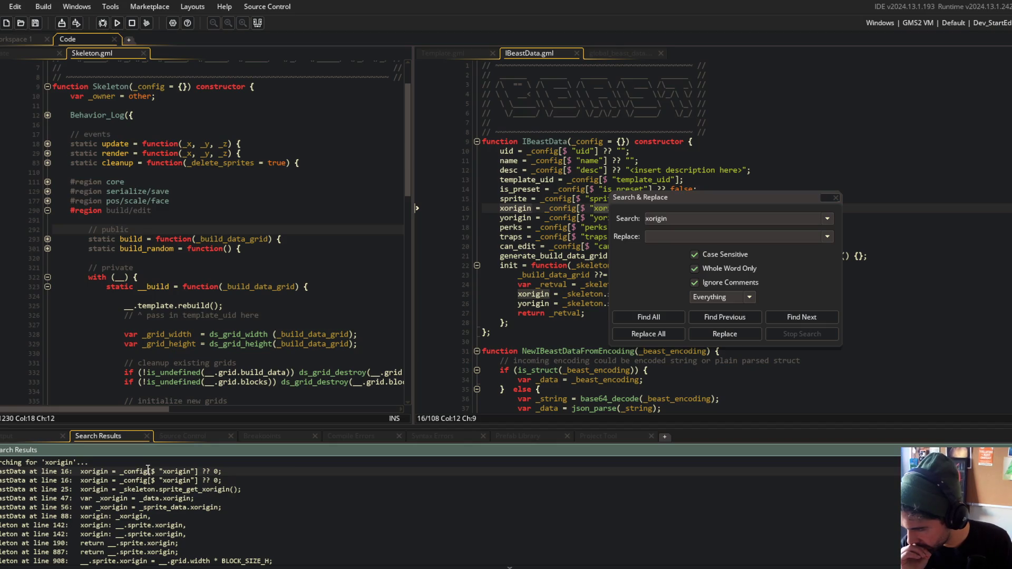
double_click(129, 498)
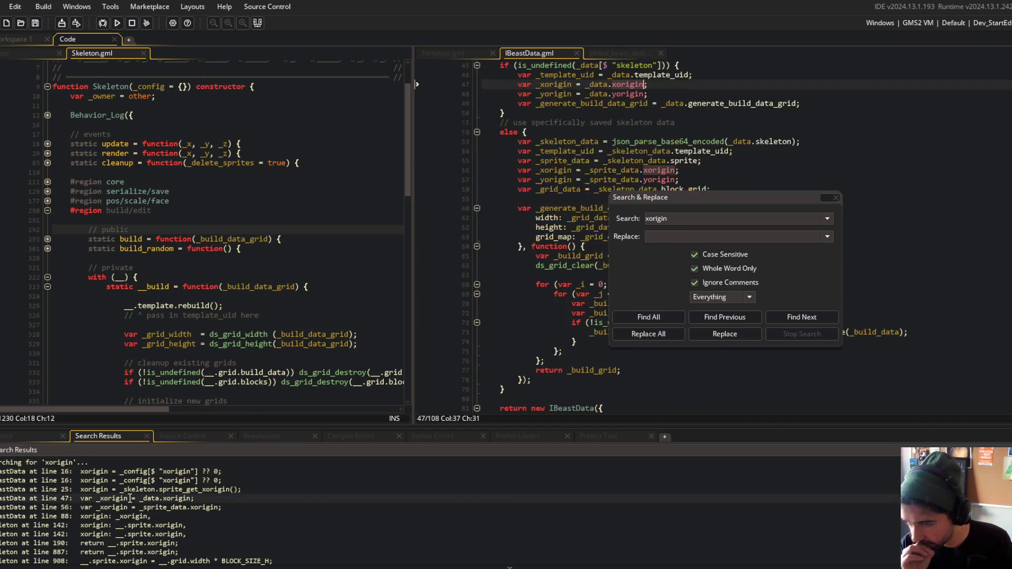
Open the line 752 xorigin match, the sprite_add call in the game Create event
scroll(636, 167, "up", 3)
mouse_move(673, 202)
left_mouse_down()
mouse_move(846, 178)
mouse_move(877, 160)
left_mouse_up()
scroll(703, 152, "down", 10)
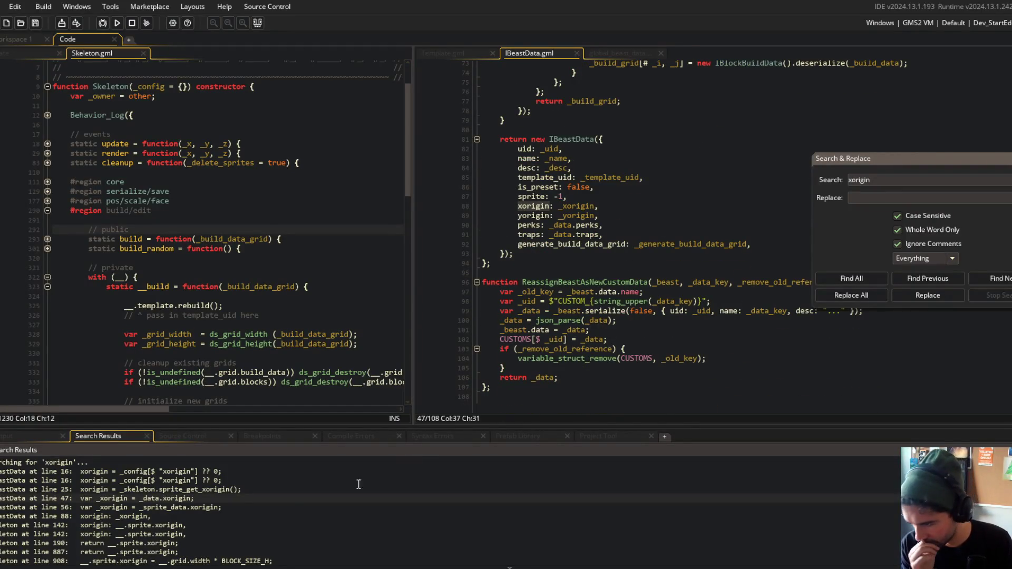
scroll(261, 510, "down", 3)
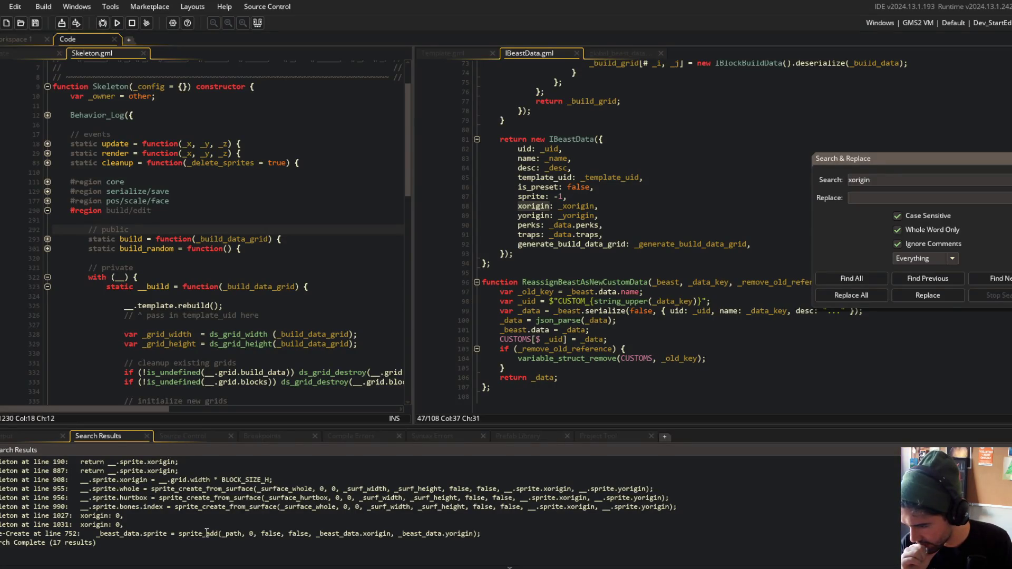
double_click(210, 534)
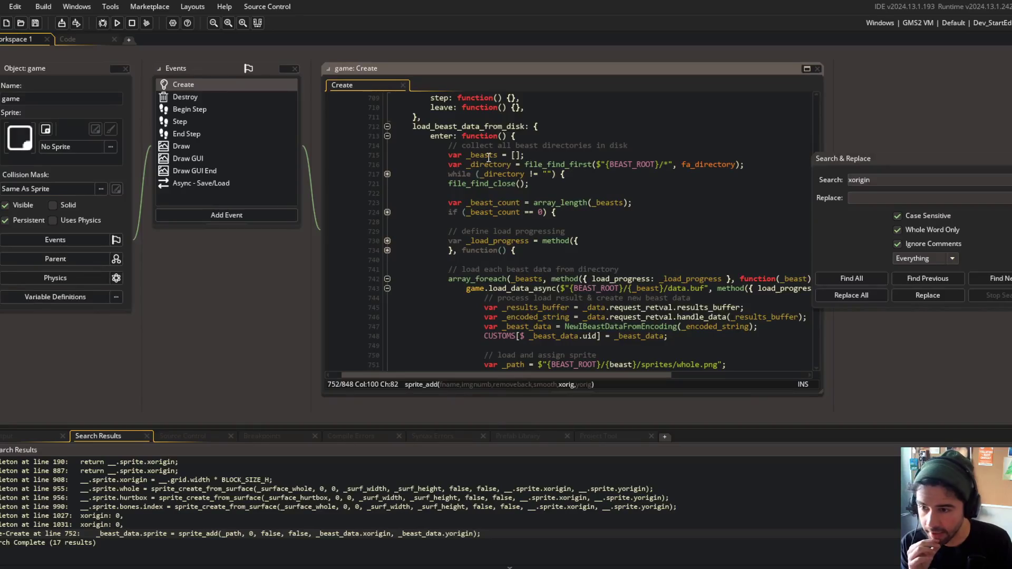
scroll(524, 206, "up", 4)
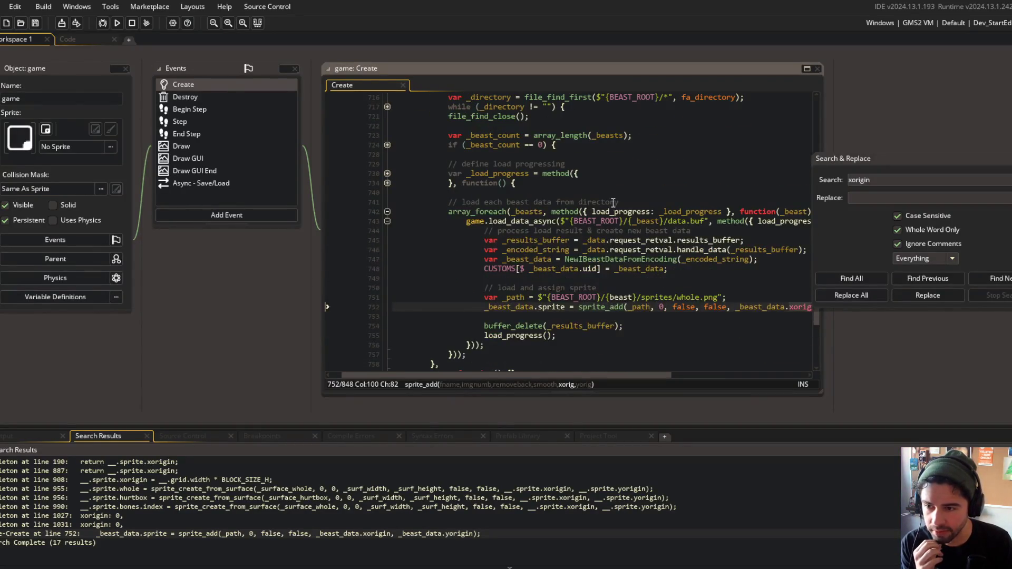
left_click(486, 282)
mouse_move(531, 377)
left_mouse_down()
mouse_move(719, 370)
mouse_move(663, 364)
left_mouse_up()
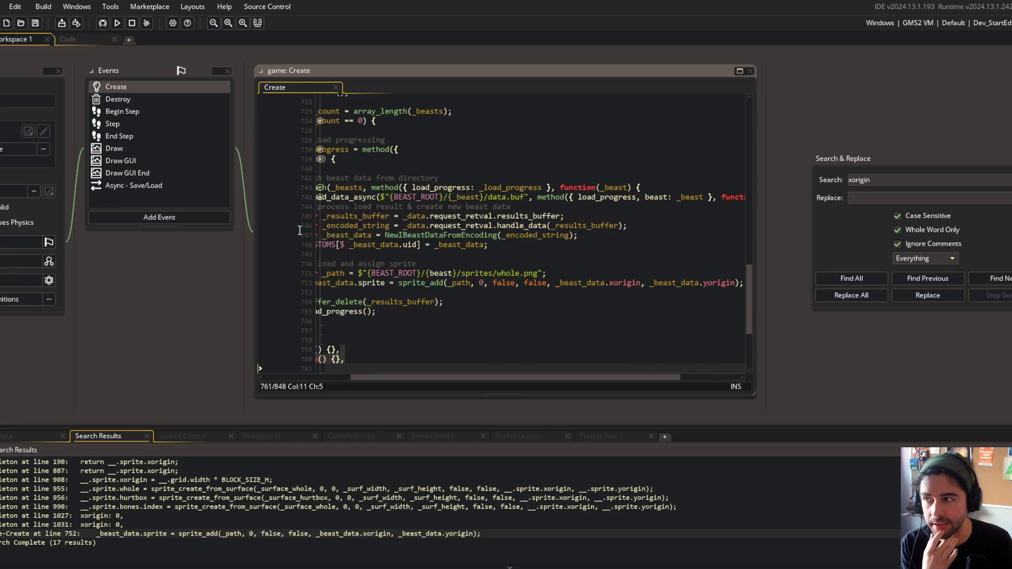
key("ctrl+z")
Return to the Code workspace and run Find All on init from IBeastData's line 22
left_click(85, 38)
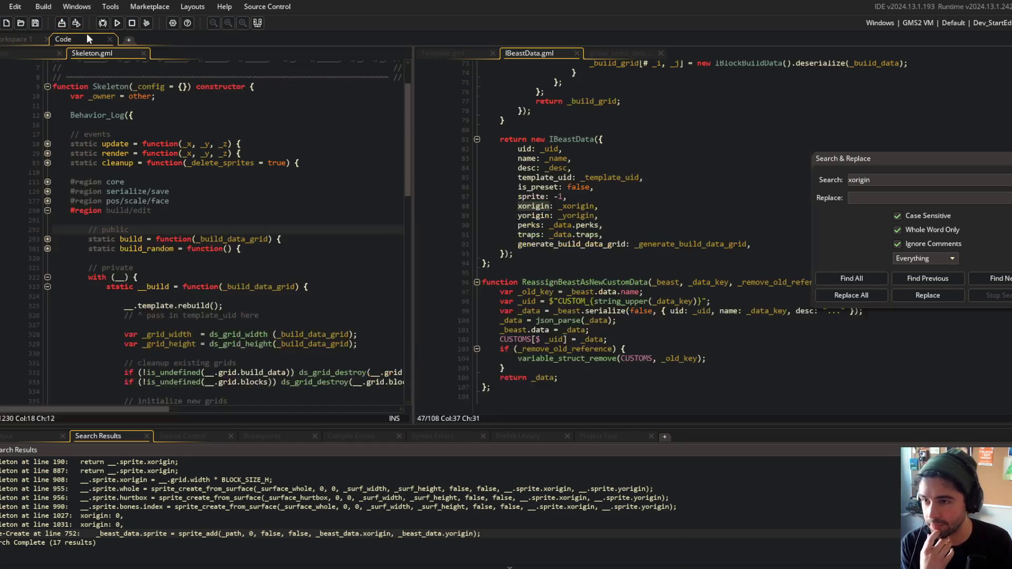
scroll(501, 184, "up", 8)
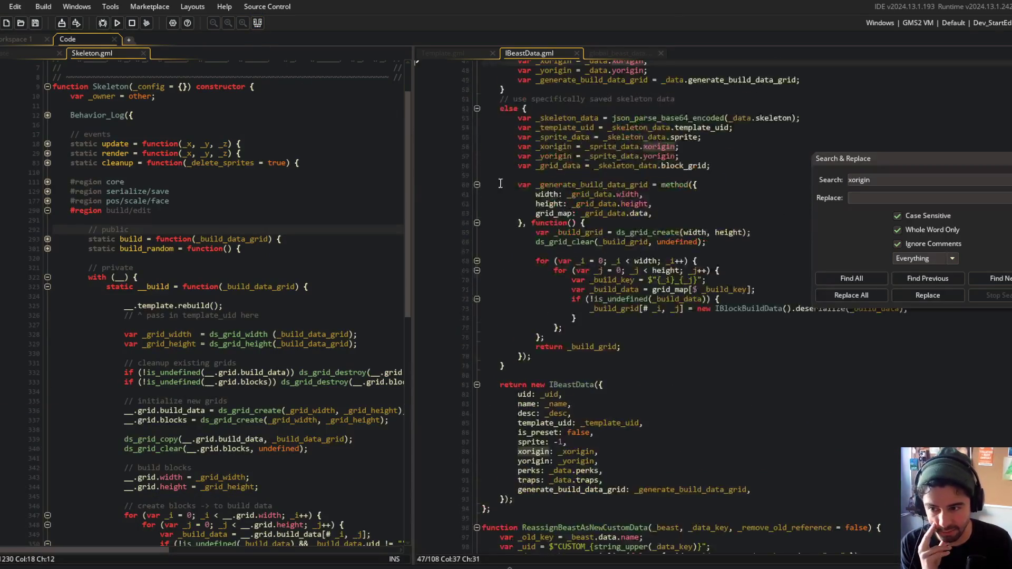
scroll(500, 183, "up", 14)
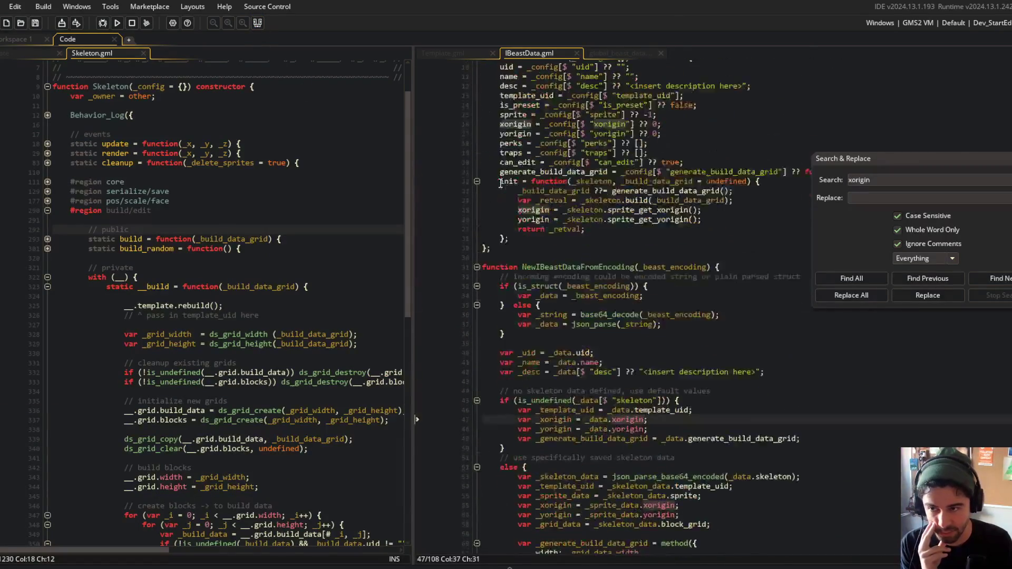
left_click(544, 194)
left_click(590, 242)
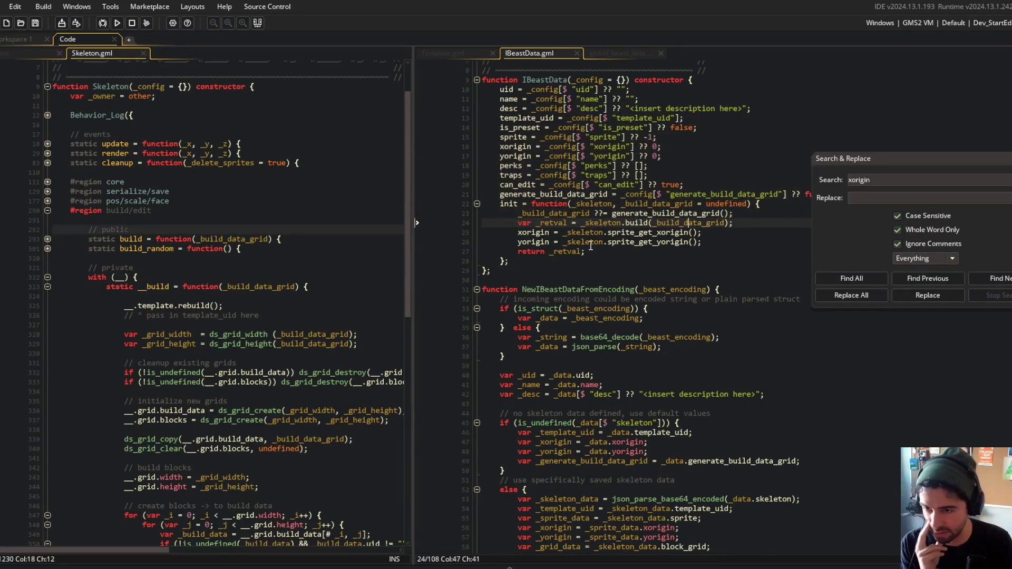
left_click(249, 172)
double_click(502, 205)
key("ctrl+shift+f")
key("Return")
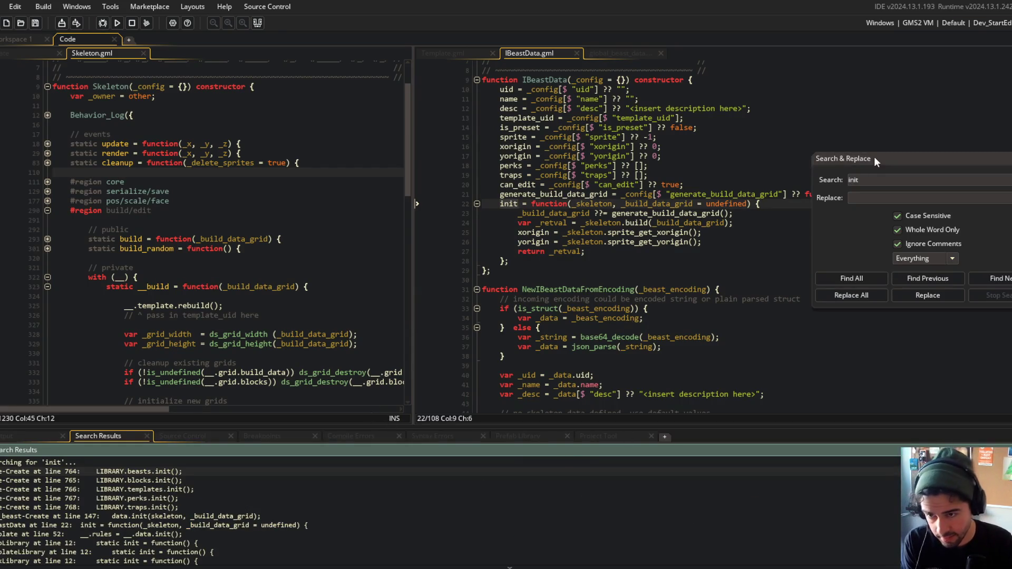
Search '.init(' and open the obj_beast line 147 and Template.gml line 52 results
left_click(905, 180)
type(".")
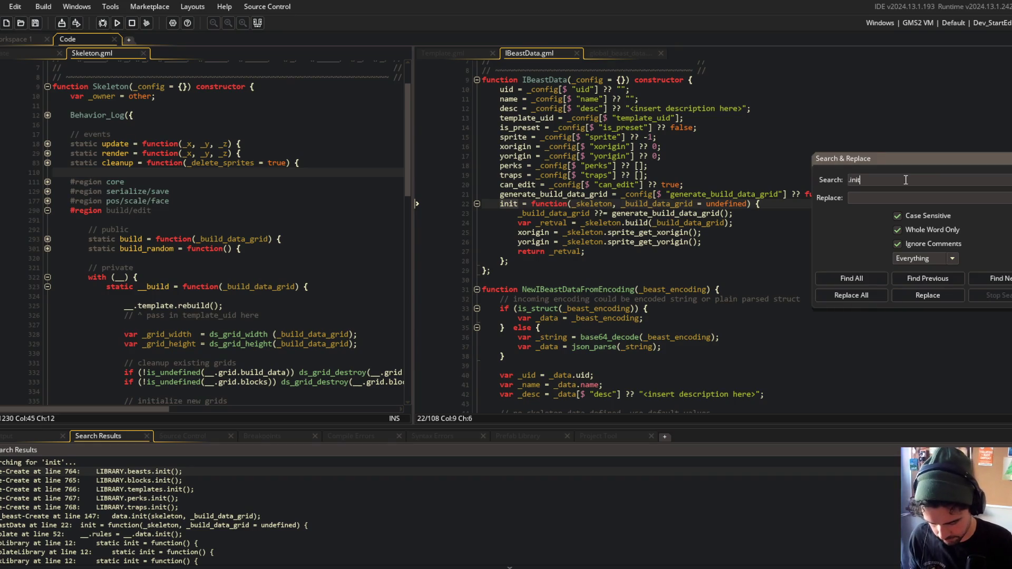
type("(")
key("Return")
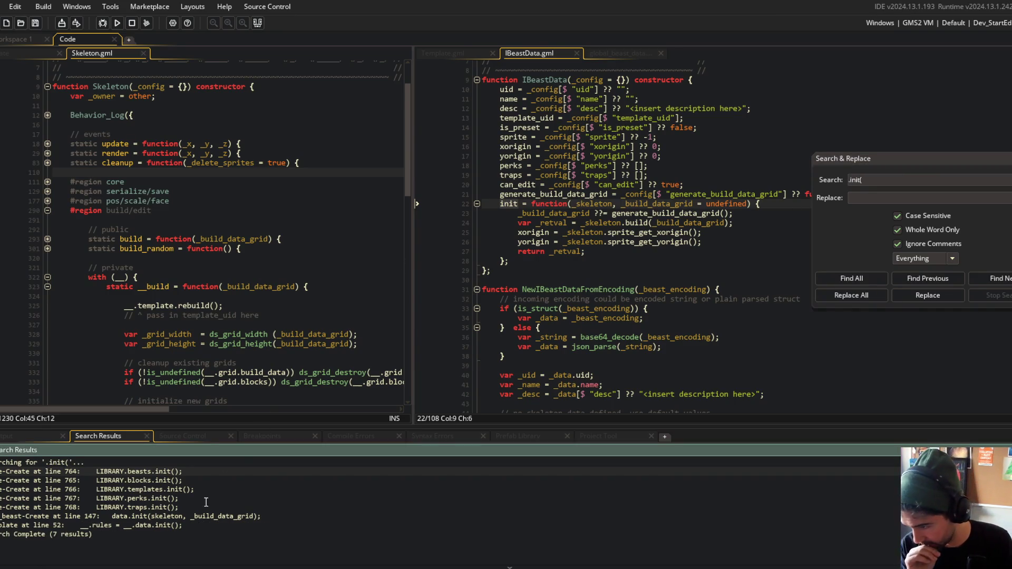
double_click(170, 517)
double_click(161, 526)
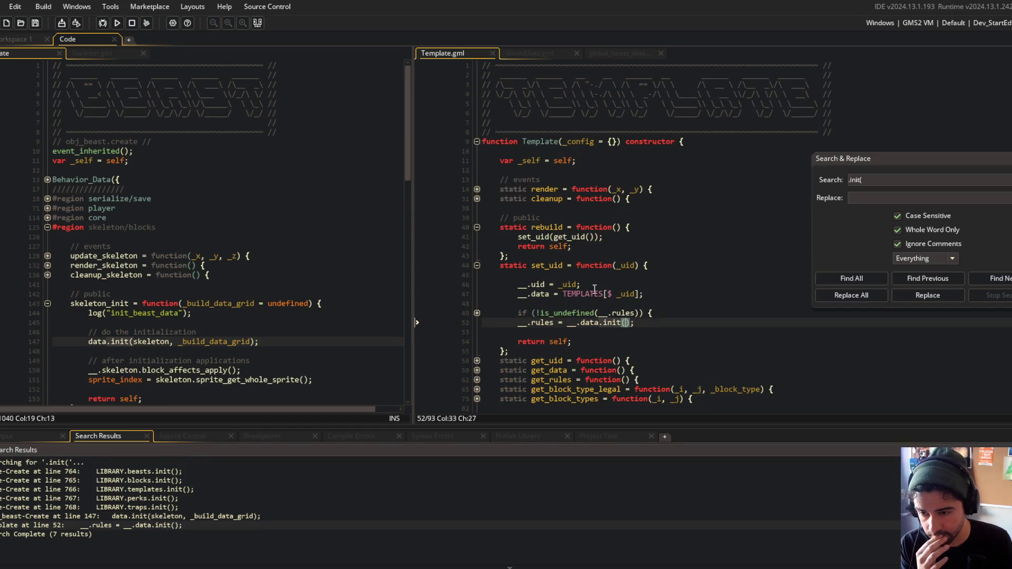
Expand Template.gml's private with-block at line 85, then compare Template, global_beast_data and IBeastData files
scroll(715, 165, "down", 3)
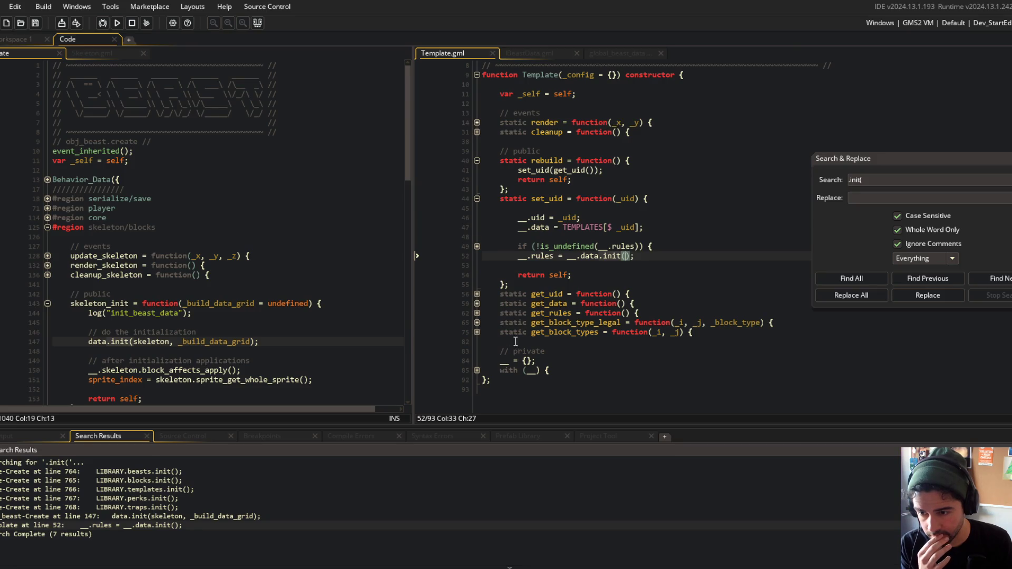
left_click(477, 370)
scroll(500, 348, "down", 2)
left_click(522, 332)
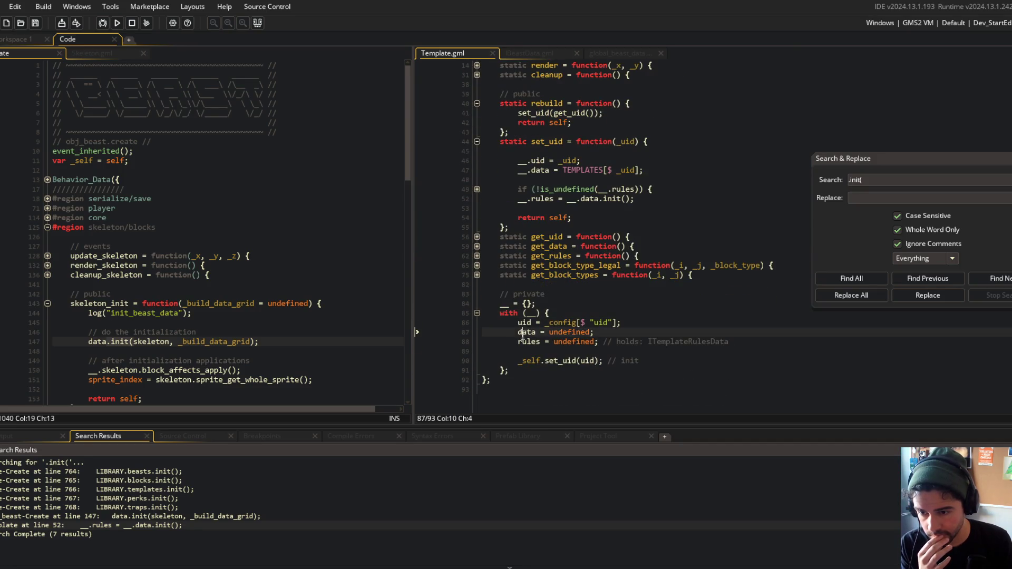
scroll(479, 317, "up", 5)
left_click(514, 54)
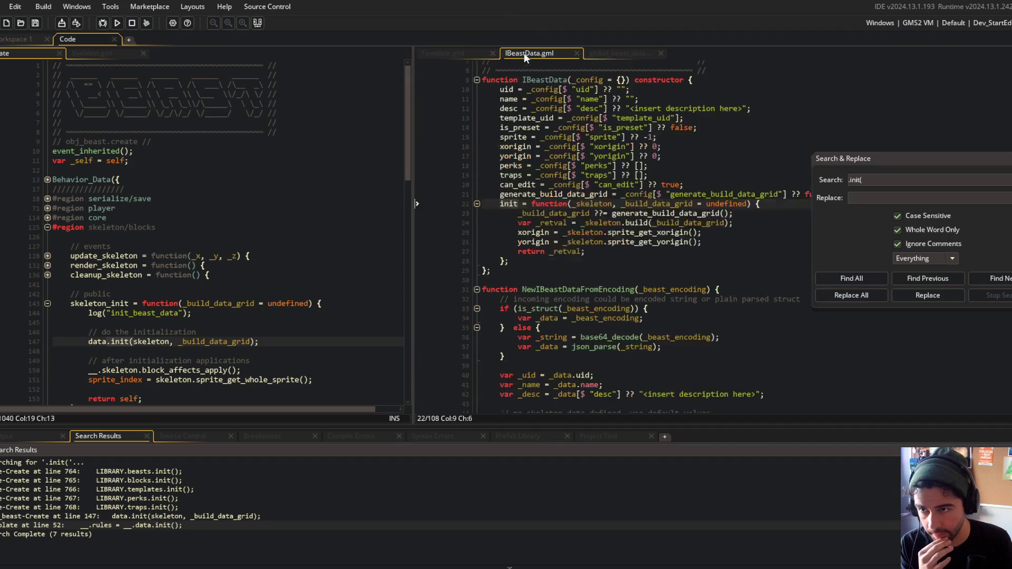
left_click(454, 49)
left_click(638, 54)
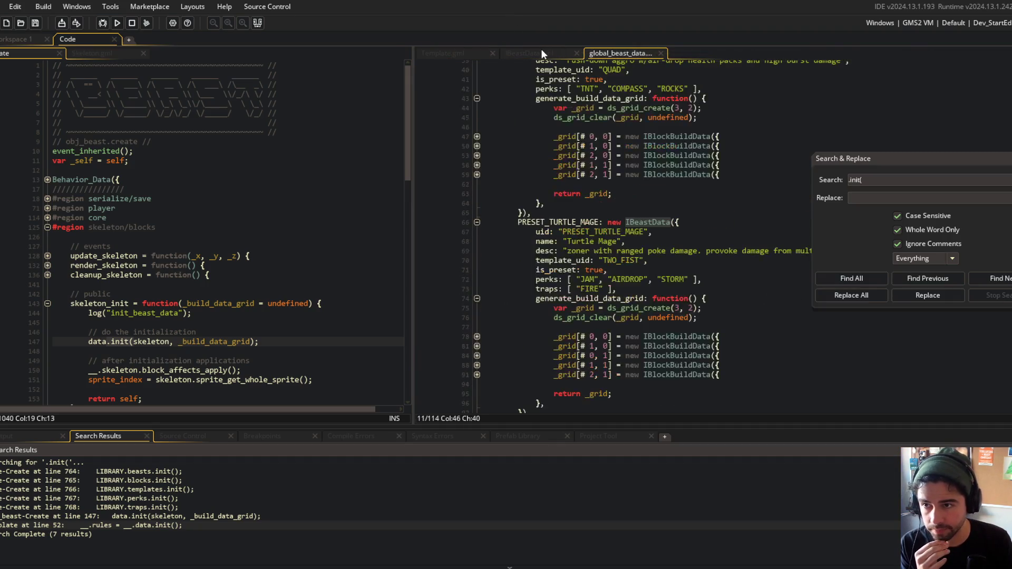
left_click(542, 53)
Hide the search results and place the caret after data.init in skeleton_init
scroll(597, 116, "down", 1)
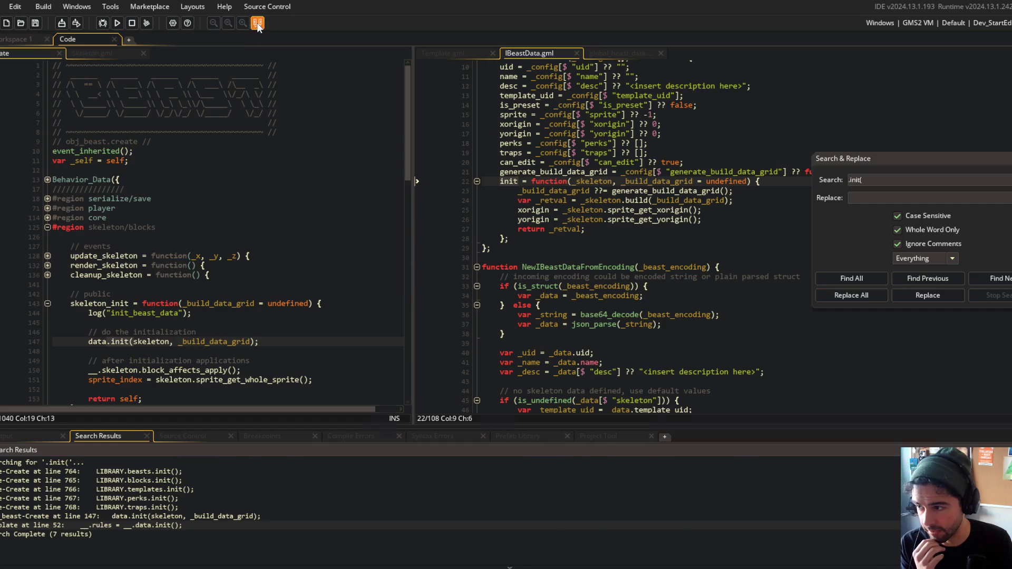
left_click(220, 170)
scroll(186, 230, "down", 3)
left_click(178, 261)
Copy IBeastData init lines 23–26 and paste them on a new line below data.init
left_click(652, 180)
key("Down")
key("Home")
key("shift+Down")
key("shift+Down")
key("shift+Down")
key("shift+End")
key("ctrl+c")
left_click(281, 251)
key("Return")
key("Return")
key("ctrl+v")
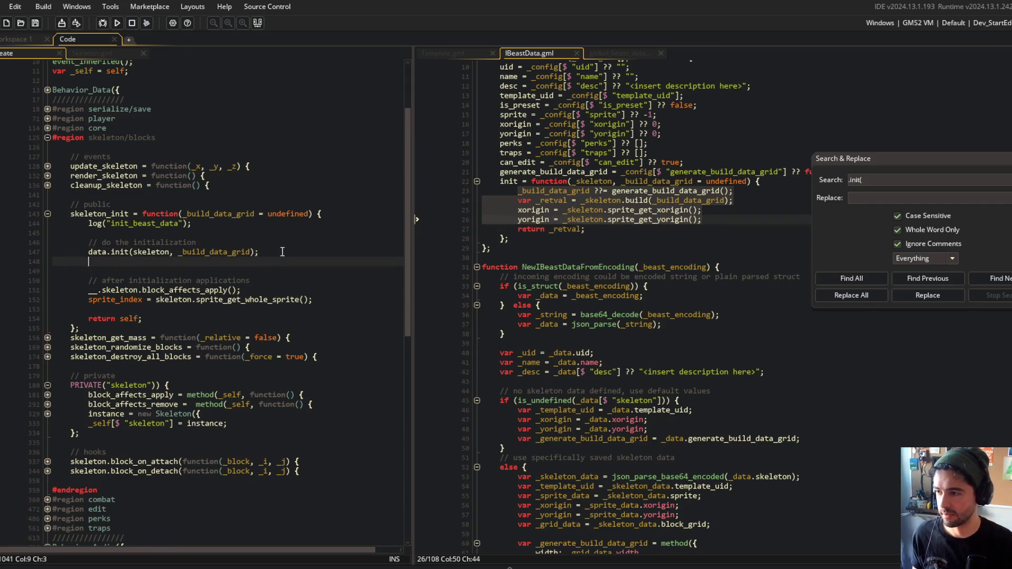
Reindent the pasted lines and prefix generate_build_data_grid with data
key("shift+Up")
key("shift+Up")
key("shift+Up")
key("shift+Home")
key("Escape")
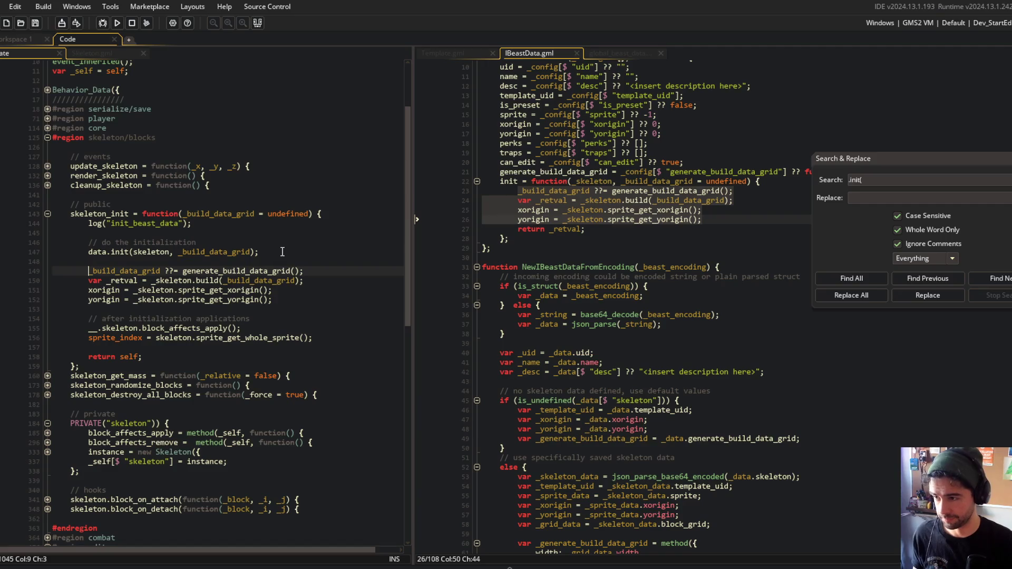
key("ctrl+Right")
key("ctrl+Right")
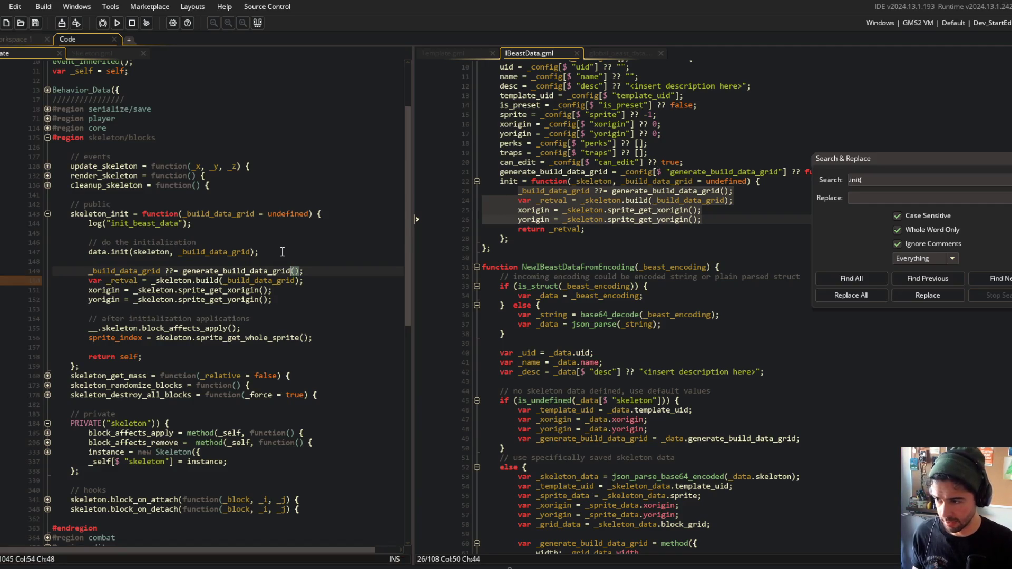
type("data.")
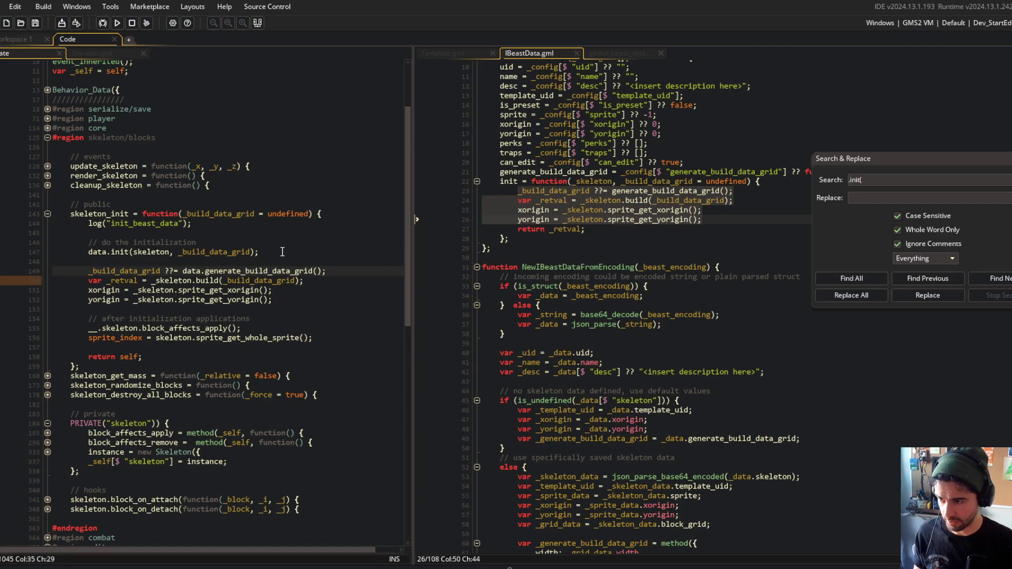
key("Down")
key("Up")
key("Down")
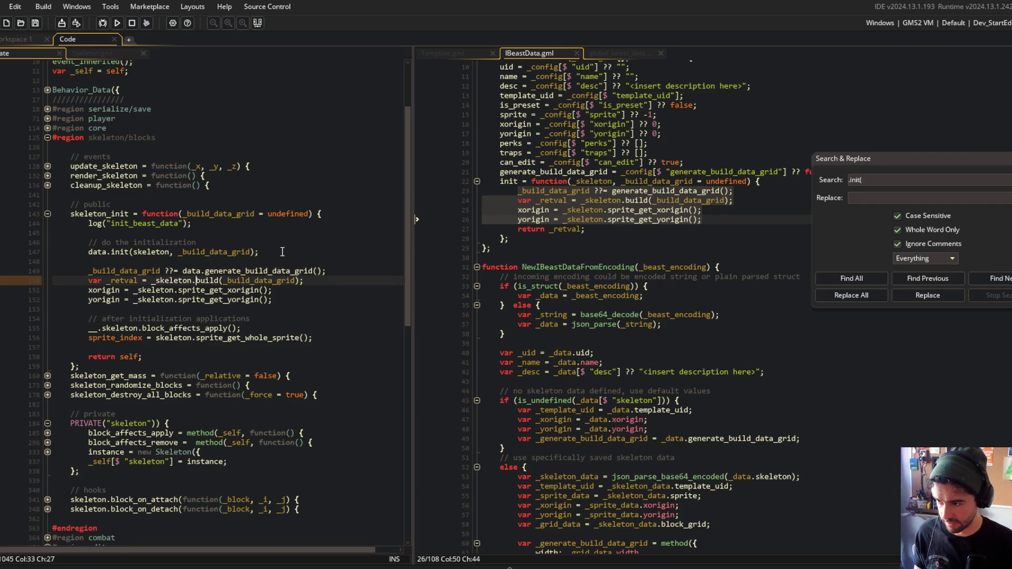
Drop the underscore from the _skeleton references and prefix the xorigin and yorigin lines with data
key("ctrl+Left")
key("Delete")
key("Down")
key("Home")
key("alt+shift+Down")
type("data.")
key("ctrl+Right")
key("ctrl+Right")
key("Delete")
Delete the init method from IBeastData.gml and save it
left_click(282, 251)
left_click(550, 187)
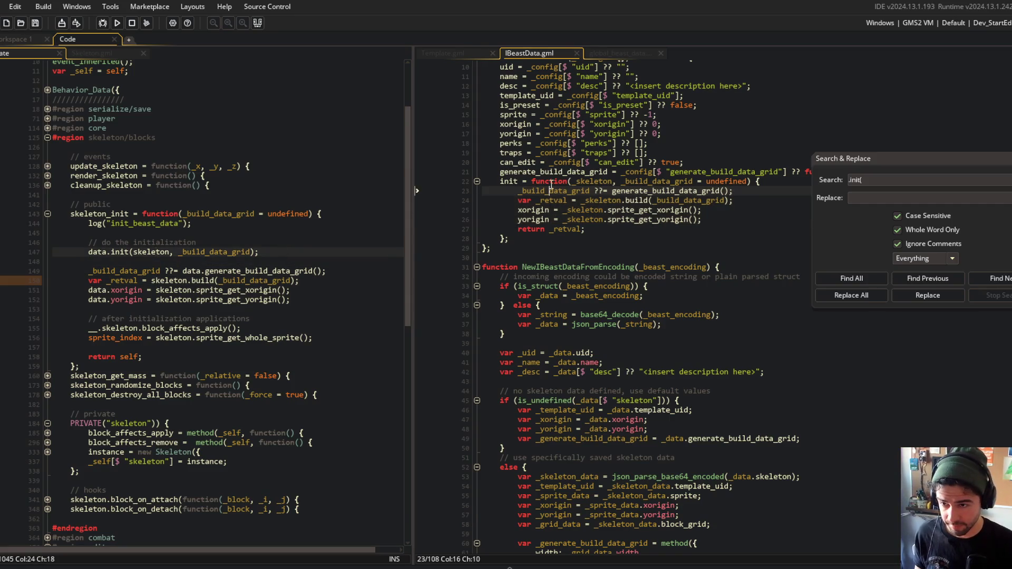
key("ctrl+d")
key("ctrl+d")
key("ctrl+d")
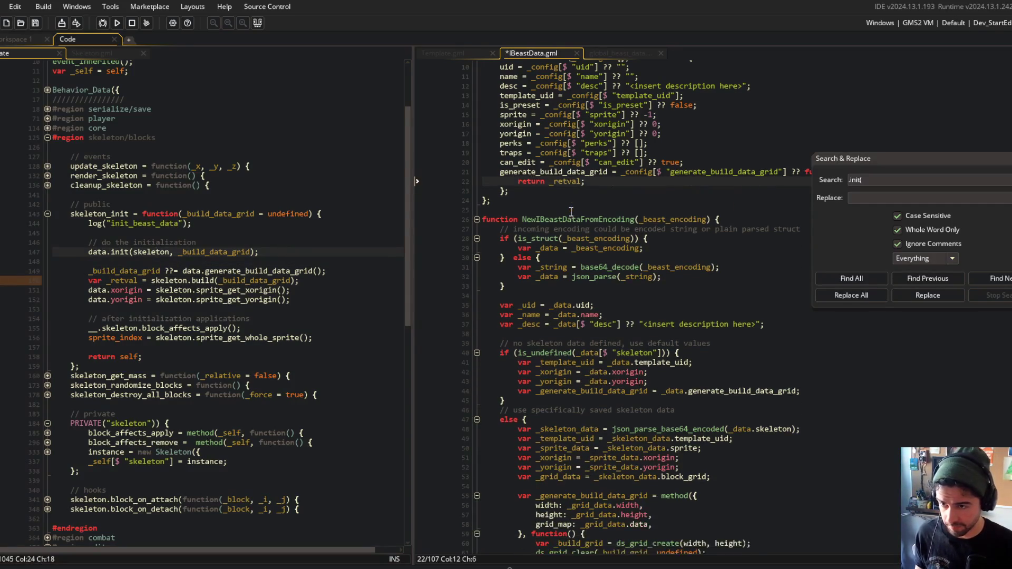
key("ctrl+d")
key("ctrl+d")
key("ctrl+s")
Remove the data.init(...) call and the 'var _retval =' prefix from skeleton_init's build call
left_click(193, 252)
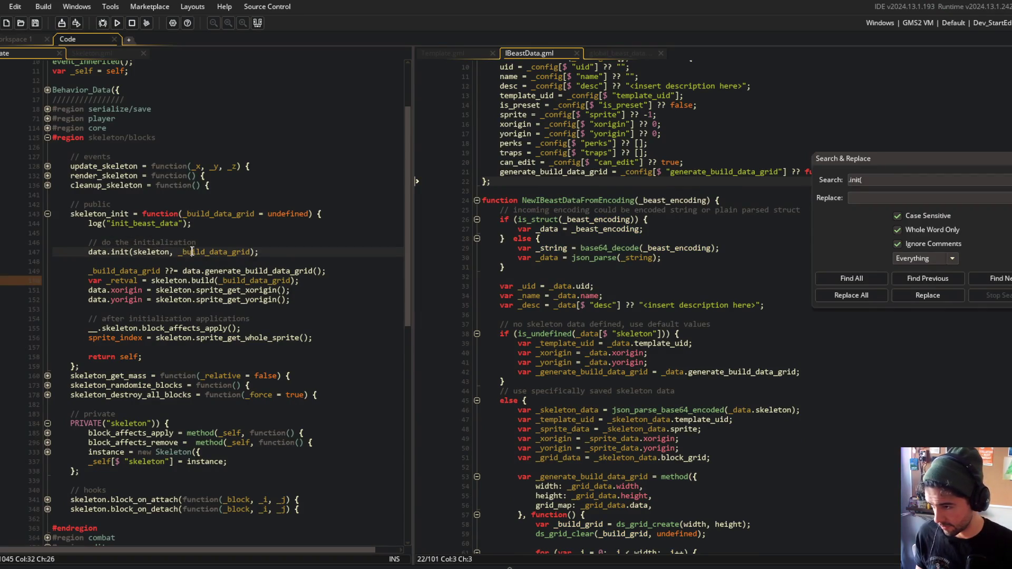
key("ctrl+d")
key("ctrl+d")
left_click(201, 214)
left_click(231, 197)
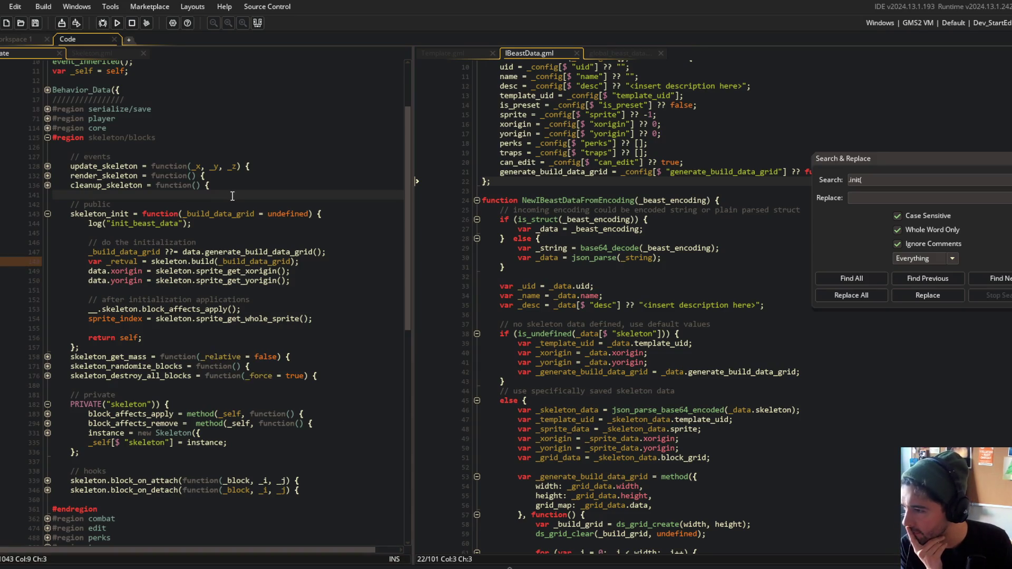
left_click(135, 262)
left_click(152, 261)
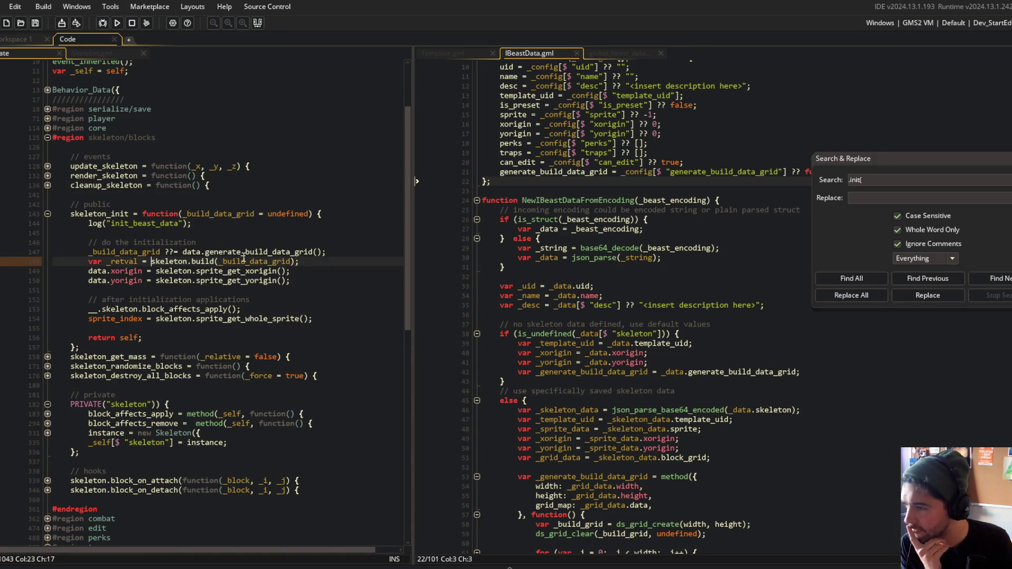
key("shift+Home")
key("BackSpace")
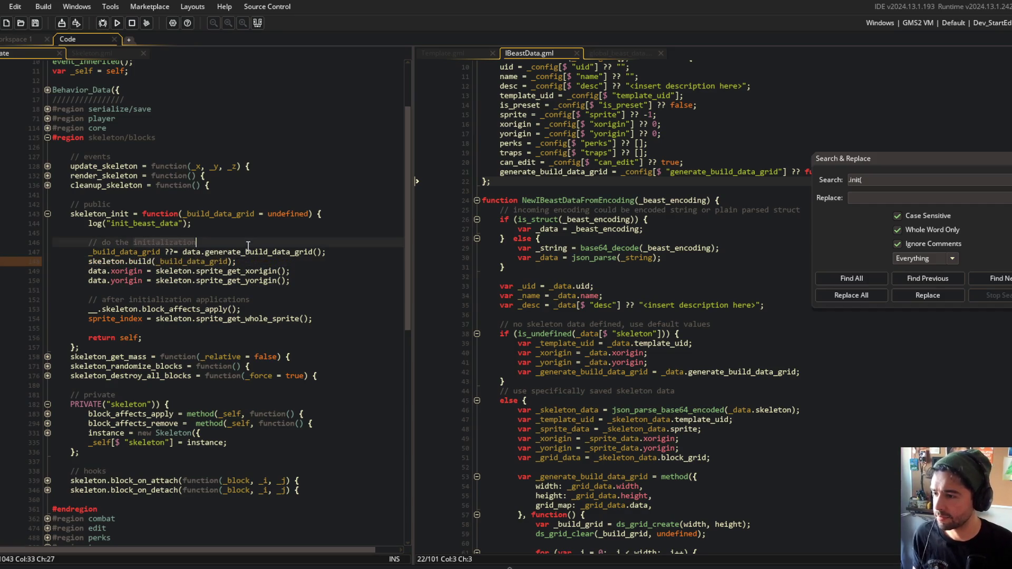
left_click(141, 243)
left_click(160, 252)
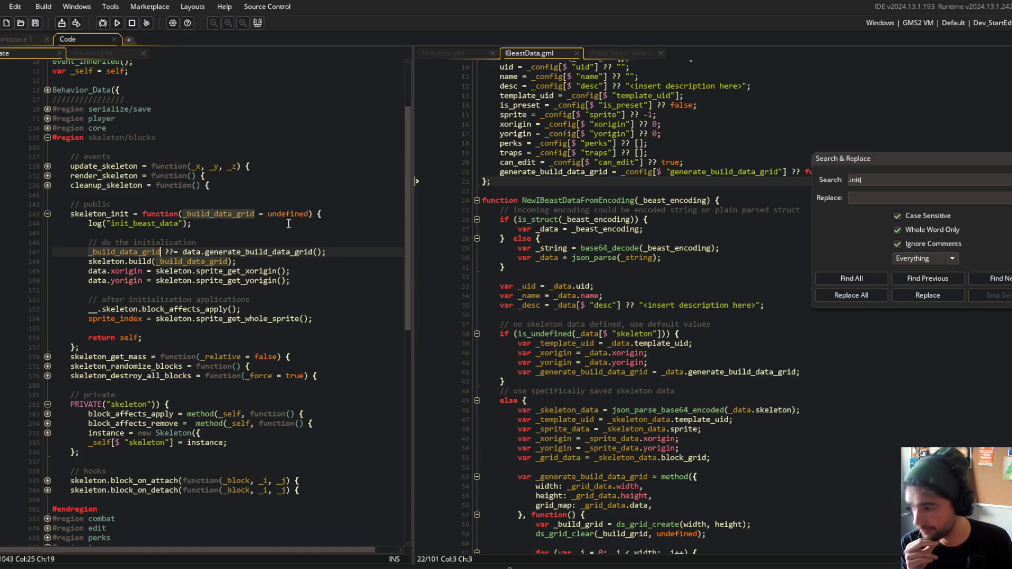
Find all '.init(' calls across the project, then close the search results
left_click(248, 234)
left_click(563, 173)
scroll(564, 176, "up", 2)
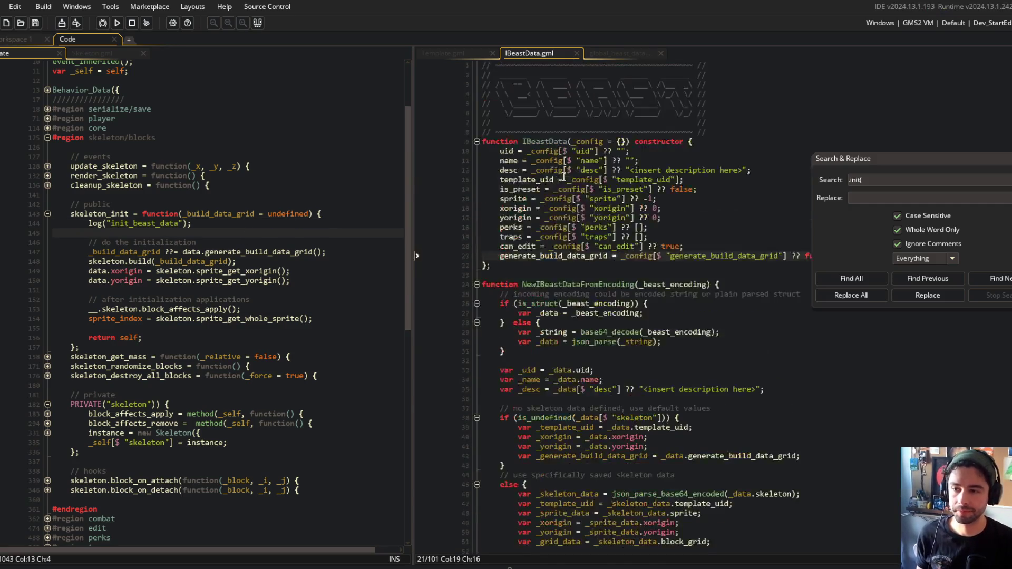
scroll(564, 176, "down", 4)
left_click(852, 285)
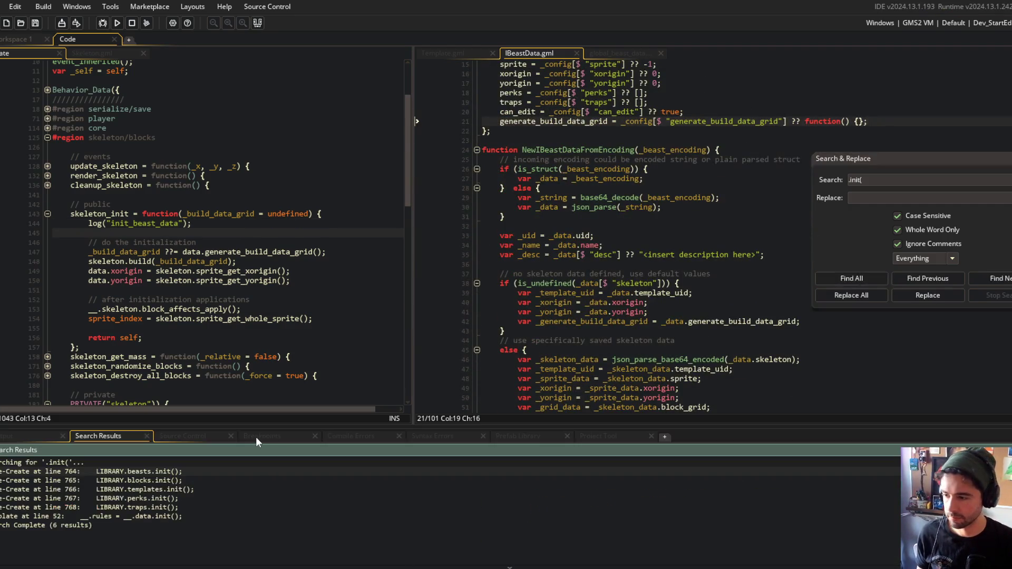
left_click(292, 280)
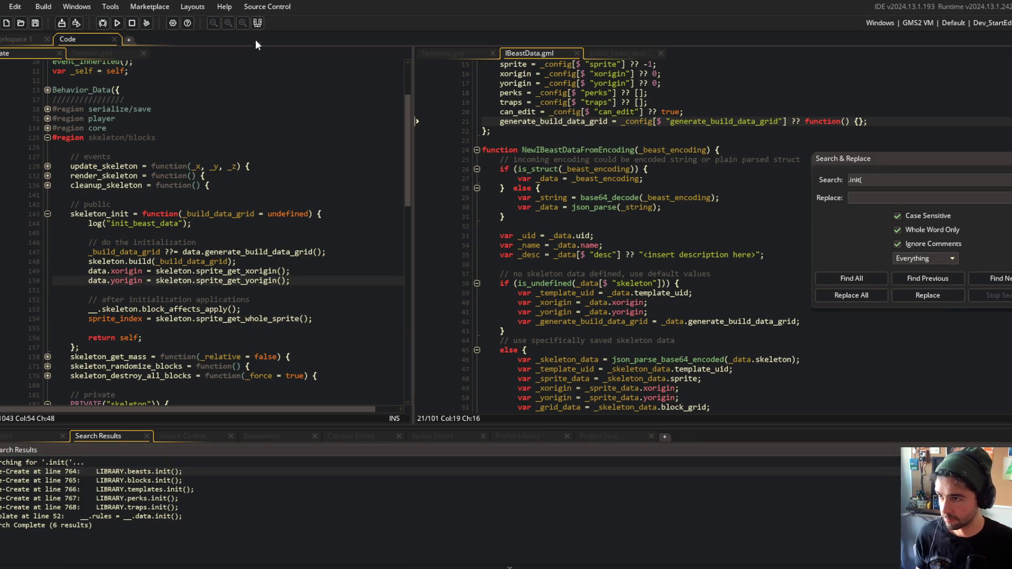
left_click(257, 23)
Put skeleton_init into the project-wide Search field
scroll(253, 211, "up", 3)
left_click(263, 237)
left_click(153, 340)
left_click(243, 333)
scroll(244, 337, "down", 2)
left_click(126, 306)
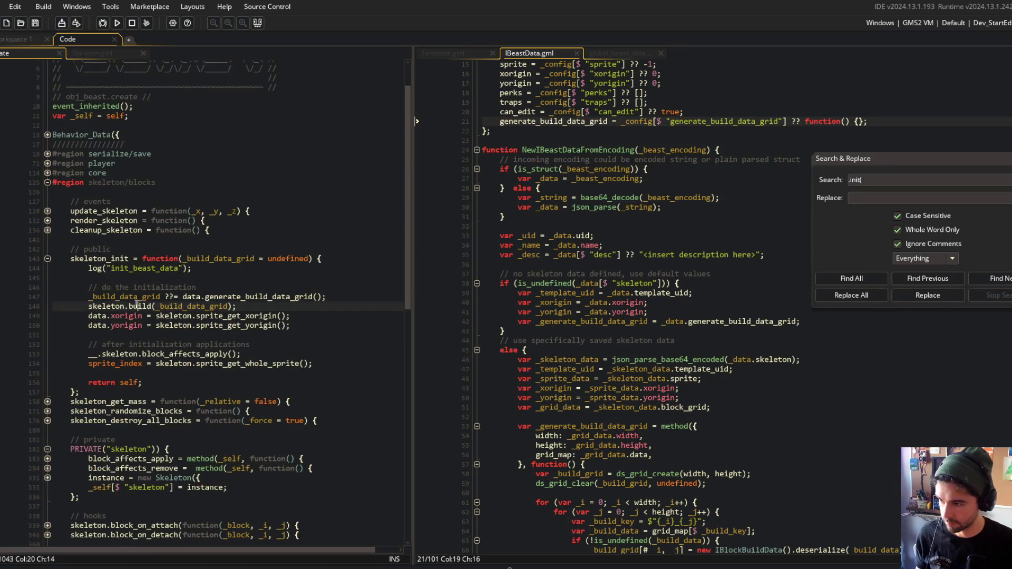
scroll(166, 263, "down", 2)
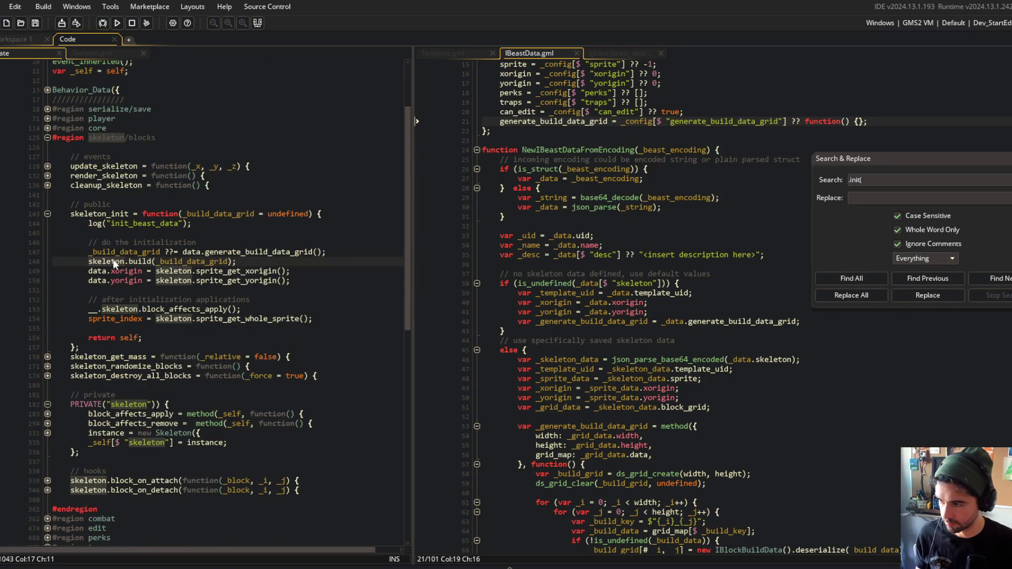
left_click(129, 214)
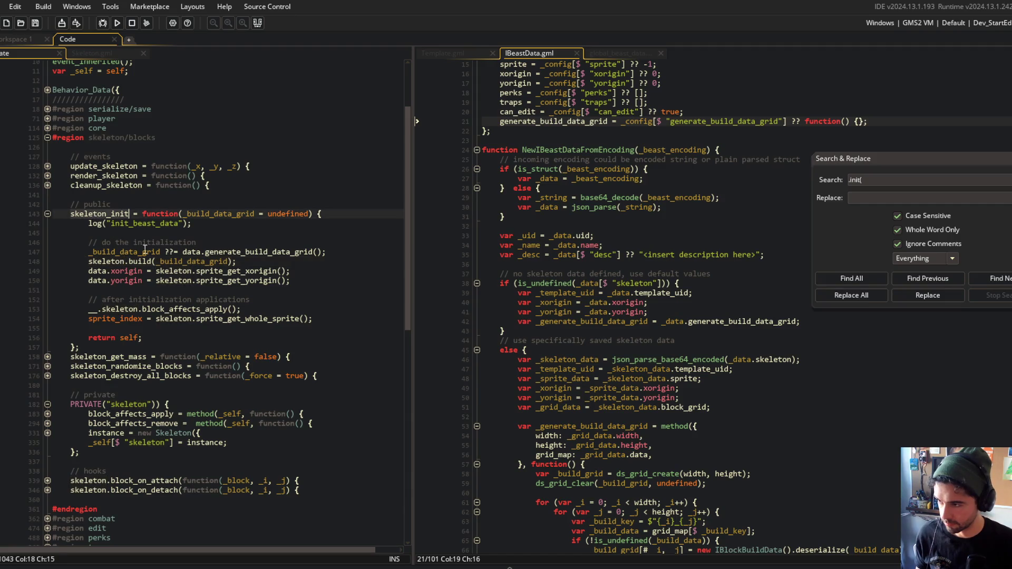
key("ctrl+f")
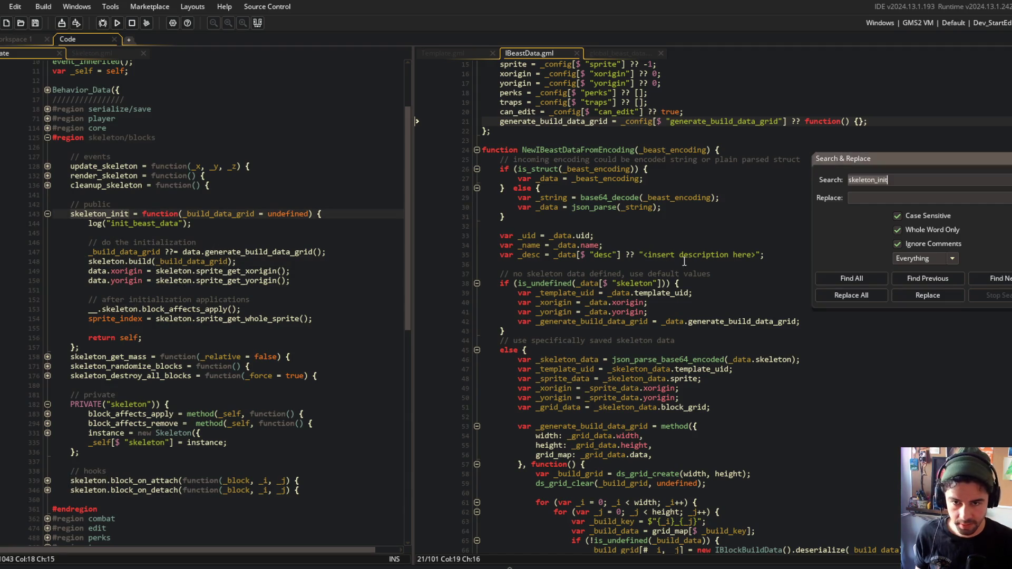
Replace all skeleton_init occurrences with skeleton_build across the project, confirming Yes
left_click(838, 279)
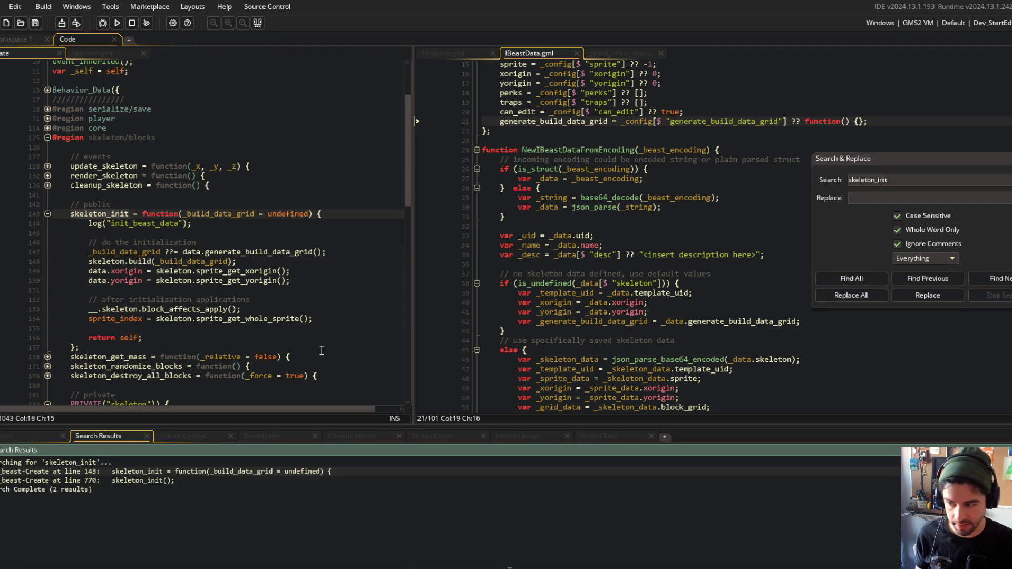
left_click(909, 197)
type("skeleton_init")
type("bu")
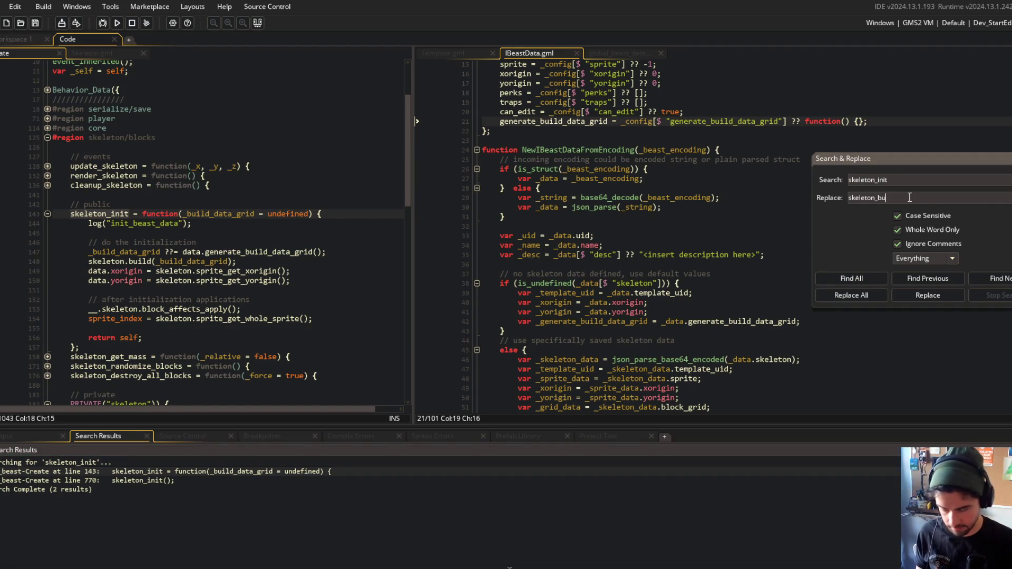
left_click(851, 295)
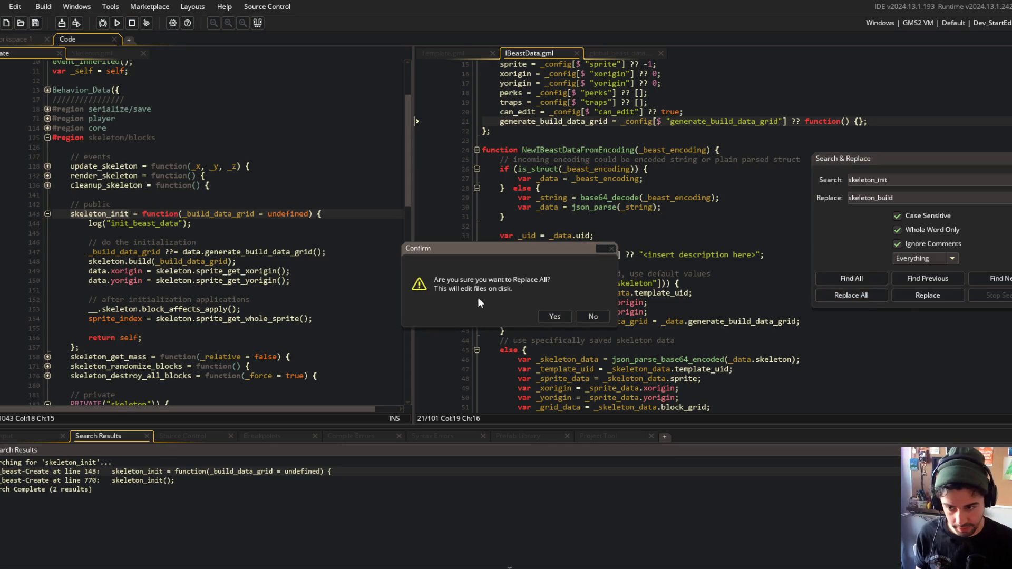
left_click(555, 317)
left_click(258, 22)
Change the function's log message to 'building beast skeleton'
left_click(259, 214)
left_click(141, 226)
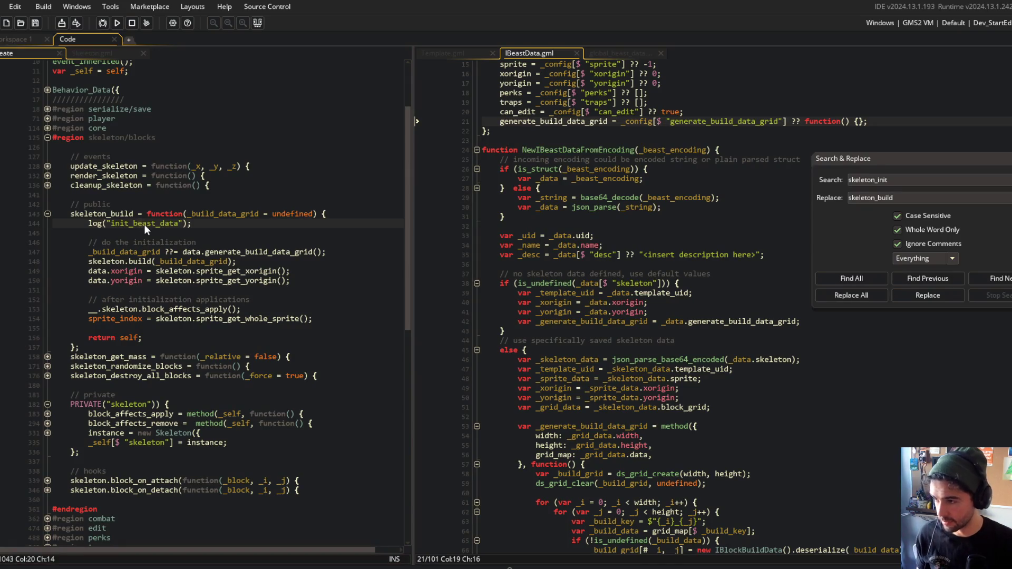
double_click(144, 225)
key("BackSpace")
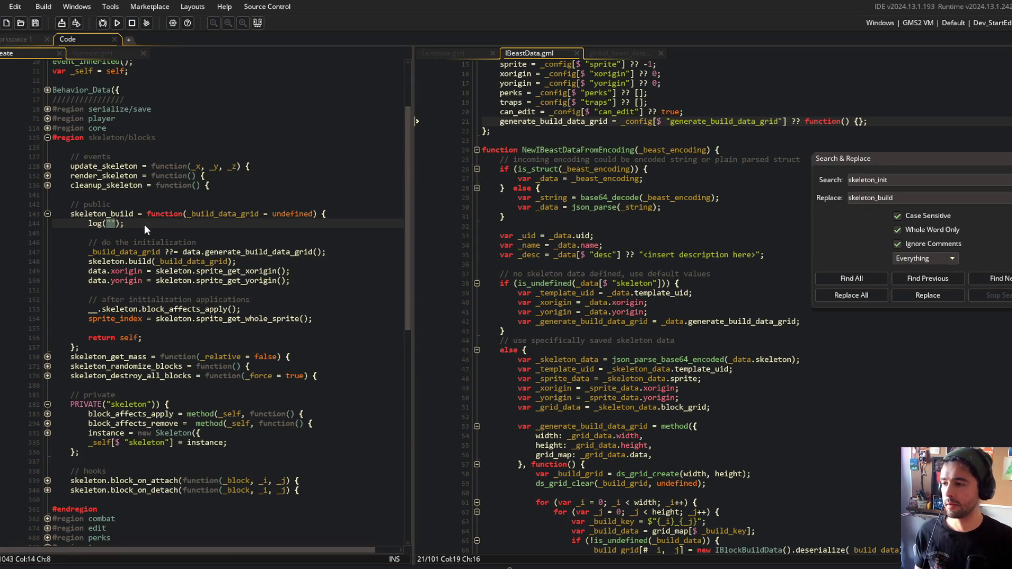
type("building ")
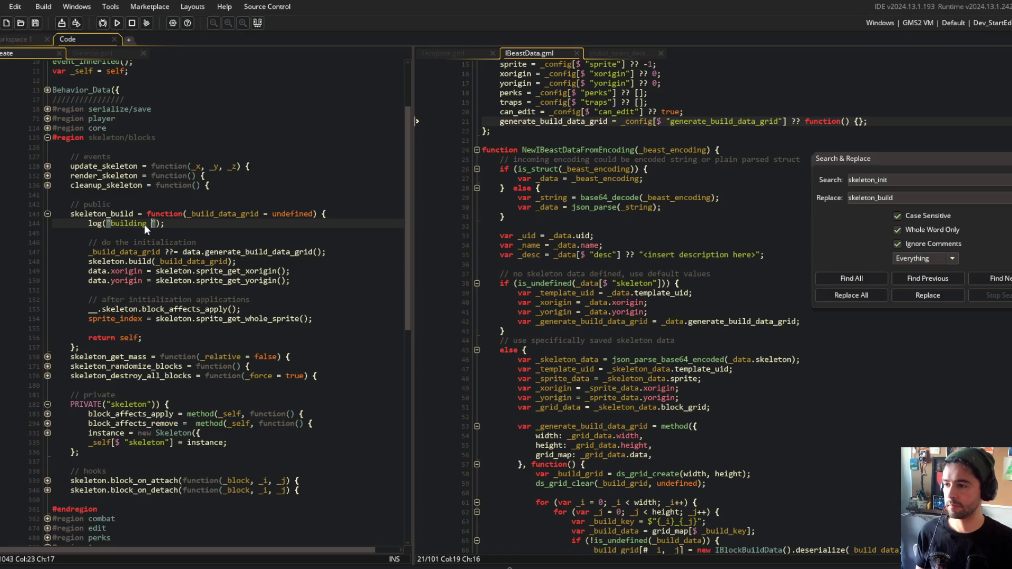
type("beast skeleton")
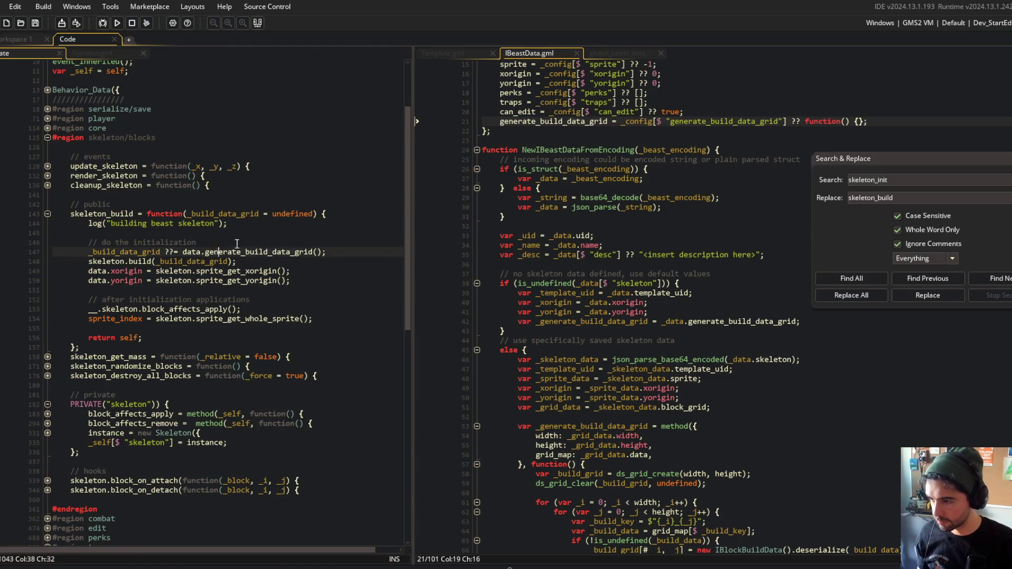
Move the data.xorigin and data.yorigin assignments below the sprite_index line
left_click(264, 242)
scroll(264, 240, "down", 2)
key("Up")
key("Up")
key("Up")
key("Down")
key("Down")
key("Down")
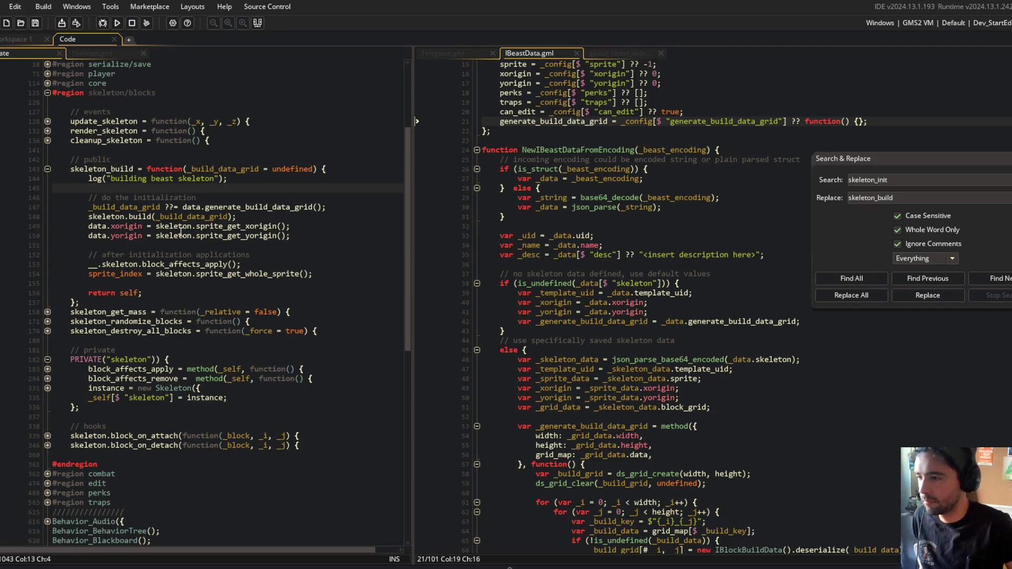
left_click(315, 227)
key("Home")
key("shift+Down")
key("shift+End")
key("ctrl+c")
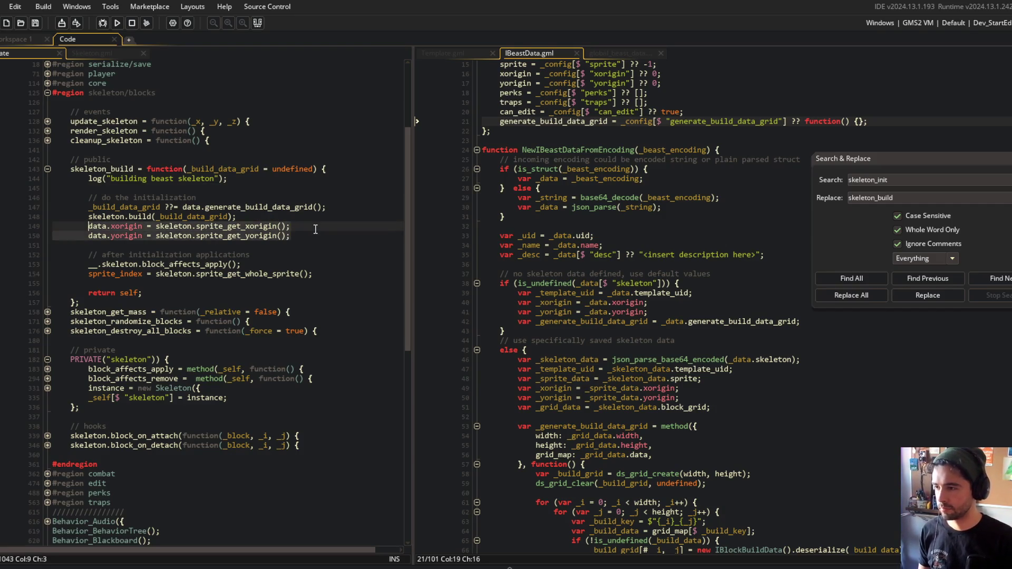
key("BackSpace")
key("Down")
key("Down")
key("Down")
key("Down")
key("ctrl+v")
Delete the 'after initialization' and 'do the initialization' comments
key("Up")
key("Up")
key("Up")
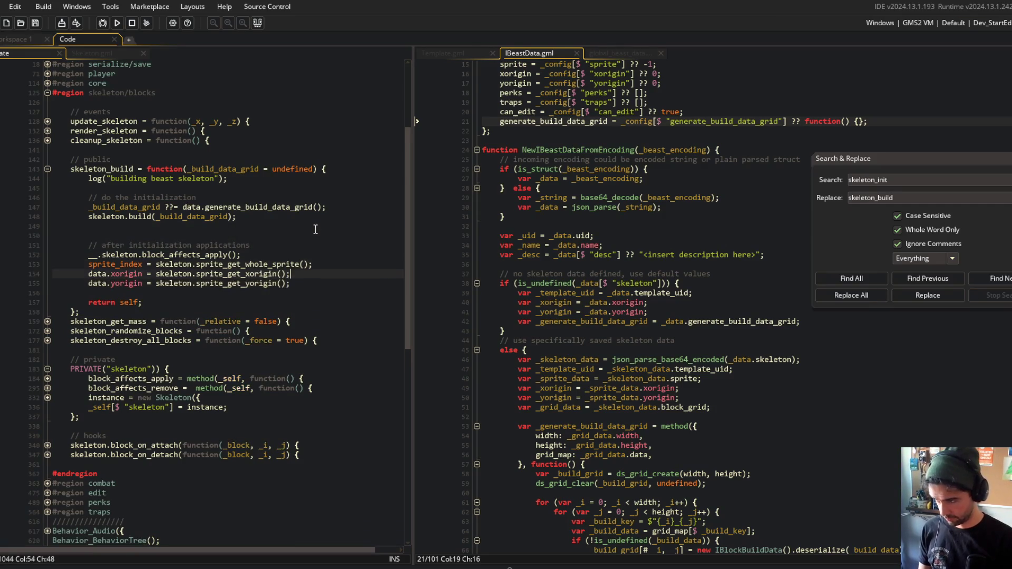
key("shift+Down")
key("shift+End")
key("BackSpace")
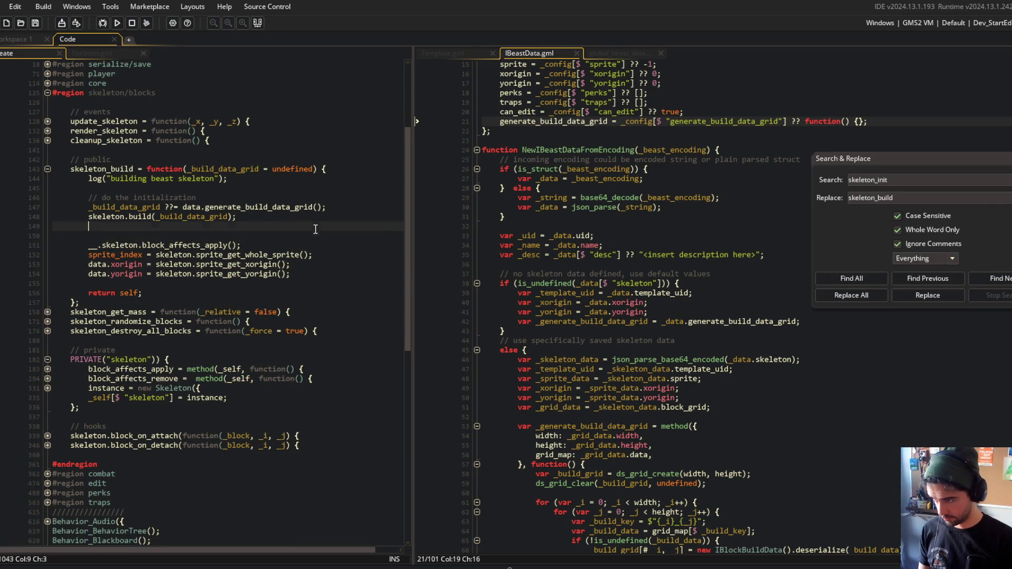
key("BackSpace")
key("Up")
key("End")
key("Up")
key("Up")
key("Home")
key("shift+Down")
key("BackSpace")
Move __.skeleton.block_affects_apply() up directly under skeleton.build
key("Down")
key("End")
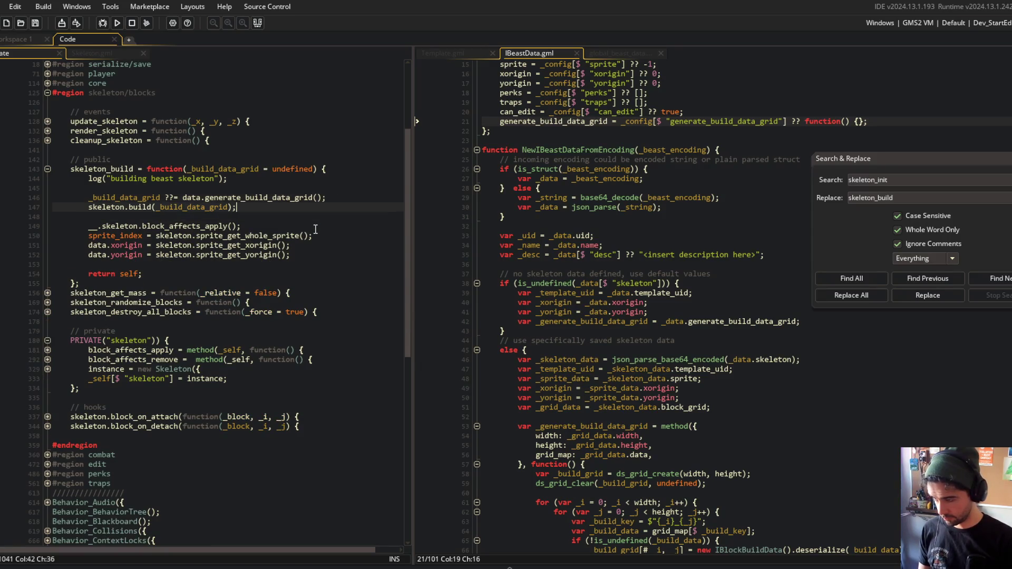
key("Down")
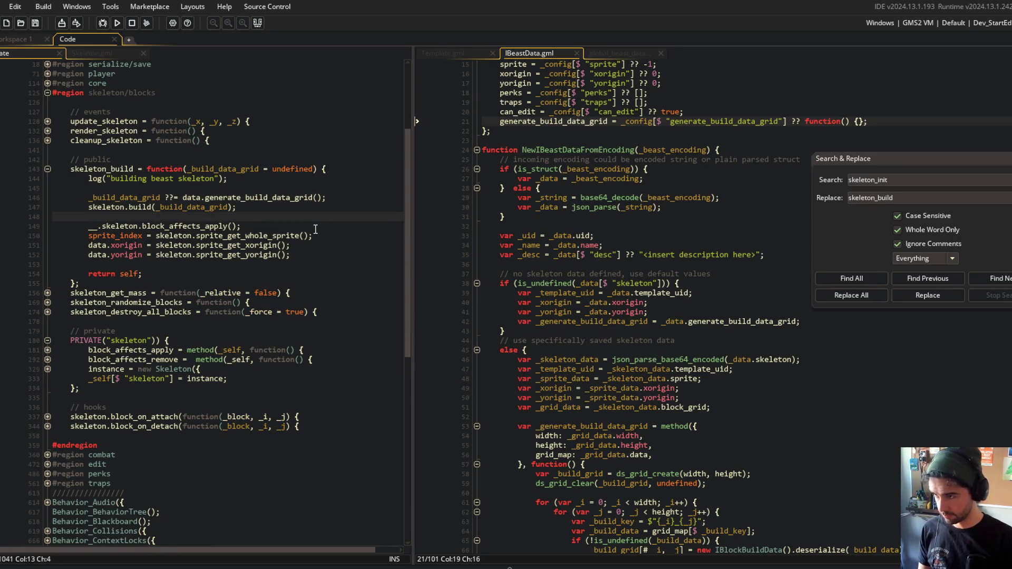
key("alt+Down")
key("Up")
key("Up")
key("Up")
key("Home")
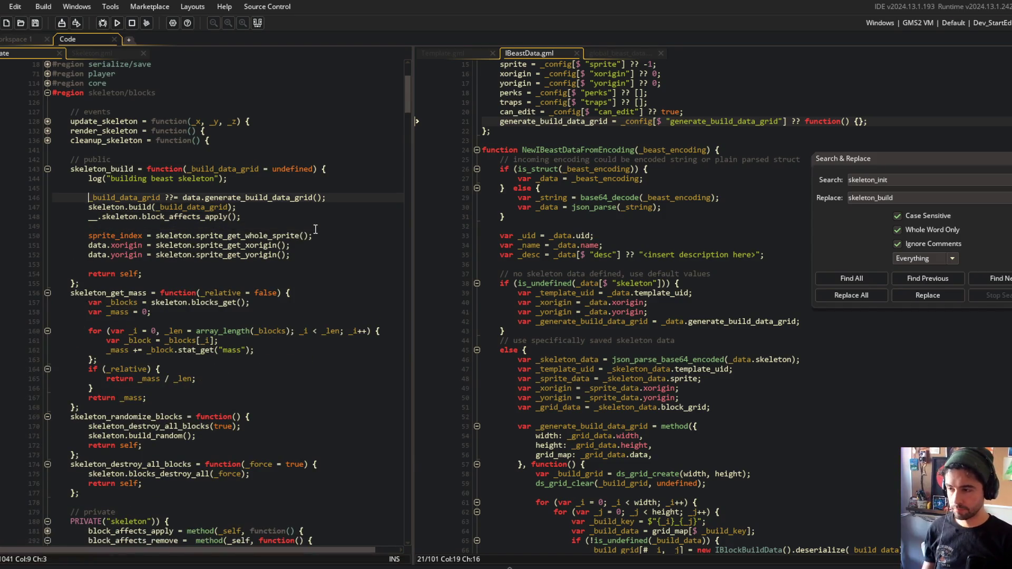
key("Down")
key("Down")
Review the existing uses of block_affects_remove further down the code
key("Right")
key("Right")
scroll(315, 229, "down", 5)
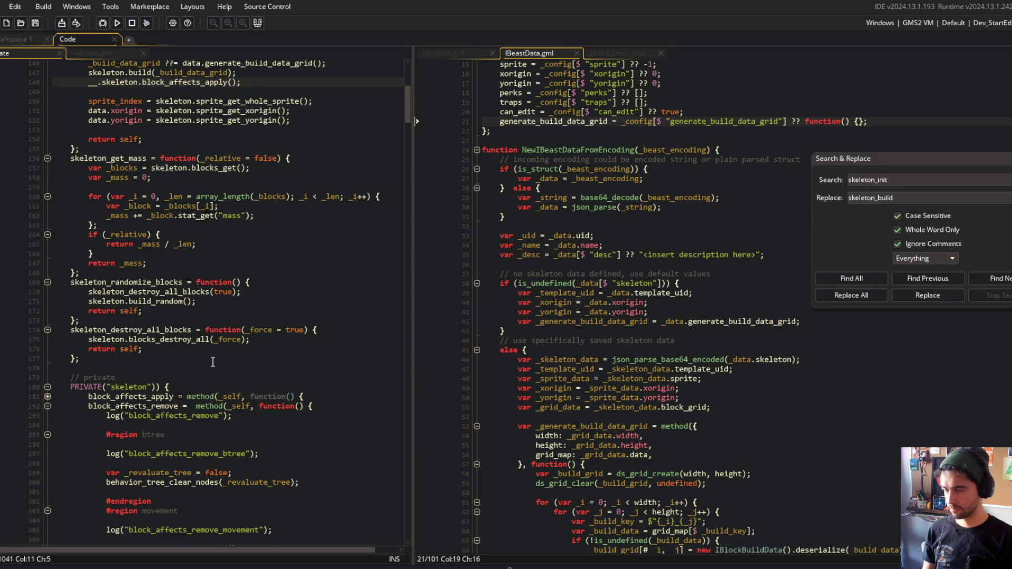
scroll(213, 362, "down", 7)
scroll(225, 300, "up", 9)
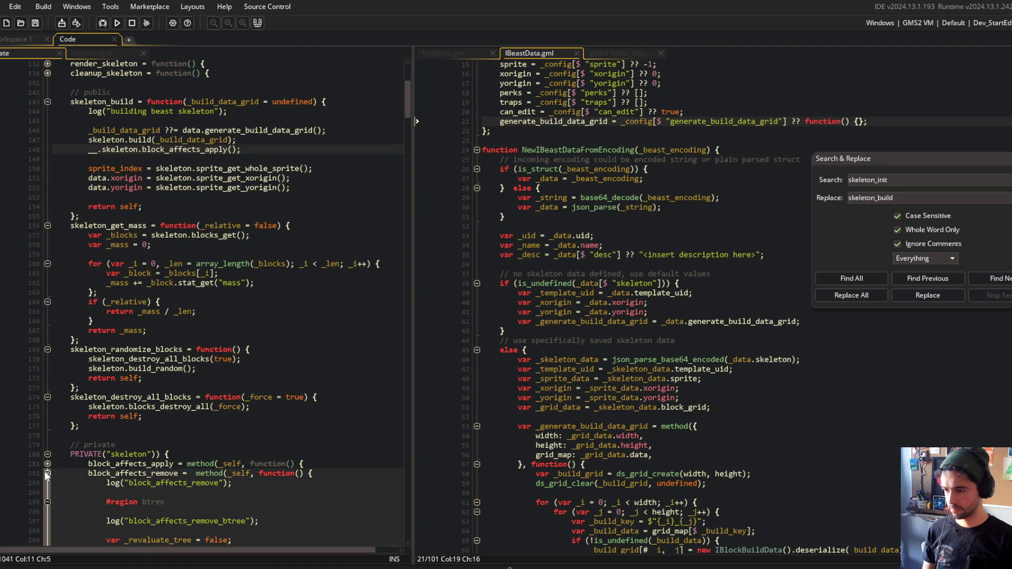
double_click(142, 473)
scroll(143, 473, "down", 5)
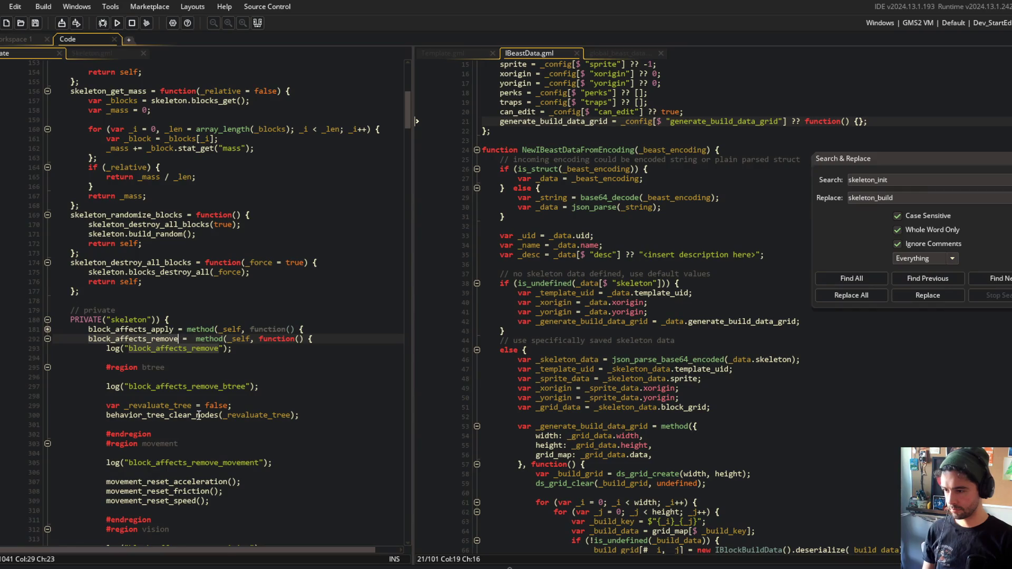
scroll(198, 416, "up", 5)
Add __.skeleton.block_effect_remove(); and move it above the build data grid generation line
left_click(253, 163)
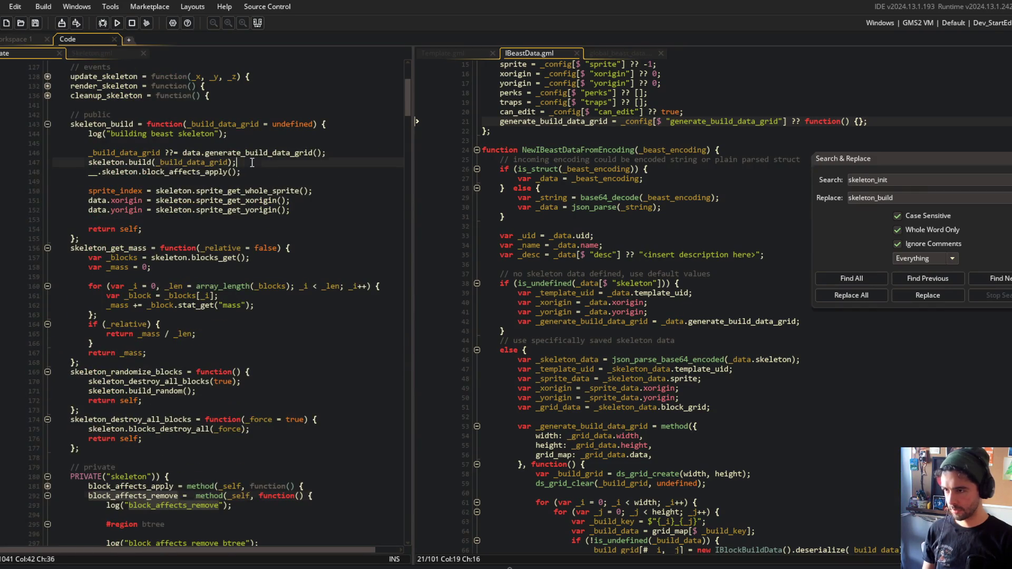
key("Return")
type("__.skeleton.block")
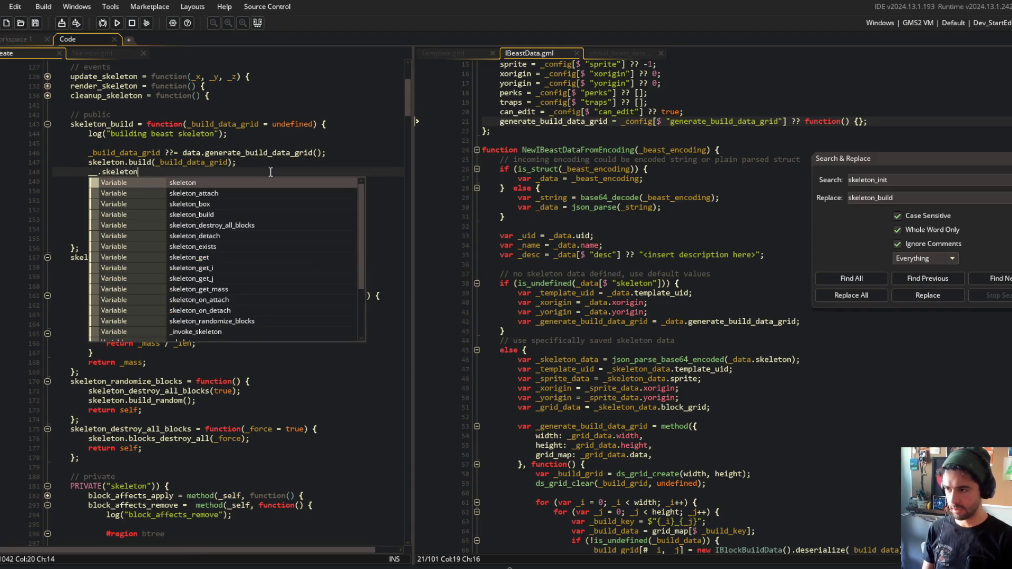
type("_ef")
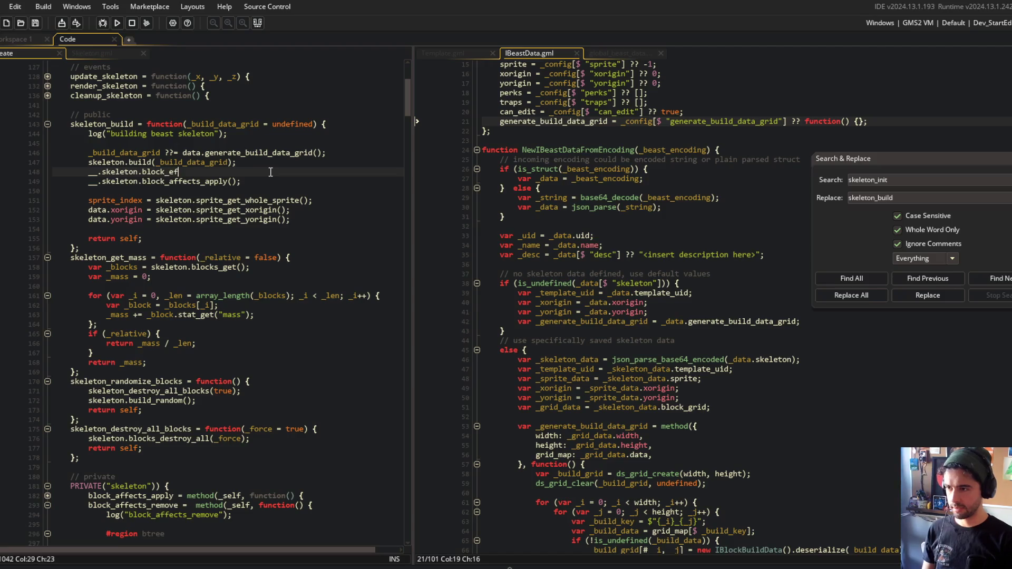
type("fect_remove();")
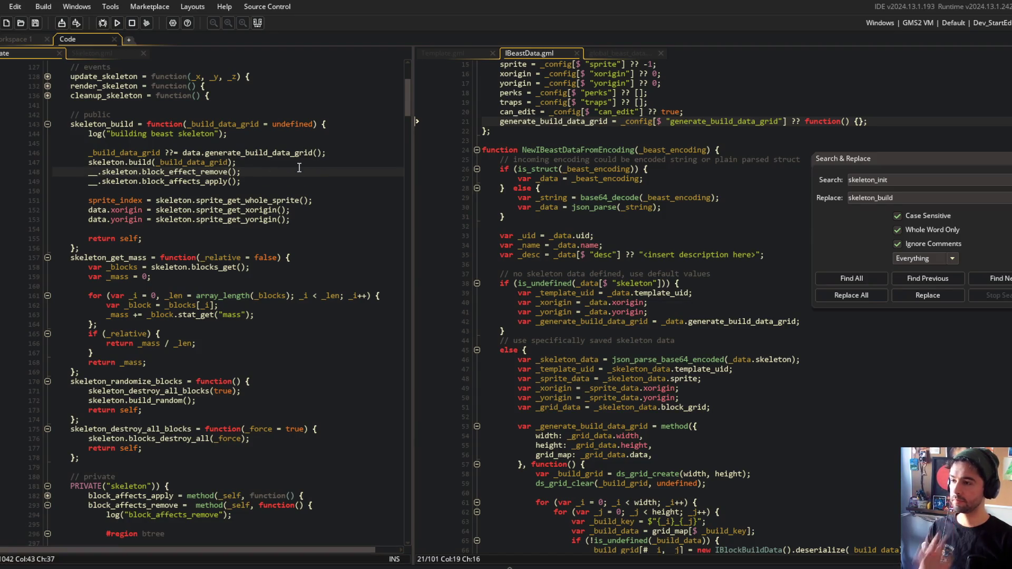
key("alt+Up")
key("alt+Up")
key("Down")
key("Down")
key("Down")
key("Up")
key("Up")
key("Up")
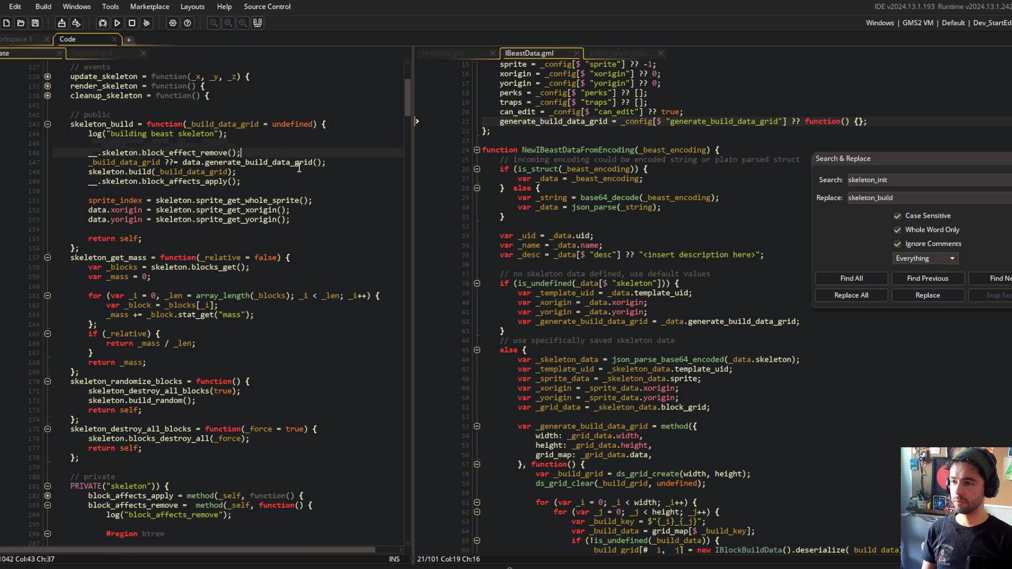
key("Down")
key("Down")
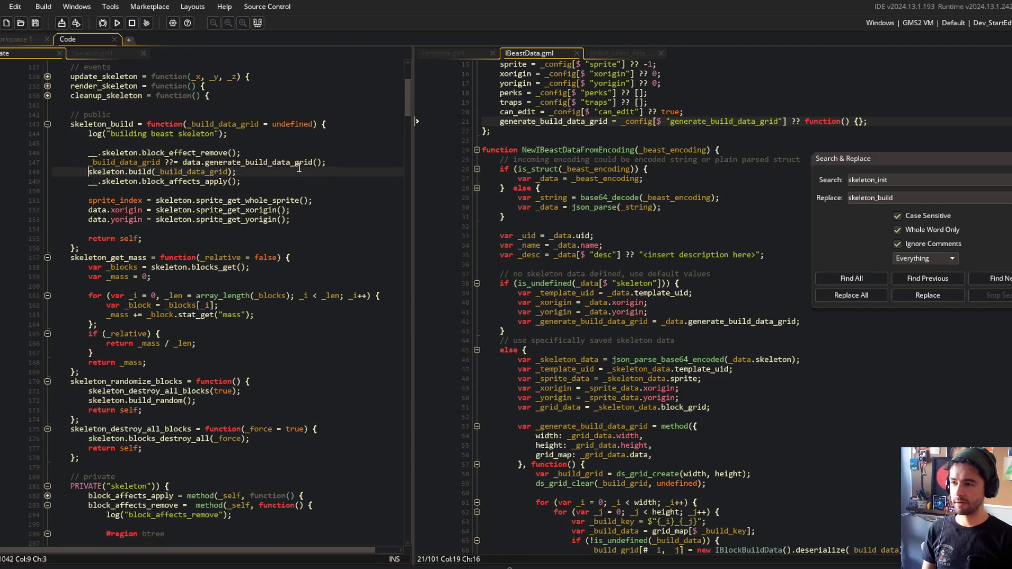
key("End")
key("shift+Home")
key("Down")
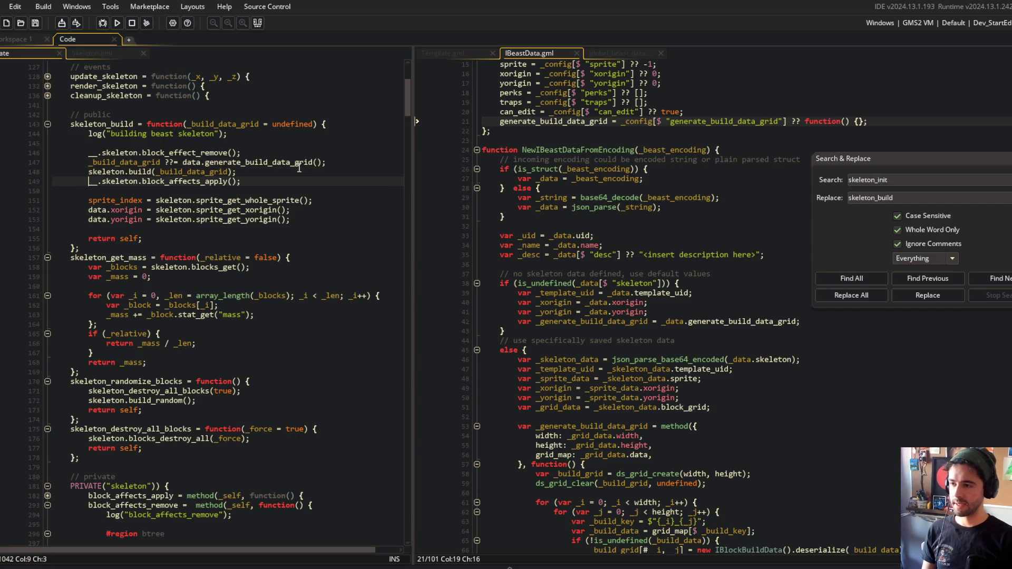
Fold all the code in the editor
left_click(264, 163)
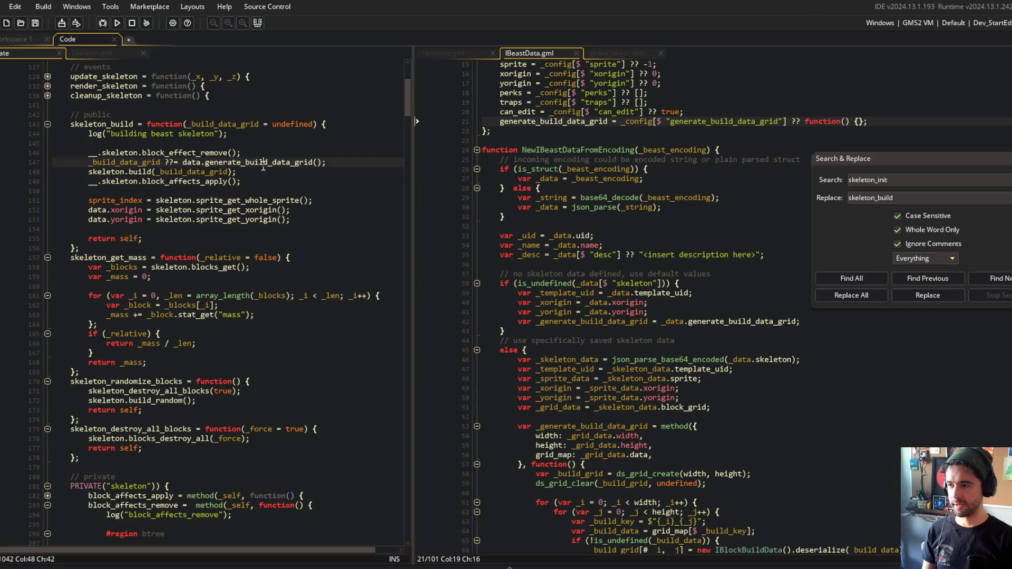
scroll(264, 166, "up", 2)
left_click(220, 225)
left_click(112, 179)
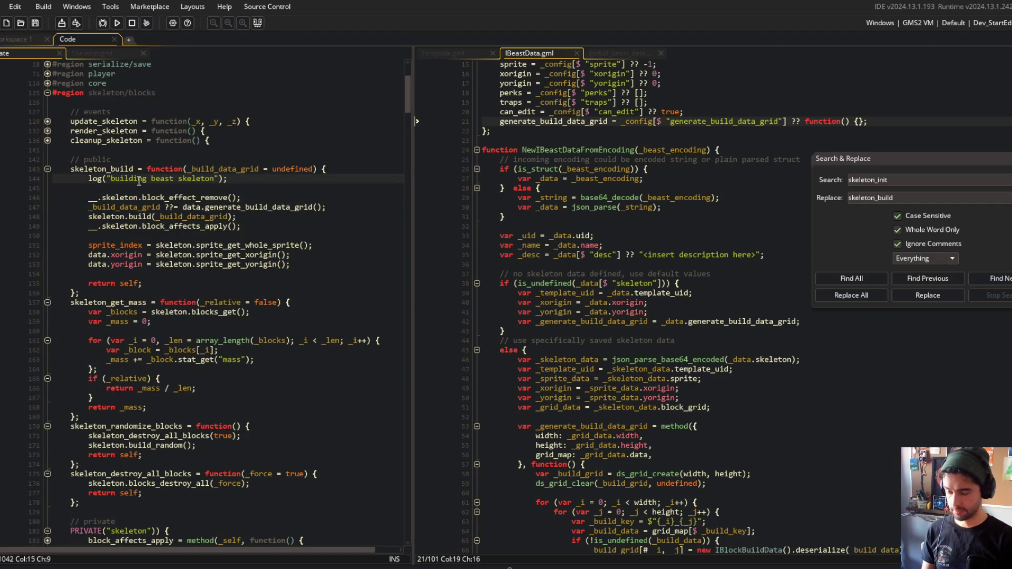
key("ctrl+m")
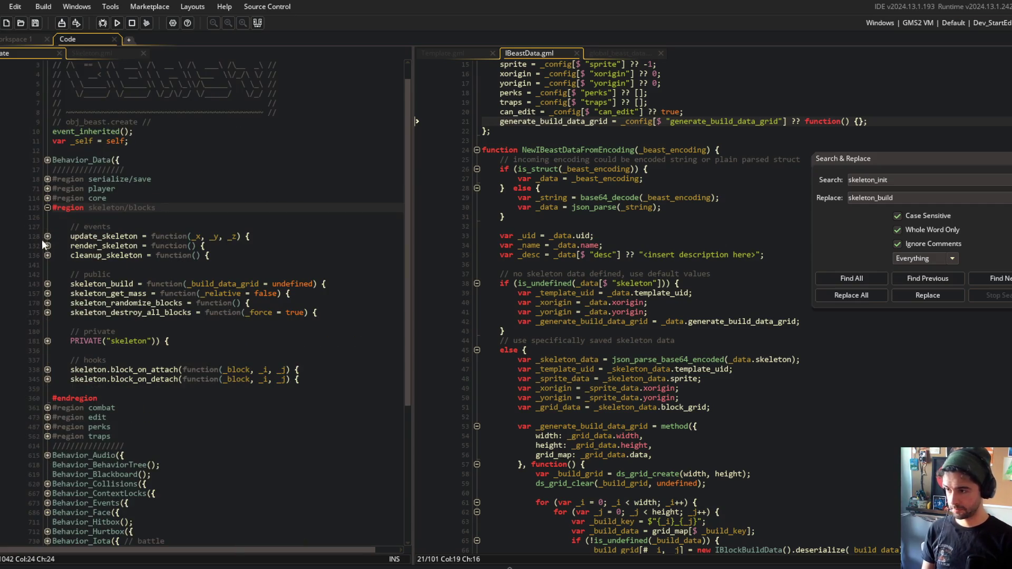
Expand the folded skeleton_build function body
left_click(47, 286)
scroll(158, 264, "down", 4)
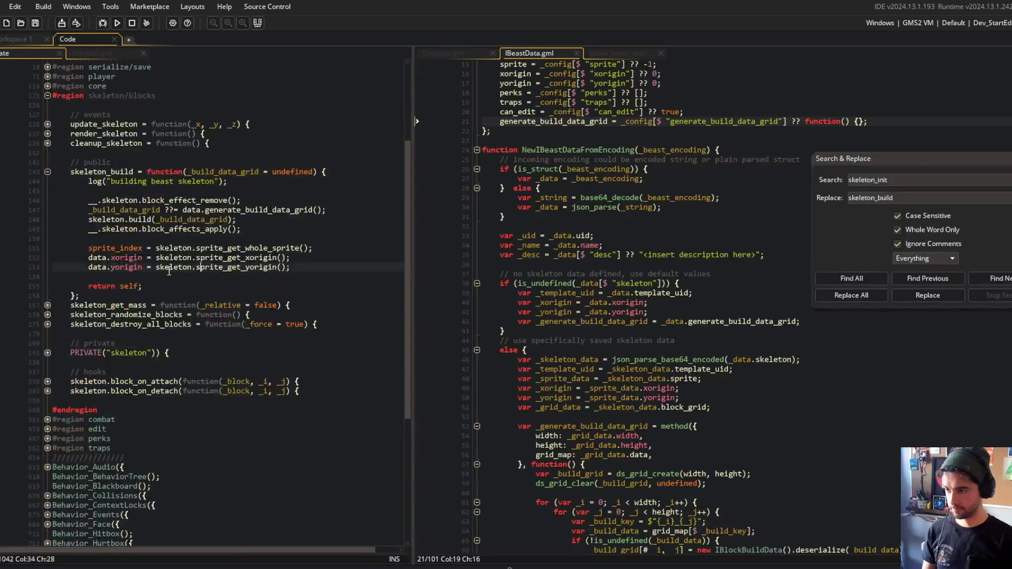
left_click_drag(52, 181, 260, 247)
left_click(267, 201)
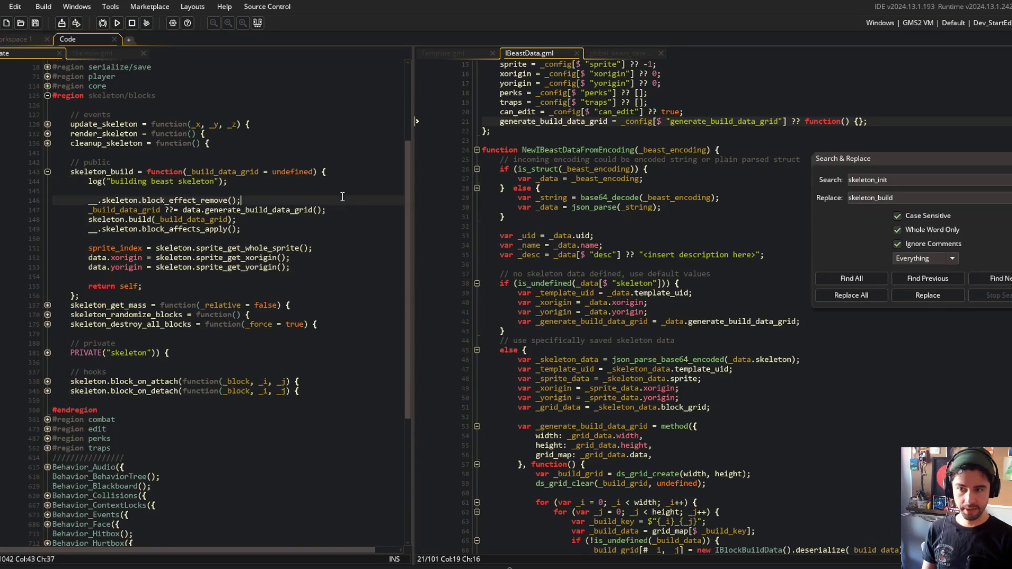
scroll(262, 186, "up", 2)
Dock Skeleton.gml in the right pane beside the beast create code and close Search & Replace
left_click(108, 54)
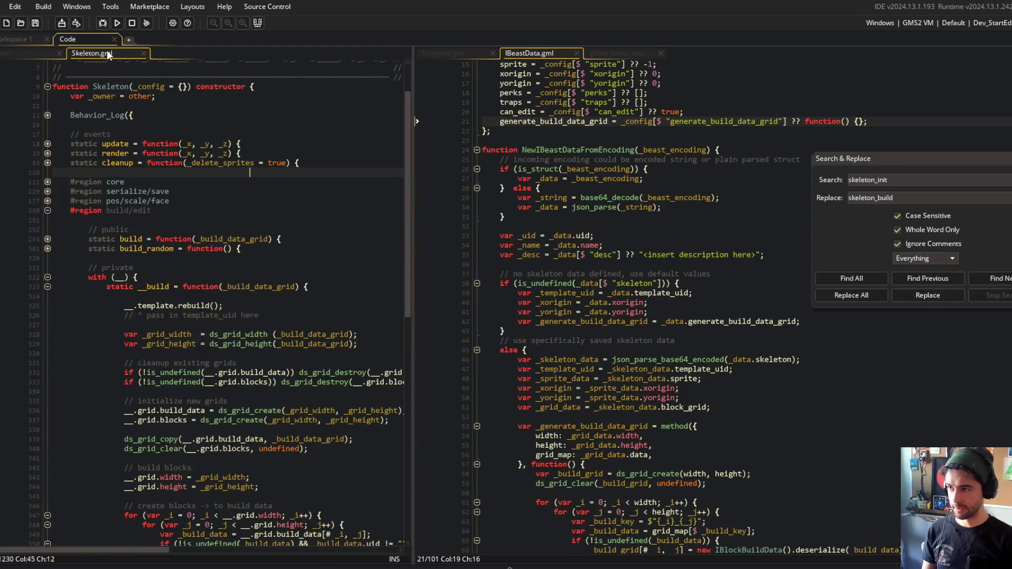
scroll(146, 117, "down", 7)
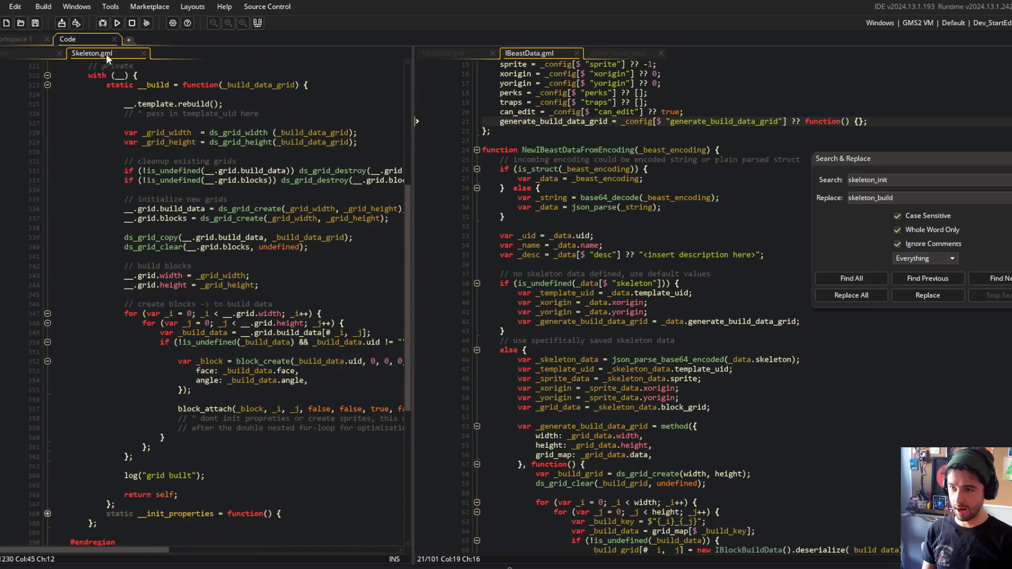
left_click_drag(108, 55, 443, 53)
left_click(226, 170)
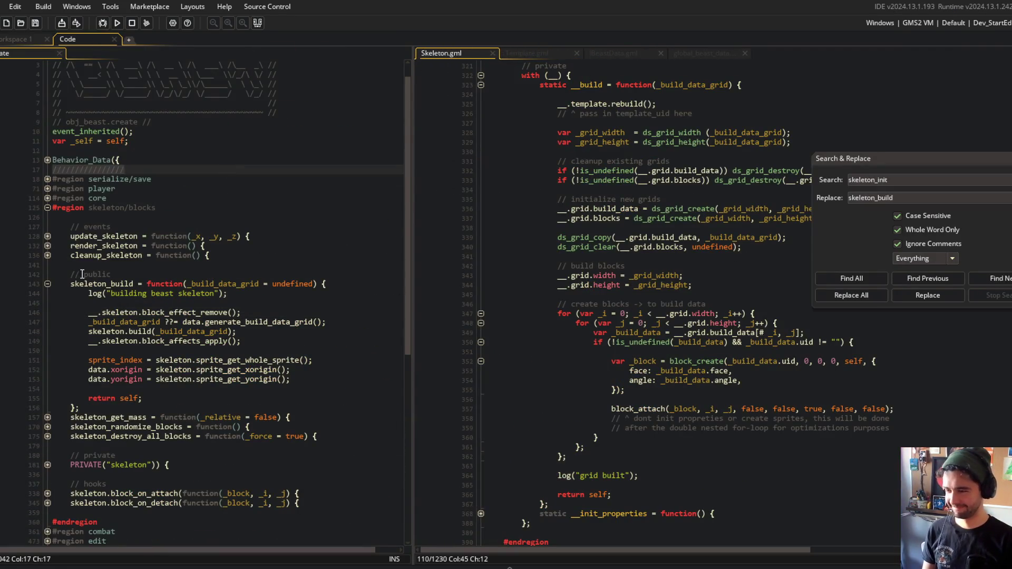
left_click(652, 181)
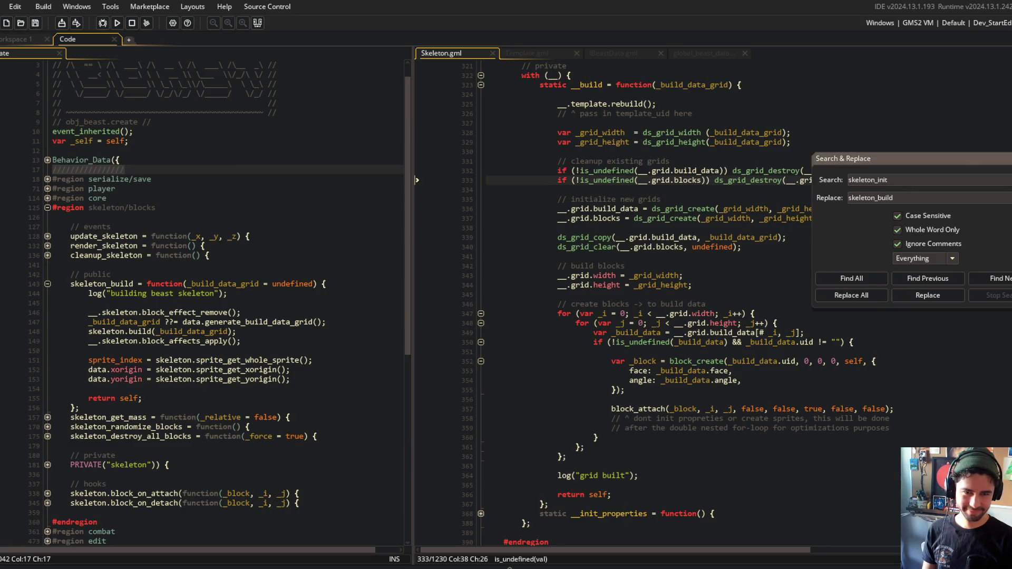
key("Escape")
left_click(745, 153)
Check the Template.gml and BeastData.gml code before returning to Skeleton.gml
left_click(521, 54)
left_click(466, 54)
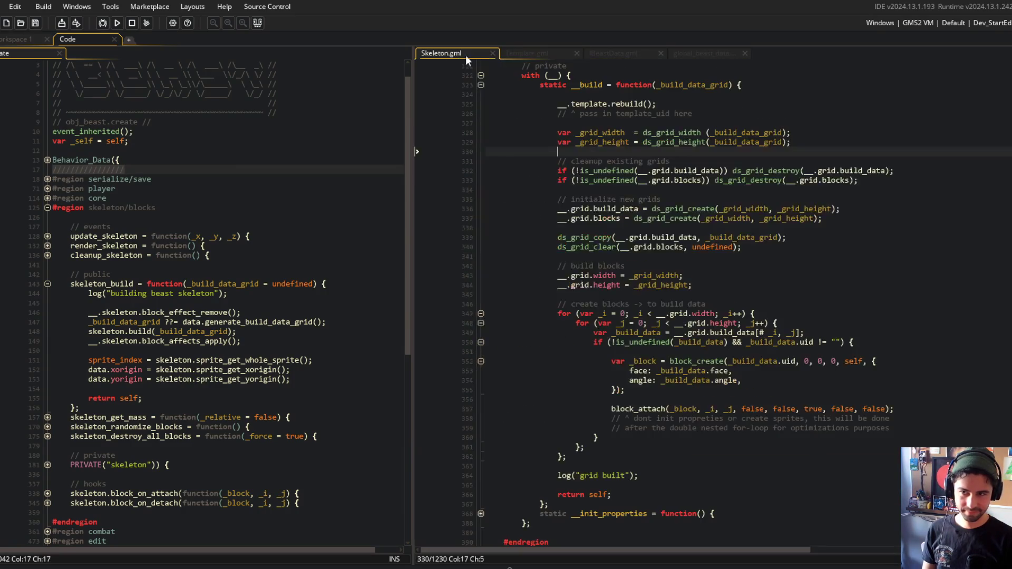
left_click(550, 55)
left_click(623, 52)
left_click(555, 52)
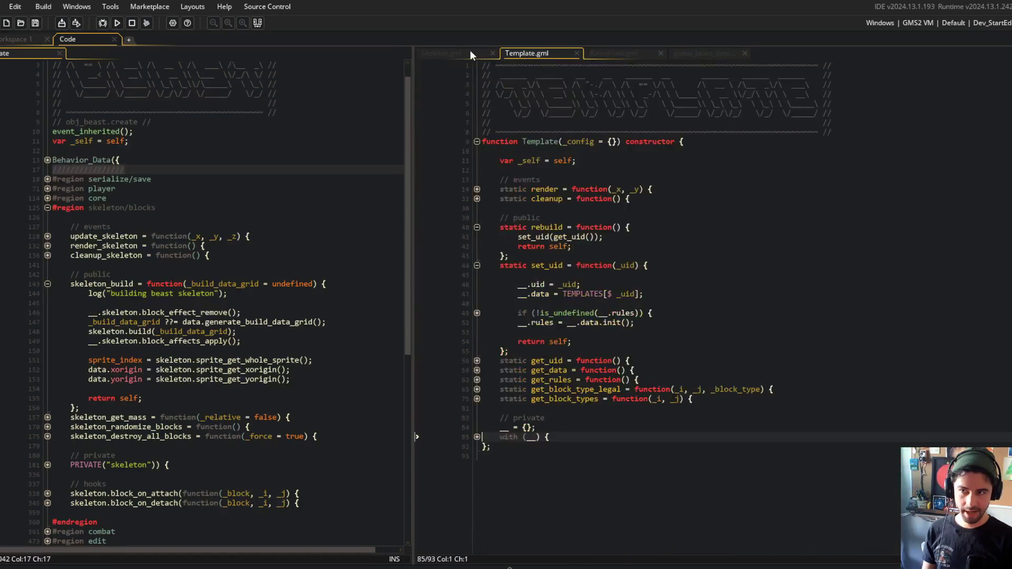
left_click(469, 53)
scroll(584, 169, "down", 4)
scroll(583, 170, "up", 10)
scroll(583, 169, "down", 12)
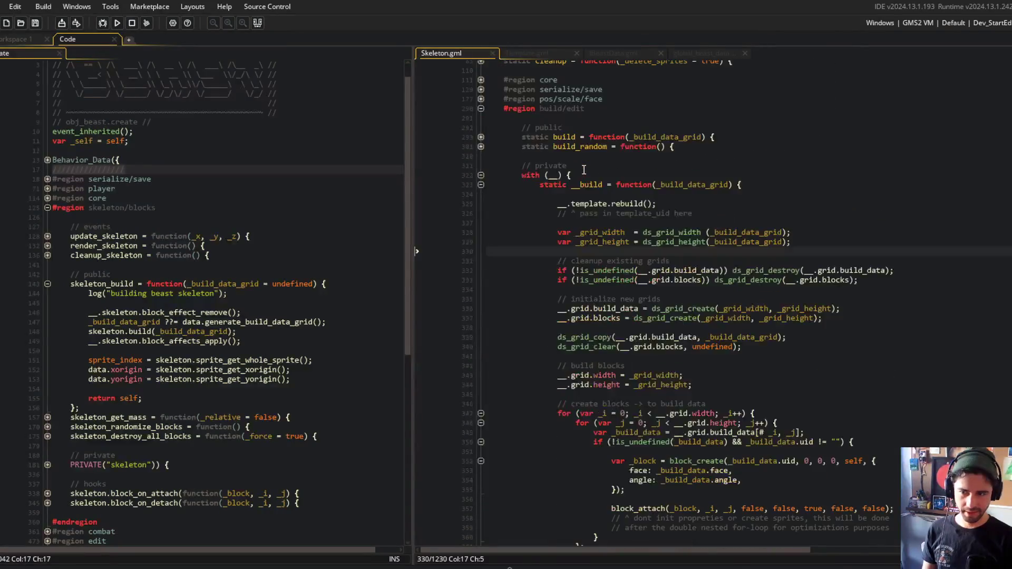
scroll(584, 170, "down", 2)
left_click(538, 275)
left_click(205, 208)
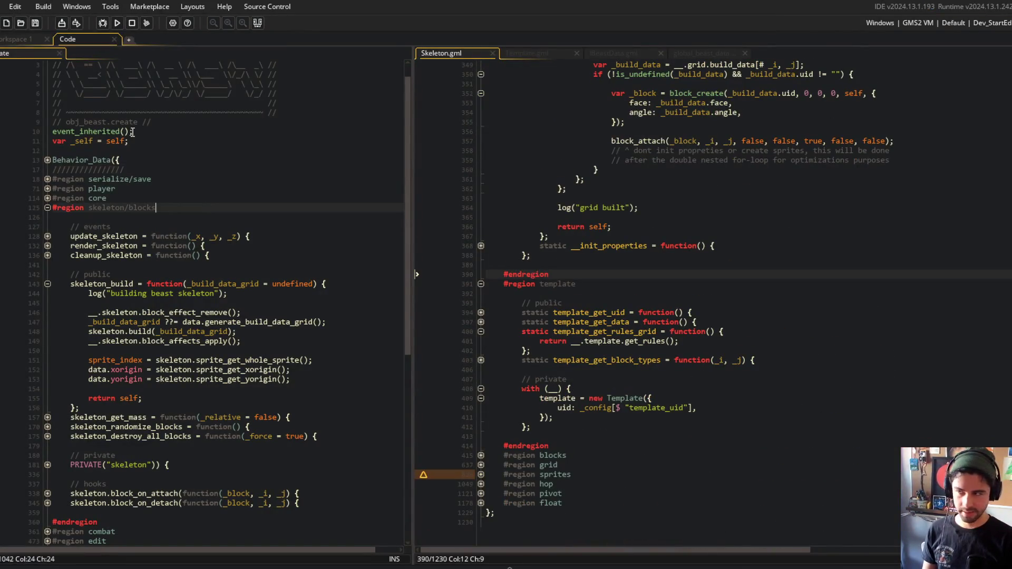
Run the game to test the block_effect_remove change
left_click(117, 23)
scroll(566, 179, "up", 3)
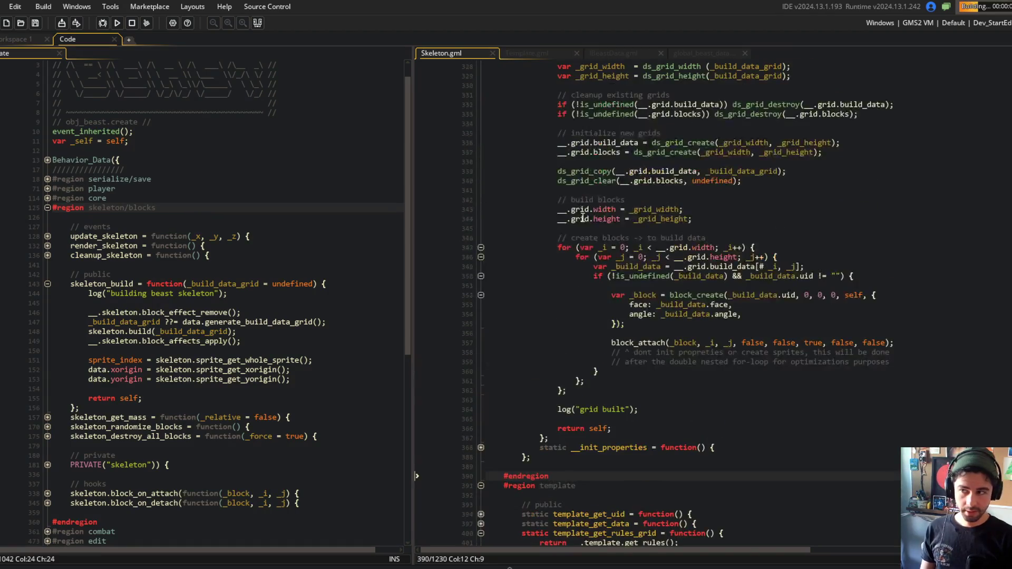
scroll(658, 174, "down", 1)
scroll(644, 160, "down", 2)
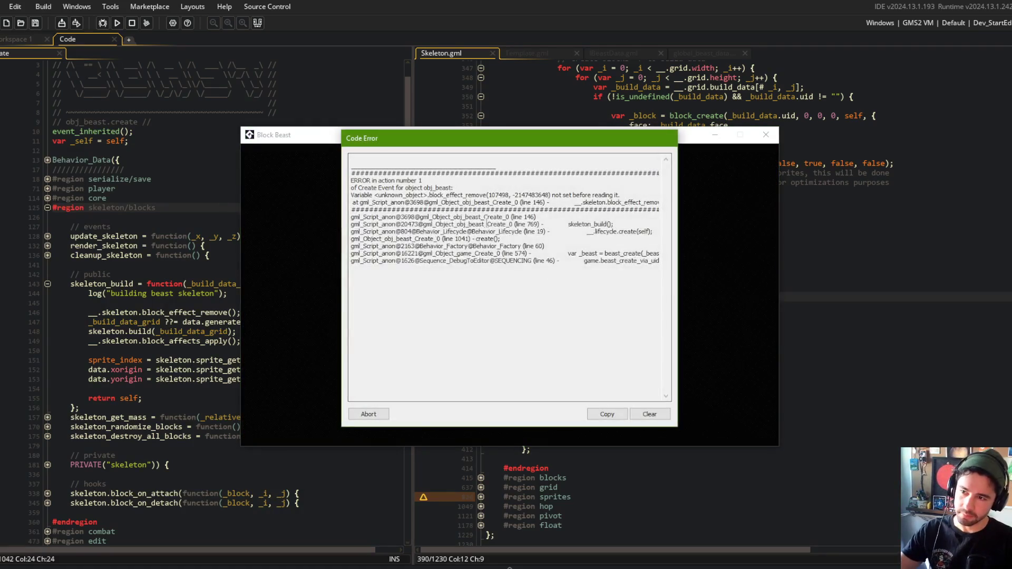
Abort the crashed game, rename the call to block_effects_remove, and rerun with F5
left_click(371, 416)
scroll(100, 255, "down", 3)
left_click(143, 251)
left_click(228, 223)
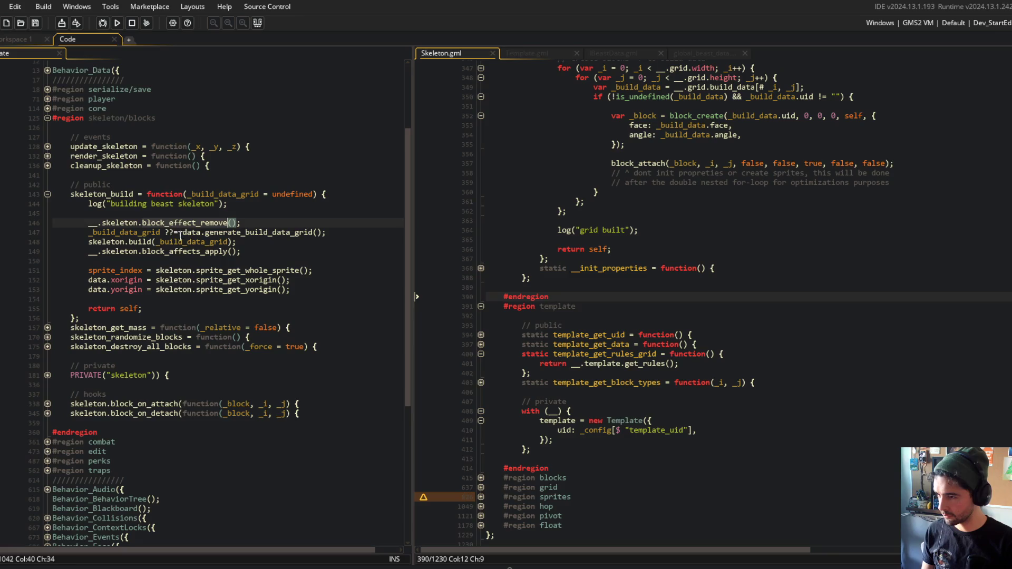
type("s")
key("F5")
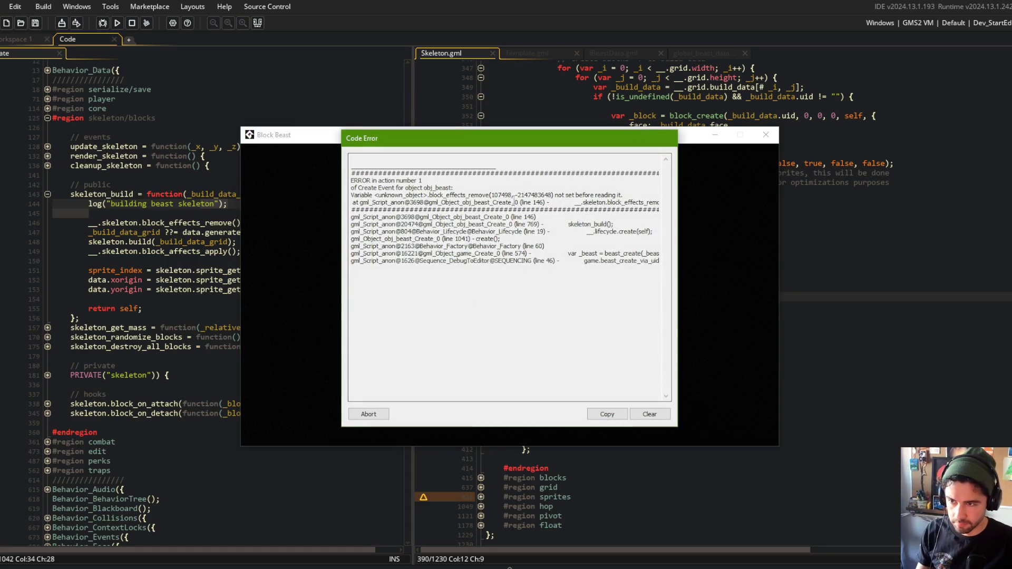
Abort again, expand the PRIVATE("skeleton") fold, and find the block_affects_remove definition
left_click(369, 414)
left_click(221, 263)
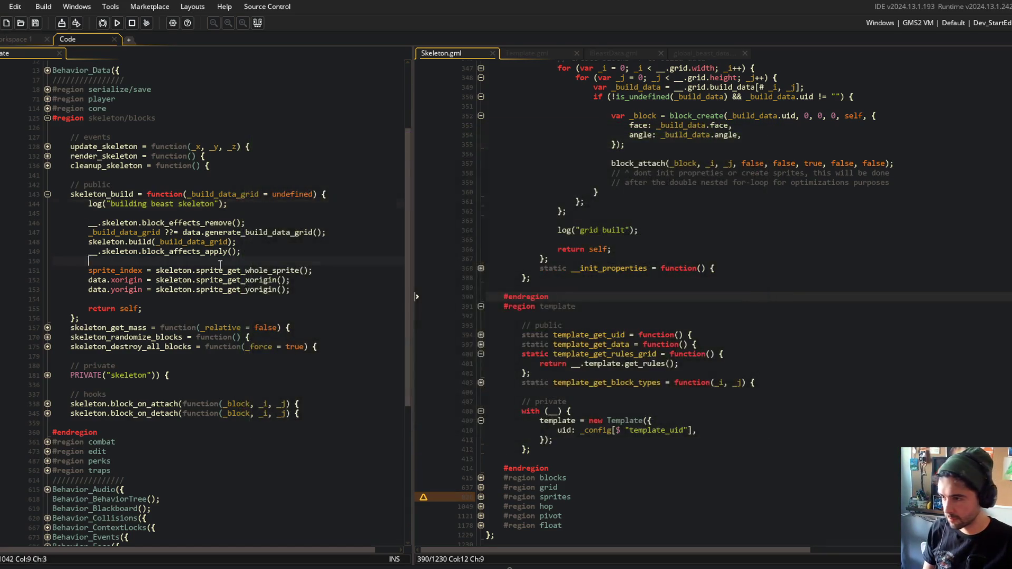
left_click(185, 223)
key("ctrl+Right")
left_click(48, 375)
left_click(129, 394)
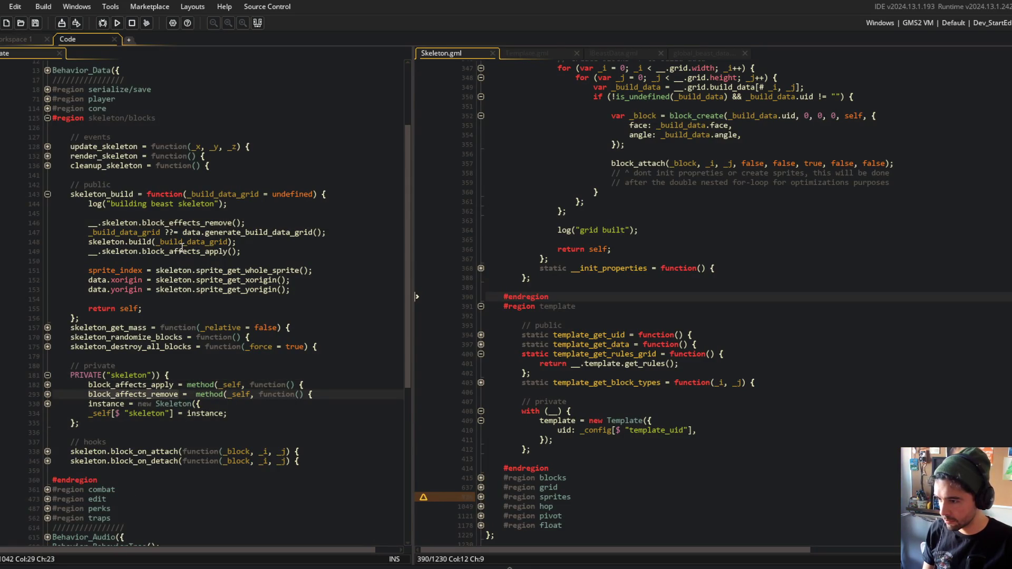
left_click(178, 223)
Correct the call name to block_affects_remove and run the game again
type("block_affects_remove")
key("ctrl+Right")
double_click(193, 222)
key("ctrl+v")
left_click(219, 211)
left_click(119, 23)
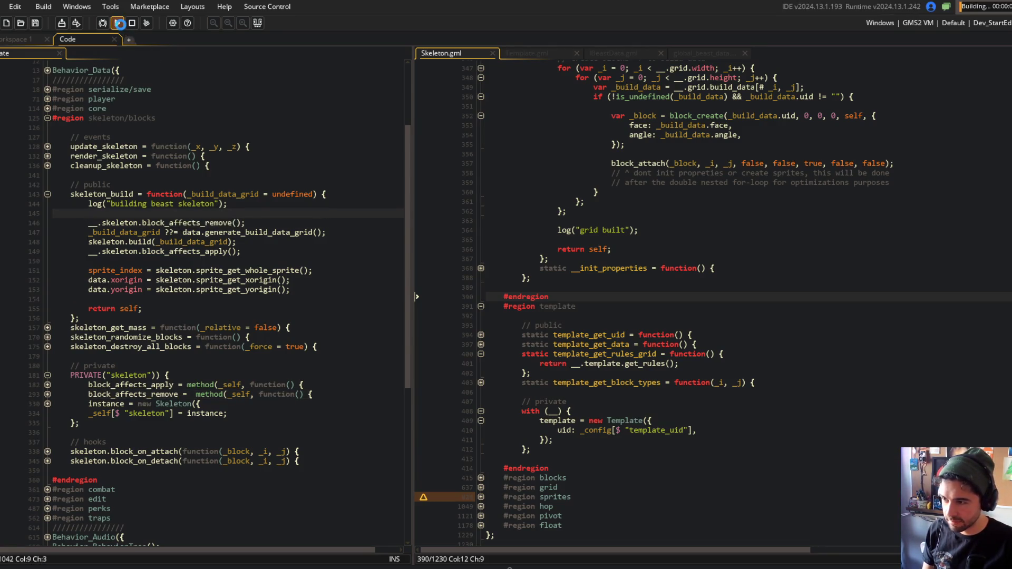
Expand and collapse the block_affects_apply method while the game builds
left_click(47, 385)
left_click(47, 385)
left_click(47, 385)
left_click(47, 384)
left_click(206, 385)
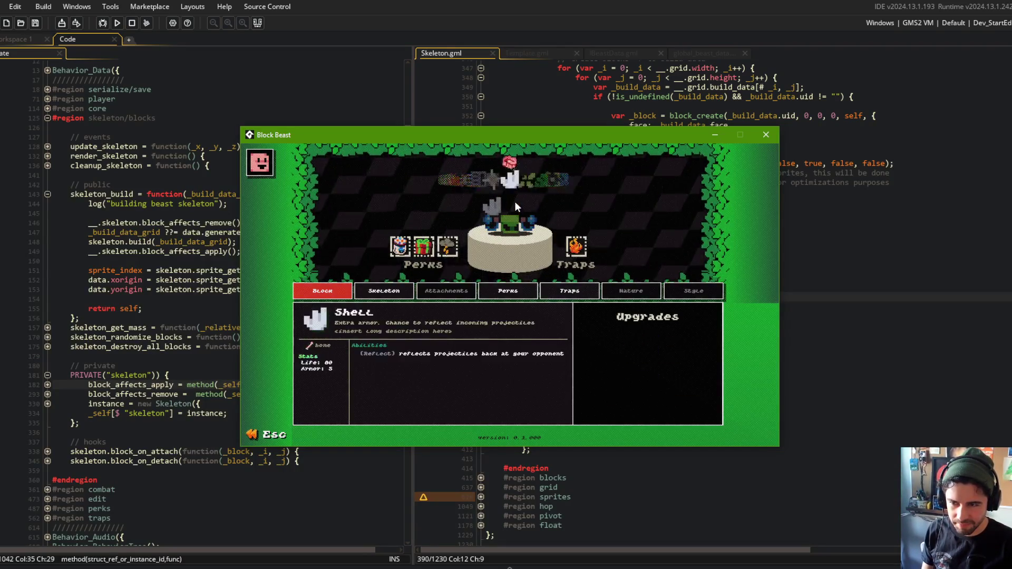
Open the TREX beast from beast selection, cycle through its blocks, and exit
key("Escape")
key("Right")
key("Right")
key("Right")
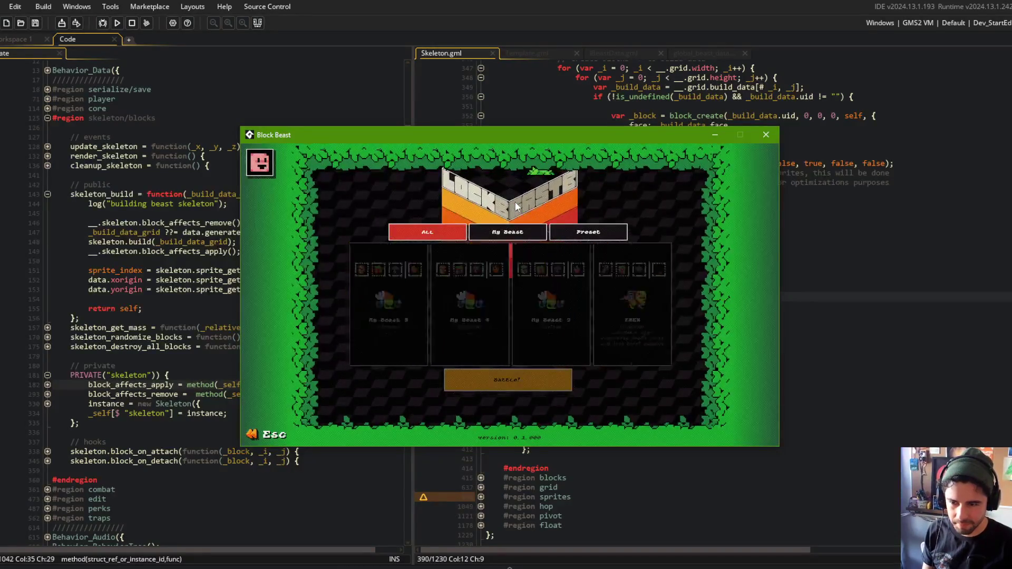
key("Left")
key("Left")
key("Right")
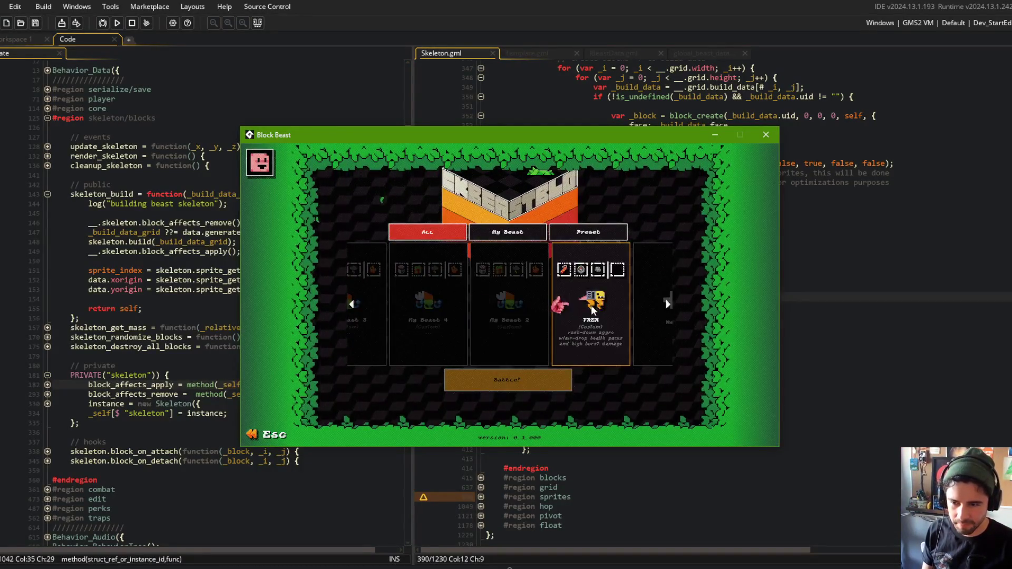
key("Return")
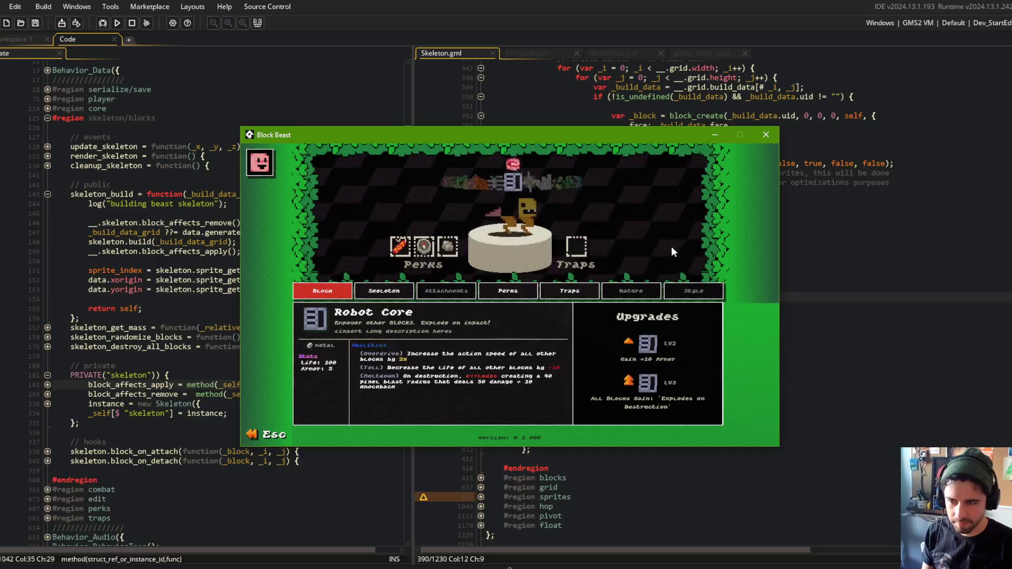
key("Right")
key("Right")
key("Right")
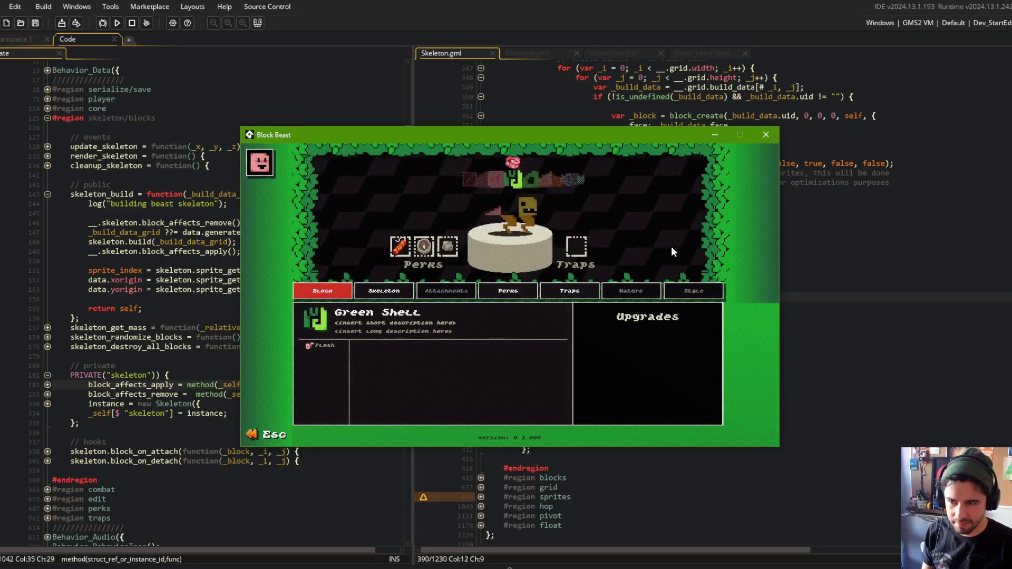
key("Right")
key("Right")
key("Right")
key("Right")
key("Right")
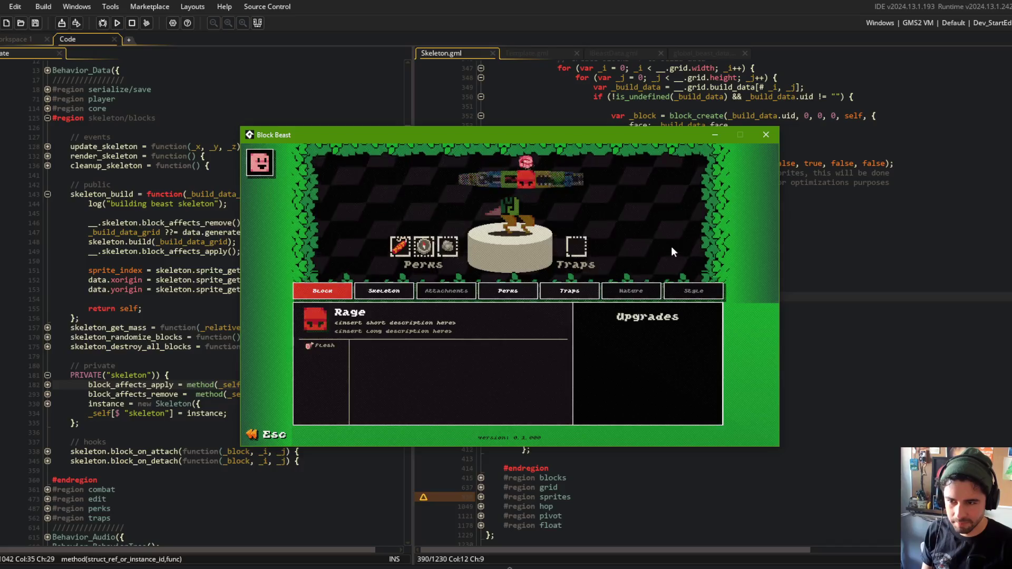
key("Right")
key("Right")
key("Right")
key("Right")
key("Right")
key("Right")
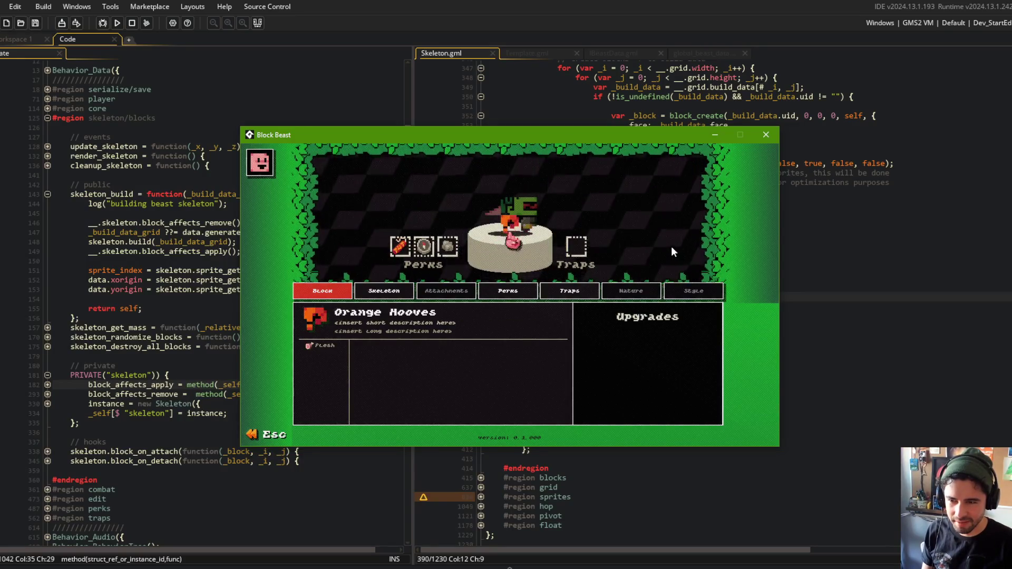
key("Right")
key("Right")
key("Right")
key("Right")
key("Right")
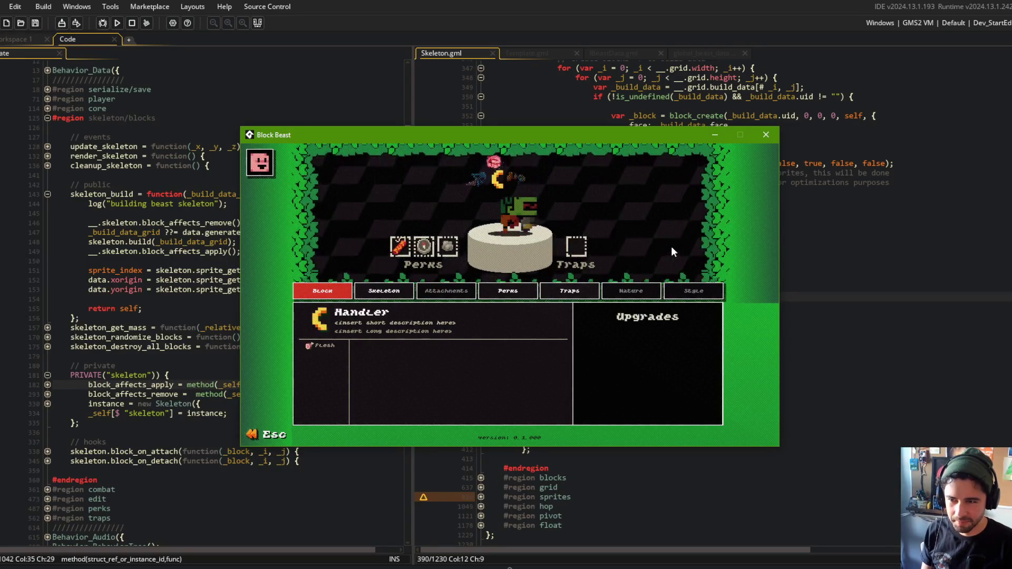
key("Escape")
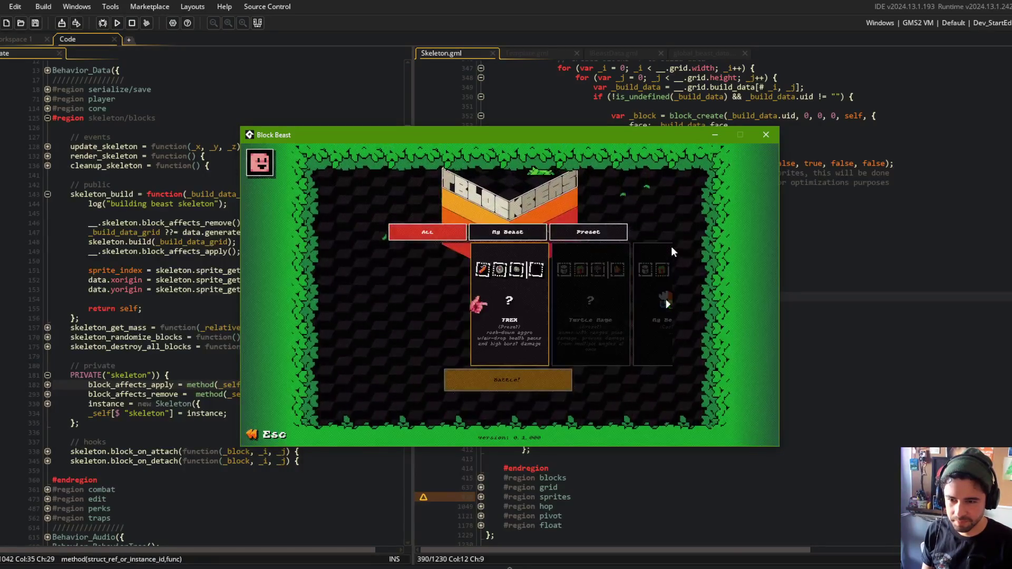
Delete the My Beast 4 and My Beast 3 cards and close the game window
key("Right")
key("Right")
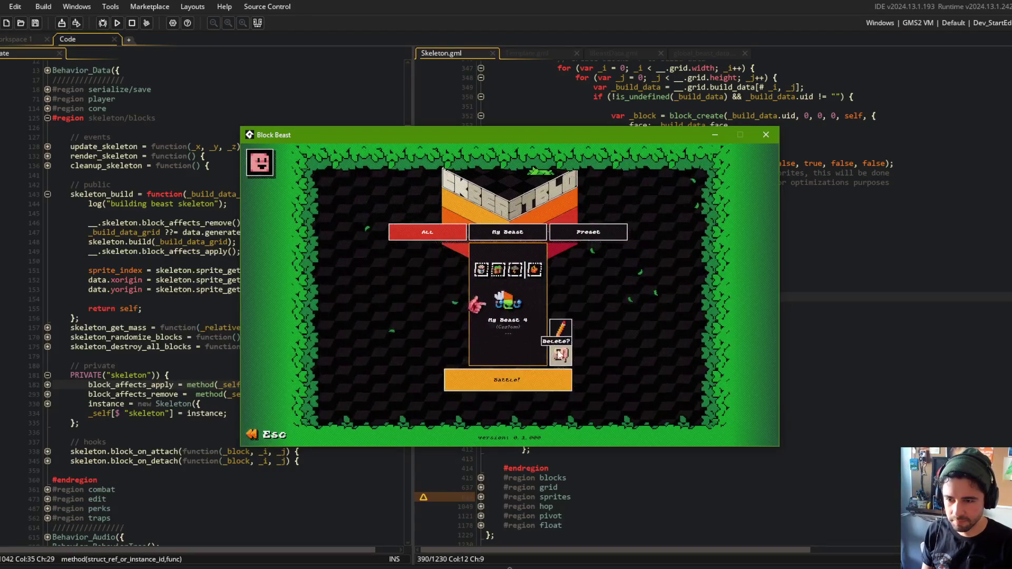
left_click(562, 357)
left_click(561, 356)
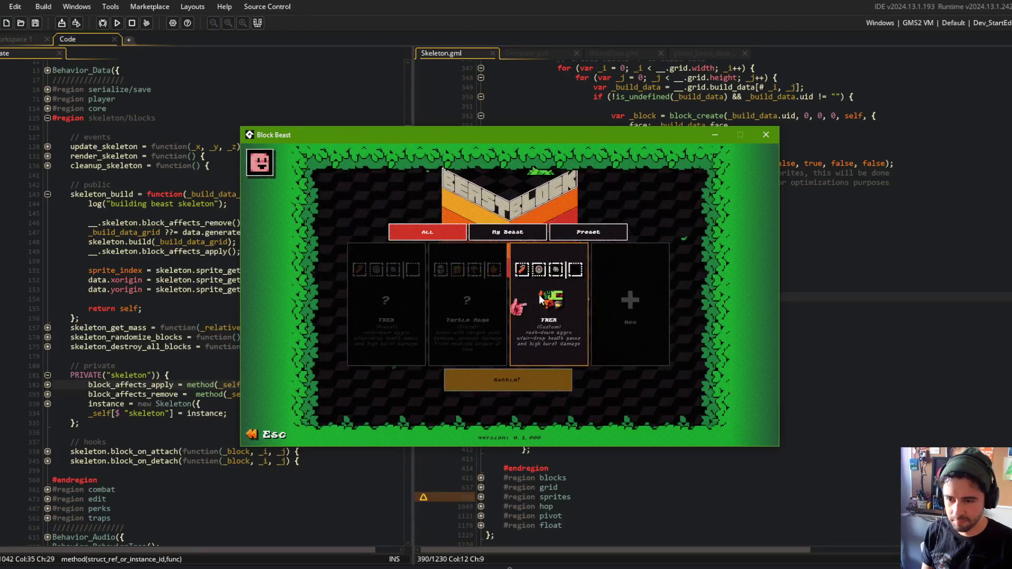
left_click(766, 135)
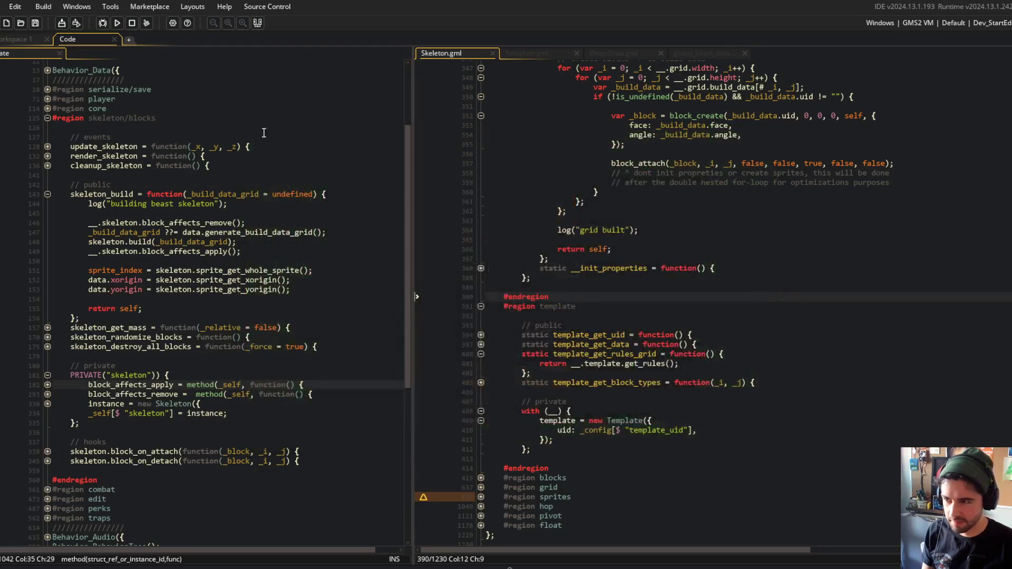
Open the custom TREX beast for editing in the running game, then close the game
left_click(284, 337)
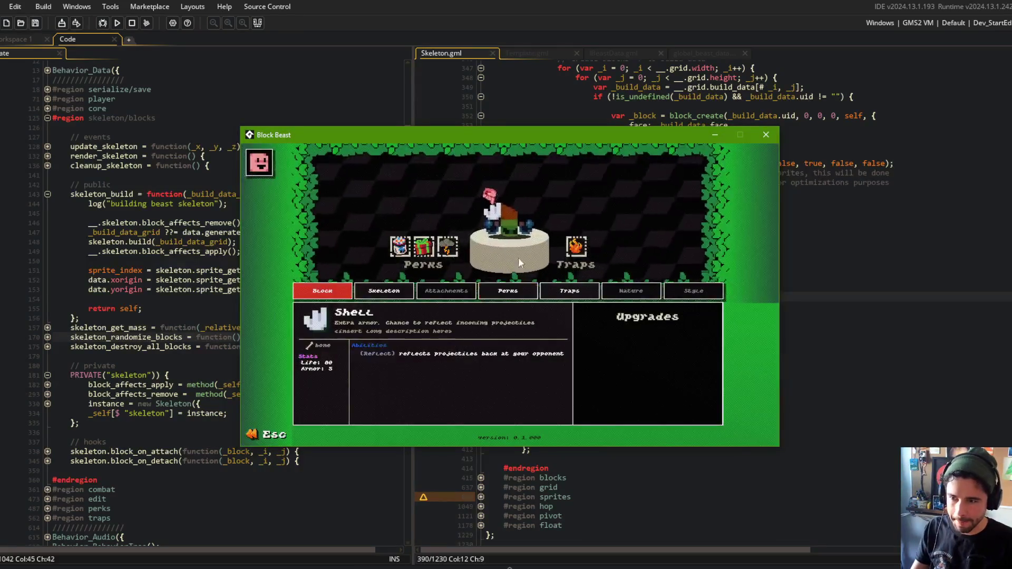
key("Escape")
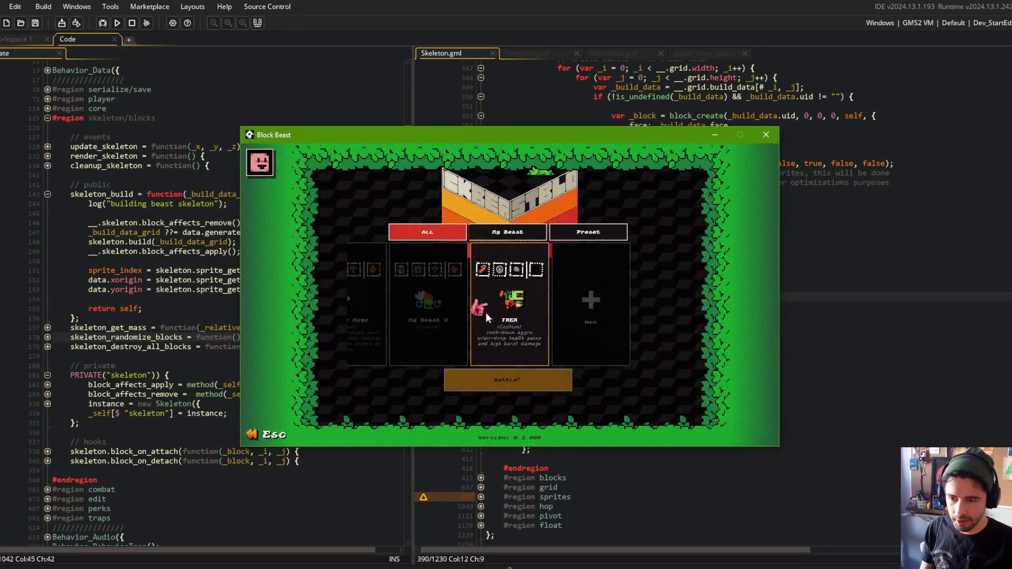
left_click(555, 342)
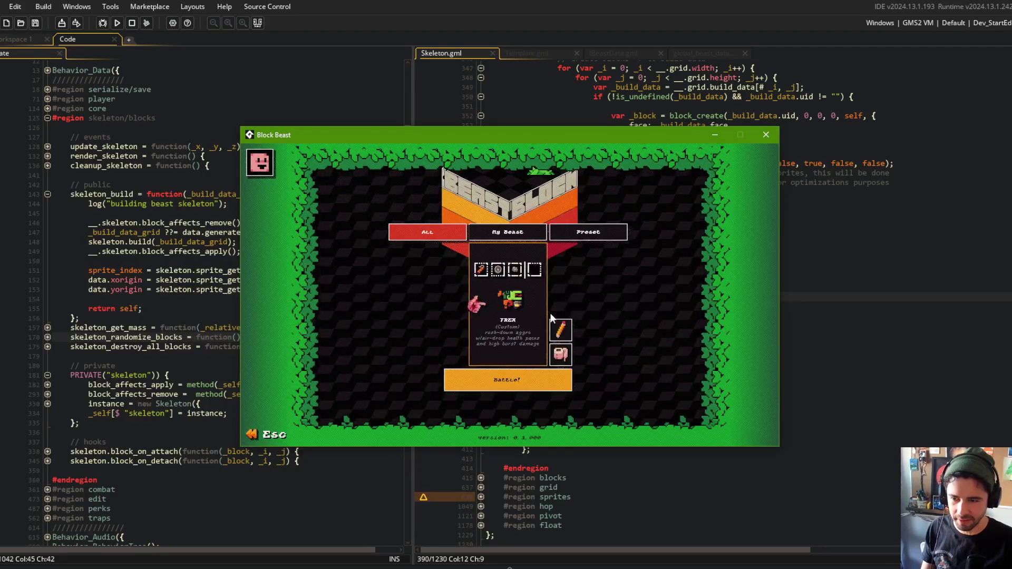
left_click(560, 330)
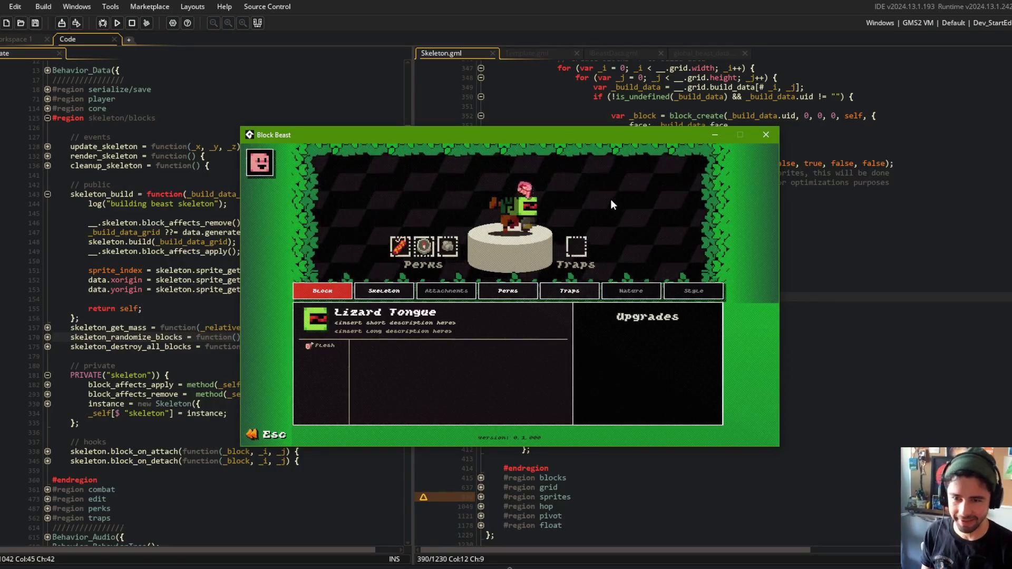
left_click(774, 135)
Find skeleton_build in the Skeleton code and collapse its fold at line 143
left_click(790, 136)
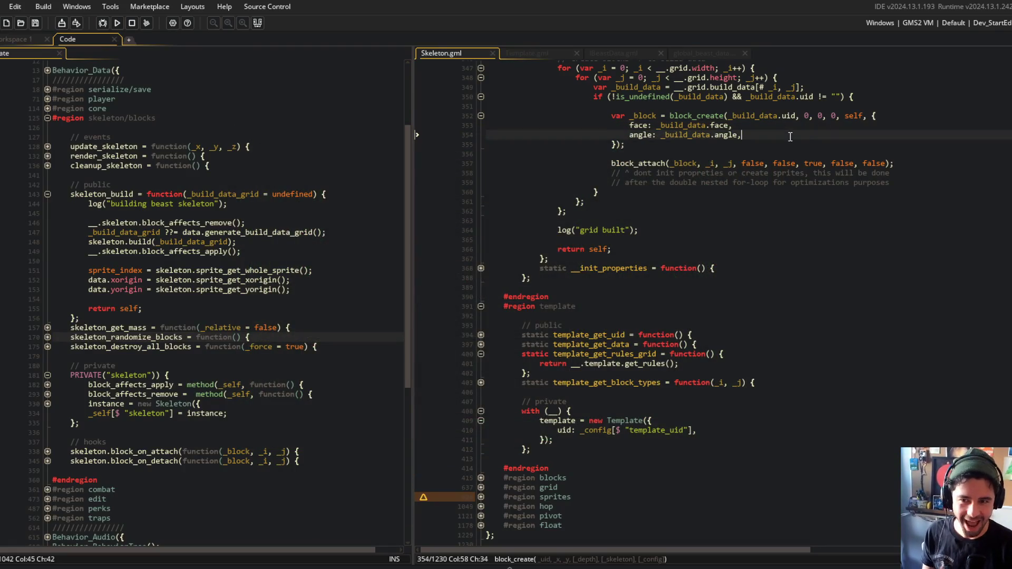
left_click(777, 128)
left_click(286, 205)
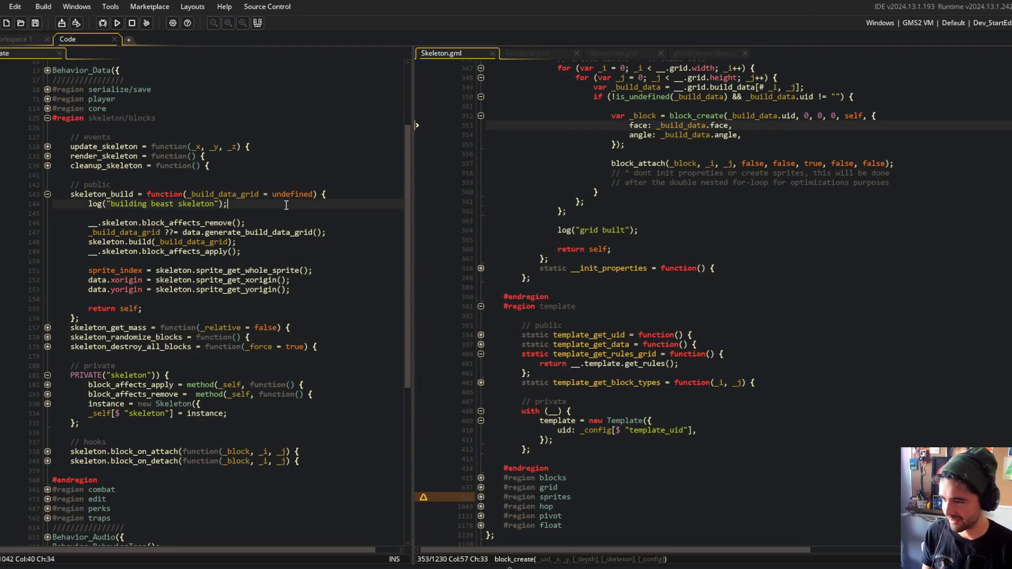
scroll(286, 205, "down", 2)
scroll(282, 205, "down", 2)
left_click(280, 205)
scroll(279, 205, "up", 3)
left_click(253, 201)
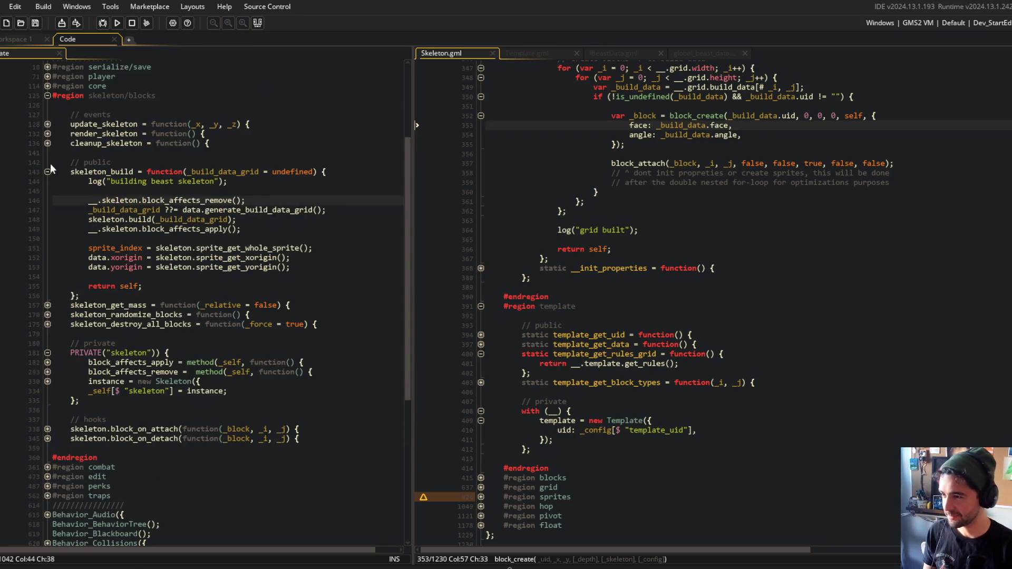
left_click(48, 172)
Stage all changes and commit as "some minor refactoring to beast, skeleton, template build code"
key("alt+Tab")
key("alt+Tab")
key("alt+Tab")
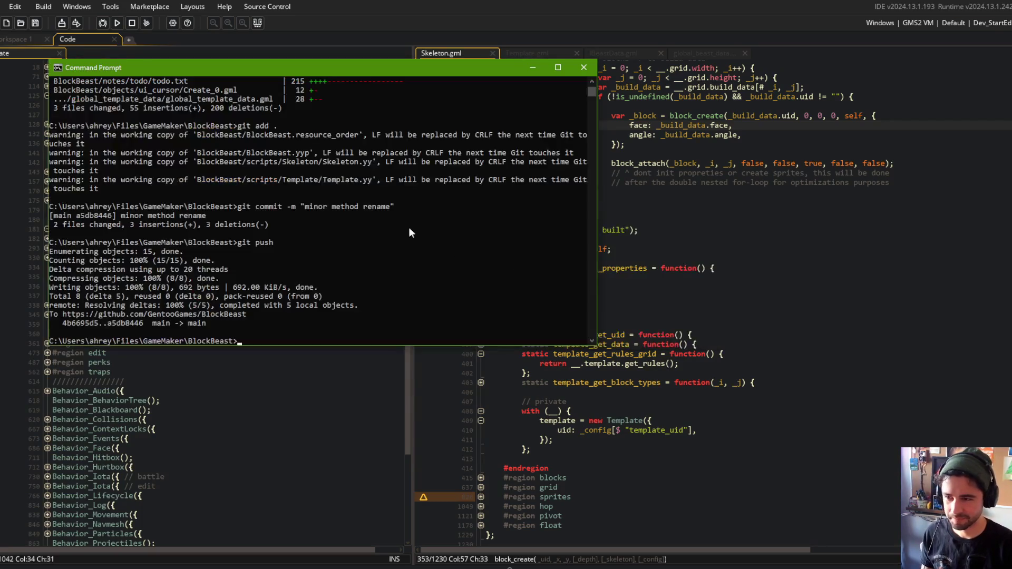
type("d .")
key("Return")
type("git com")
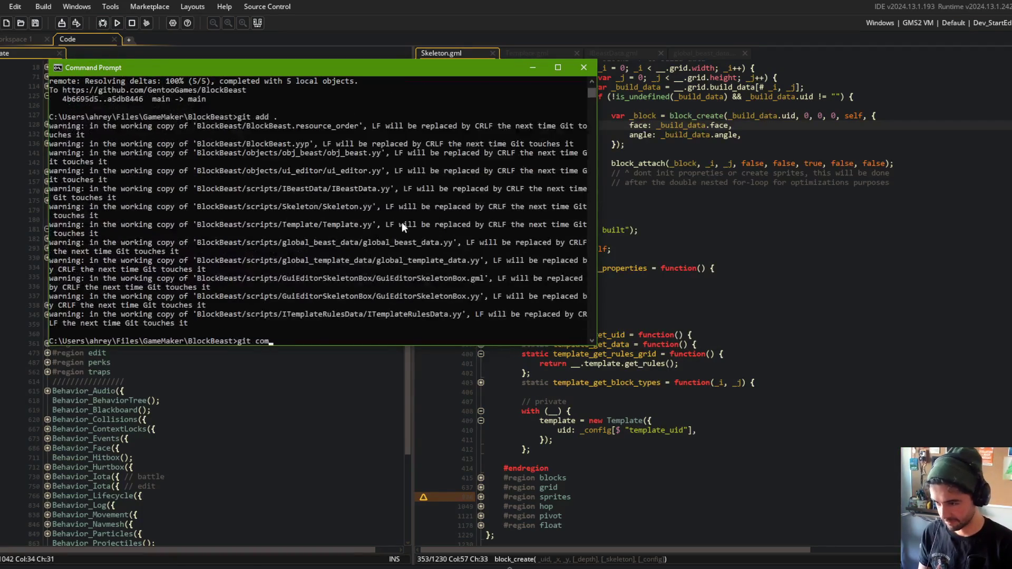
type("mit -m \"some minor ")
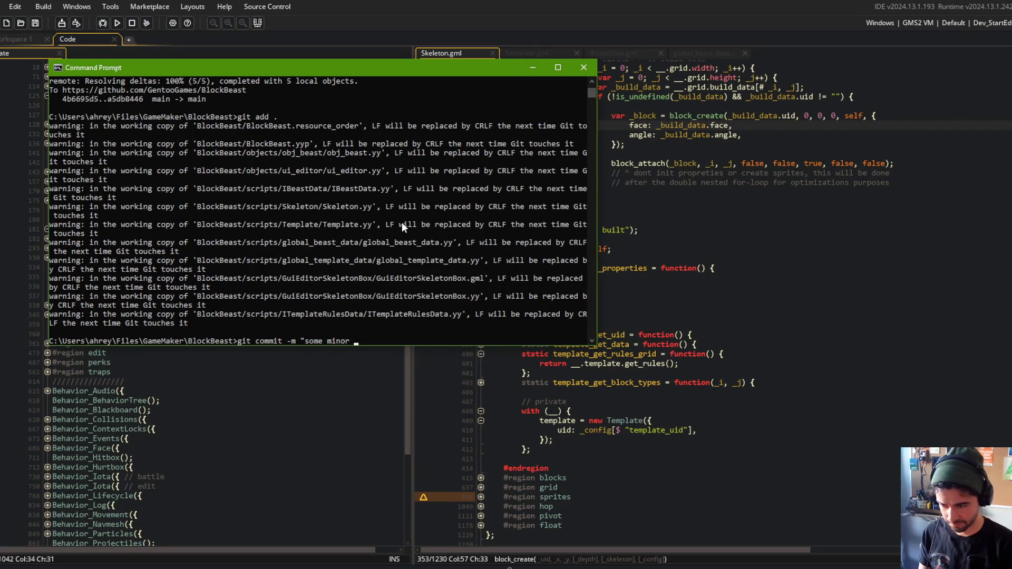
type("refactoring to ")
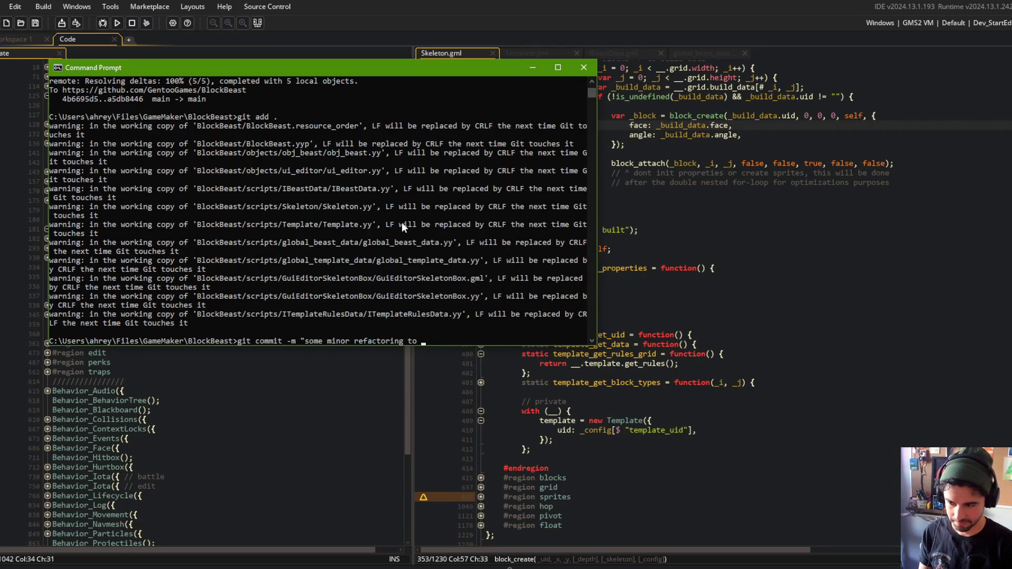
type("beast, s")
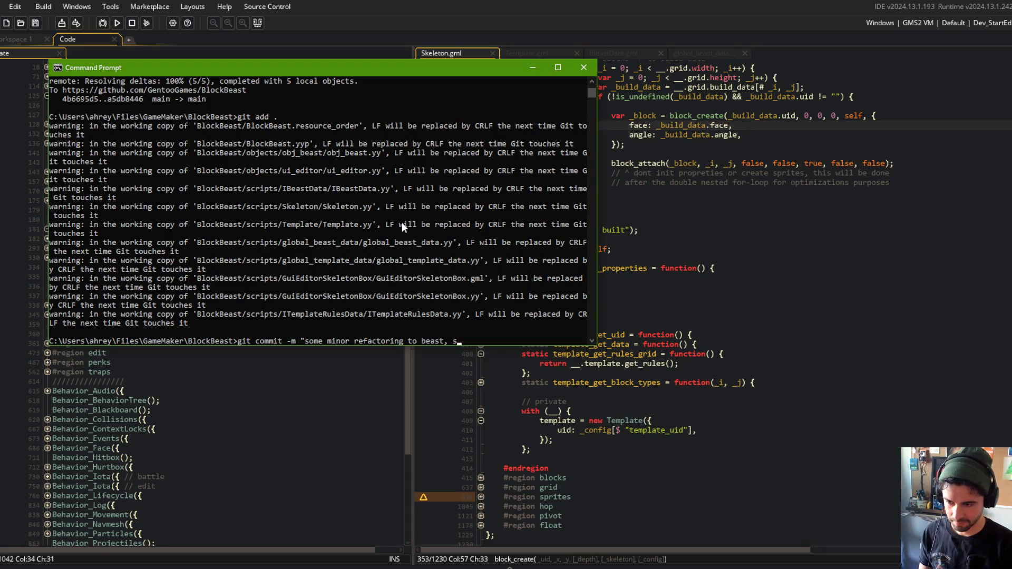
type("keleton, template bu")
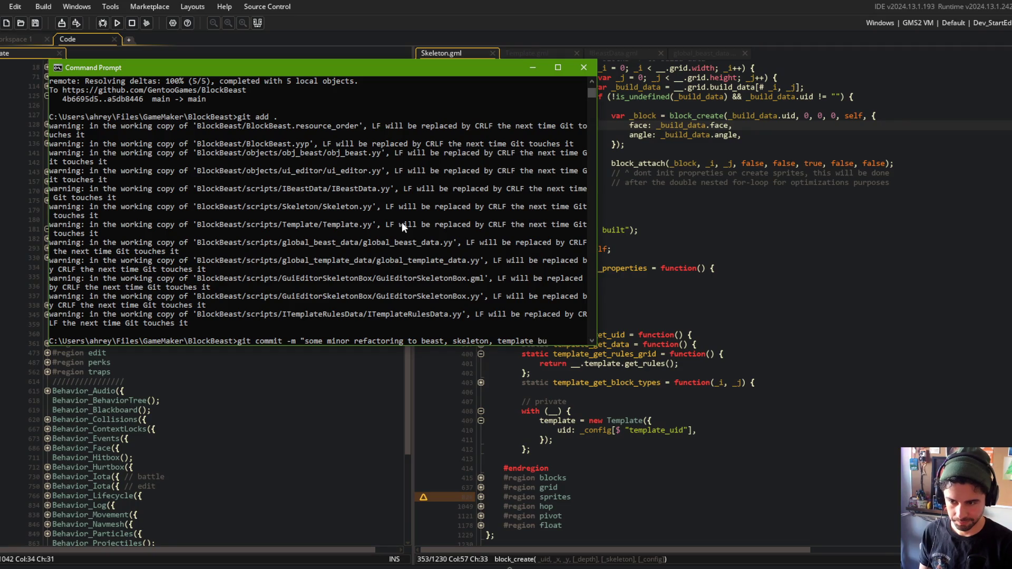
type("ild code\"")
key("Return")
Push the commit with git push and return to the GameMaker code editor
type("git push")
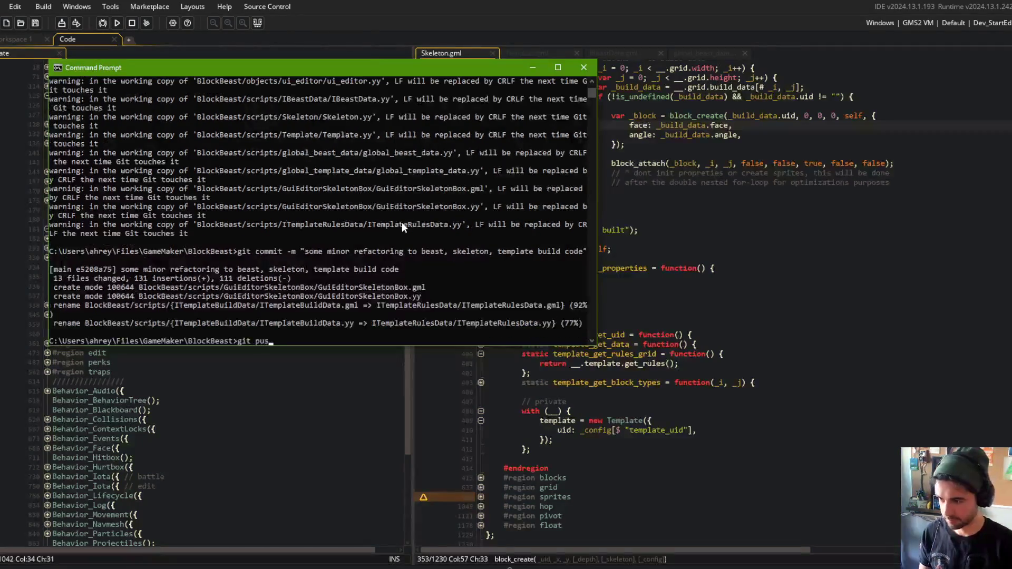
key("Return")
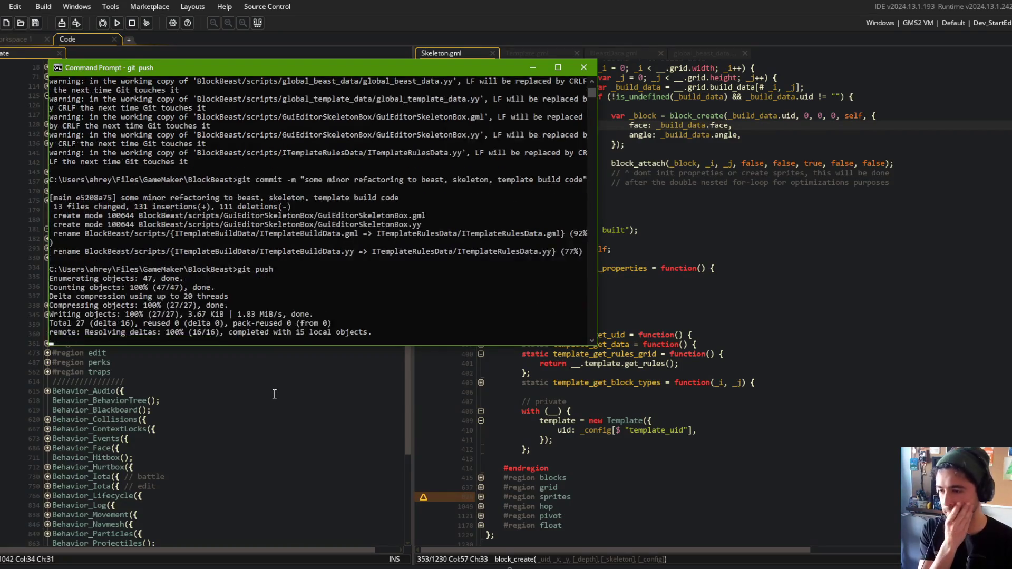
left_click(228, 306)
left_click(237, 298)
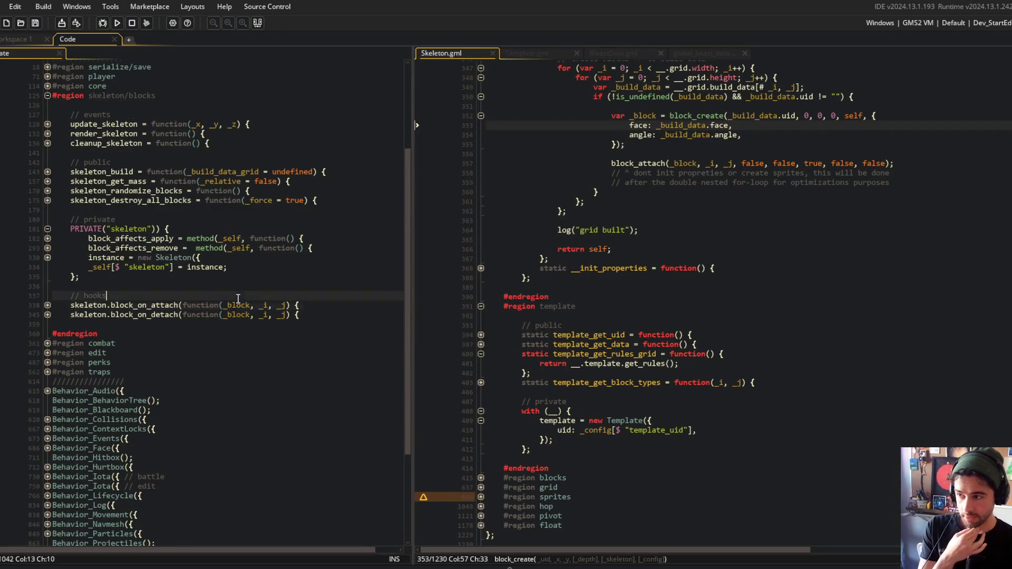
left_click(48, 173)
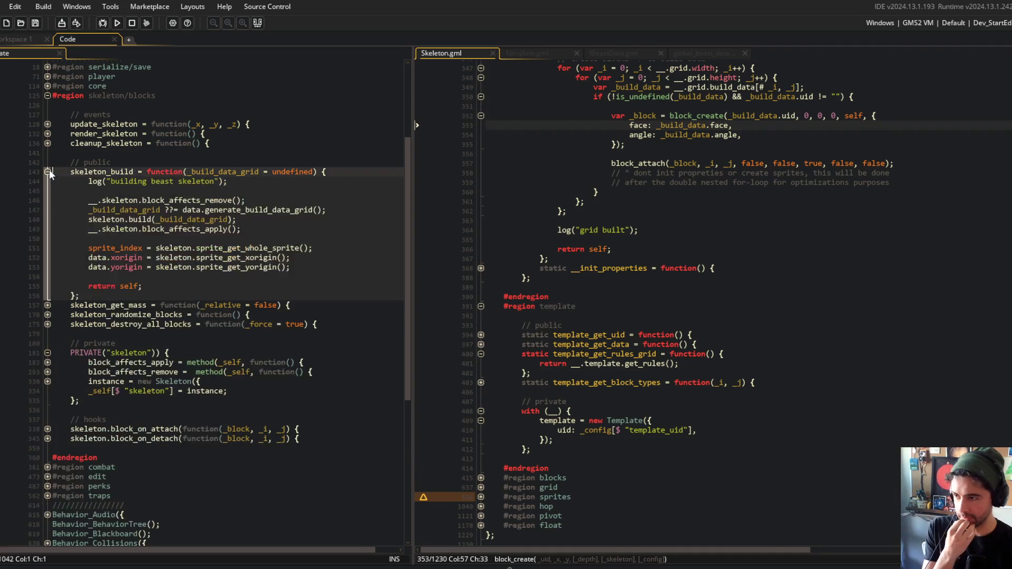
left_click(226, 229)
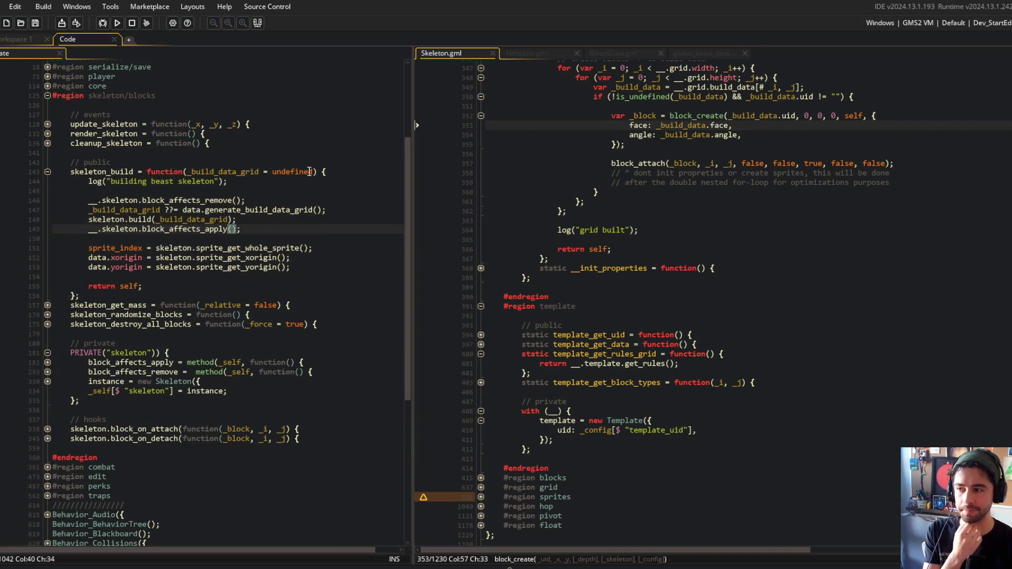
scroll(310, 172, "up", 2)
scroll(460, 254, "up", 6)
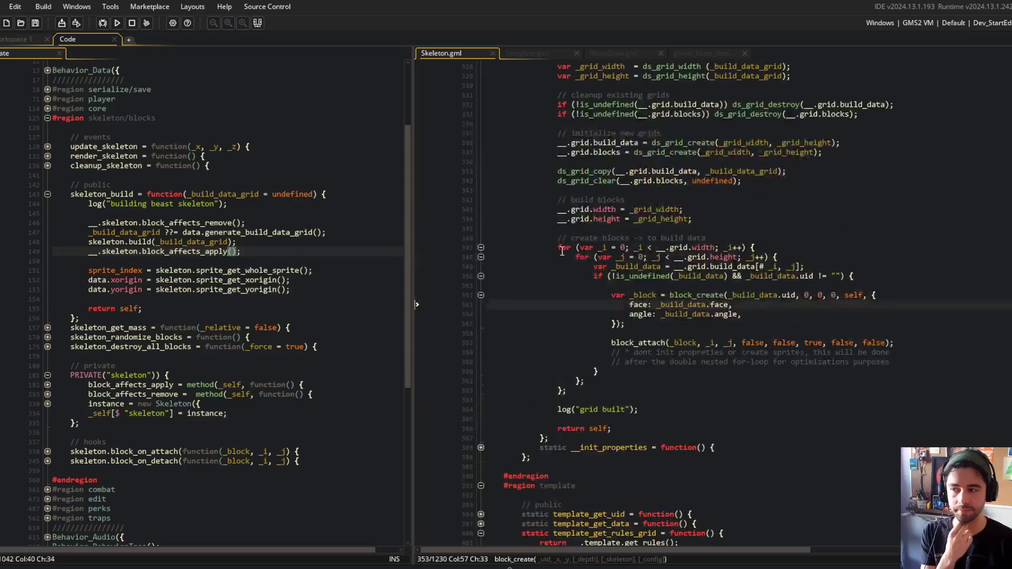
scroll(562, 252, "up", 5)
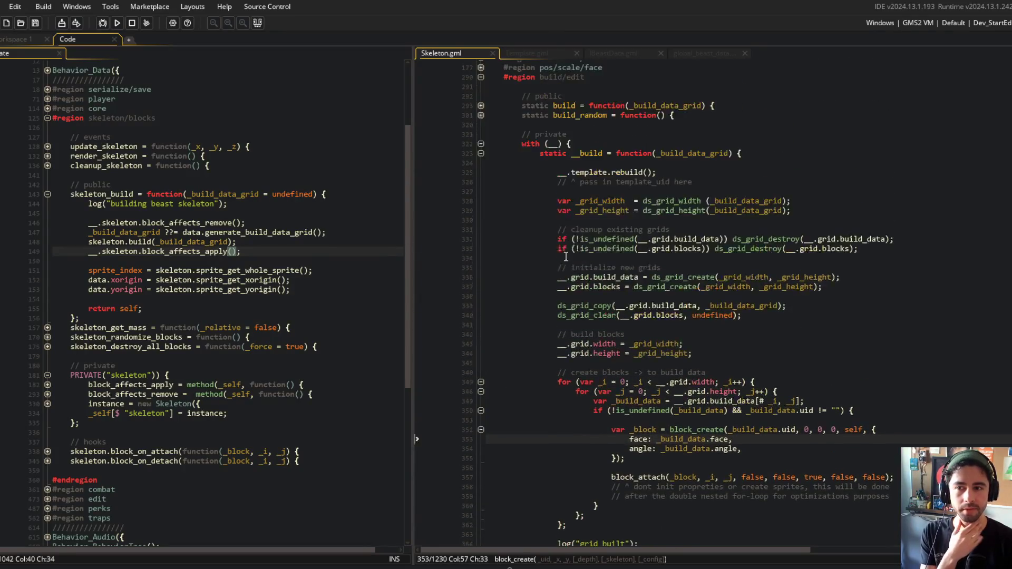
left_click(635, 251)
left_click(633, 217)
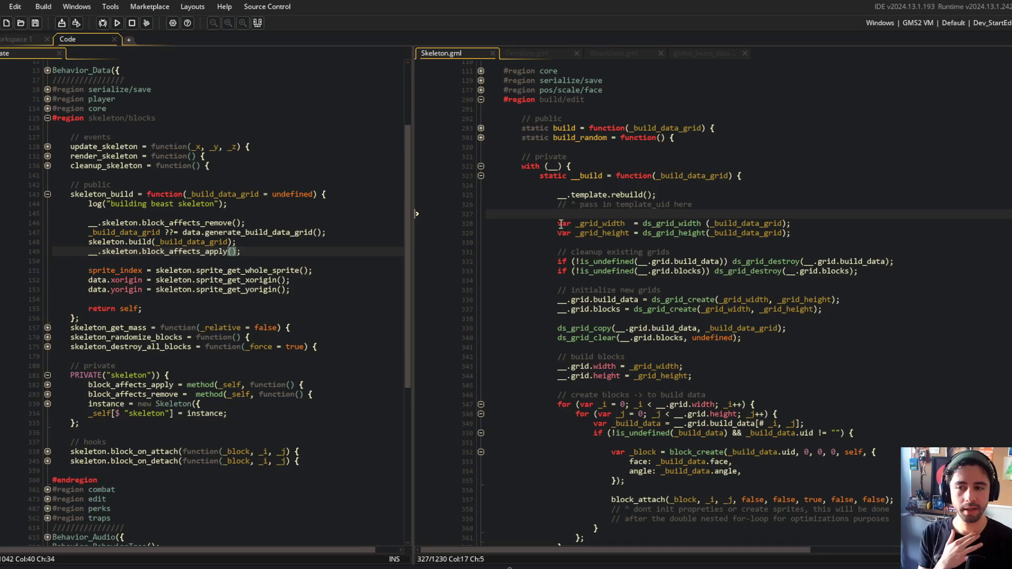
left_click_drag(557, 252, 884, 261)
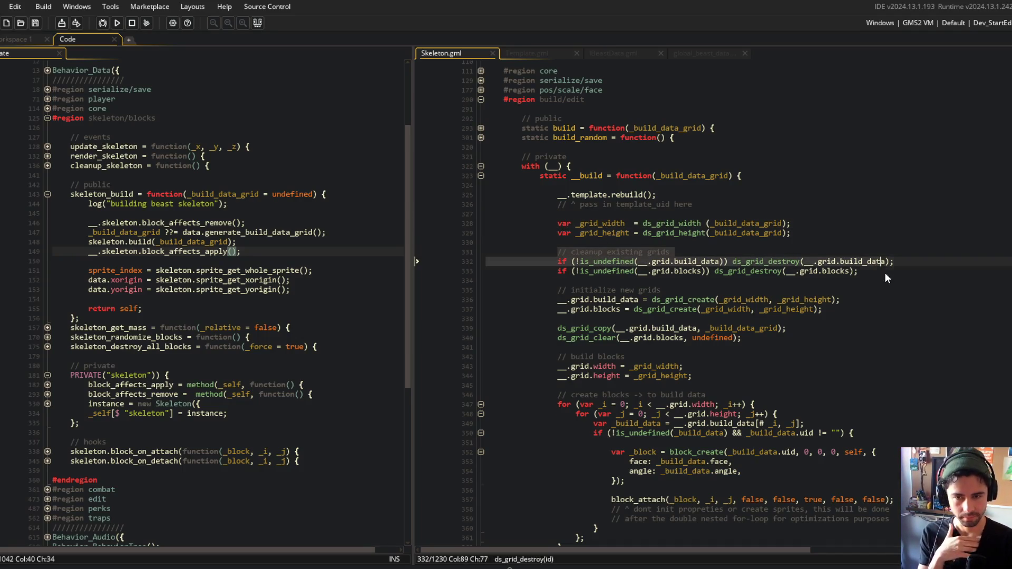
left_click(860, 285)
key("Left")
key("Left")
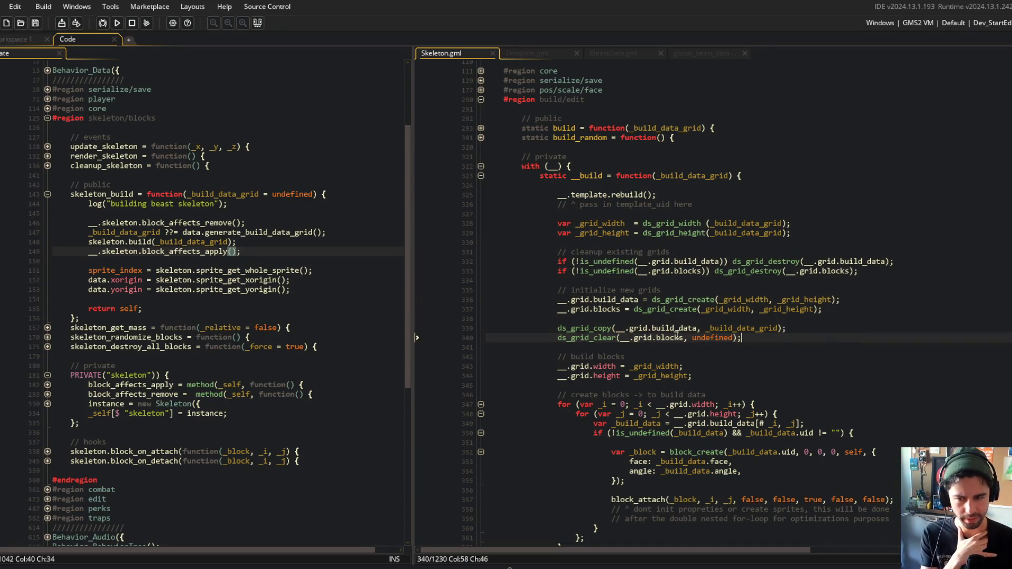
left_click(700, 262)
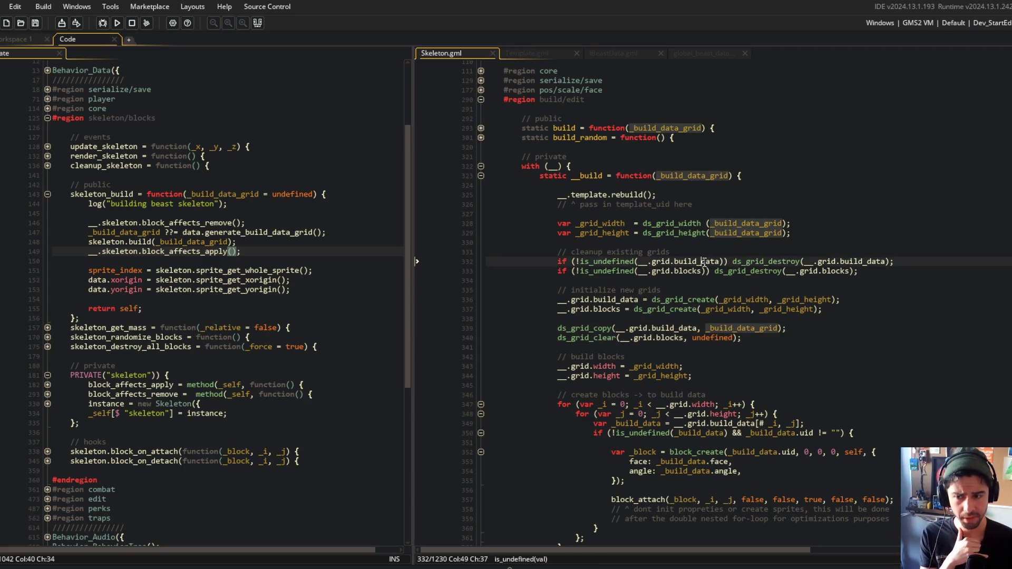
scroll(656, 294, "down", 2)
left_click(746, 284)
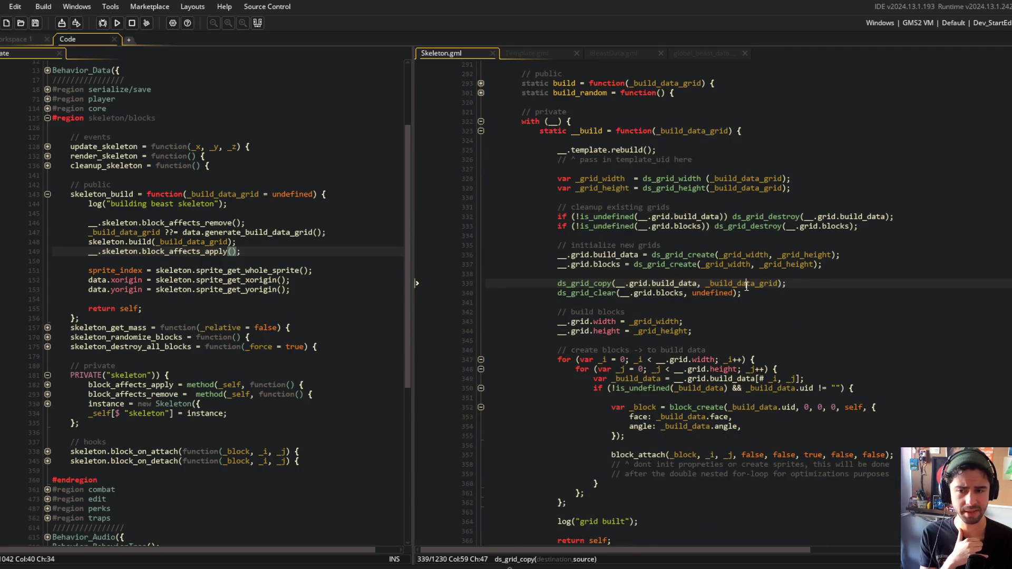
key("ctrl+Right")
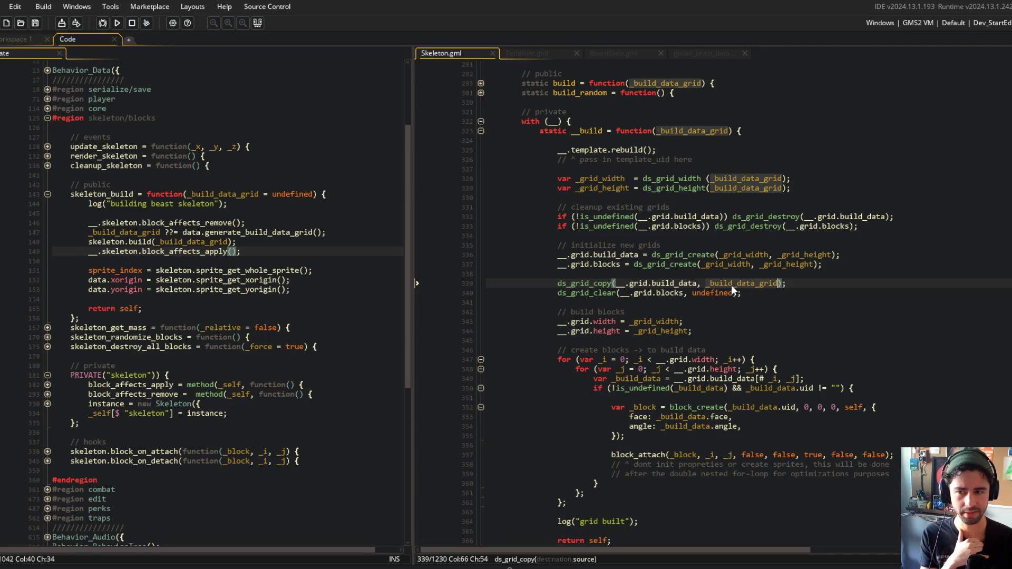
key("ctrl+Left")
key("ctrl+Left")
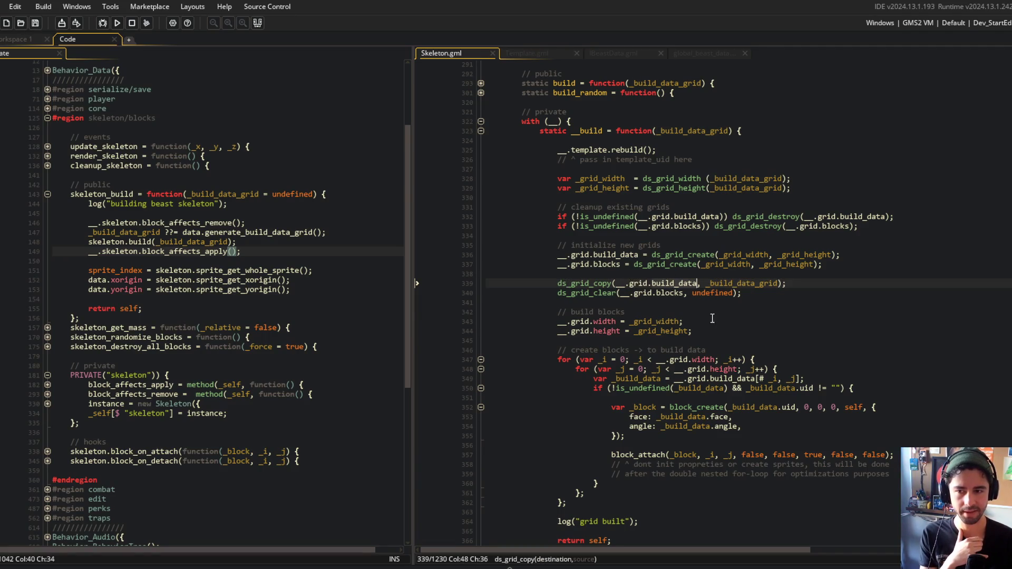
key("ctrl+Right")
key("ctrl+Right")
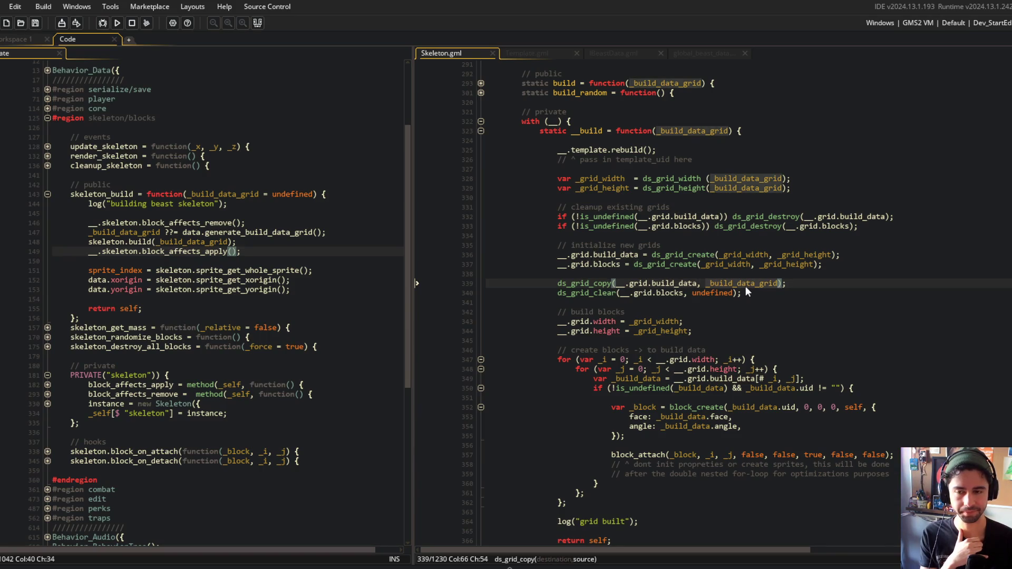
left_click(682, 293)
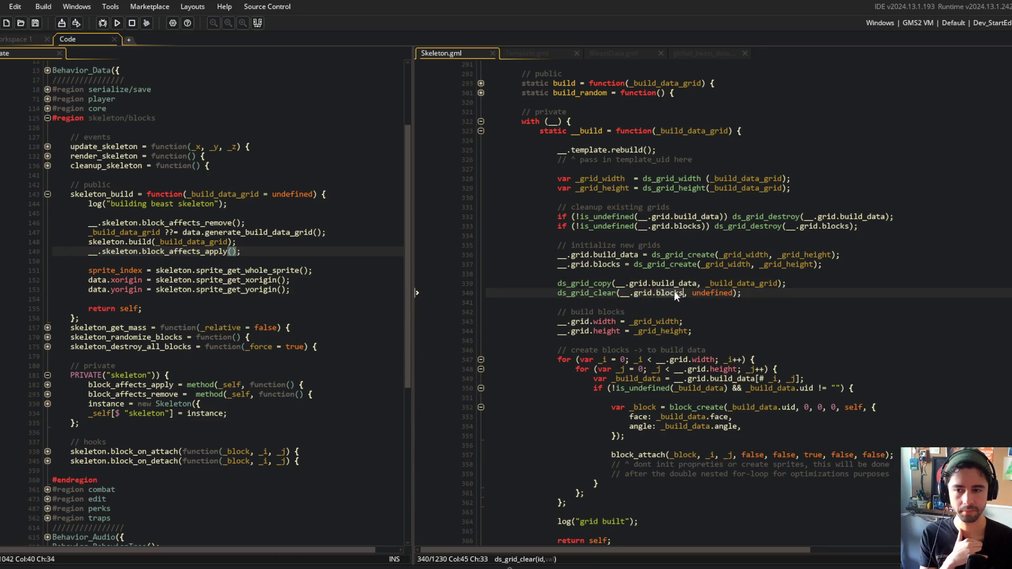
left_click(662, 264)
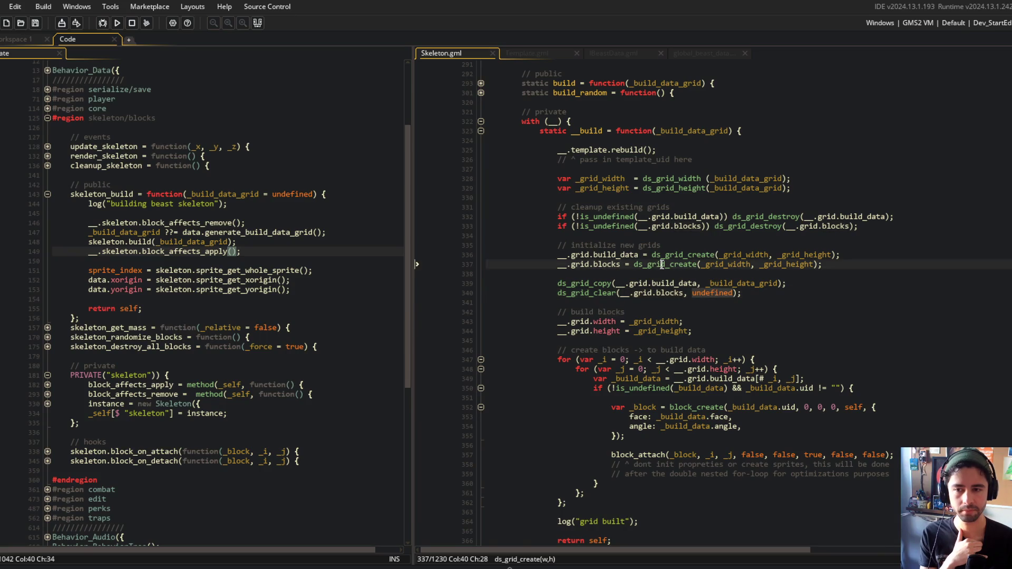
key("F1")
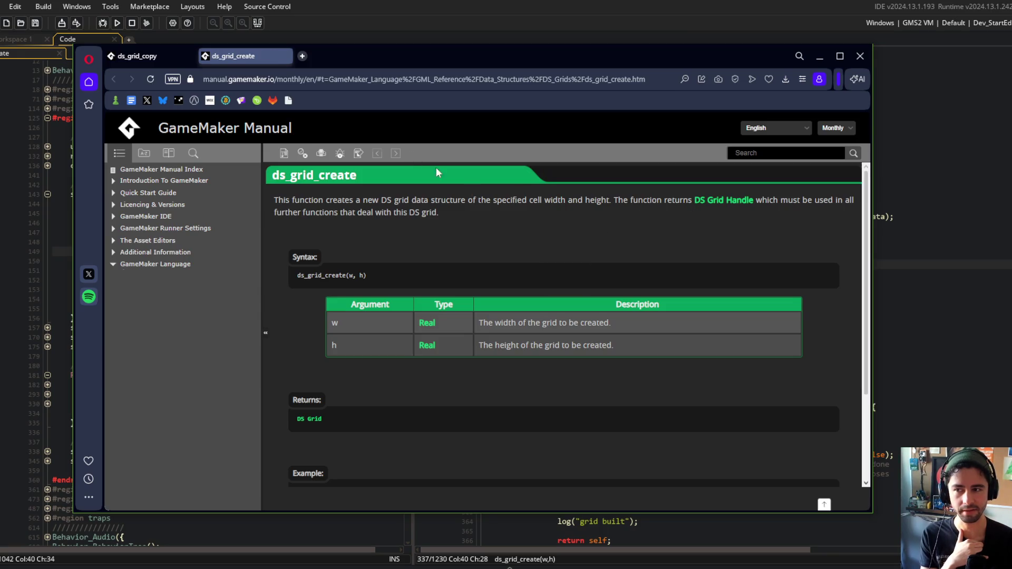
scroll(540, 243, "down", 3)
left_click(895, 266)
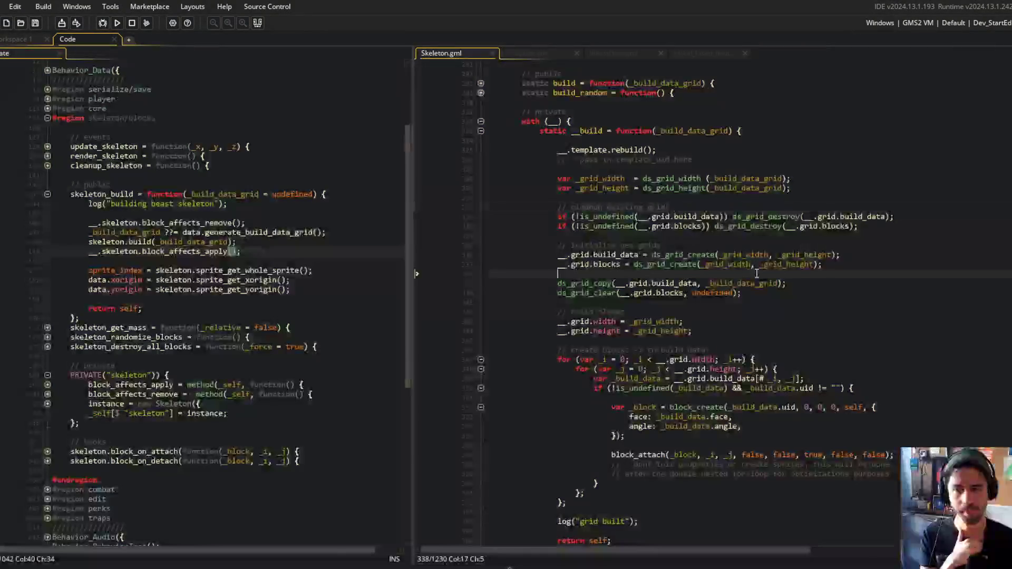
Delete the blank line above ds_grid_copy and review the public build function
key("Delete")
double_click(739, 274)
scroll(740, 271, "down", 5)
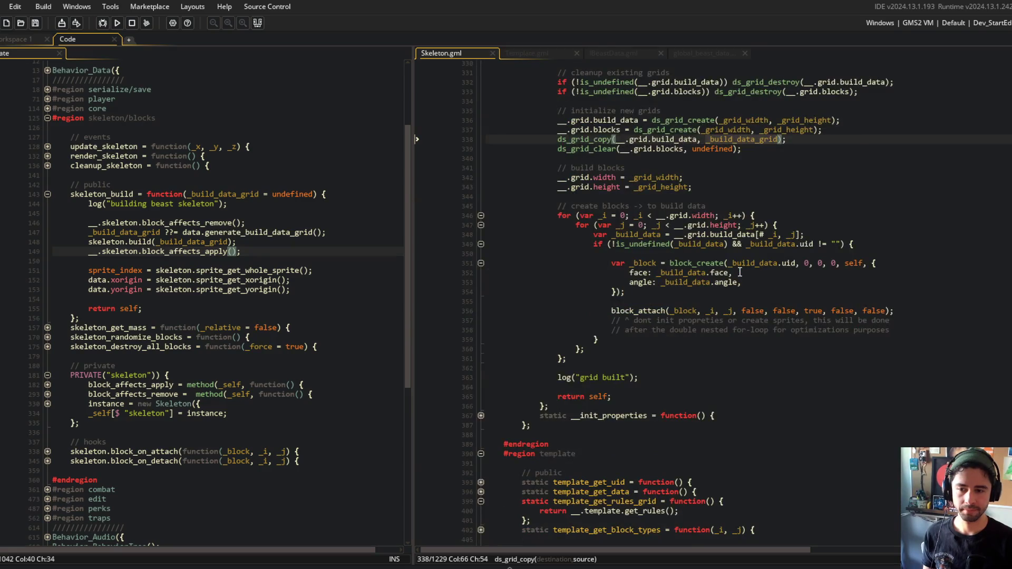
scroll(755, 144, "up", 4)
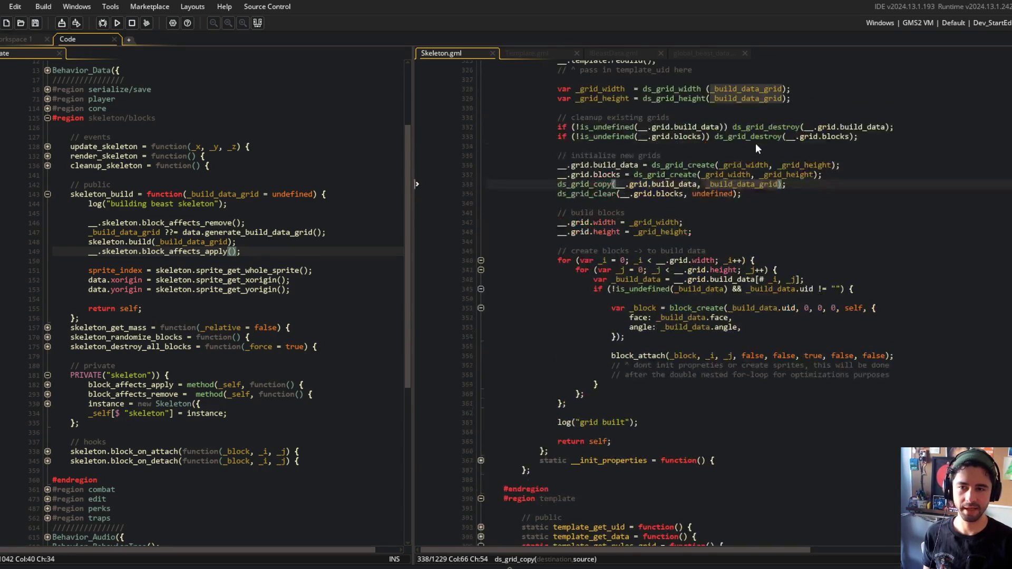
scroll(757, 148, "up", 2)
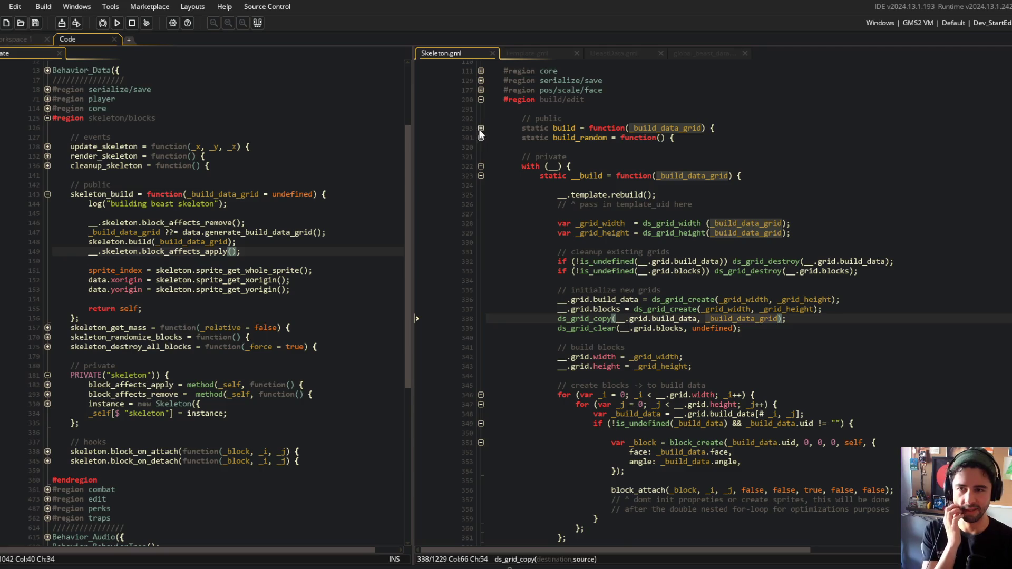
left_click(481, 129)
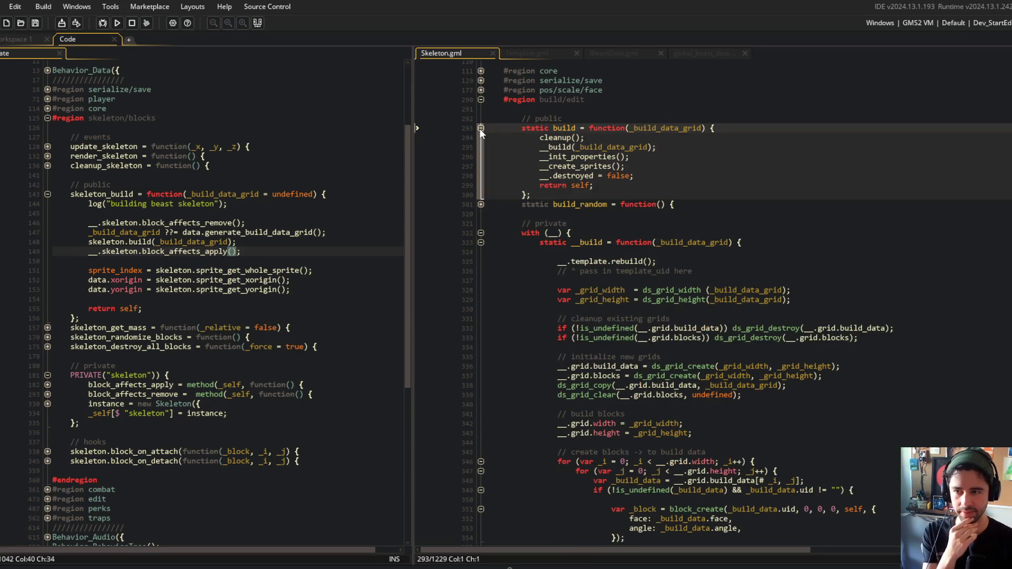
left_click(481, 128)
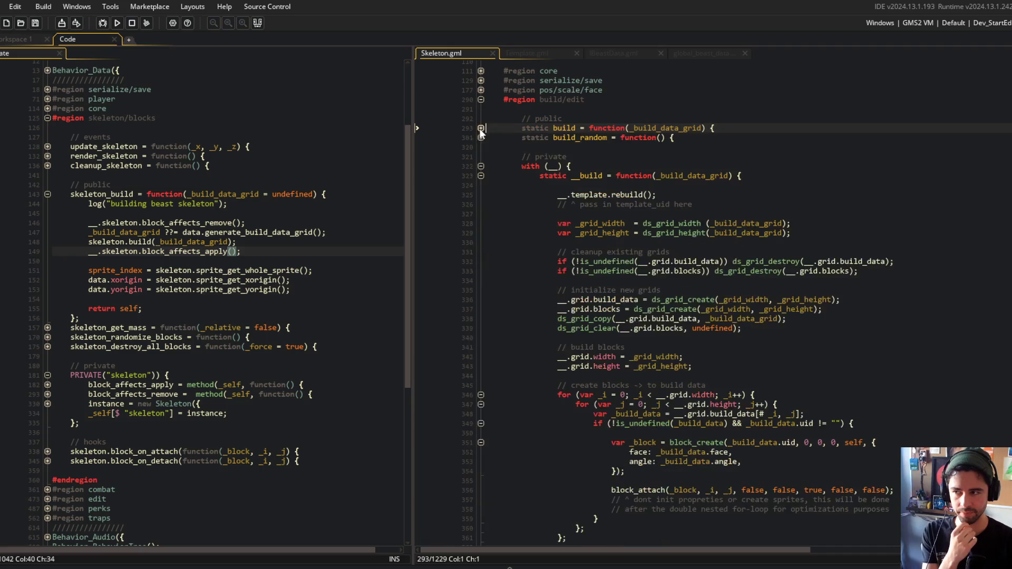
Trace _build_data_grid from Behavior_Data's skeleton.build call into the __build parameter
left_click(134, 232)
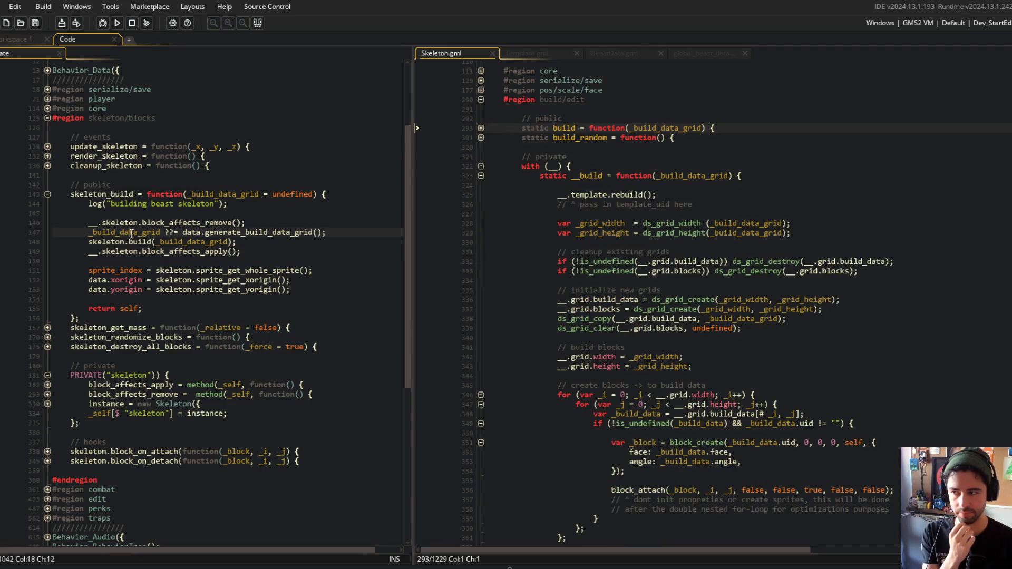
double_click(134, 232)
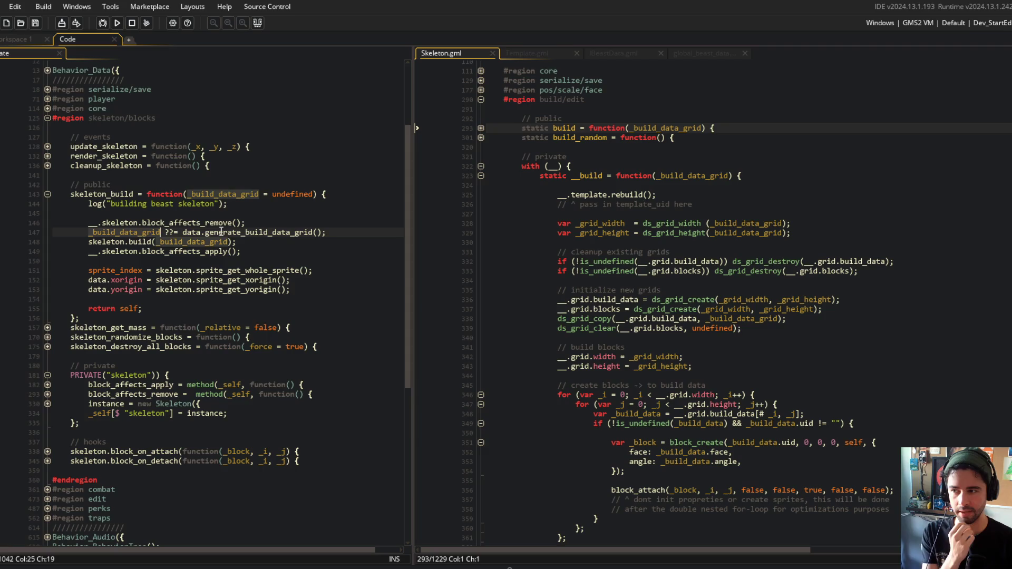
left_click(155, 242)
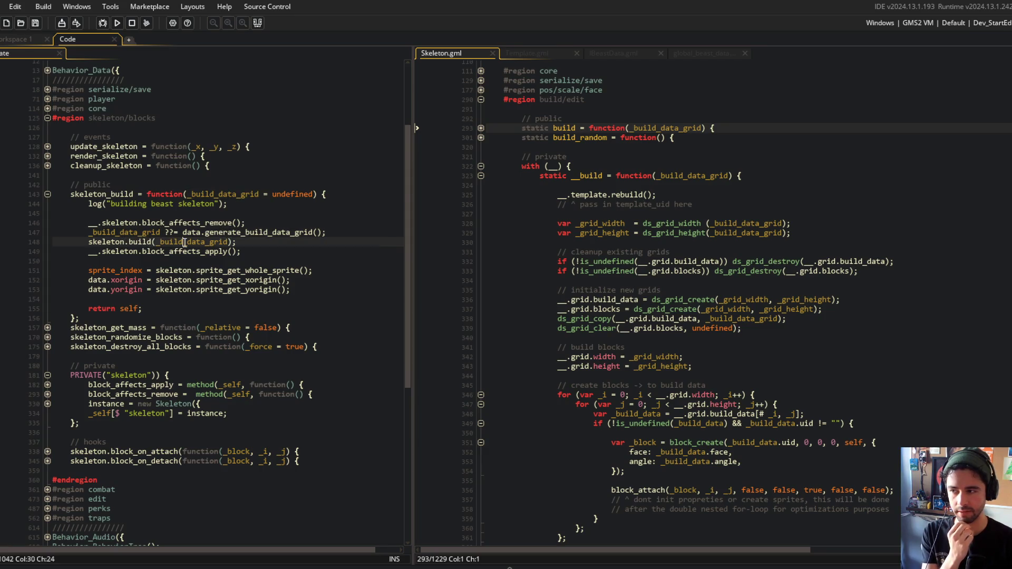
double_click(172, 243)
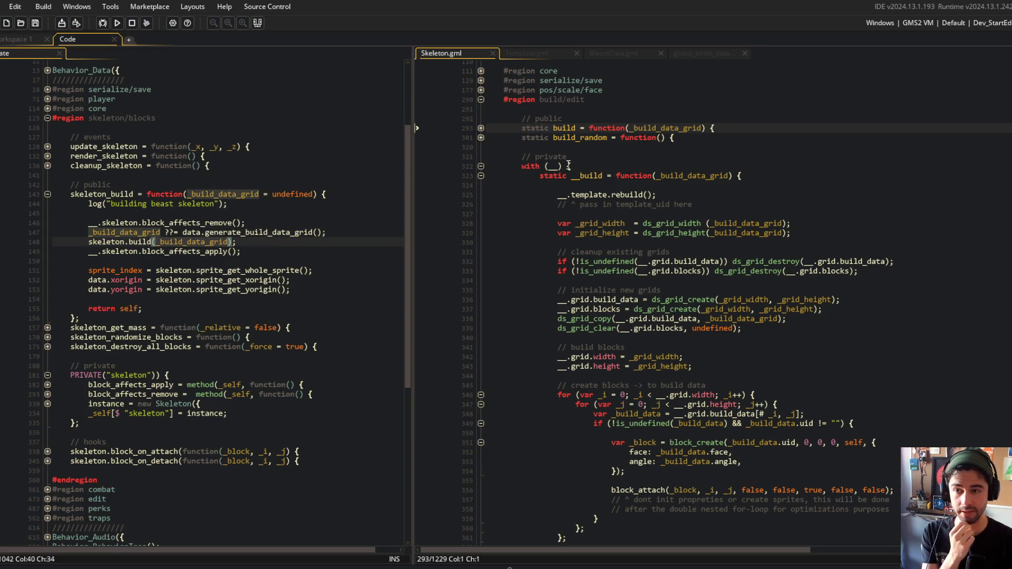
scroll(568, 166, "down", 2)
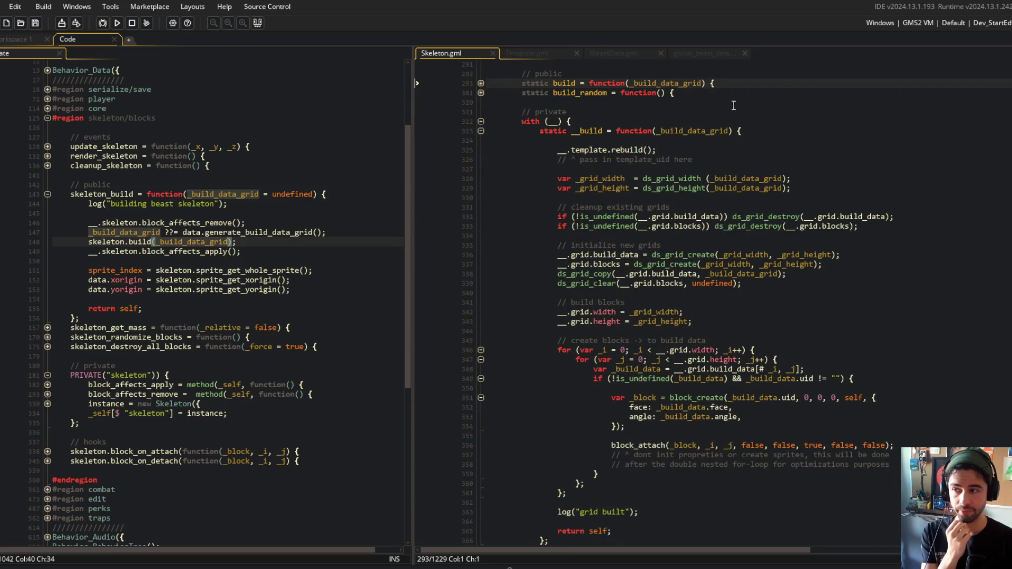
left_click(564, 150)
double_click(663, 132)
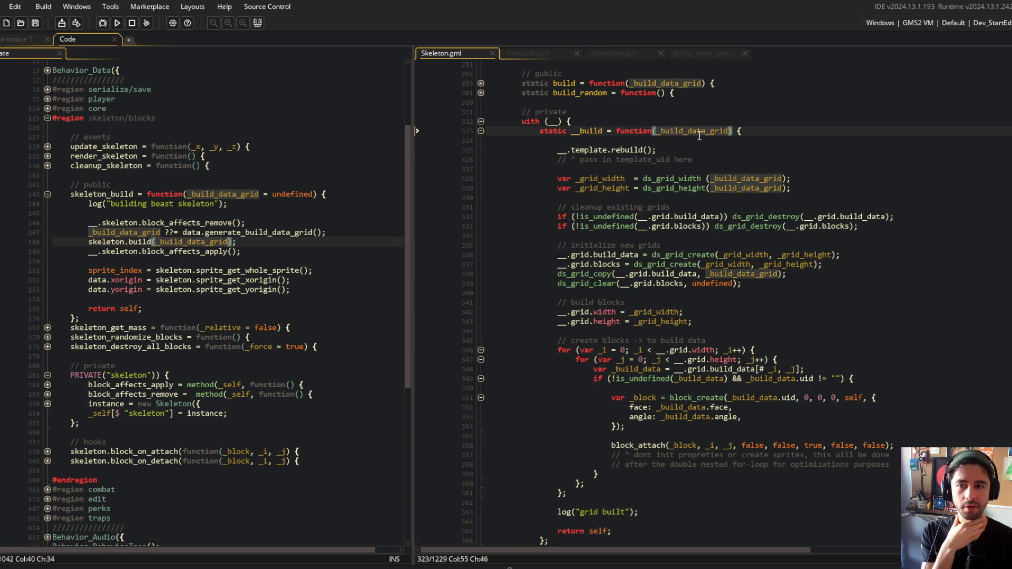
left_click(787, 178)
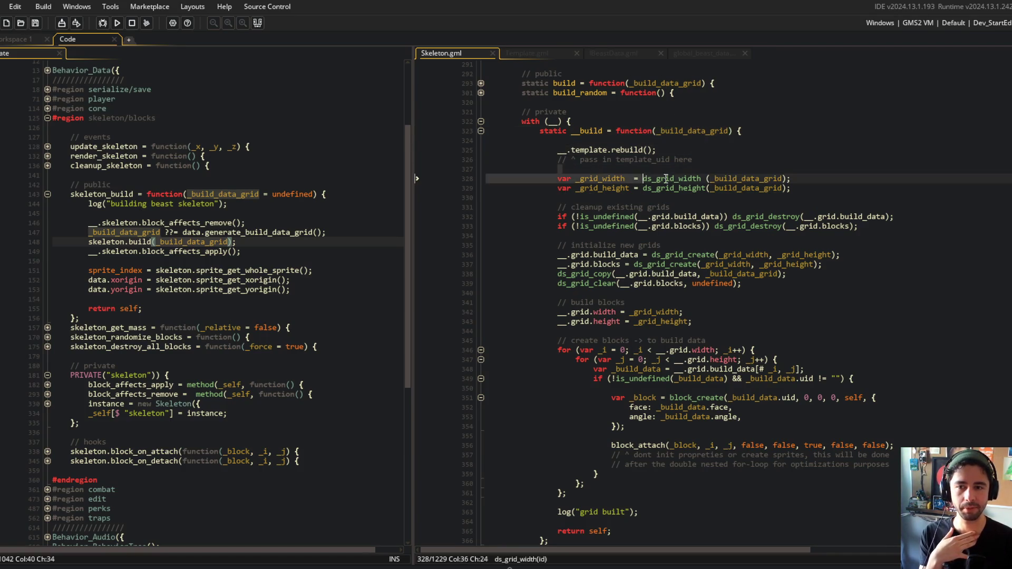
scroll(752, 218, "down", 2)
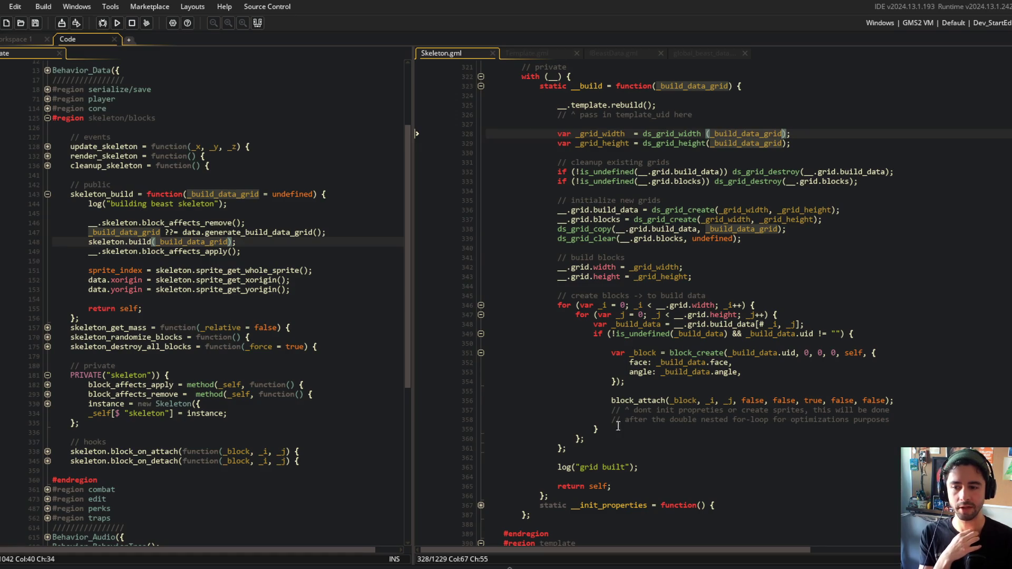
Add ds_grid_destroy(_build_data_grid); after the block loops and save Skeleton.gml
left_click(613, 452)
key("Return")
type("ds_gri")
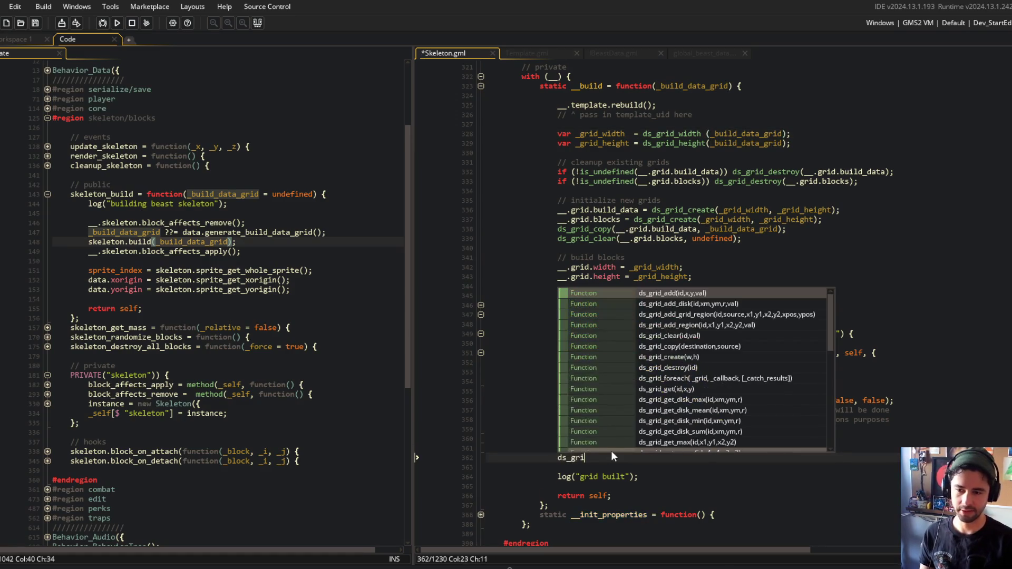
type("d_destro")
key("Return")
type("_build_data_gri")
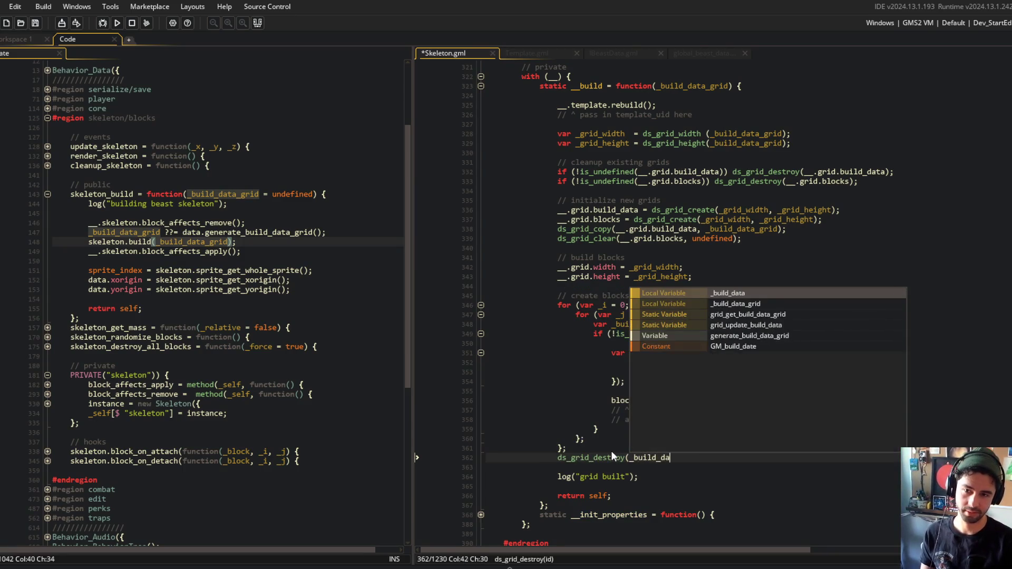
key("Return")
type(");")
key("ctrl+s")
Tidy the blank lines around the destroy call, log call and return self, then save
scroll(676, 394, "down", 2)
left_click(676, 391)
key("Home")
key("Return")
key("Down")
key("Down")
key("BackSpace")
key("Down")
key("Down")
key("BackSpace")
key("Up")
key("Up")
key("Up")
key("Delete")
key("ctrl+s")
Move the ds_grid_destroy line to directly after ds_grid_clear and save
left_click(710, 331)
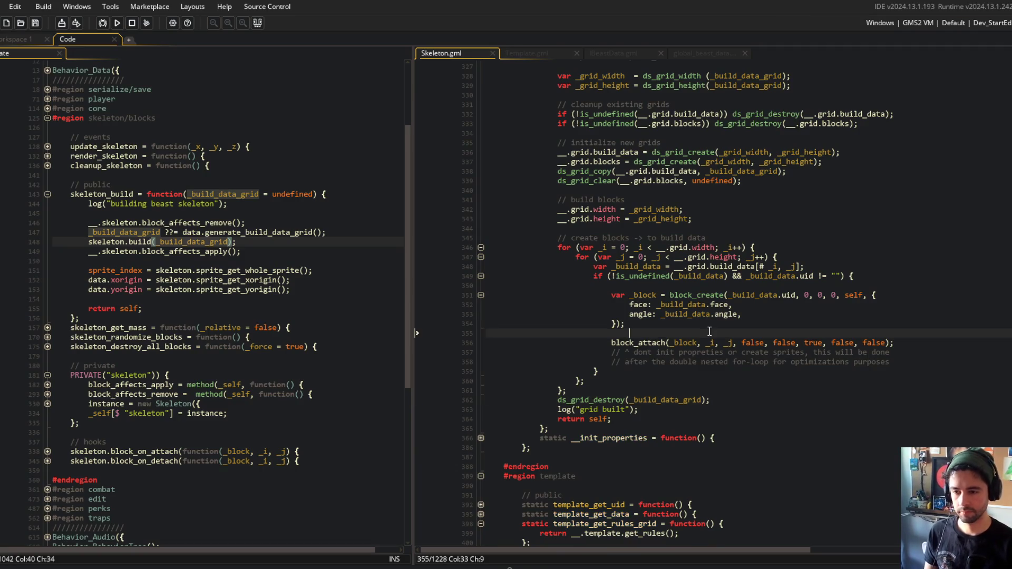
left_click(668, 390)
key("Down")
key("Home")
key("shift+End")
key("Delete")
key("Up")
key("Up")
key("Up")
key("Up")
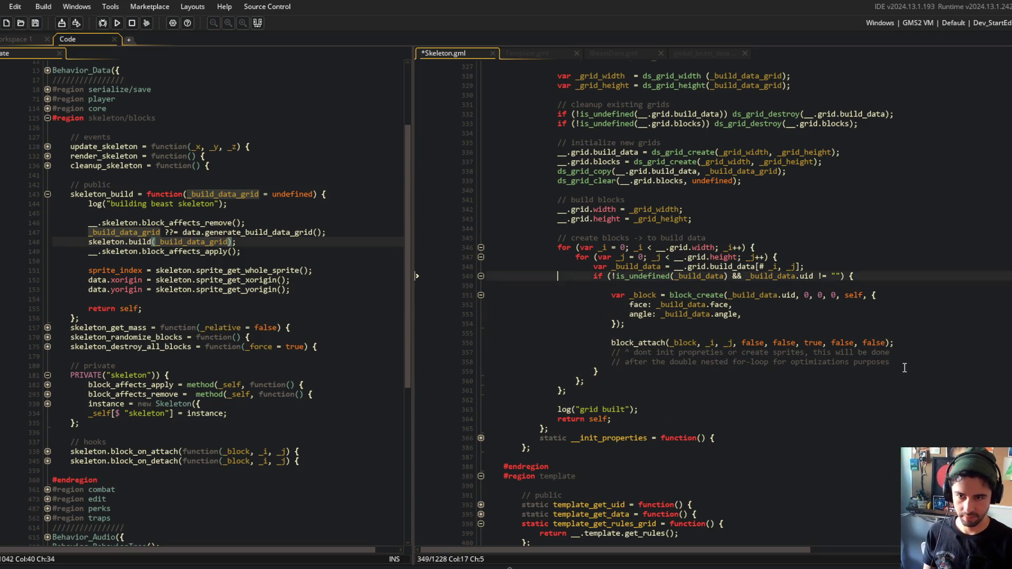
type("ds_grid_destroy(_build_data_grid);")
key("ctrl+s")
Add a blank line after the log call and save Skeleton.gml
key("Down")
key("Down")
key("Down")
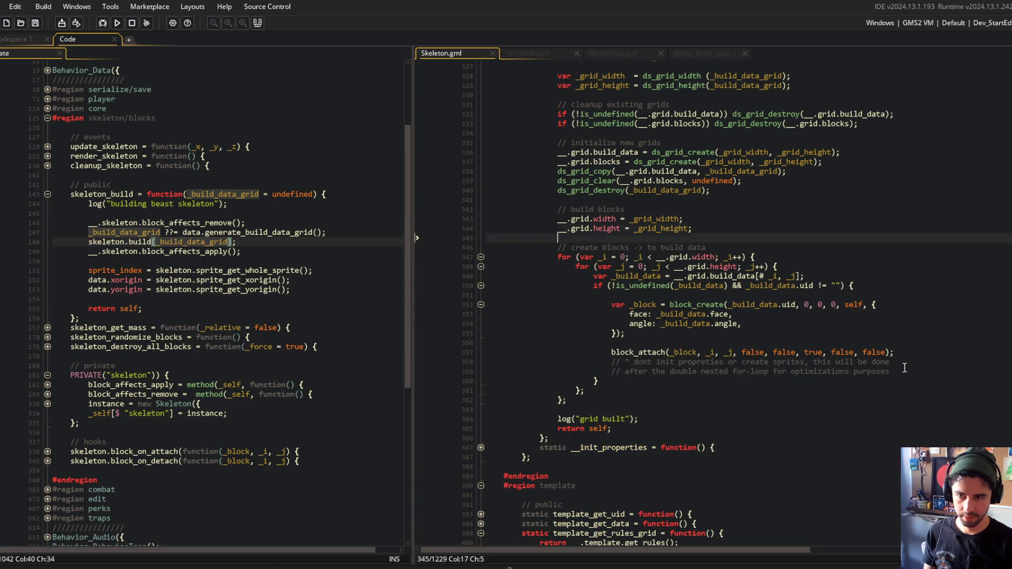
key("End")
key("Return")
key("ctrl+s")
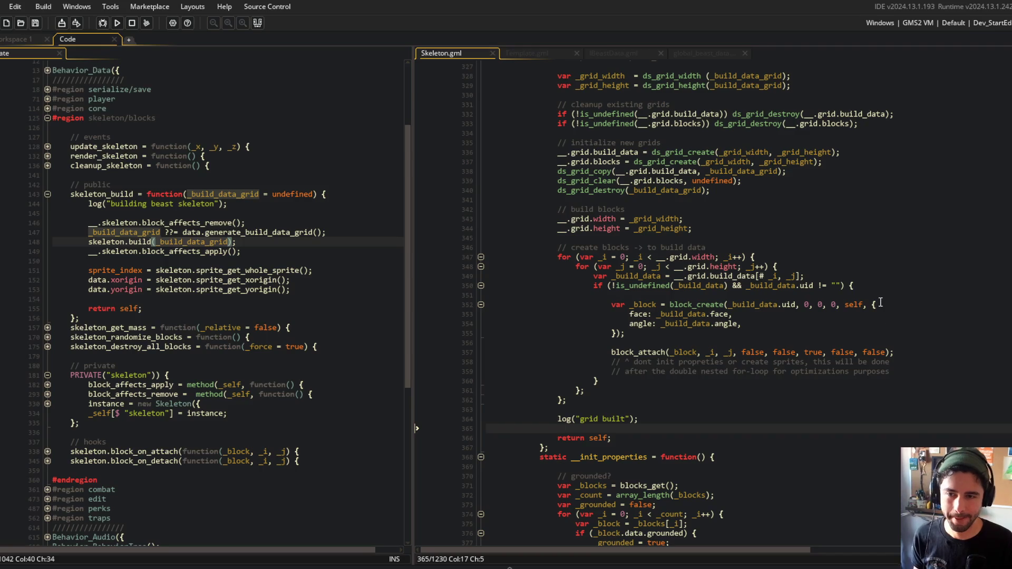
left_click(848, 249)
Adjust the line after the grid height line and build and run the game with F5
left_click(780, 230)
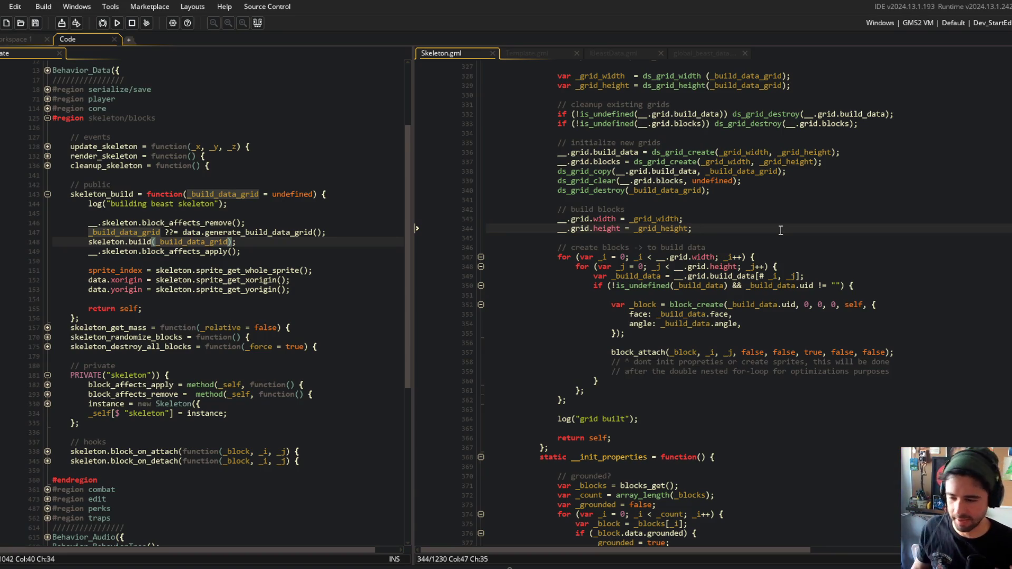
key("Return")
key("Delete")
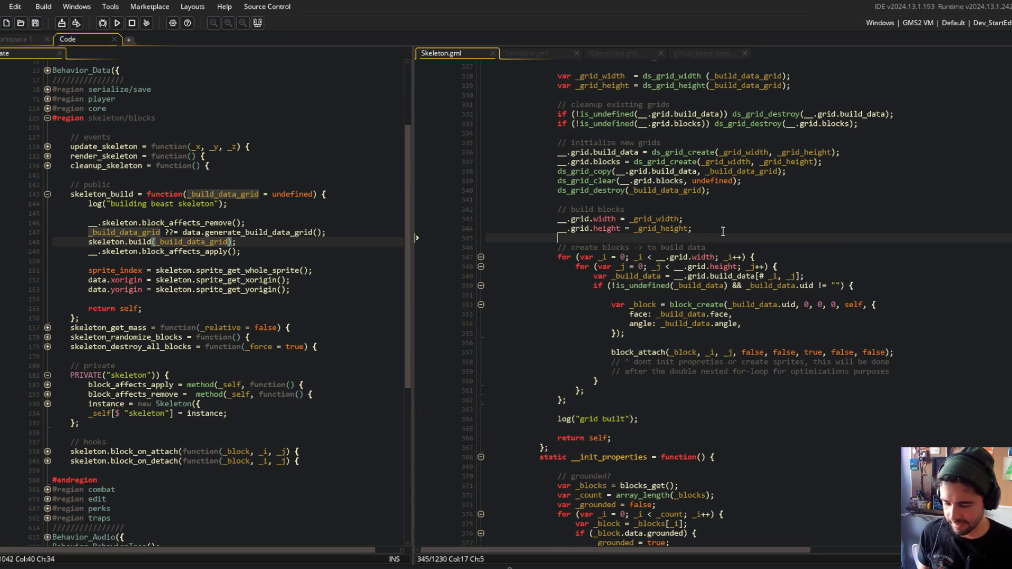
left_click(768, 193)
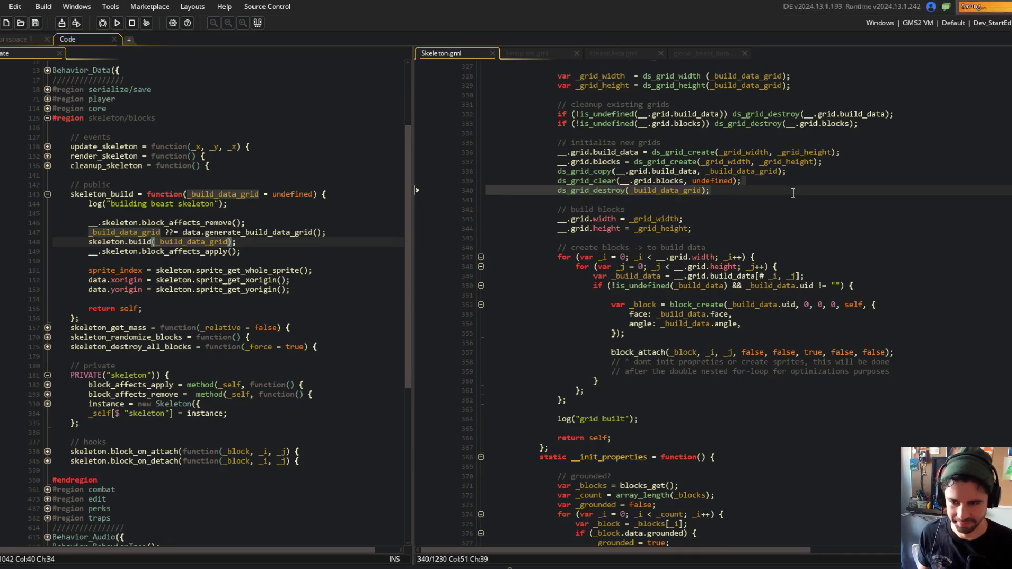
scroll(793, 193, "down", 5)
key("F5")
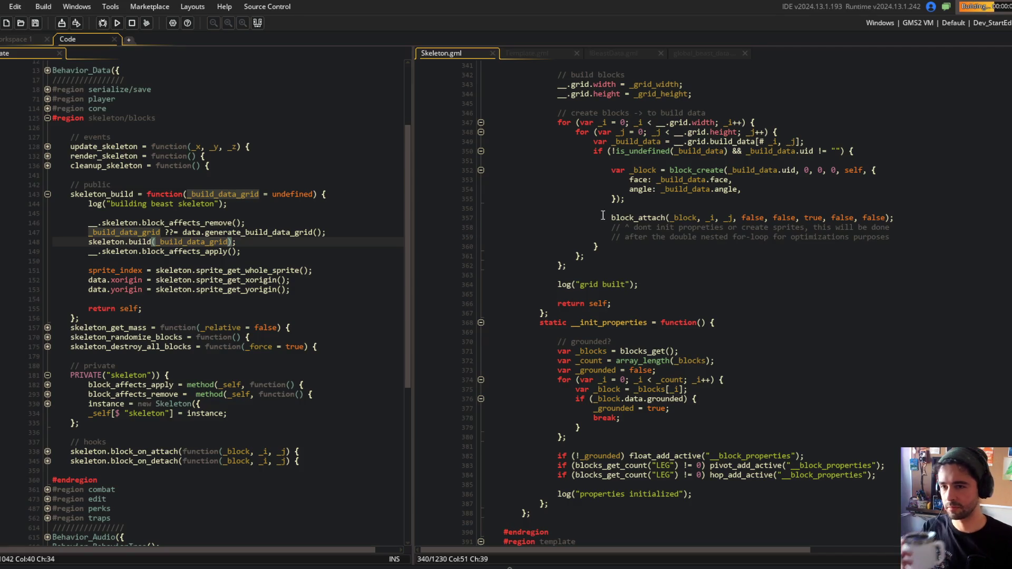
Check the destroy call's arguments and align the ds_grid_copy and grid width lines
scroll(603, 215, "up", 5)
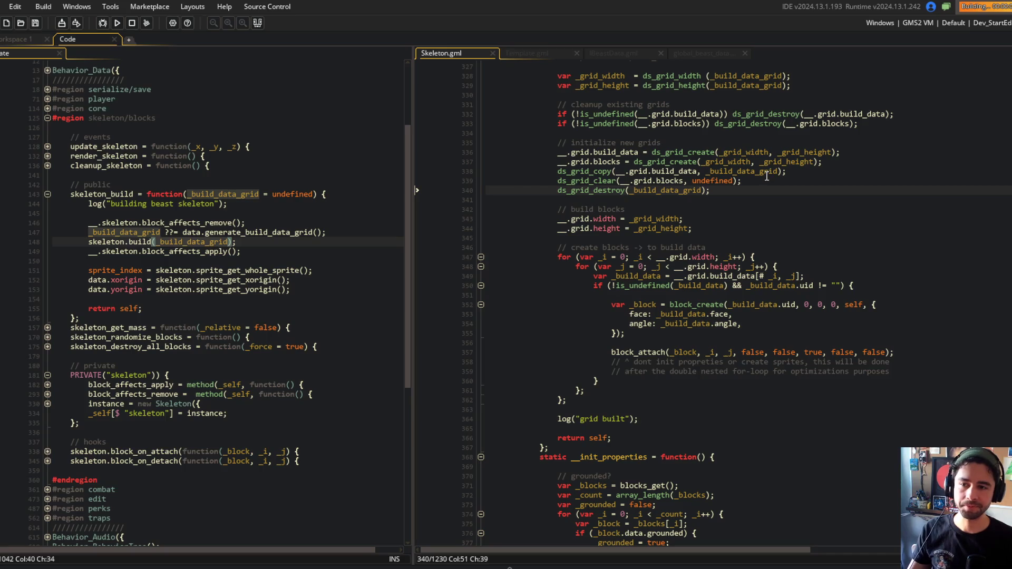
scroll(765, 176, "up", 2)
key("Left")
key("Left")
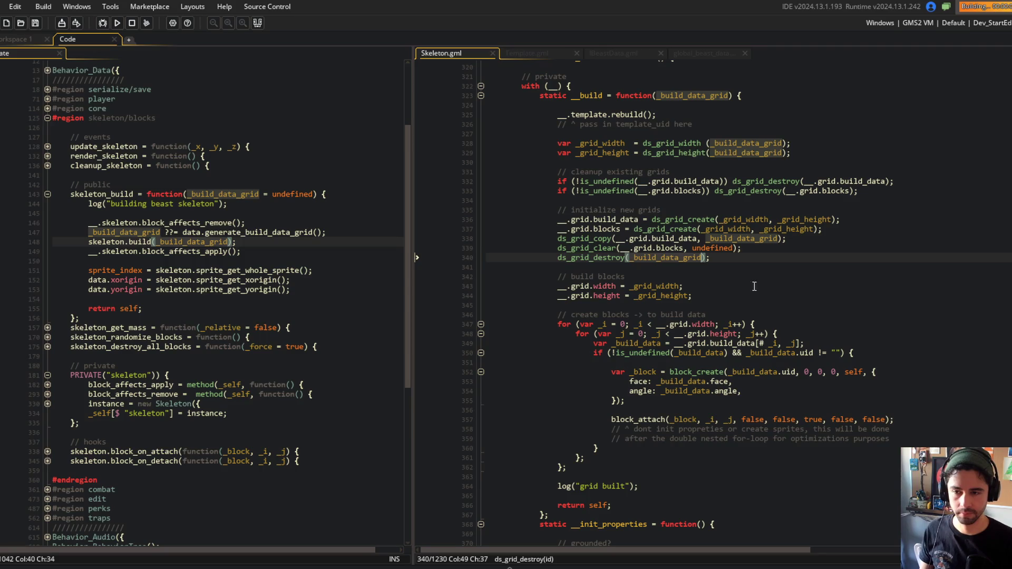
left_click(619, 286)
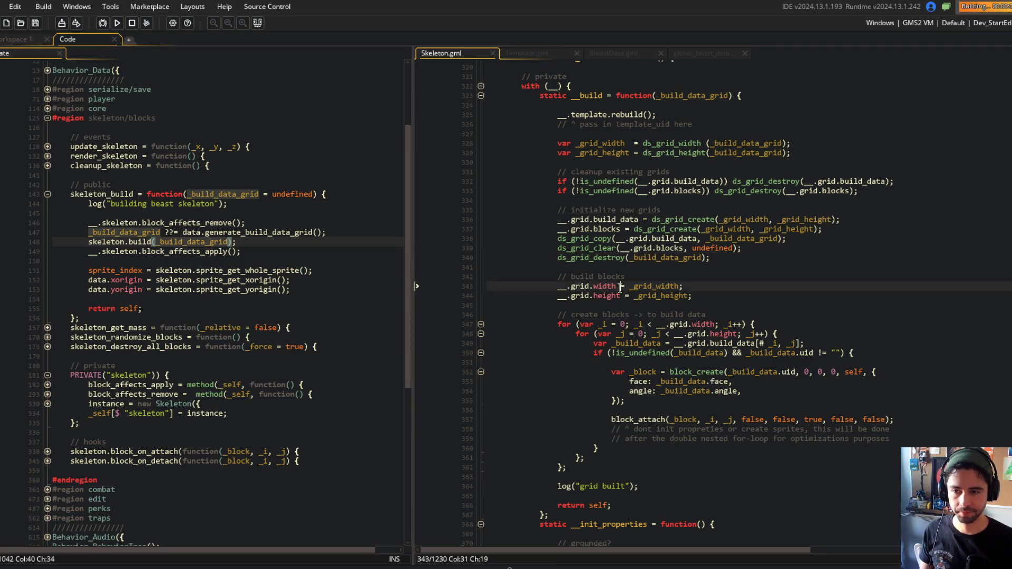
left_click(682, 210)
scroll(682, 184, "down", 1)
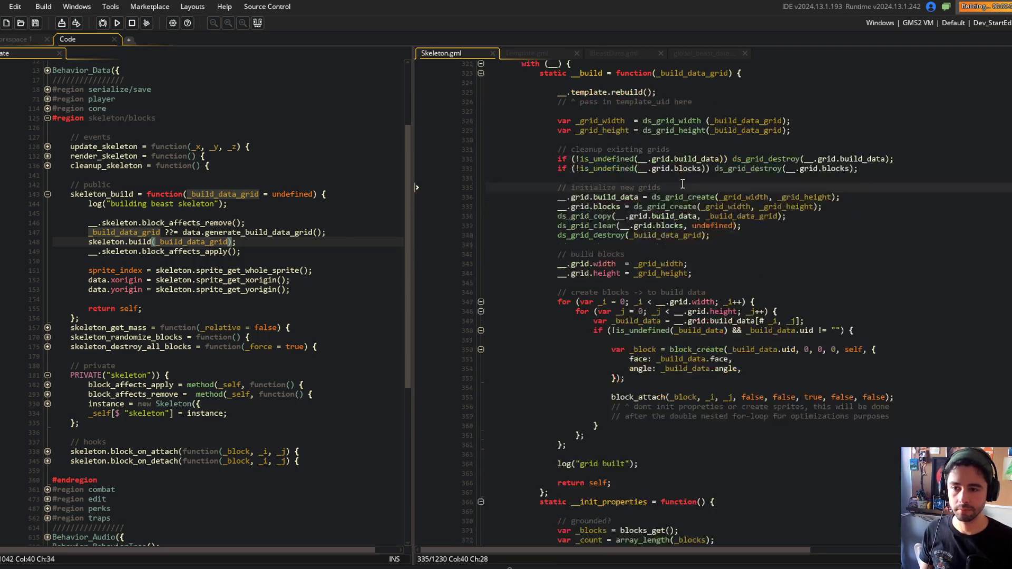
left_click(613, 215)
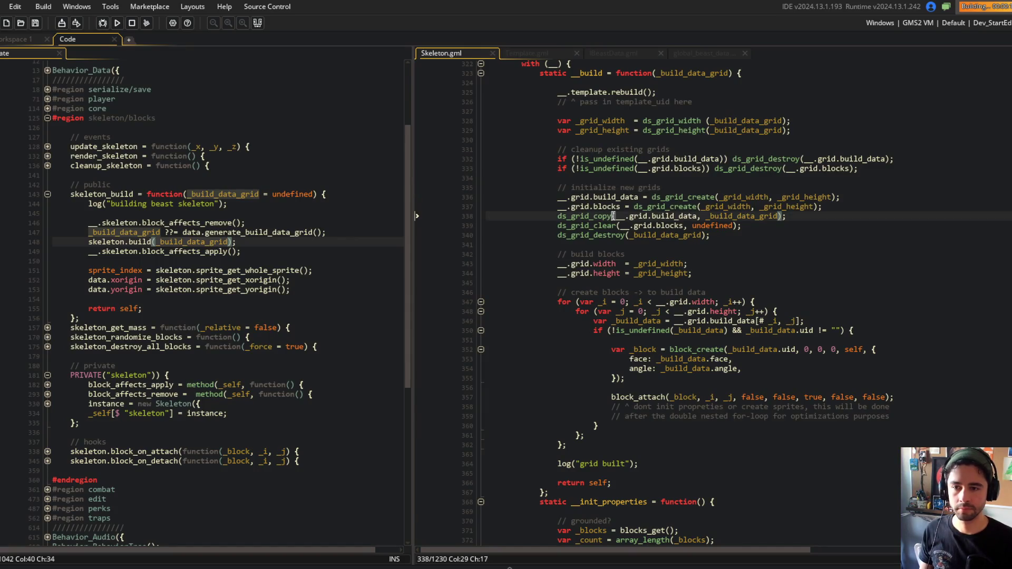
left_click(644, 153)
scroll(644, 190, "down", 2)
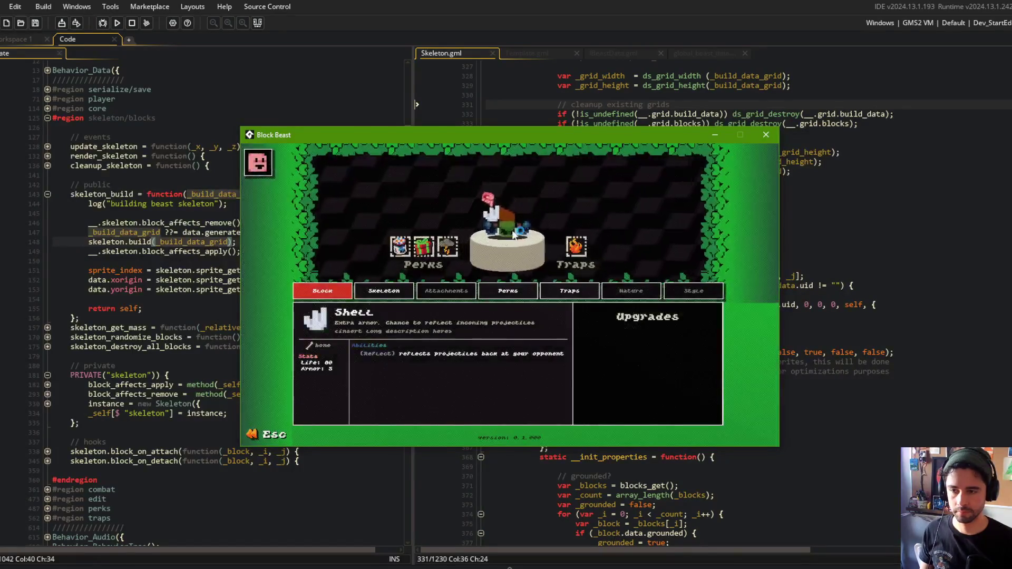
key("Escape")
key("Escape")
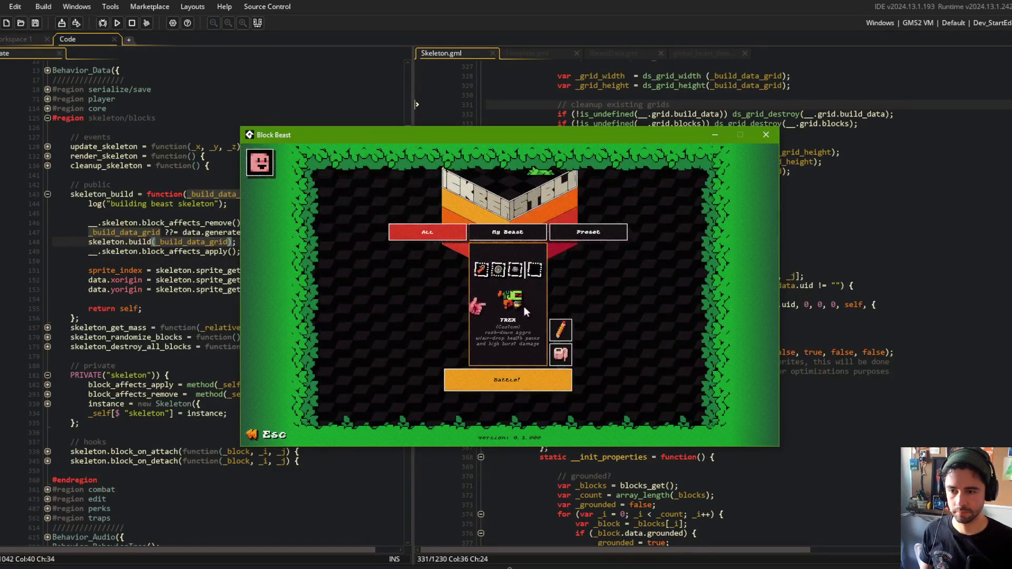
left_click(545, 315)
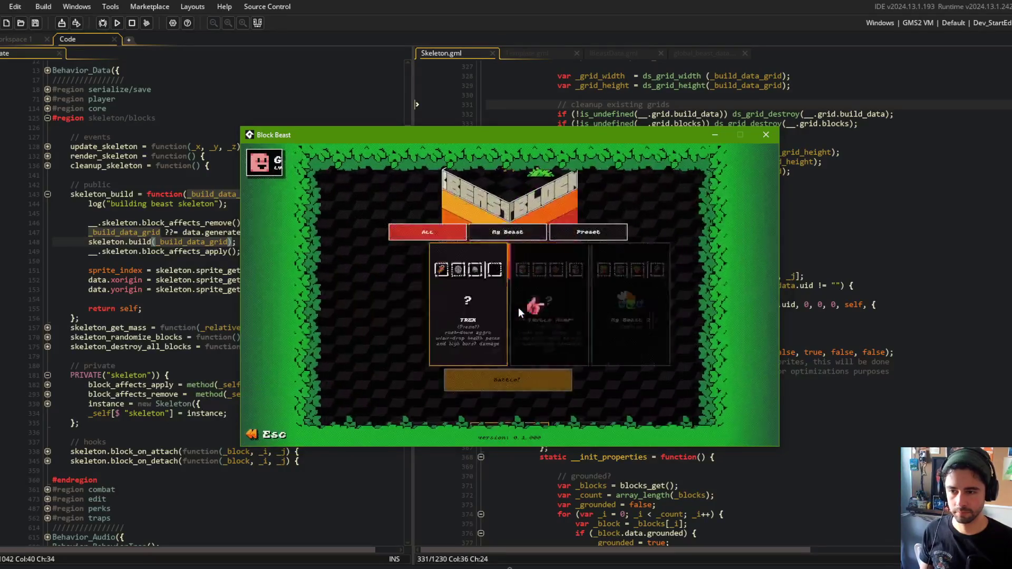
left_click(559, 356)
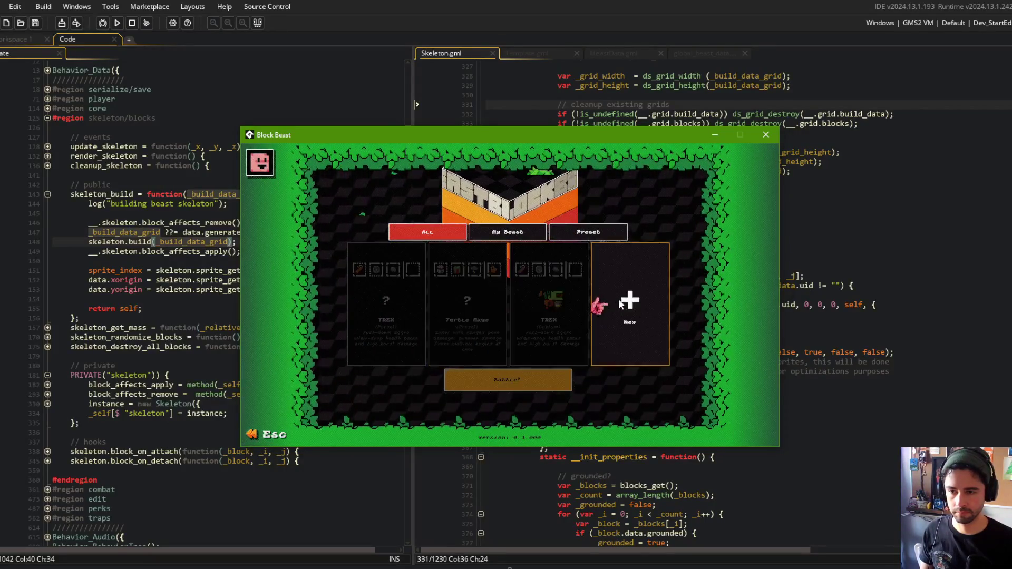
left_click(627, 311)
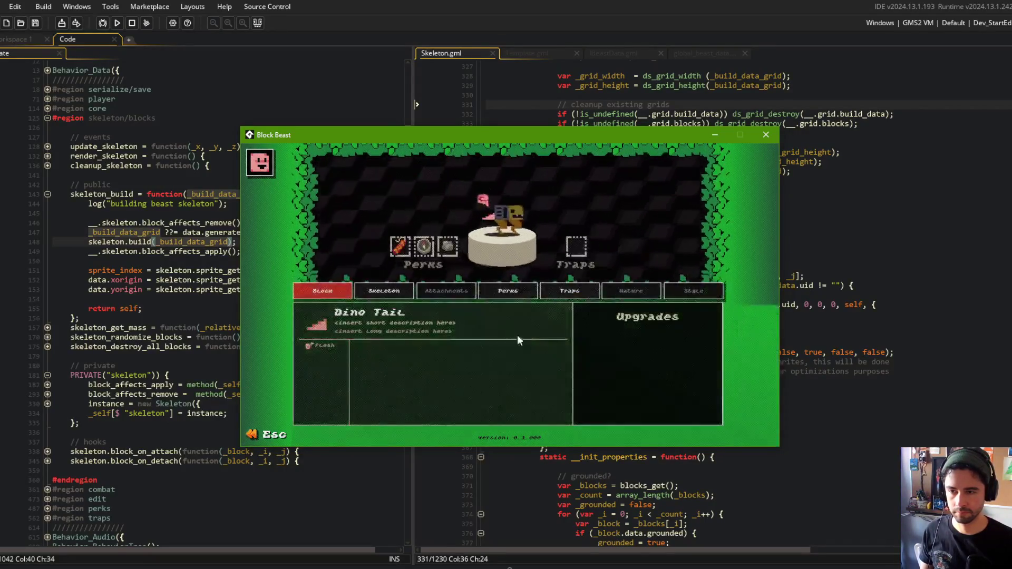
left_click(508, 199)
scroll(507, 198, "down", 2)
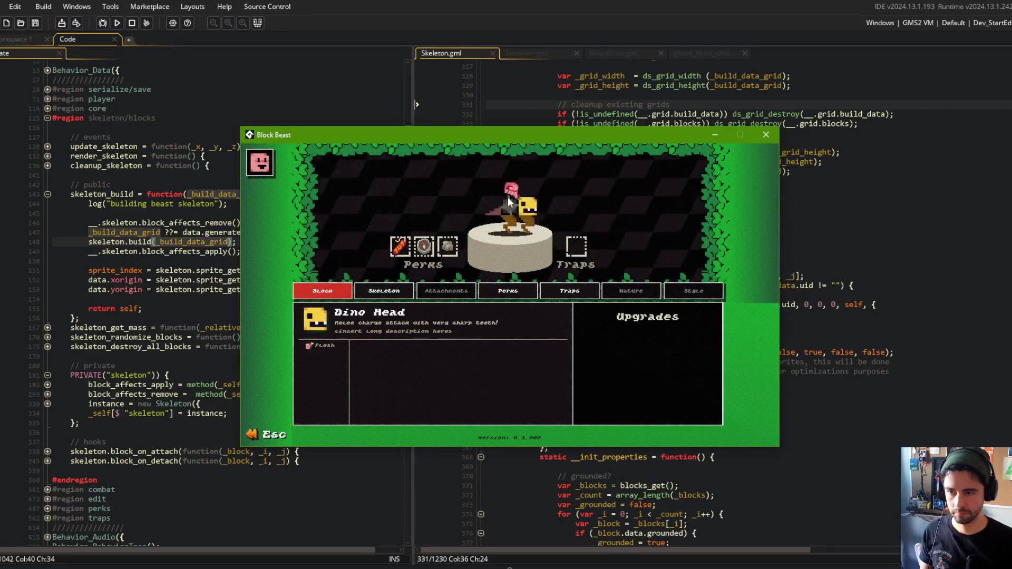
scroll(508, 198, "down", 3)
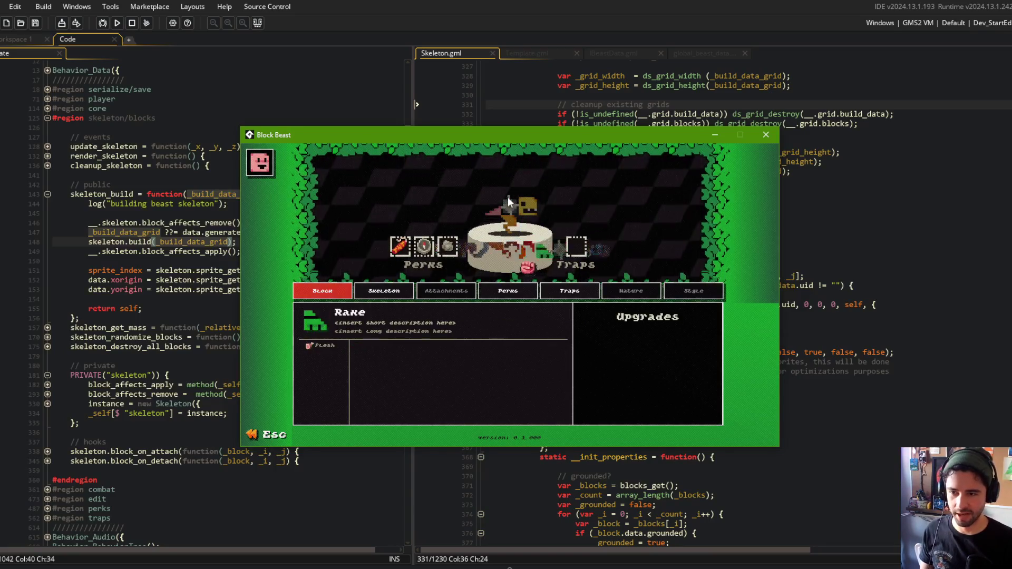
left_click(508, 197)
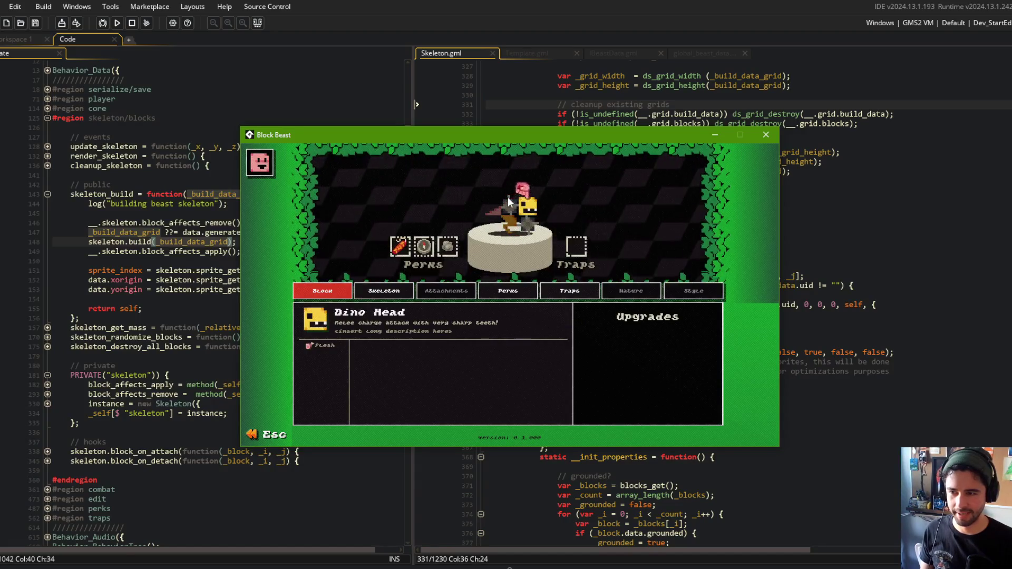
scroll(508, 197, "down", 1)
scroll(508, 197, "down", 3)
left_click(507, 197)
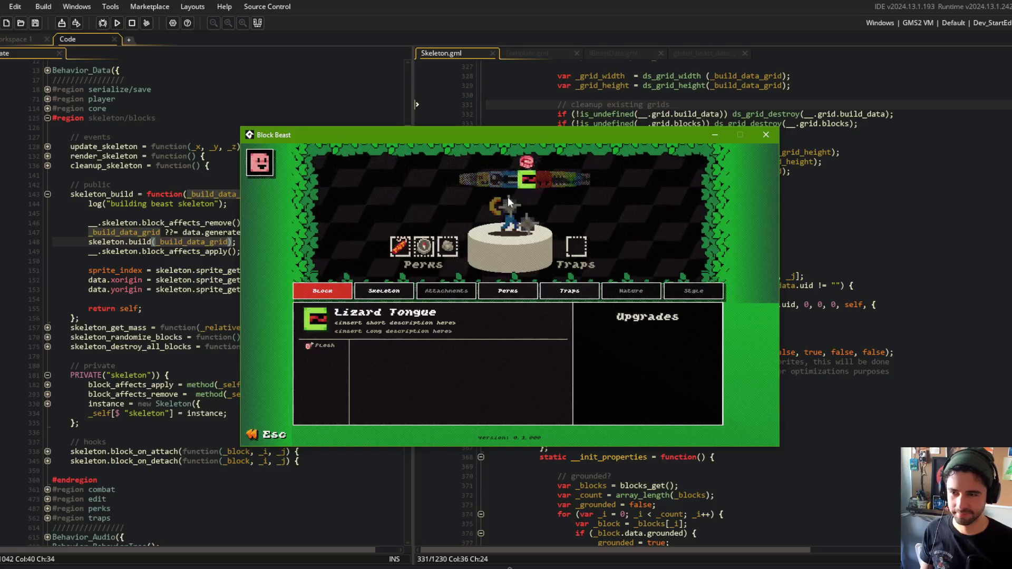
key("Escape")
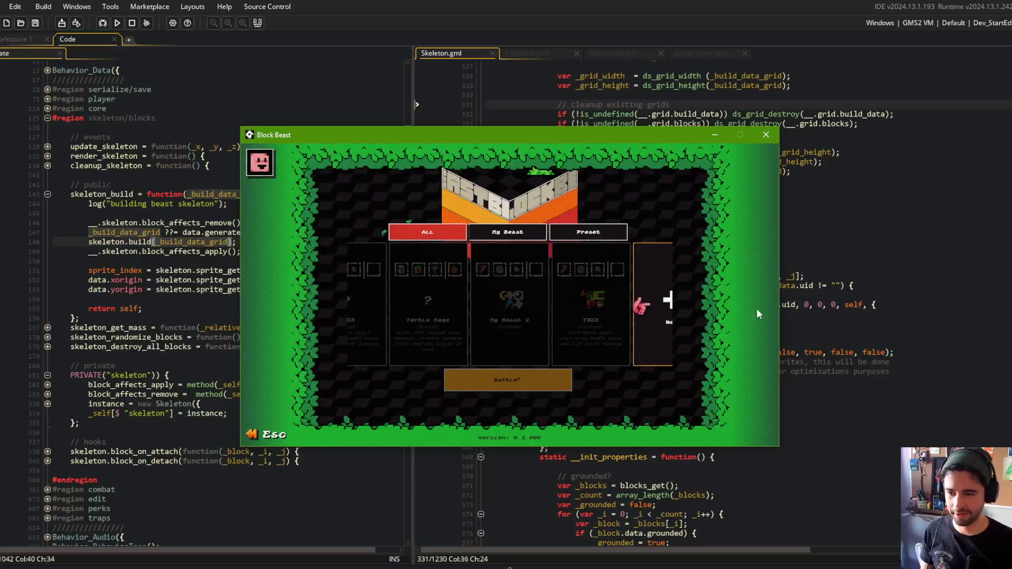
left_click(529, 335)
left_click(561, 328)
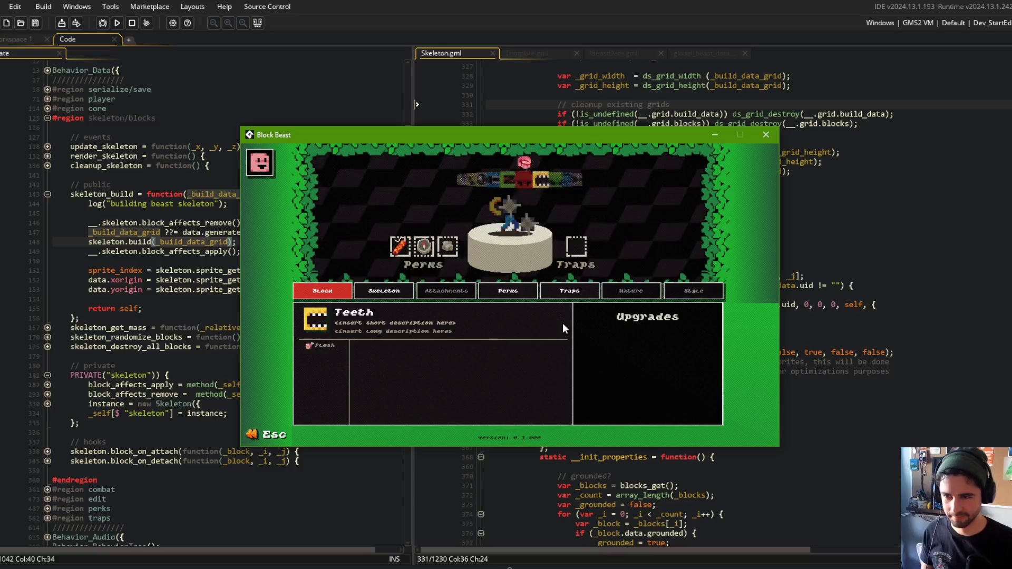
key("Escape")
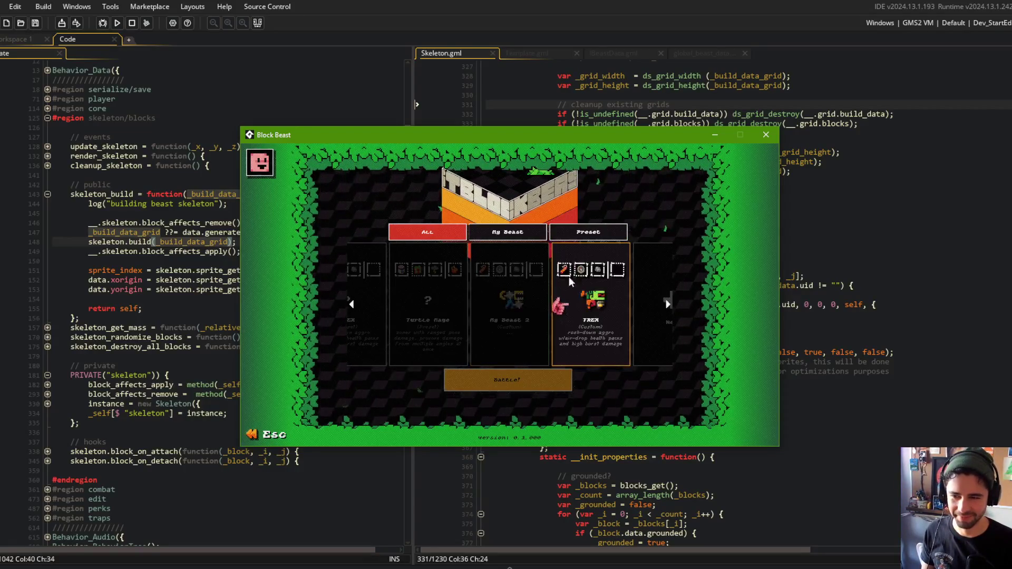
left_click(584, 325)
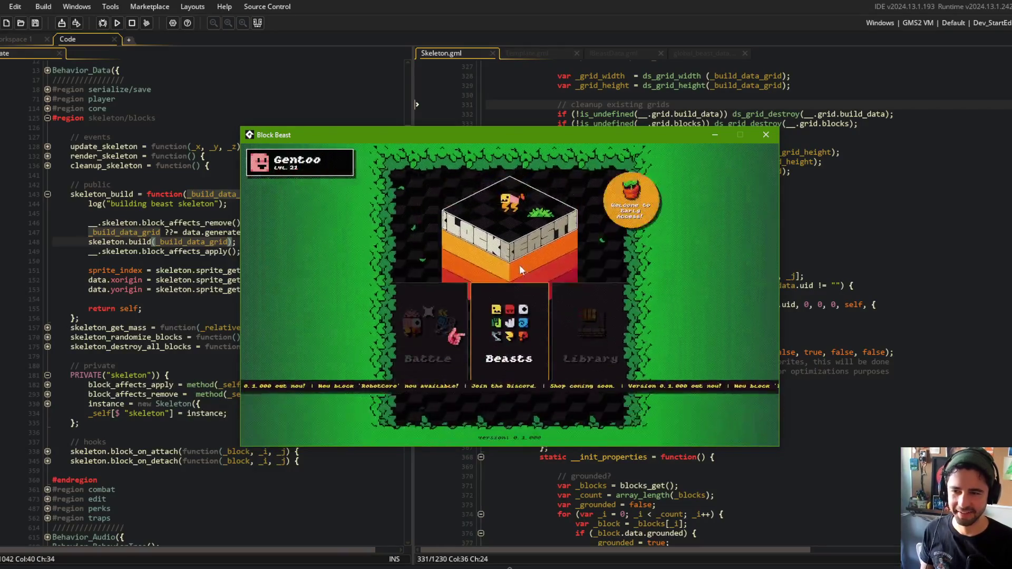
left_click(639, 307)
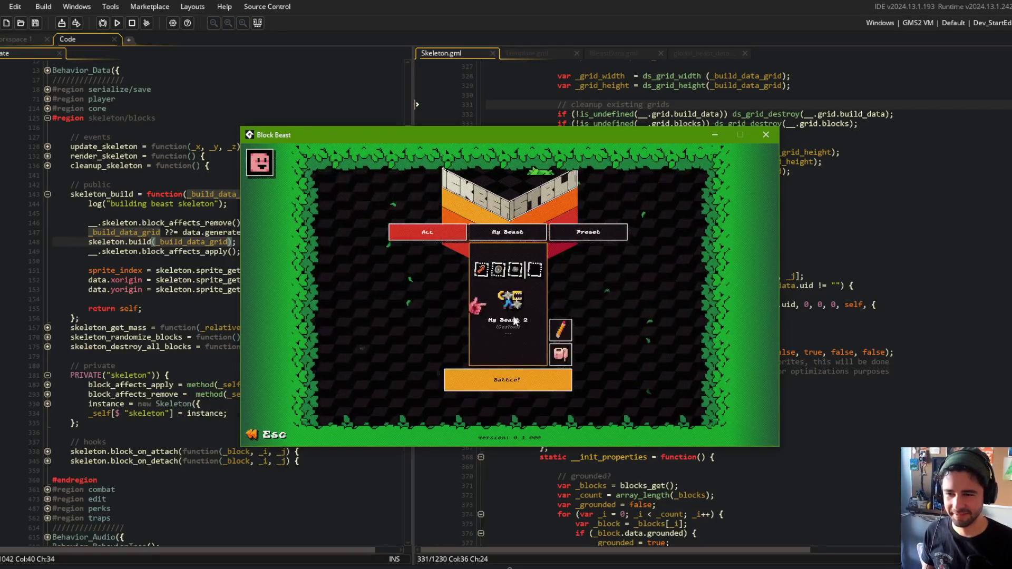
left_click(507, 380)
left_click(511, 348)
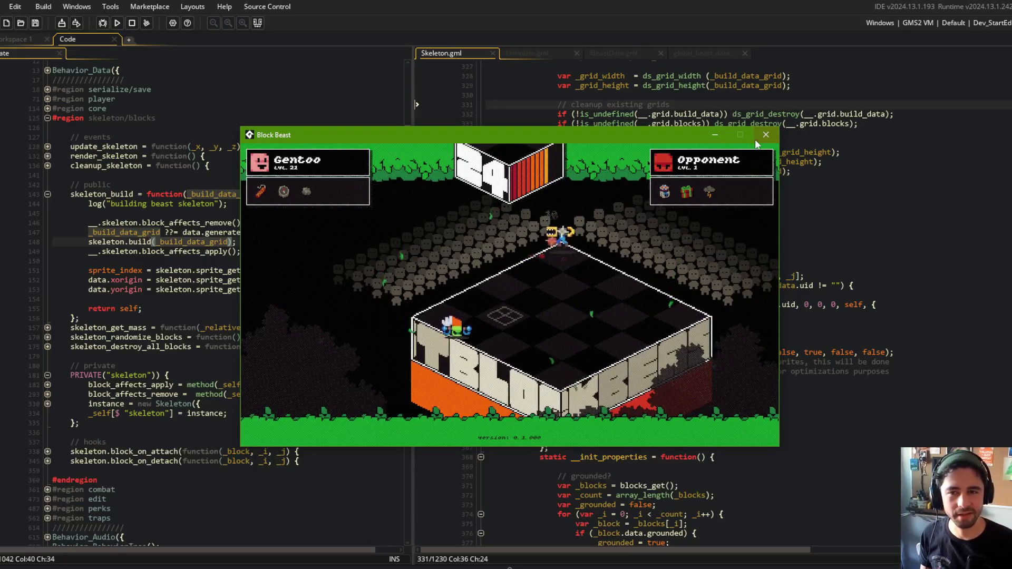
left_click(771, 135)
left_click(853, 152)
scroll(852, 152, "up", 5)
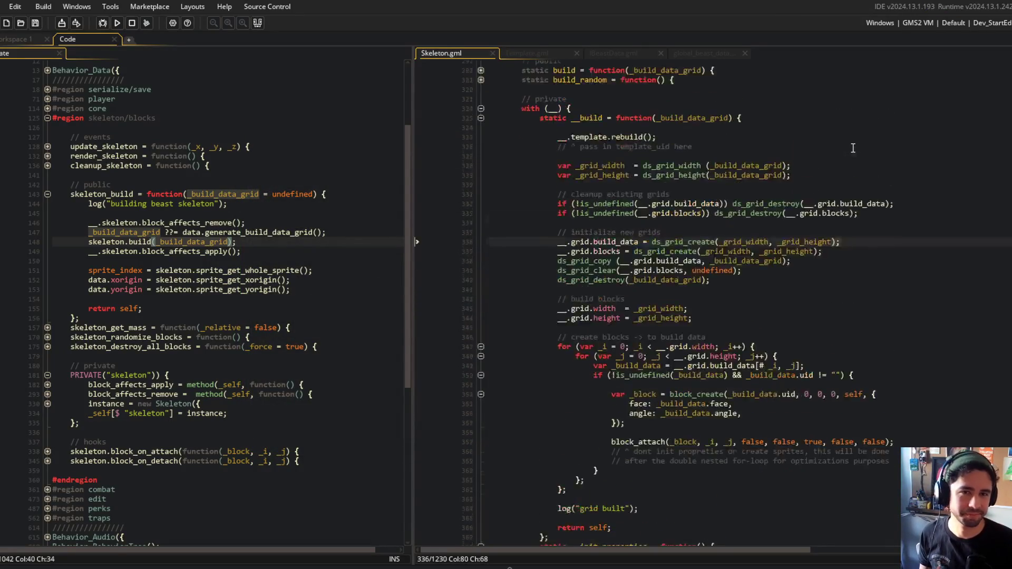
scroll(852, 149, "down", 4)
left_click(849, 150)
scroll(849, 147, "down", 5)
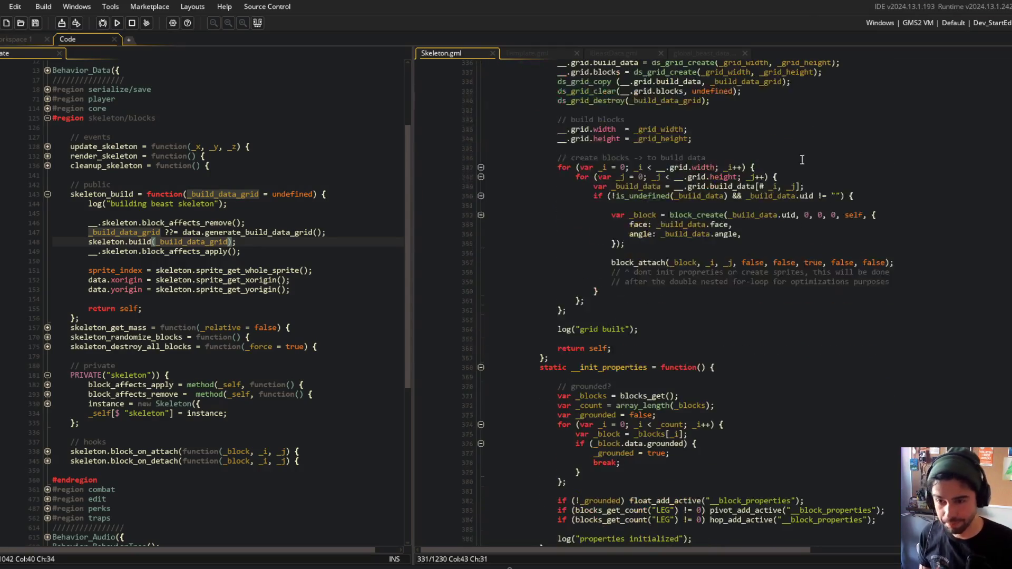
scroll(764, 311, "up", 3)
left_click(761, 307)
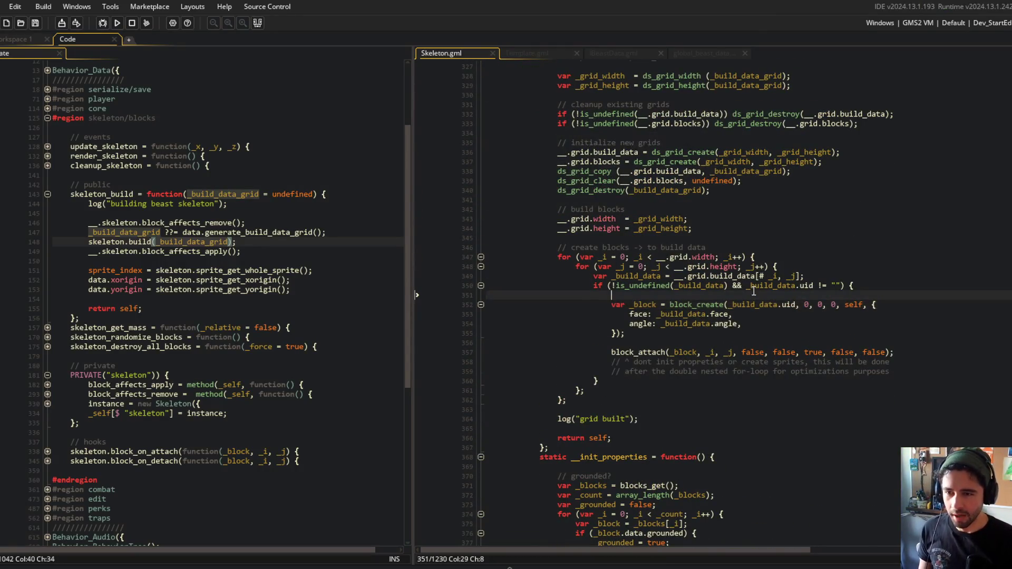
scroll(762, 313, "up", 3)
left_click(712, 280)
key("alt+Tab")
key("alt+Tab")
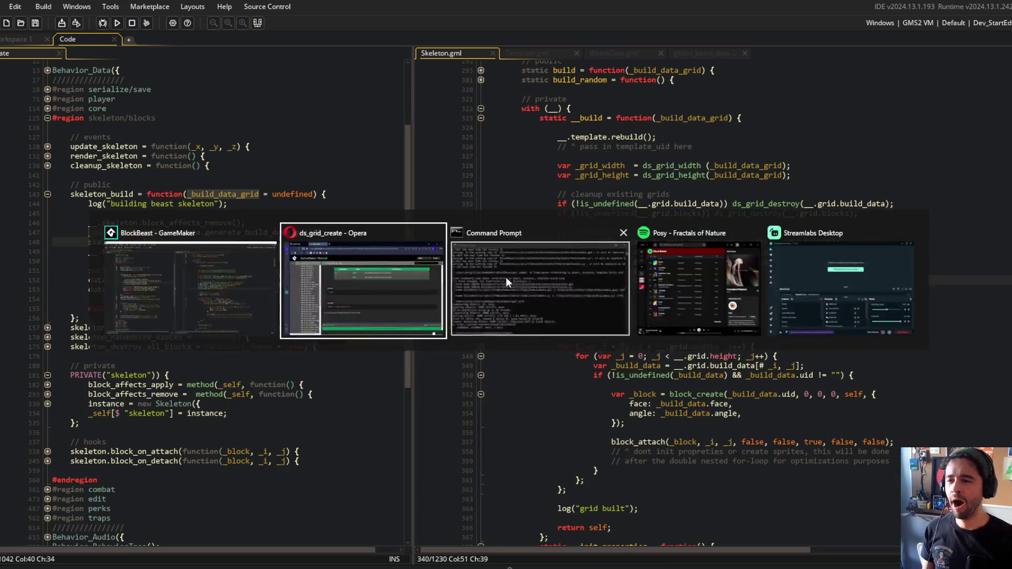
Stage all changes in Command Prompt with git add
left_click(504, 277)
type("git add .")
key("Return")
Commit as "delete incoming build_data_grid from memory", push, and return to GameMaker
type("git commit -m \"delete")
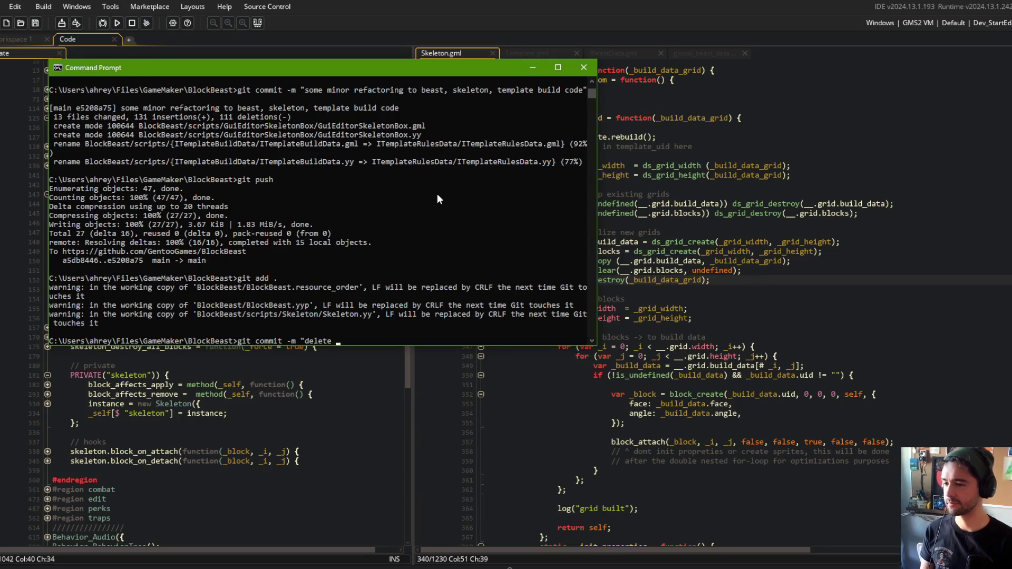
type(" incoming build")
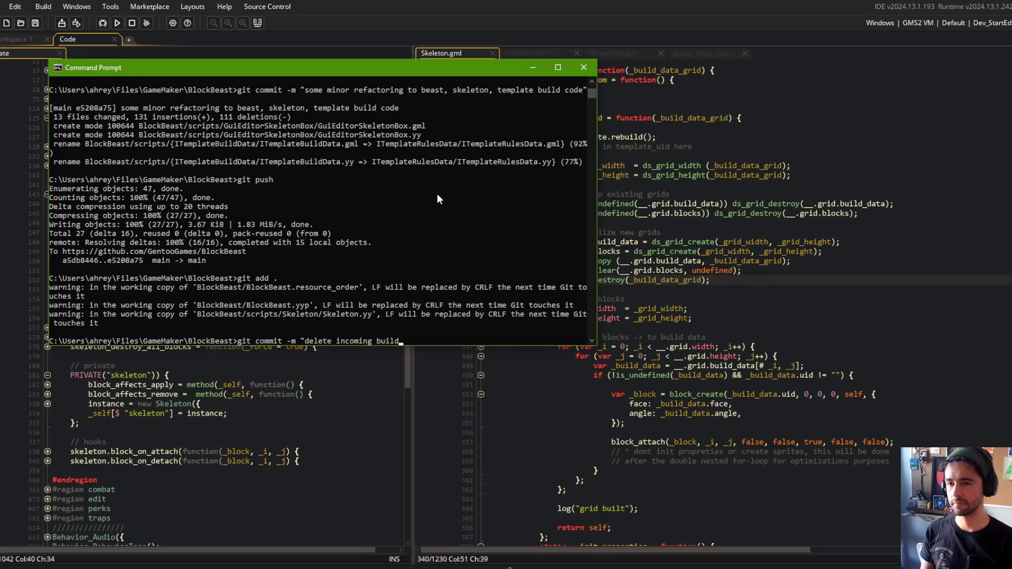
type(" data_gr")
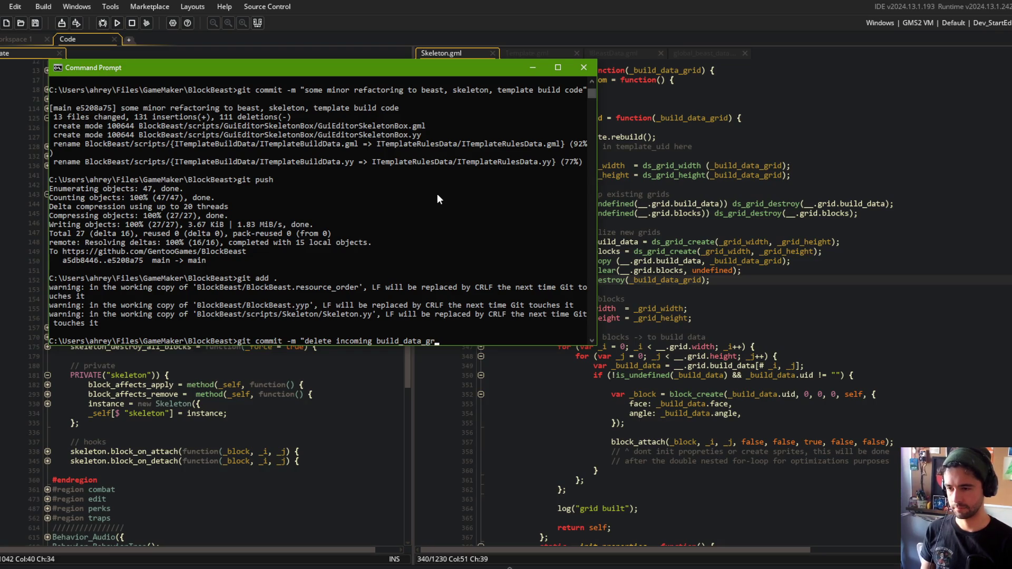
type("id from memory\"")
key("Return")
type("git push")
key("Return")
left_click(745, 185)
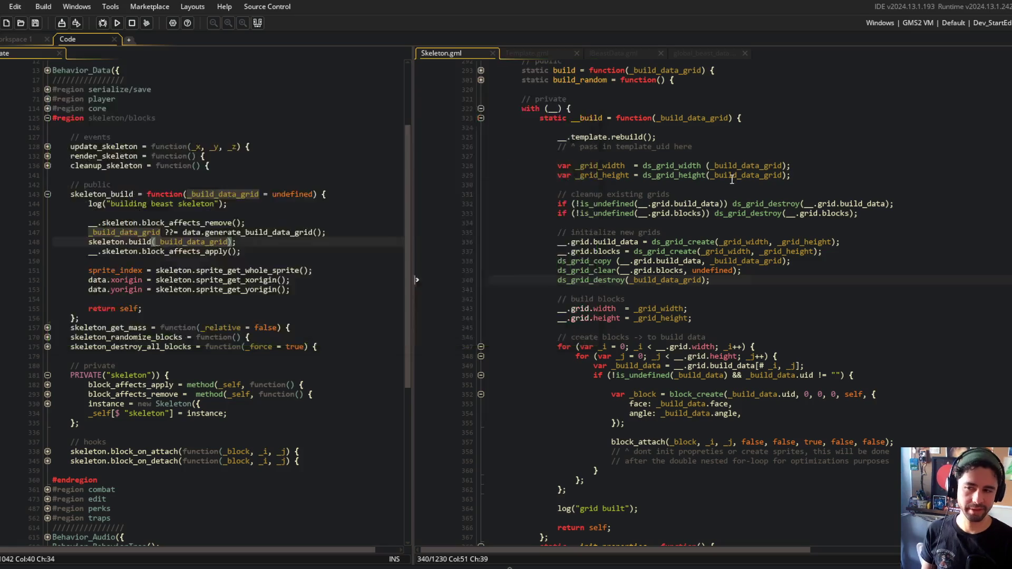
Review skeleton_build's initialize-new-grids comment and its _build_data_grid parameter
scroll(738, 195, "down", 2)
scroll(732, 201, "up", 1)
left_click(723, 206)
scroll(723, 206, "up", 2)
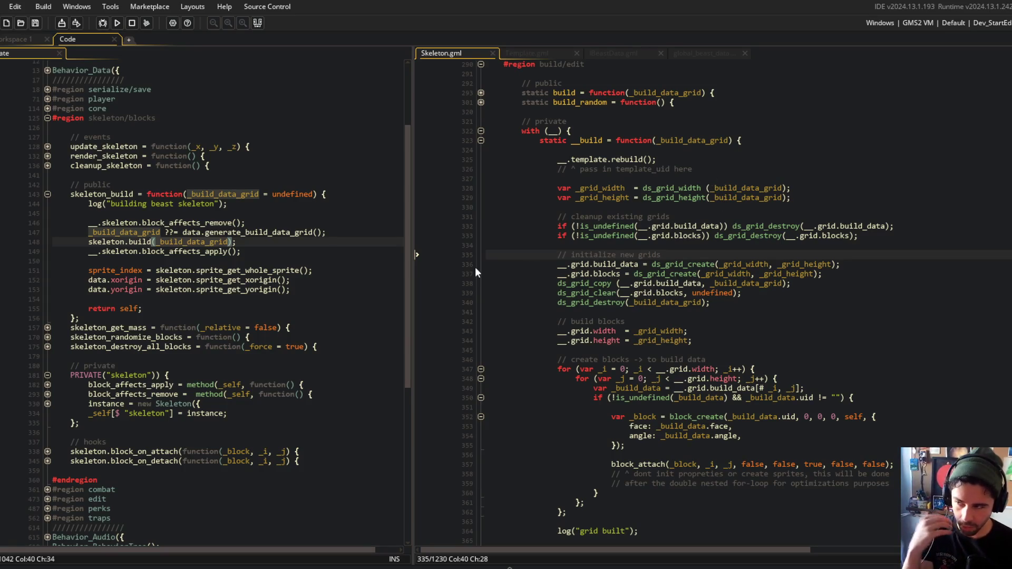
double_click(206, 194)
double_click(106, 194)
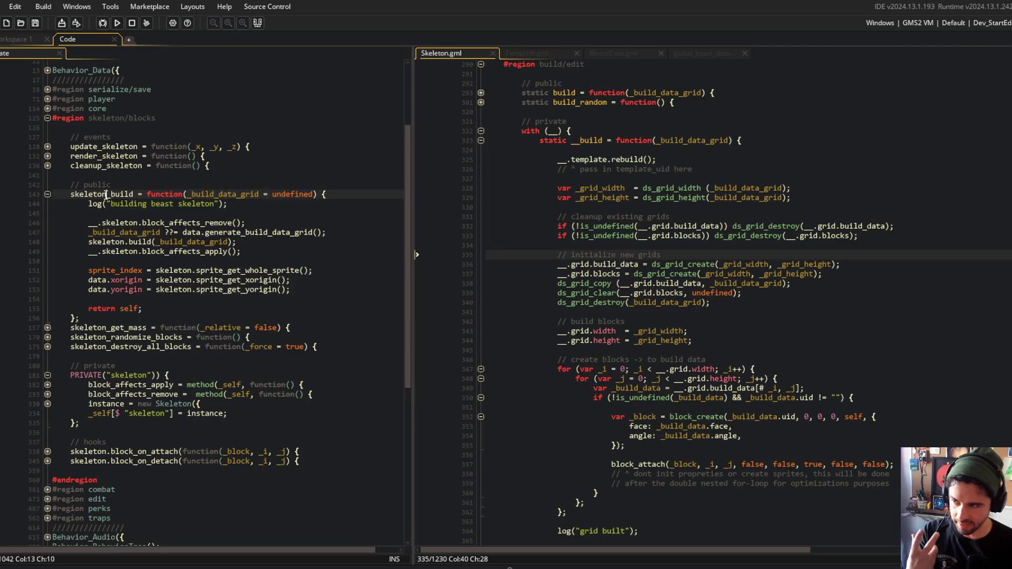
Look over the public and private Skeleton code, then move Skeleton.gml into the left pane
left_click(114, 212)
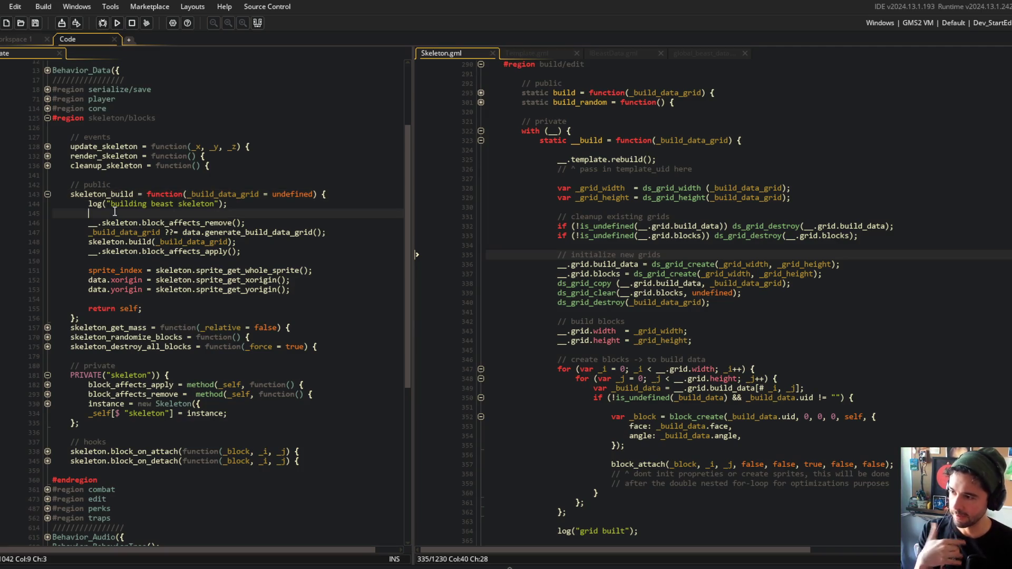
mouse_move(71, 184)
left_mouse_down()
mouse_move(79, 313)
mouse_move(189, 471)
left_mouse_up()
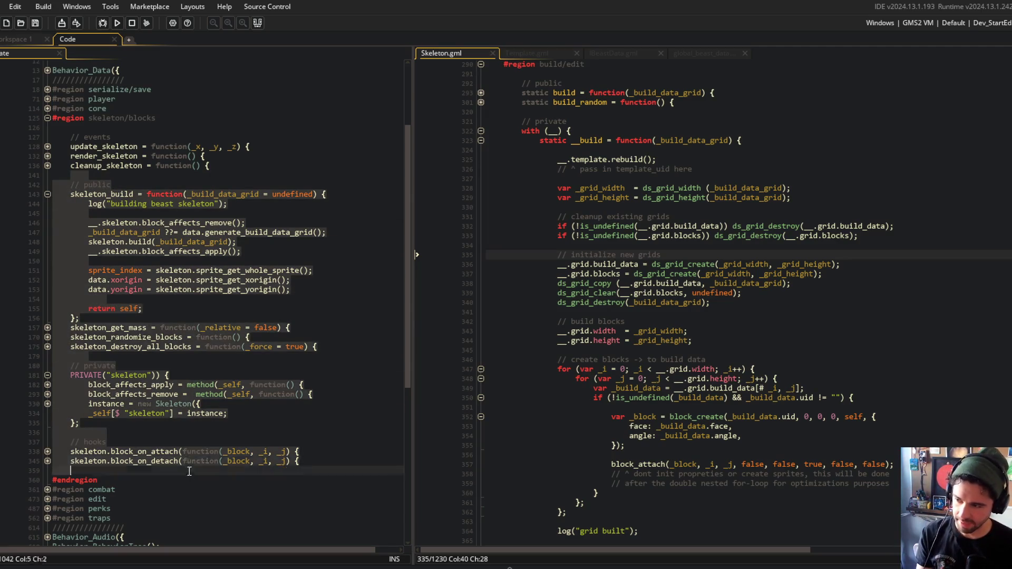
left_click(190, 404)
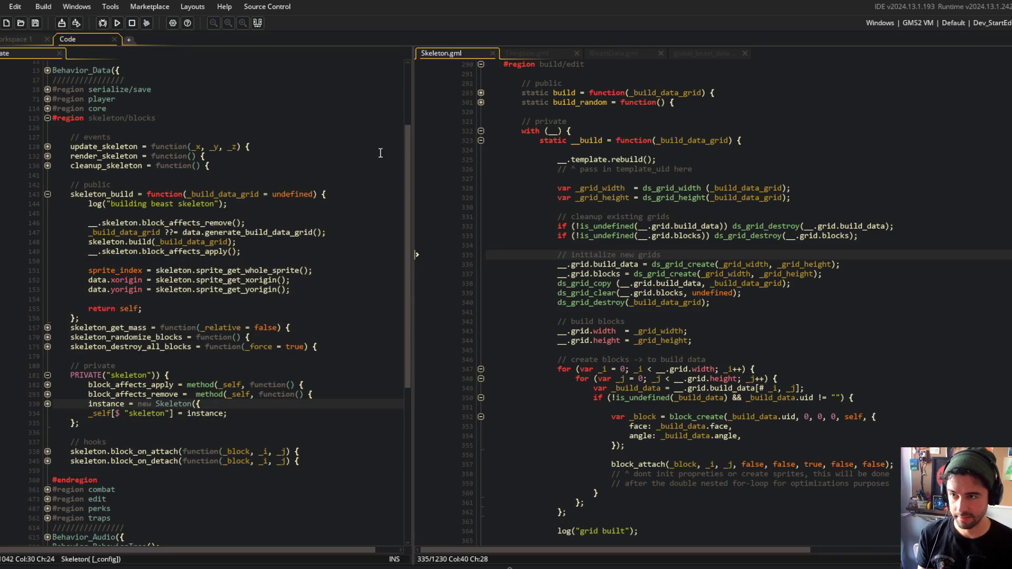
left_click_drag(472, 52, 106, 52)
left_click(297, 141)
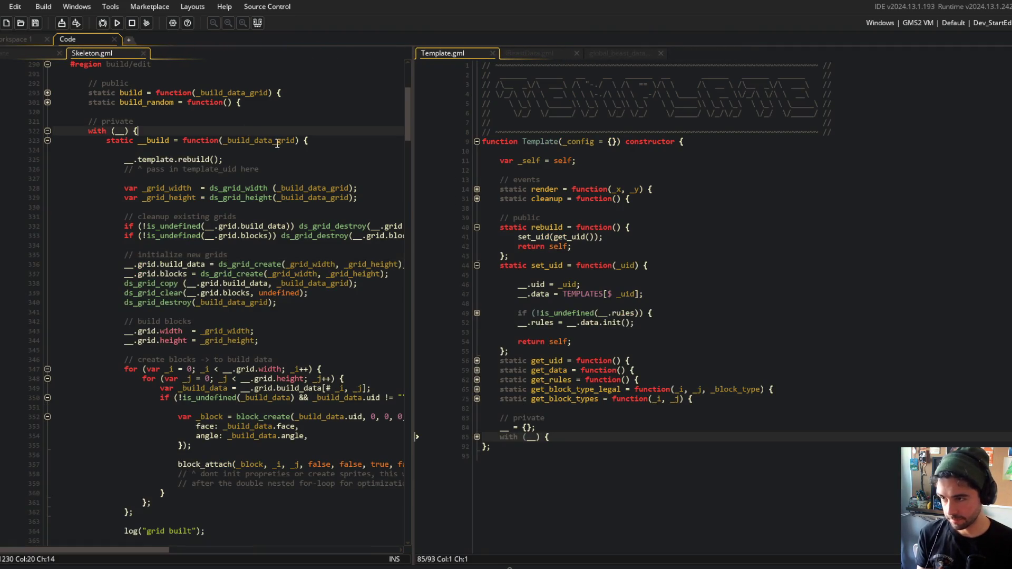
Widen the Skeleton code pane and unfold set_uid's if (!is_undefined(__.rules)) block
left_click_drag(408, 86, 601, 87)
left_click(762, 216)
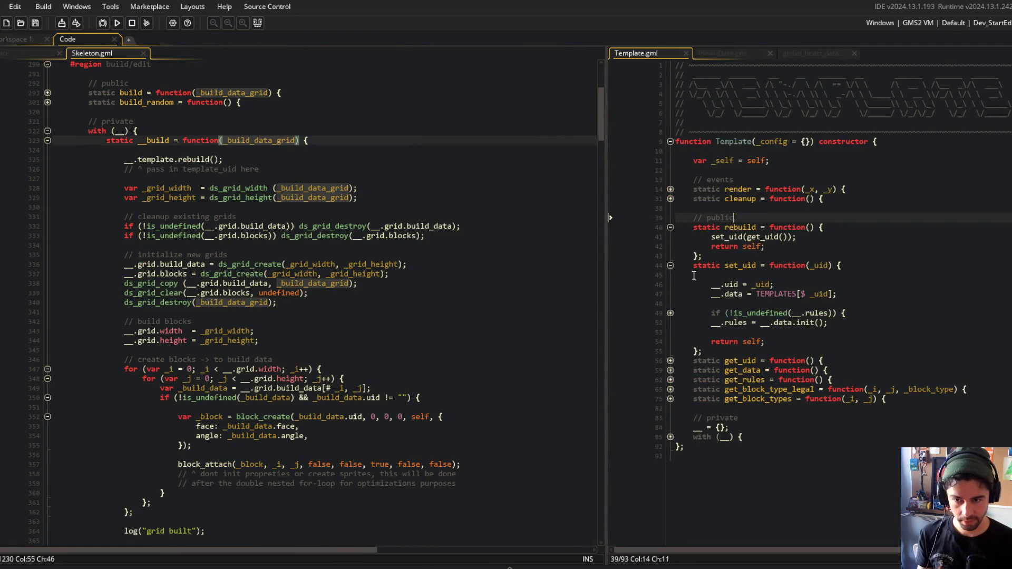
left_click(670, 313)
Check the ds_grid_destroy line and Template's rebuild function, then bring up asset search
left_click(902, 324)
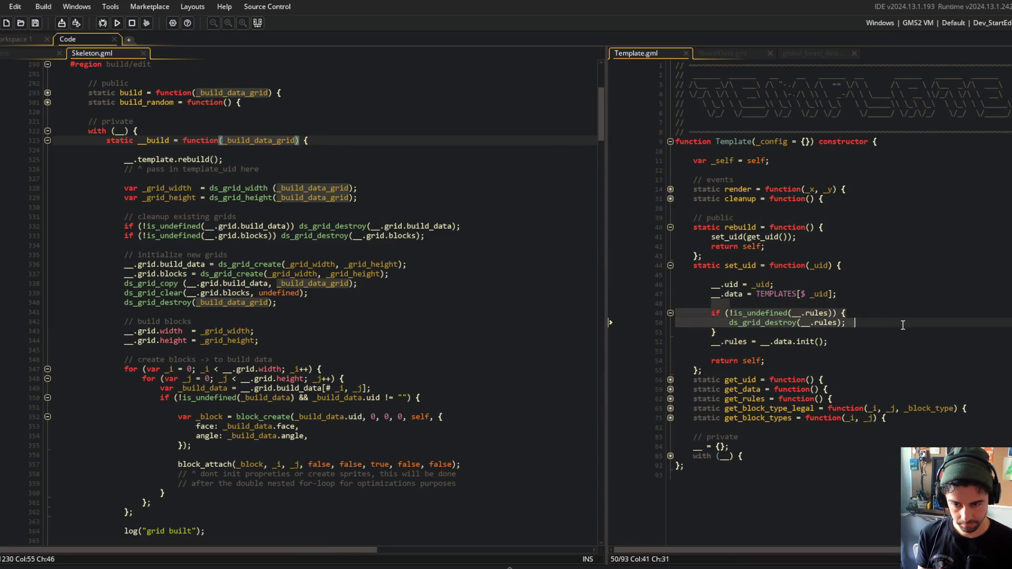
key("Up")
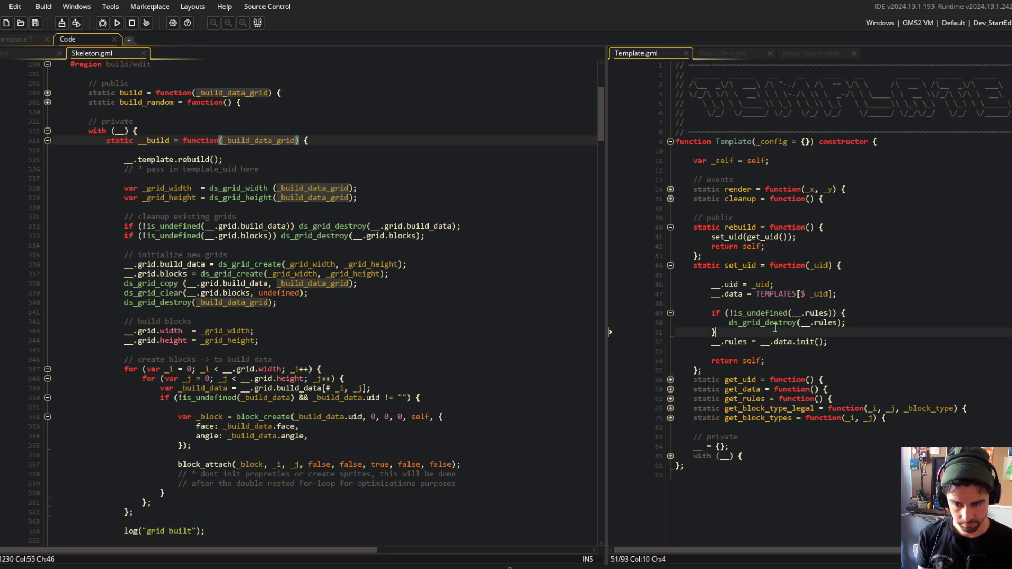
left_click(794, 228)
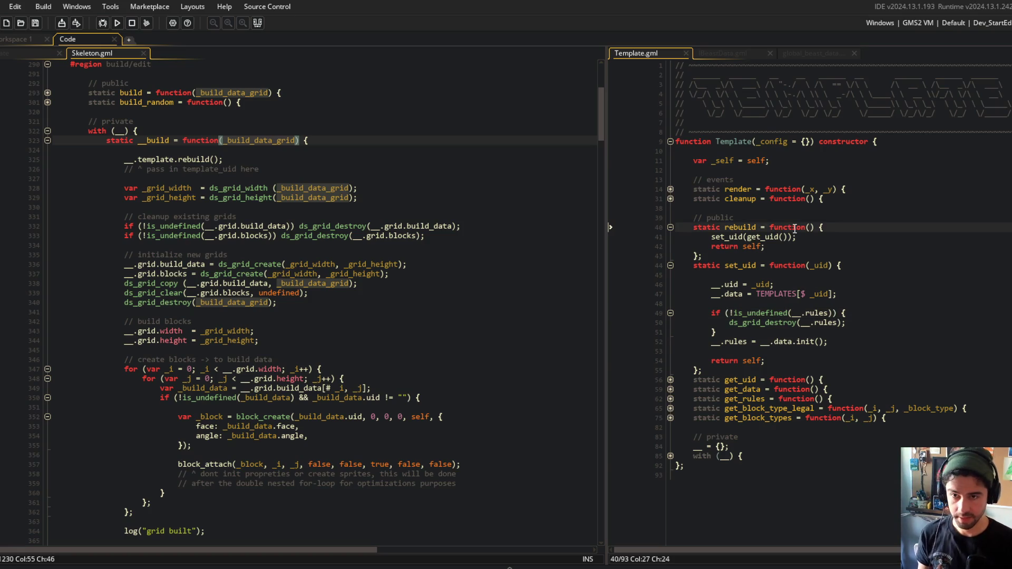
key("ctrl+t")
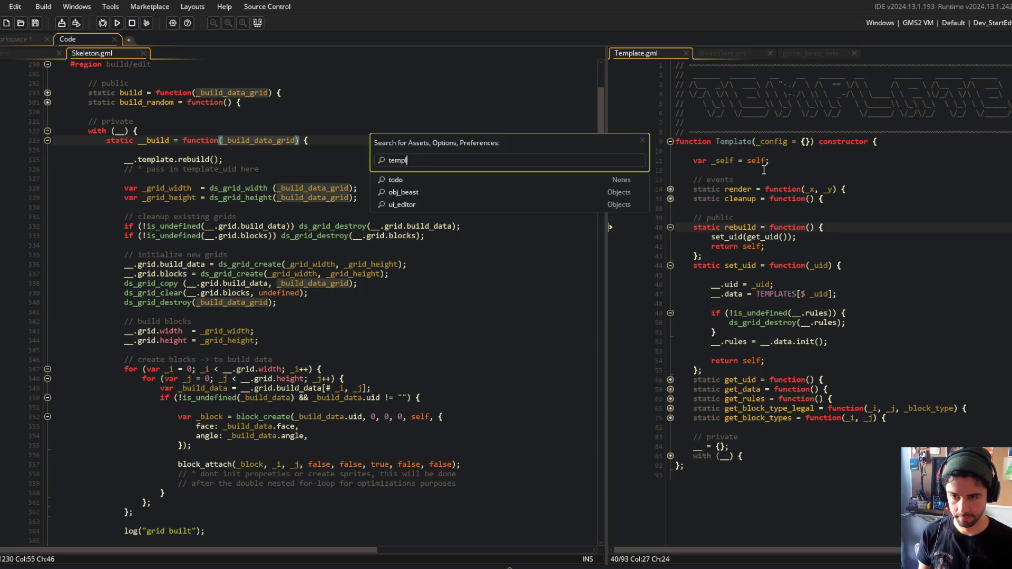
Find the ITemplateData script via asset search ('atdadata') and inspect its config fields
type("ateada")
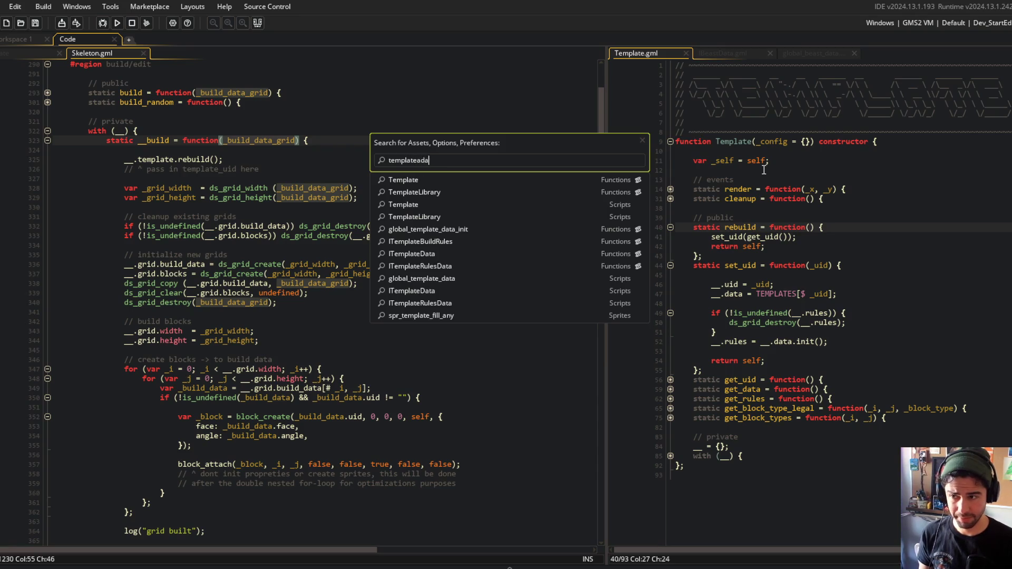
type("tdadata")
key("Return")
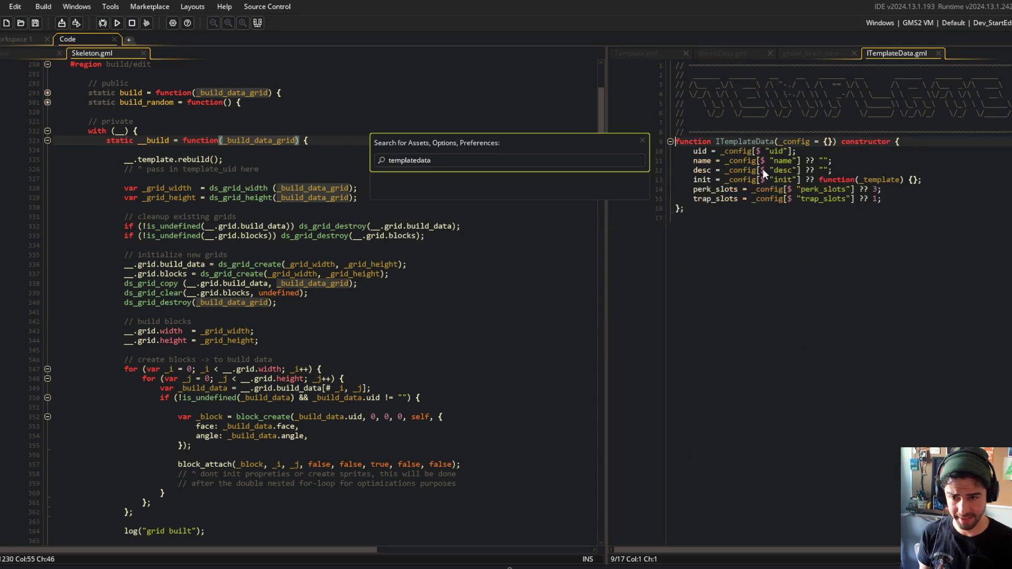
left_click(763, 168)
left_click(758, 160)
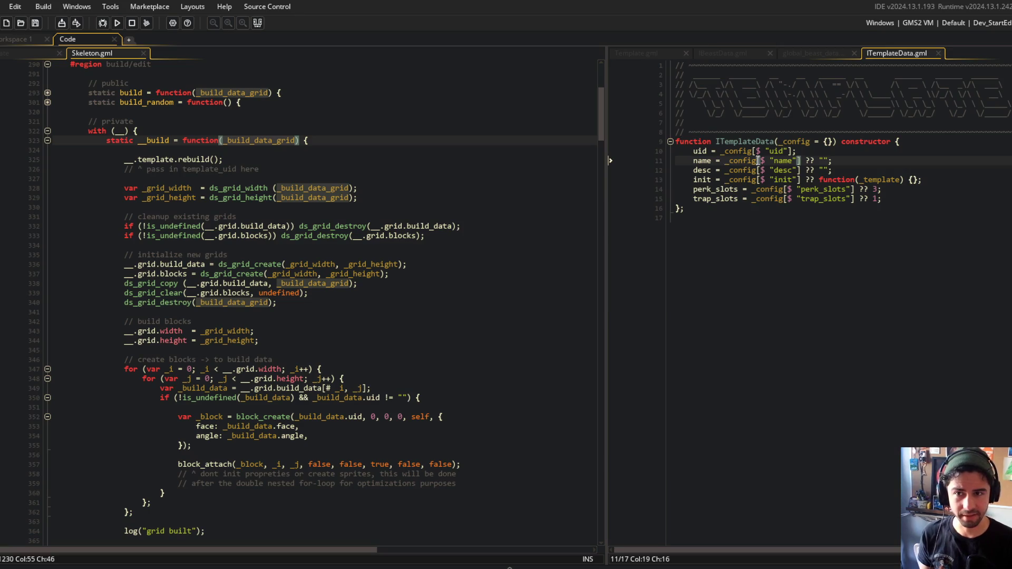
Search 'glte' to open global_template_data and inspect the BIPED template's grid setup
key("ctrl+t")
type("glte")
key("Return")
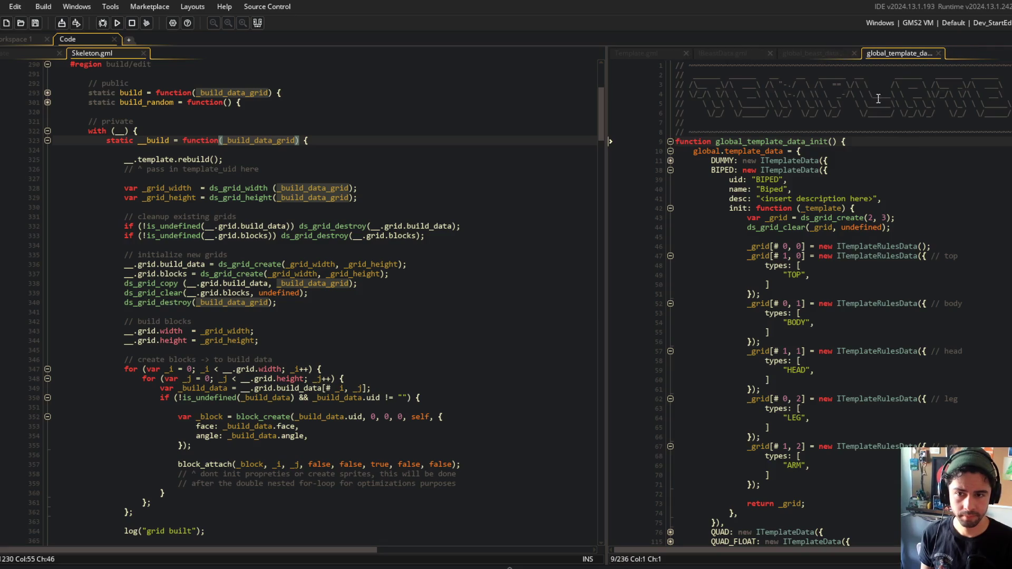
scroll(878, 98, "down", 3)
left_click(773, 160)
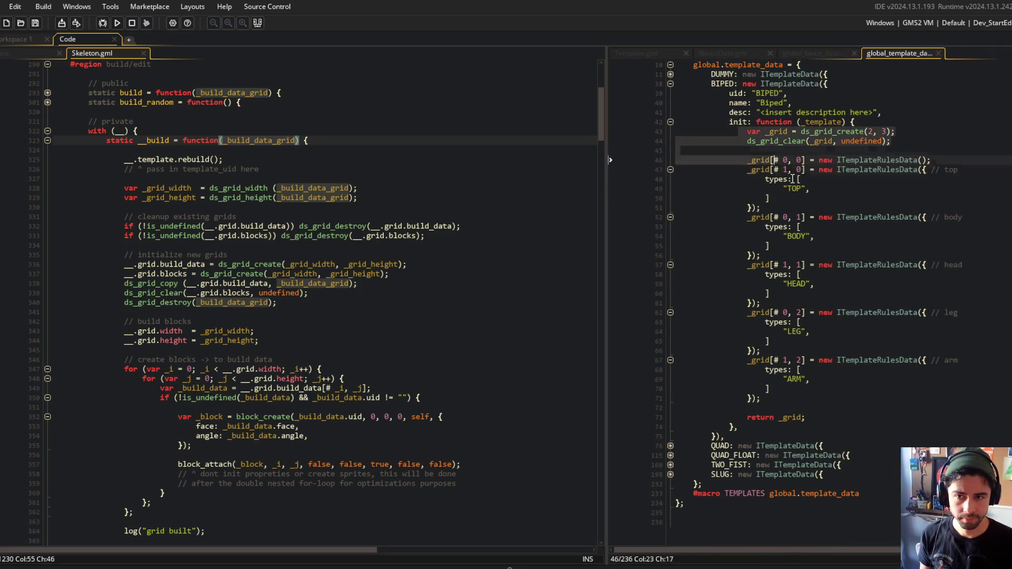
Compare against global_beast_data's training dummy preset, then close global_beast_data and IBeastData
left_click(816, 55)
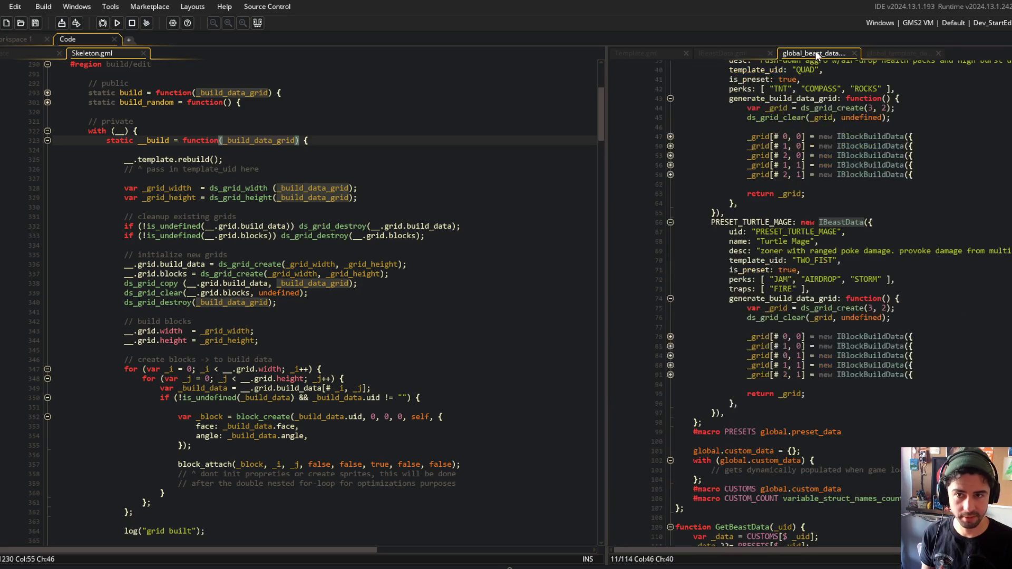
left_click(896, 53)
left_click(785, 132)
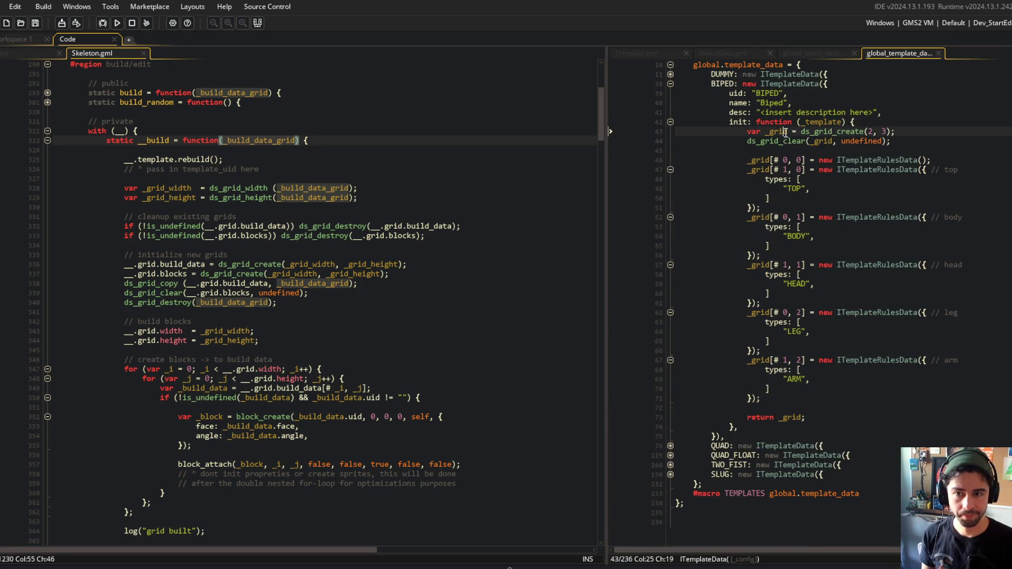
left_click(816, 53)
left_click(890, 96)
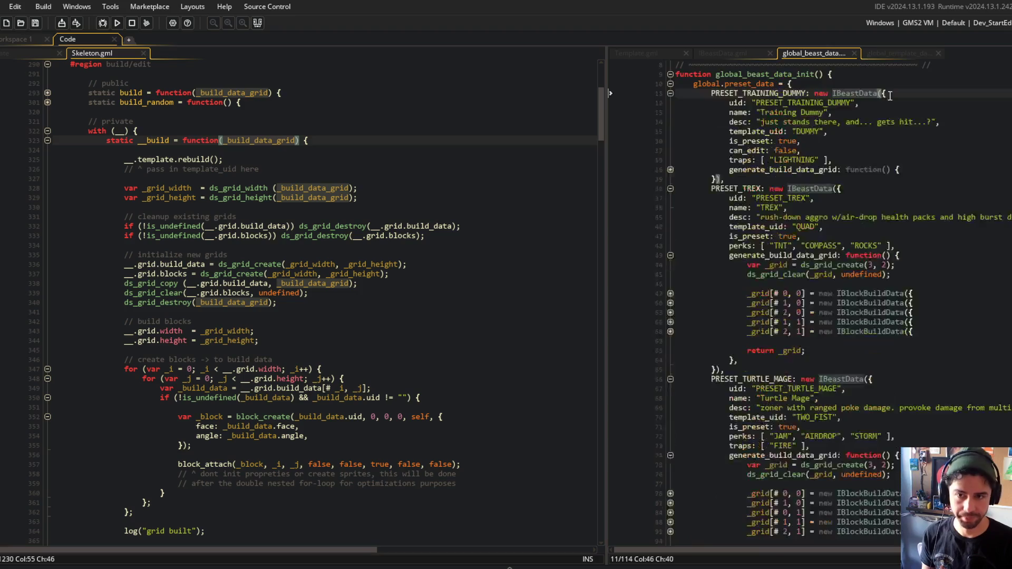
scroll(874, 105, "up", 3)
middle_click(812, 51)
middle_click(720, 55)
Review Template's rebuild and set_uid, including the rules cleanup block and rules init call
left_click(644, 51)
left_click(830, 227)
left_click(757, 268)
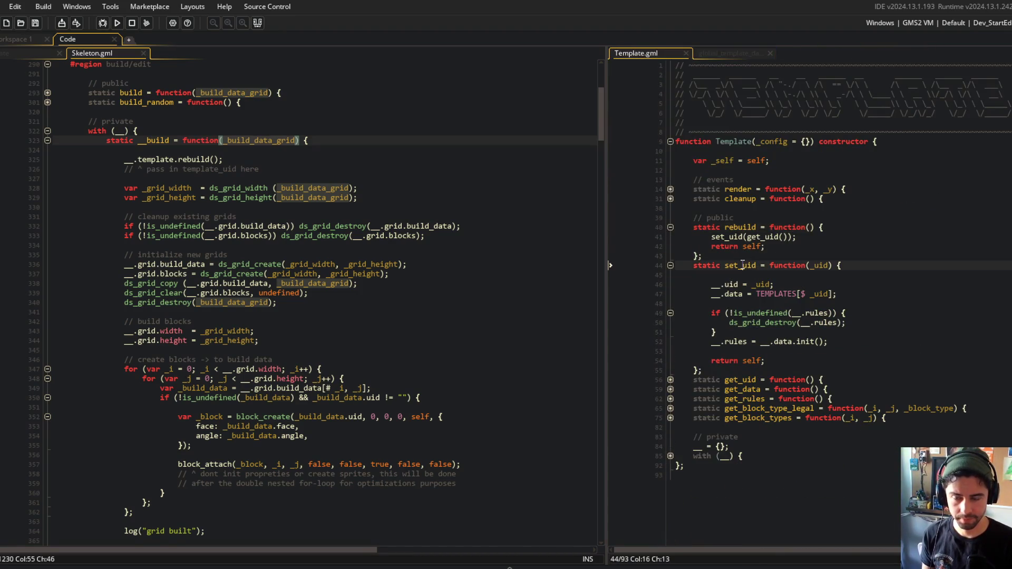
left_click(739, 294)
key("Down")
left_click(772, 294)
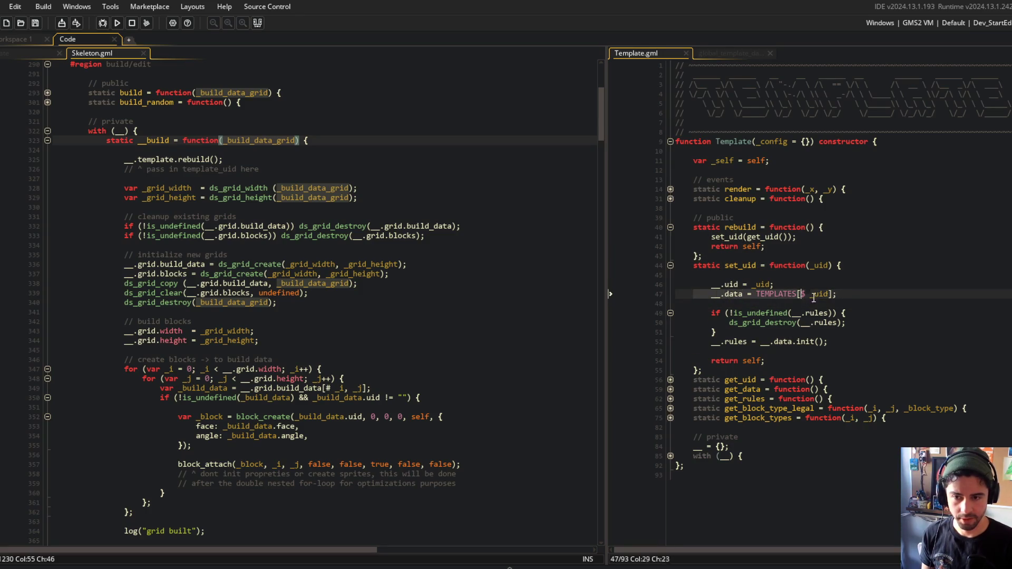
key("Down")
left_click_drag(773, 304, 863, 332)
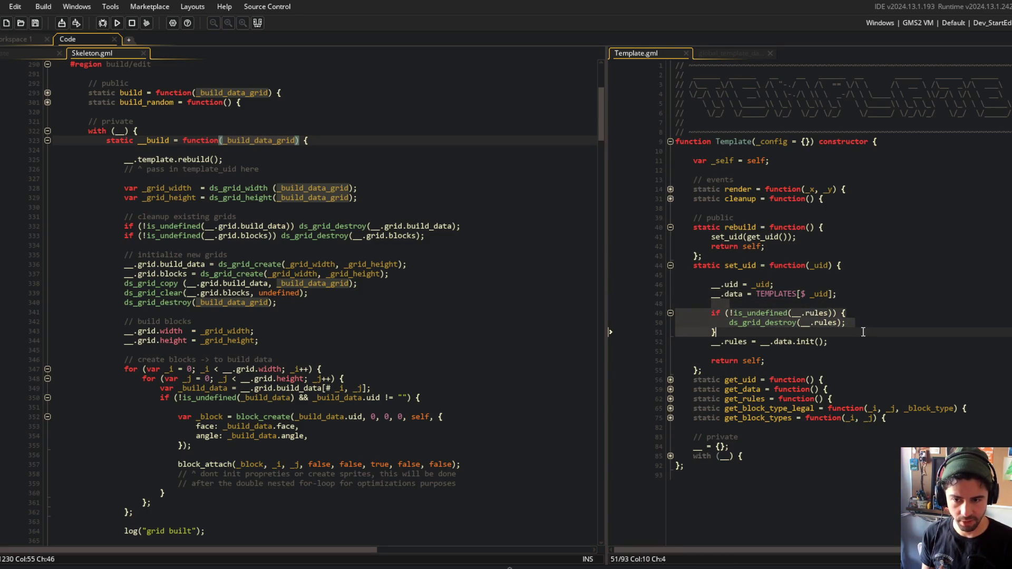
left_click(761, 323)
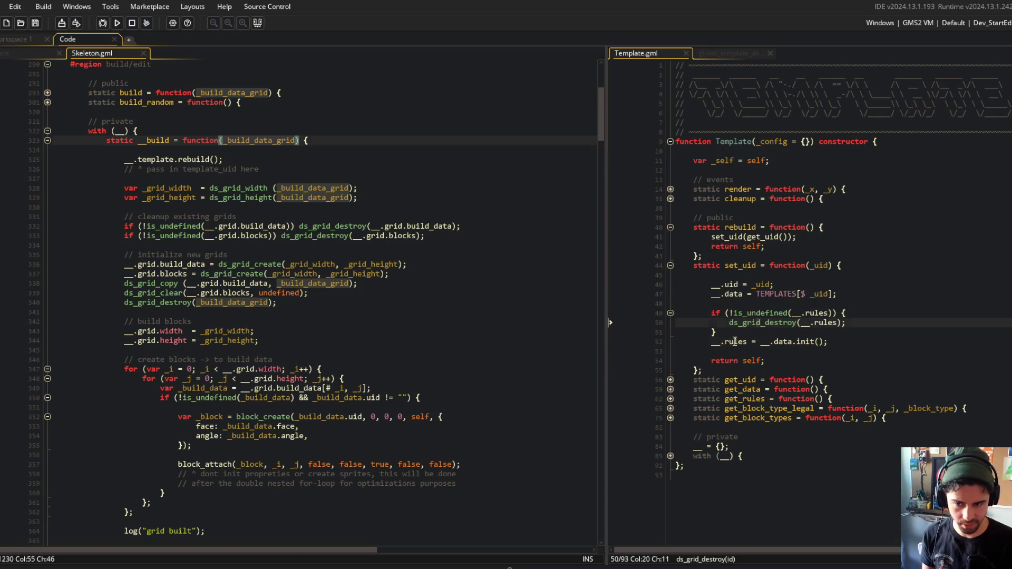
left_click(793, 342)
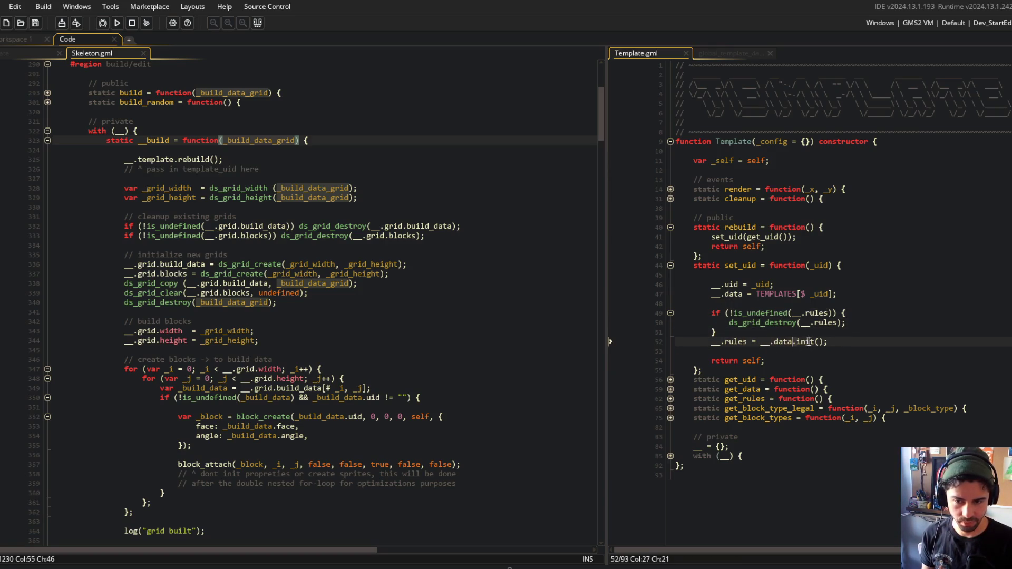
Rename BIPED's init function to generate_rules_grid in global_template_data and save
left_click(716, 51)
left_click(740, 123)
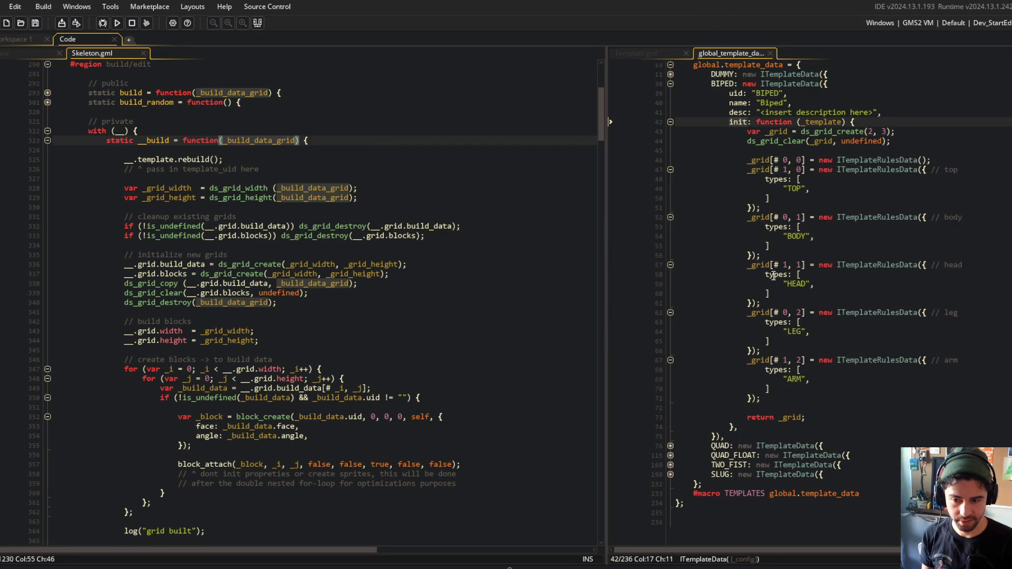
scroll(772, 276, "down", 1)
scroll(832, 318, "up", 1)
key("BackSpace")
key("BackSpace")
key("BackSpace")
type("generate_rul")
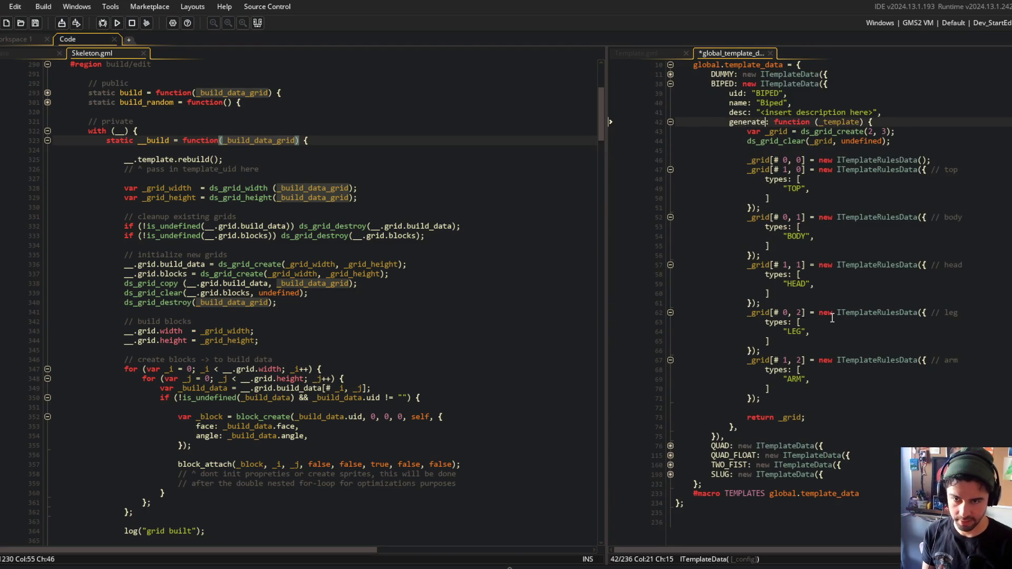
type("es_grid")
key("ctrl+s")
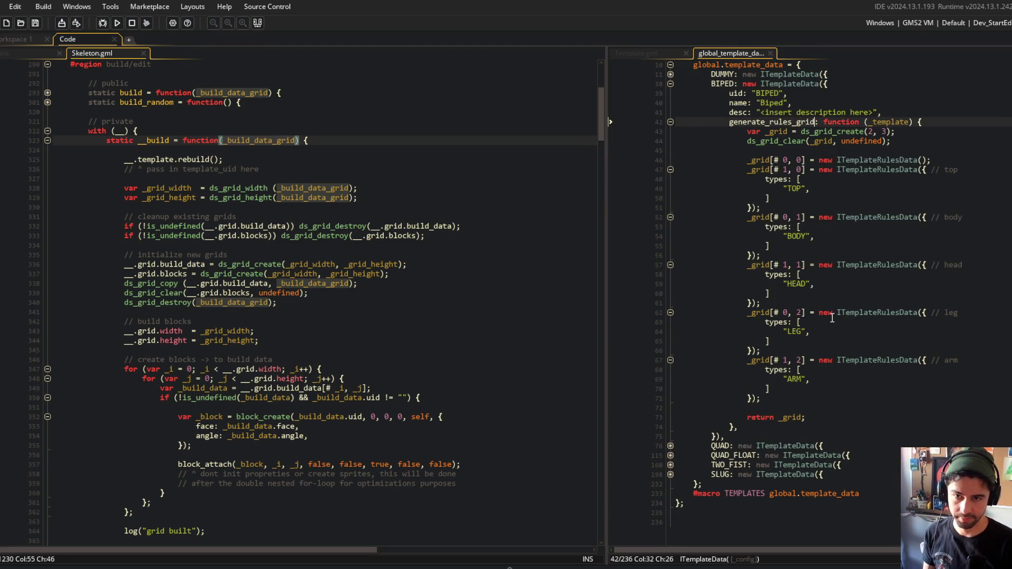
left_click(788, 131)
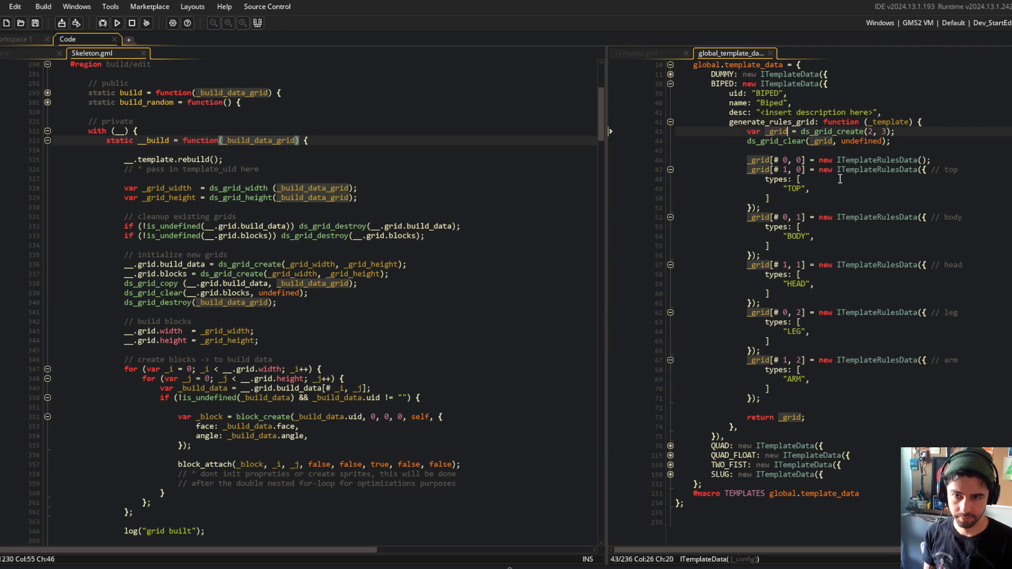
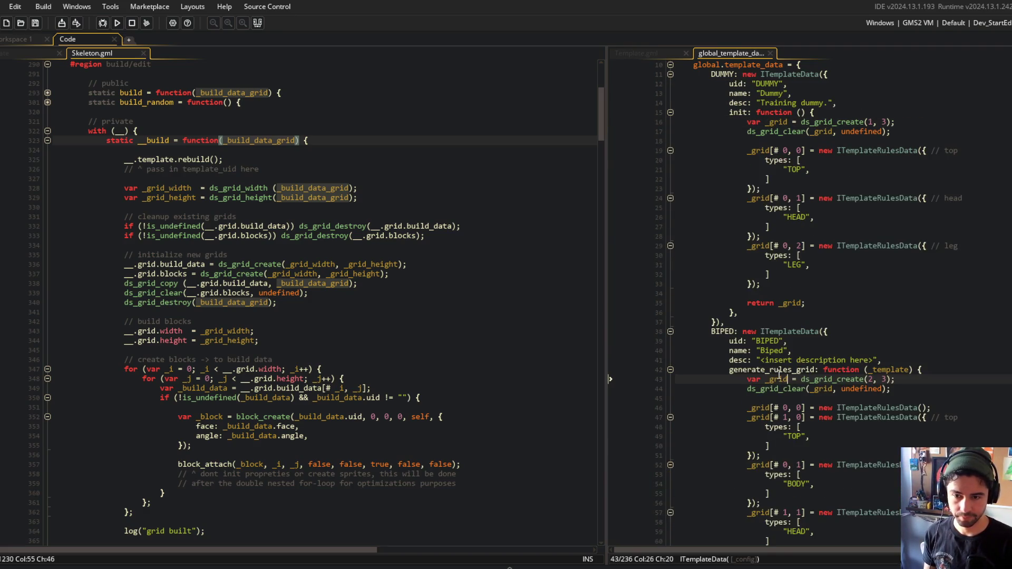
Rename each template's init entry in the template data to generate_rules_grid, including lines 80, 164 and 202
double_click(779, 370)
key("ctrl+c")
left_click(730, 115)
scroll(732, 158, "down", 10)
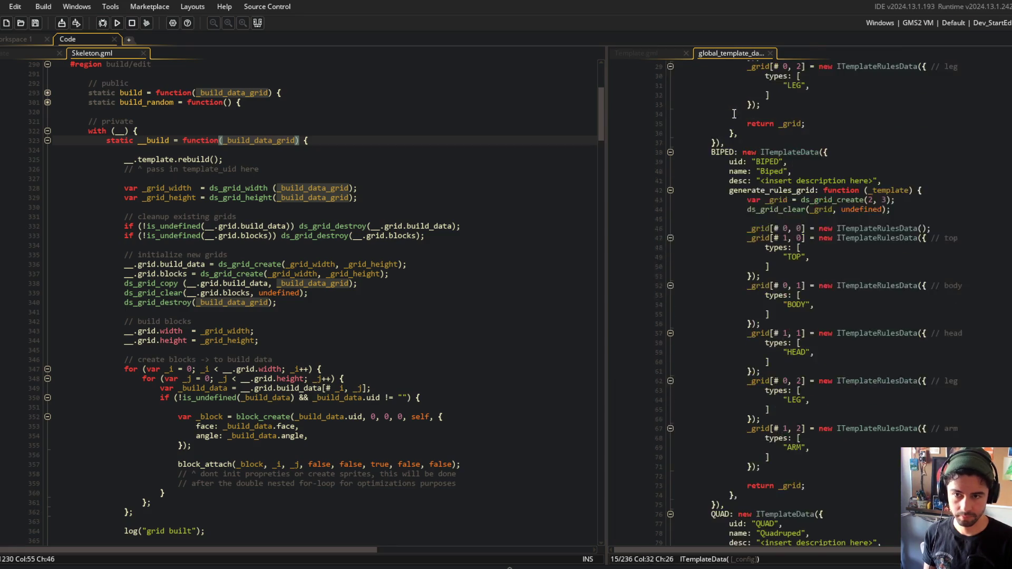
left_click(738, 238)
double_click(738, 239)
key("ctrl+v")
scroll(738, 239, "down", 10)
double_click(734, 318)
key("ctrl+v")
scroll(734, 322, "down", 14)
double_click(735, 343)
key("ctrl+v")
scroll(734, 345, "down", 12)
double_click(738, 370)
key("ctrl+v")
scroll(741, 373, "down", 6)
scroll(764, 379, "up", 6)
scroll(805, 394, "down", 3)
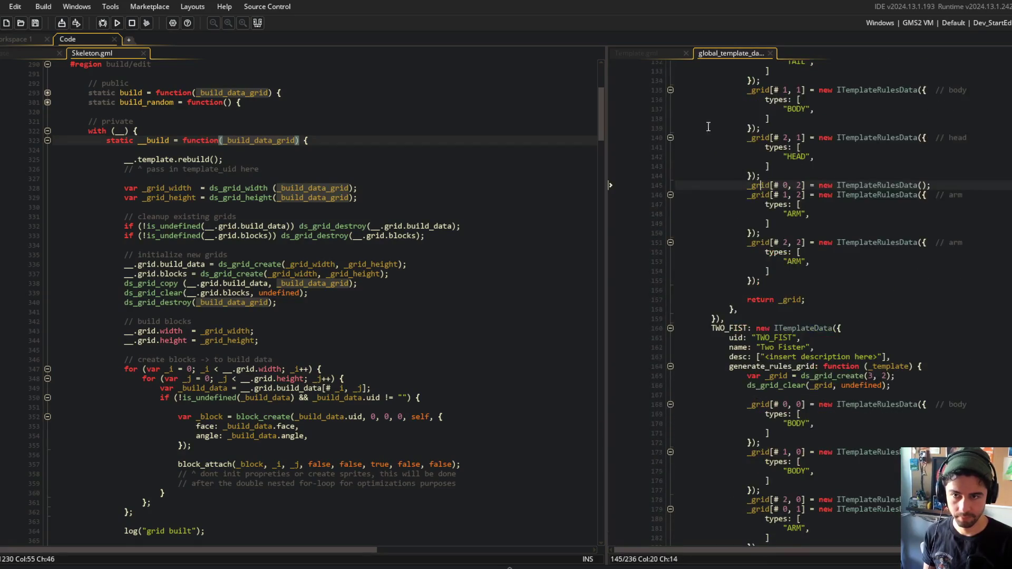
Rename the init call on line 52 of the Template script to generate_rules_grid and check its definition
key("ctrl+Tab")
double_click(801, 342)
key("ctrl+v")
left_click(670, 456)
scroll(672, 463, "down", 1)
scroll(671, 462, "up", 1)
left_click(757, 493)
left_click(669, 380)
left_click(669, 379)
left_click(669, 370)
left_click(669, 370)
left_click(810, 331)
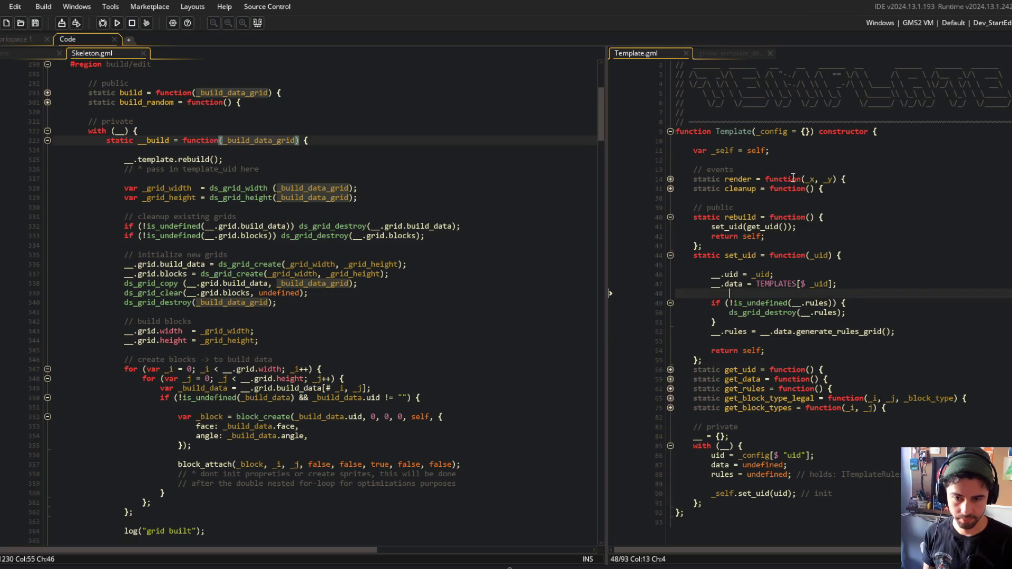
middle_click(810, 334)
scroll(751, 144, "down", 5)
scroll(751, 143, "up", 20)
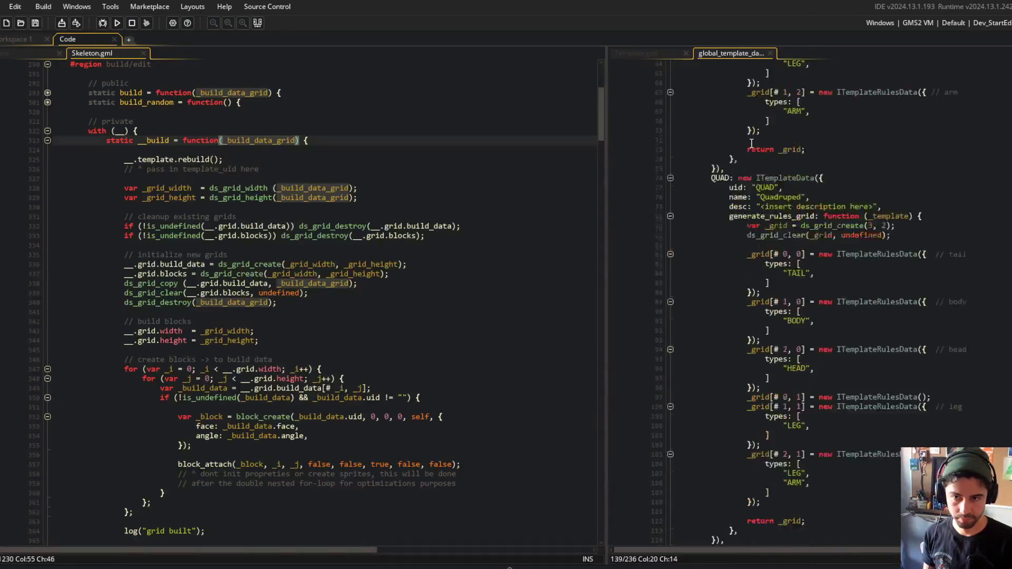
Replace all whole-word, case-matched _grid with _rules_grid in the template data, then close that script
key("ctrl+f")
type("_grid")
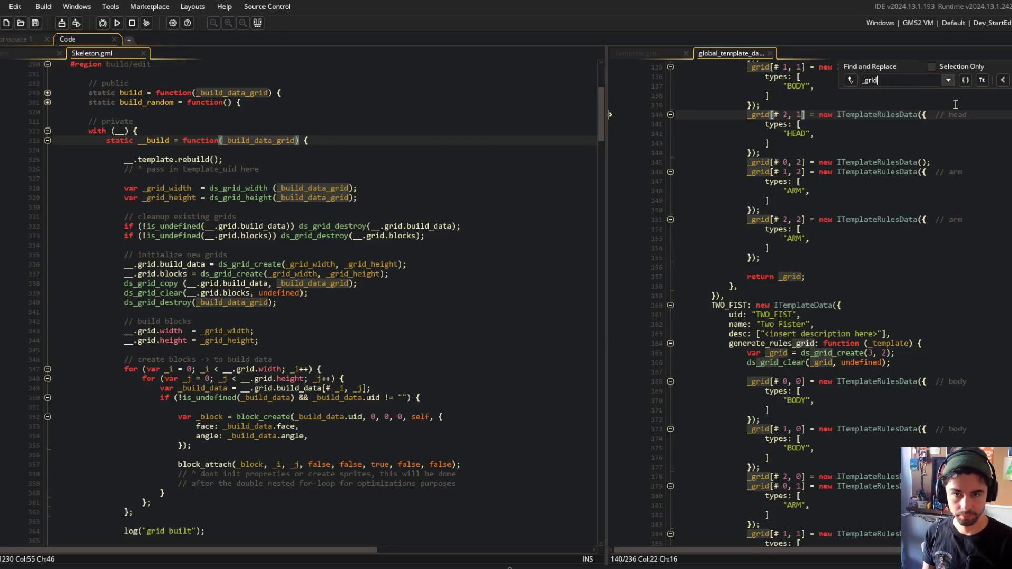
left_click(850, 80)
left_click(906, 95)
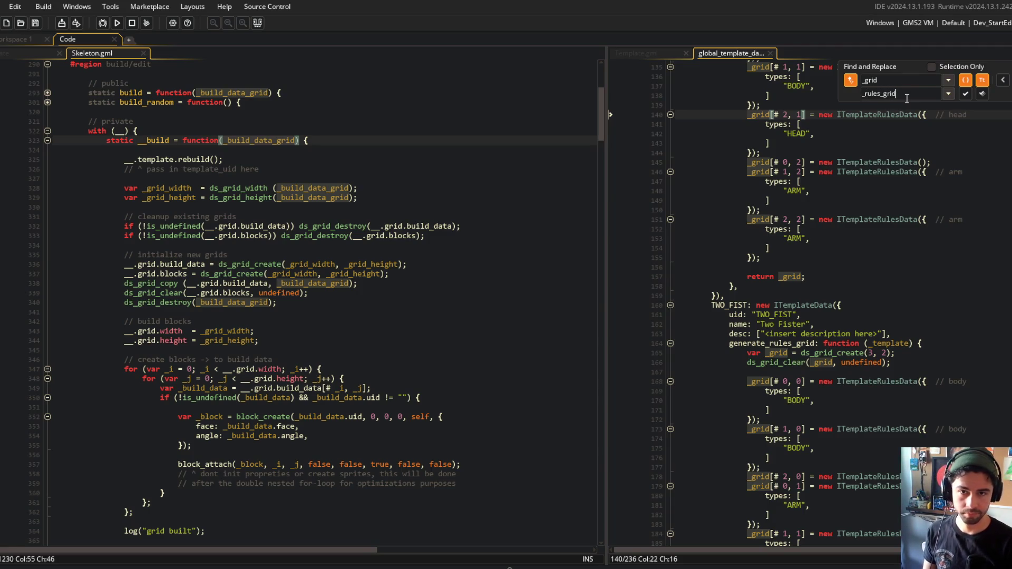
left_click(967, 92)
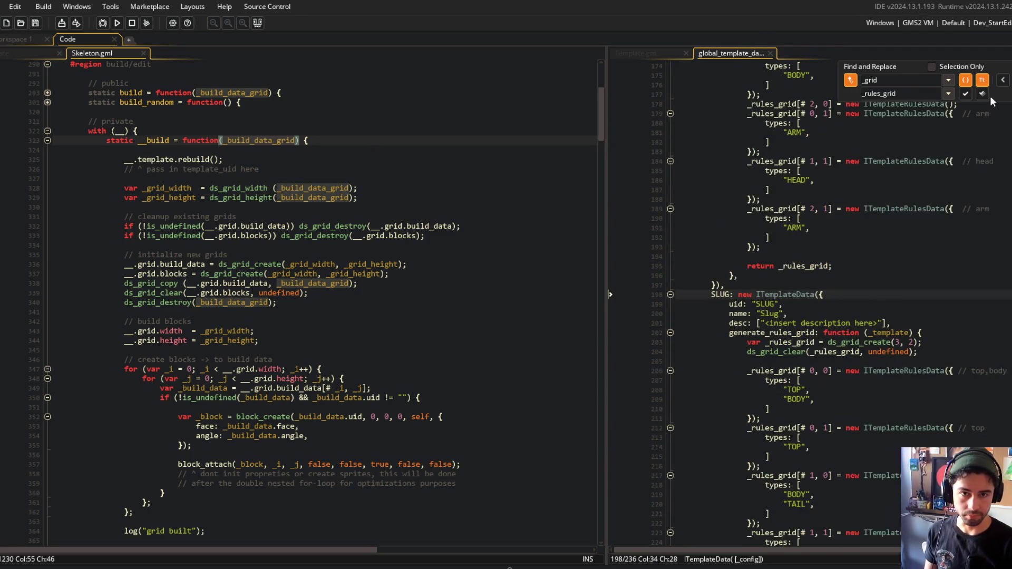
key("Escape")
scroll(931, 174, "down", 5)
left_click(931, 175)
key("Up")
left_click(945, 205)
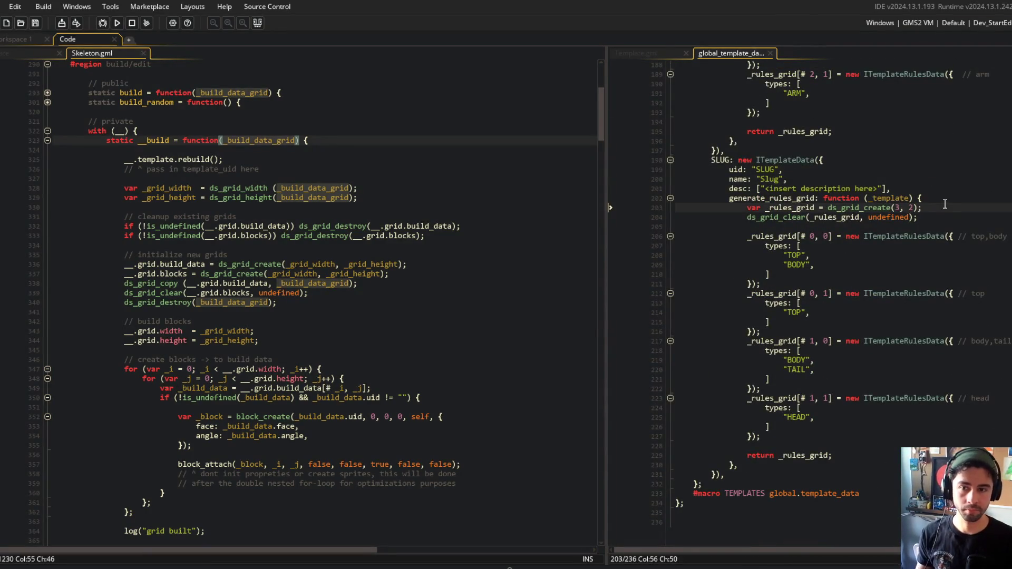
scroll(945, 203, "up", 20)
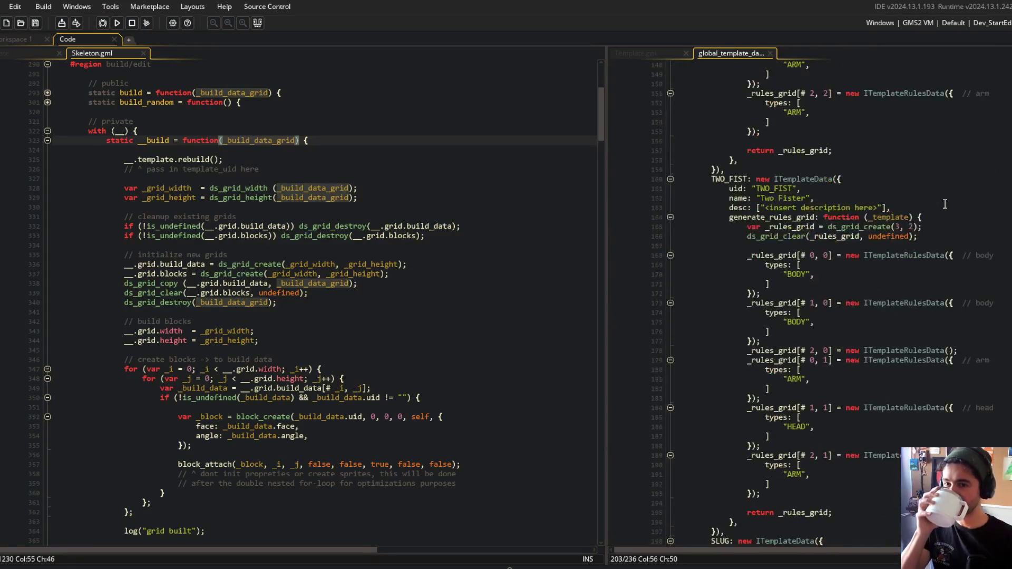
middle_click(741, 51)
left_click(822, 142)
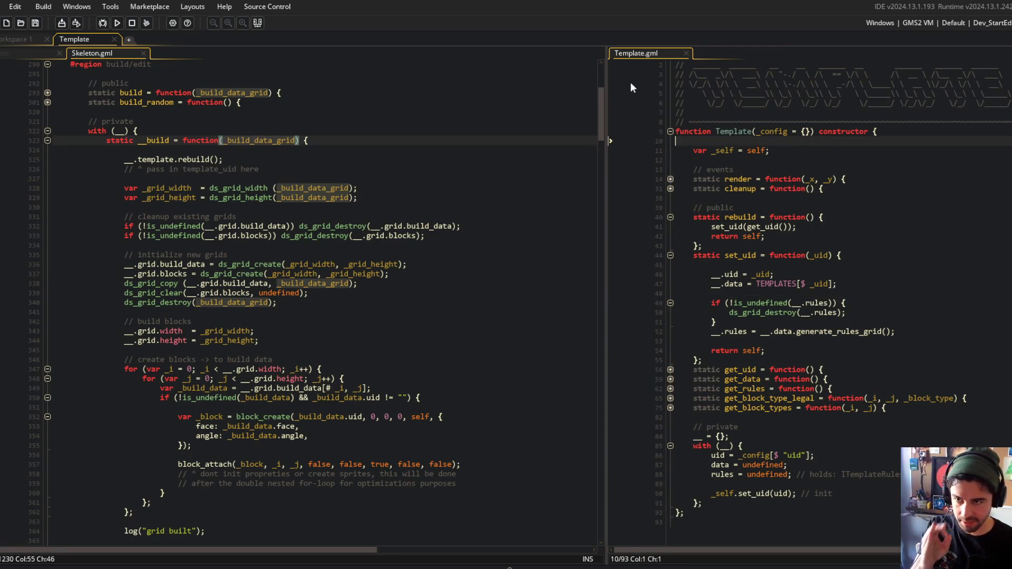
Widen the Template script pane and delete the three blank lines in set_uid
left_click_drag(606, 87, 539, 87)
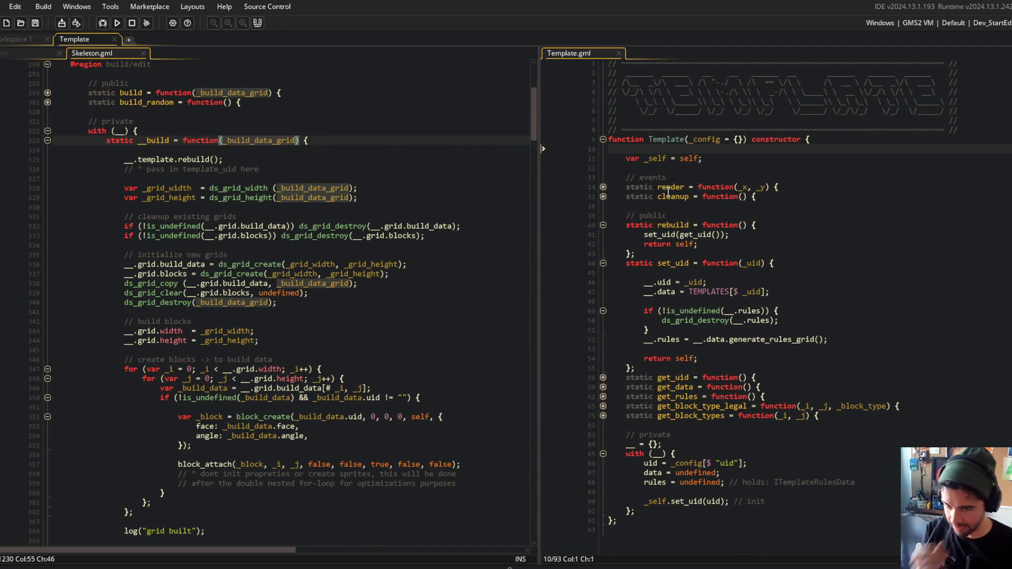
left_click(706, 272)
key("ctrl+d")
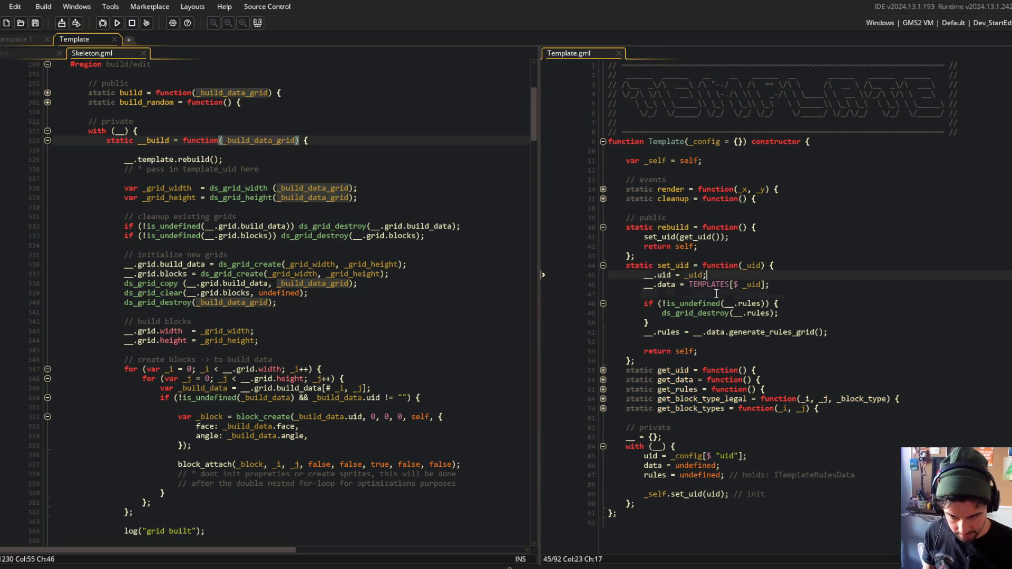
left_click(716, 294)
key("ctrl+d")
left_click(697, 332)
key("ctrl+d")
left_click(725, 284)
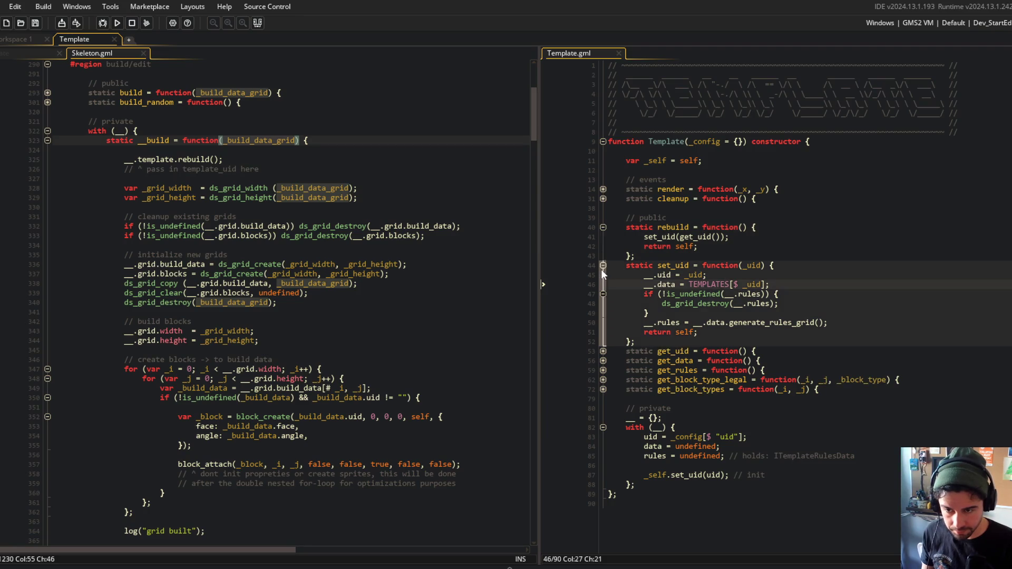
Search the project for 'rebuild', matching case and whole words and skipping comments
double_click(673, 227)
key("ctrl+shift+f")
left_click(897, 216)
left_click(897, 230)
left_click(897, 244)
left_click(851, 278)
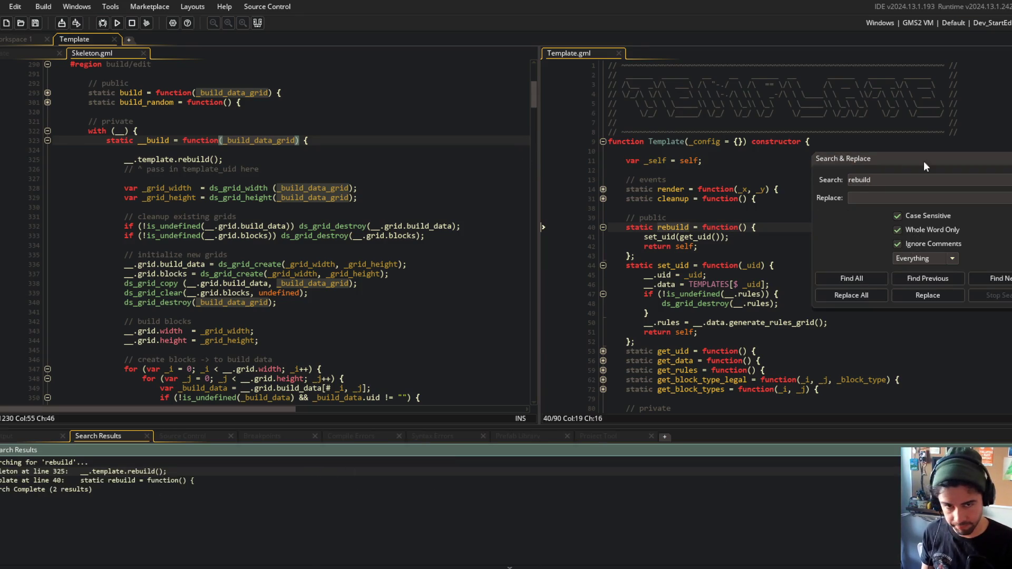
left_click(612, 151)
left_click(283, 169)
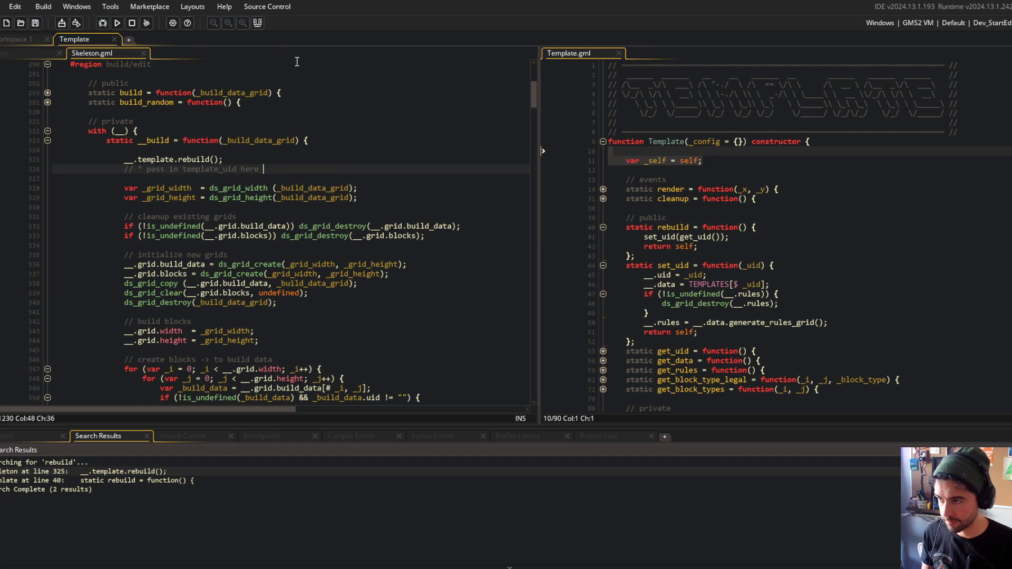
Fold all Skeleton code, expand the template region down to its Template constructor call, and save
left_click(257, 22)
scroll(279, 158, "down", 10)
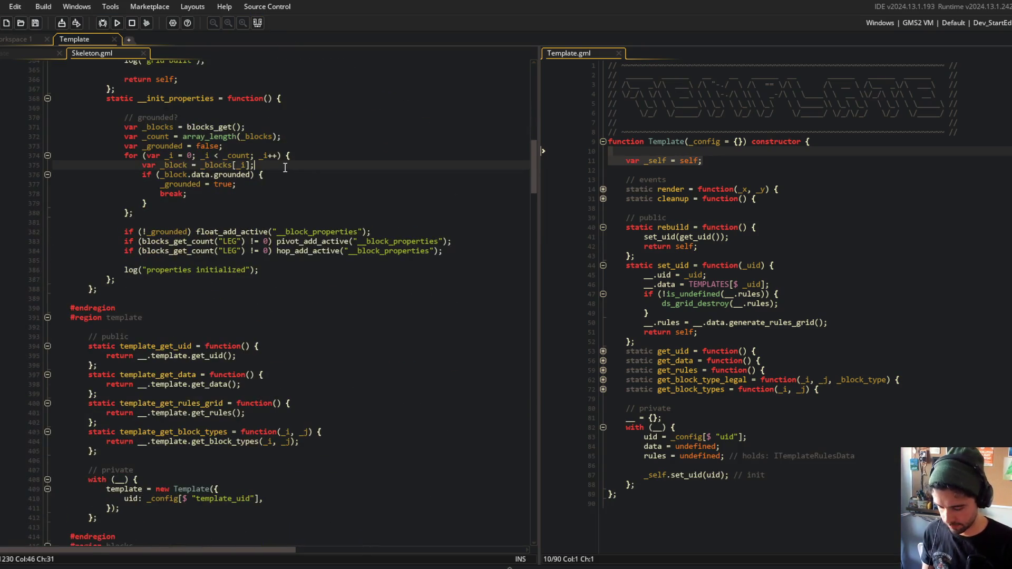
key("ctrl+m")
key("ctrl+m")
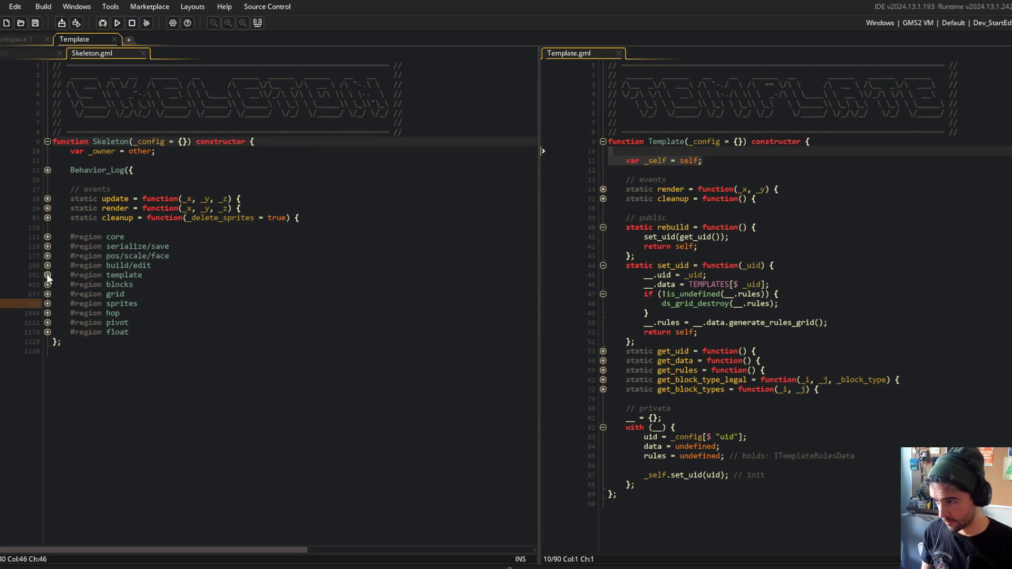
left_click(48, 275)
left_click(47, 361)
left_click(48, 370)
left_click(157, 351)
left_click(172, 361)
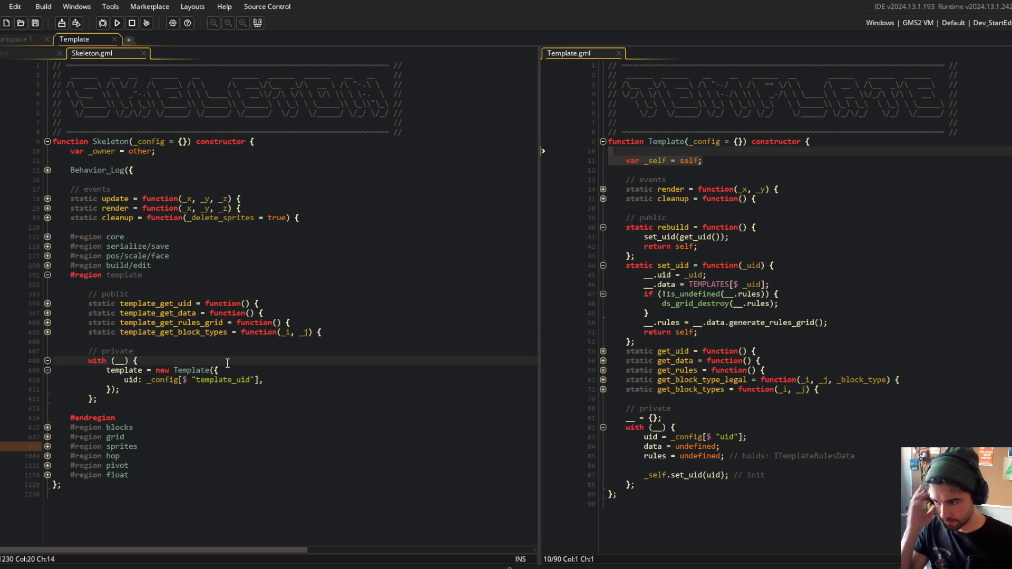
key("Return")
key("ctrl+s")
key("ctrl+z")
key("ctrl+s")
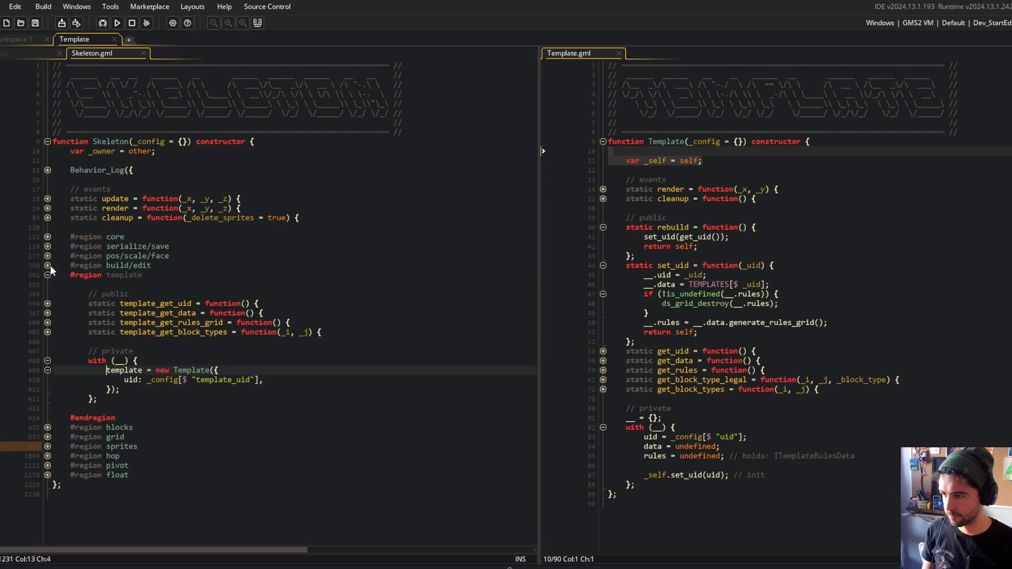
Browse Skeleton's build/edit and pos/scale/face regions by expanding and collapsing them
left_click(47, 265)
left_click(47, 332)
left_click(48, 265)
left_click(47, 256)
left_click(43, 255)
left_click(43, 255)
left_click(47, 484)
left_click(46, 483)
scroll(56, 461, "down", 5)
scroll(46, 324, "up", 2)
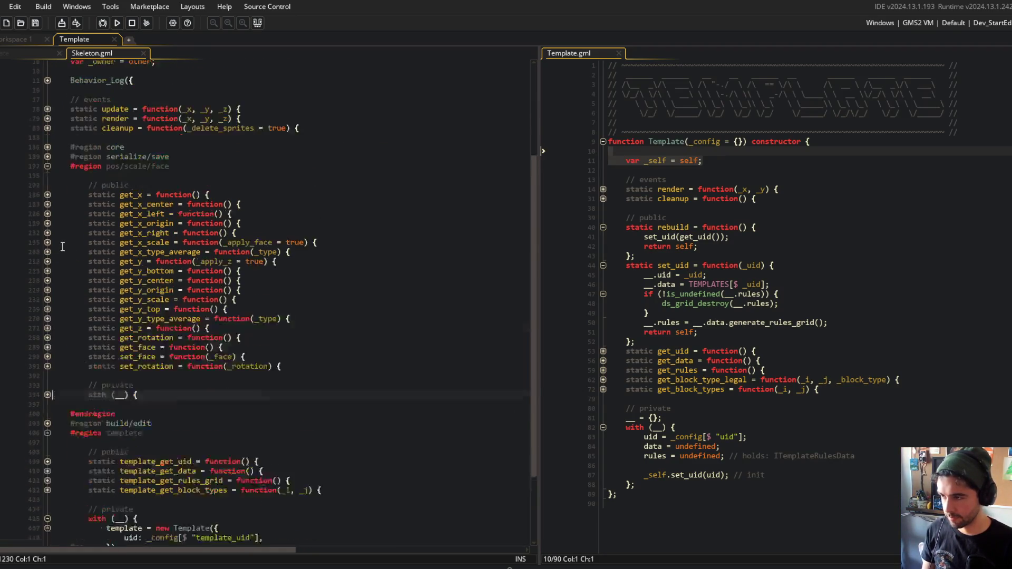
scroll(63, 246, "up", 3)
left_click(47, 256)
Add template_uid = _config[$ "template_uid"]; and pass template_uid as the Template's uid, then save
left_click(196, 361)
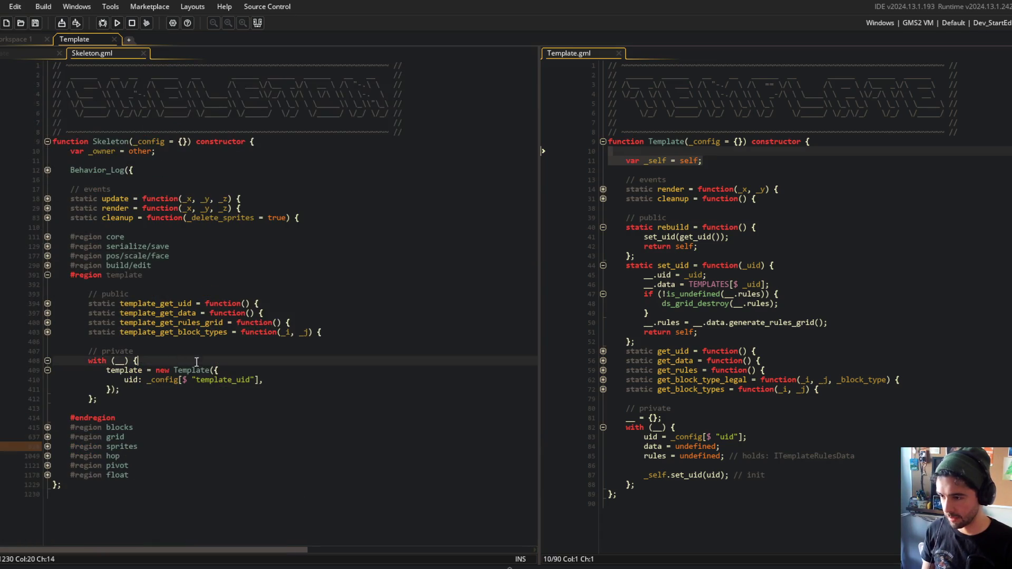
key("Return")
type("template_u")
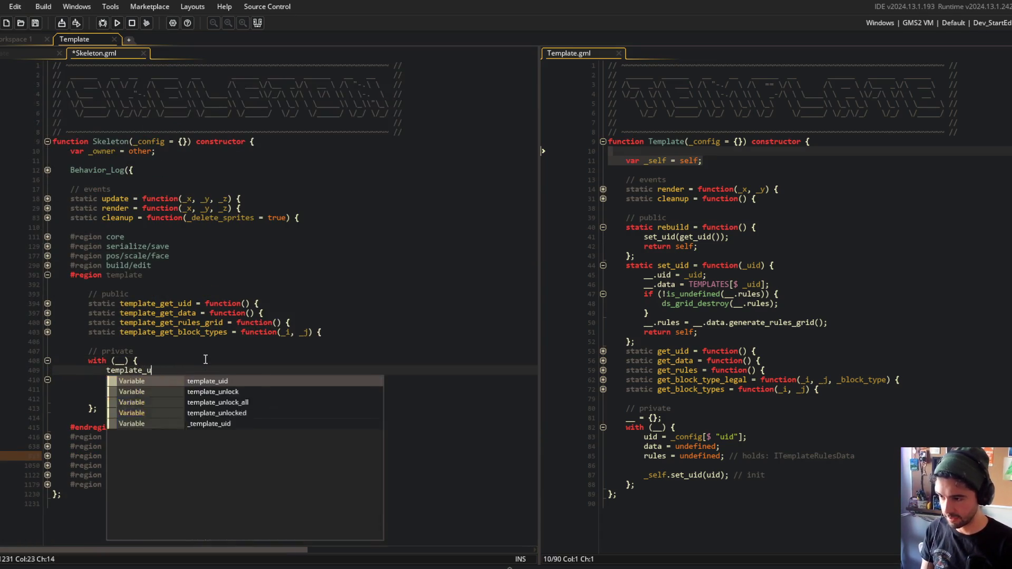
type("id = _config[$ \"temp")
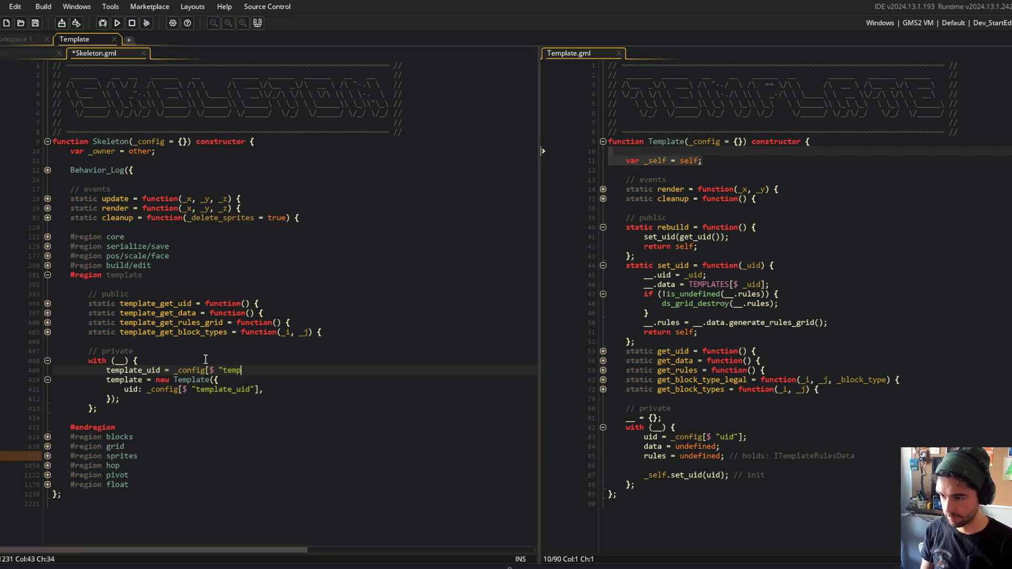
type("late_uid\"];")
key("Down")
key("Down")
key("Left")
key("BackSpace")
key("BackSpace")
key("BackSpace")
key("BackSpace")
key("BackSpace")
key("BackSpace")
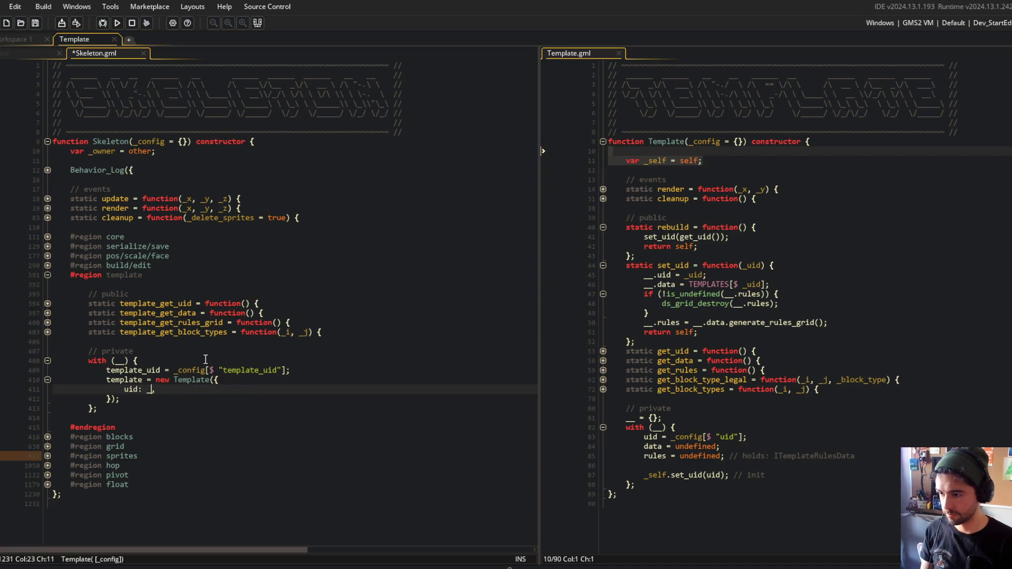
type("mpolate")
type("te_uid")
key("ctrl+s")
left_click(274, 343)
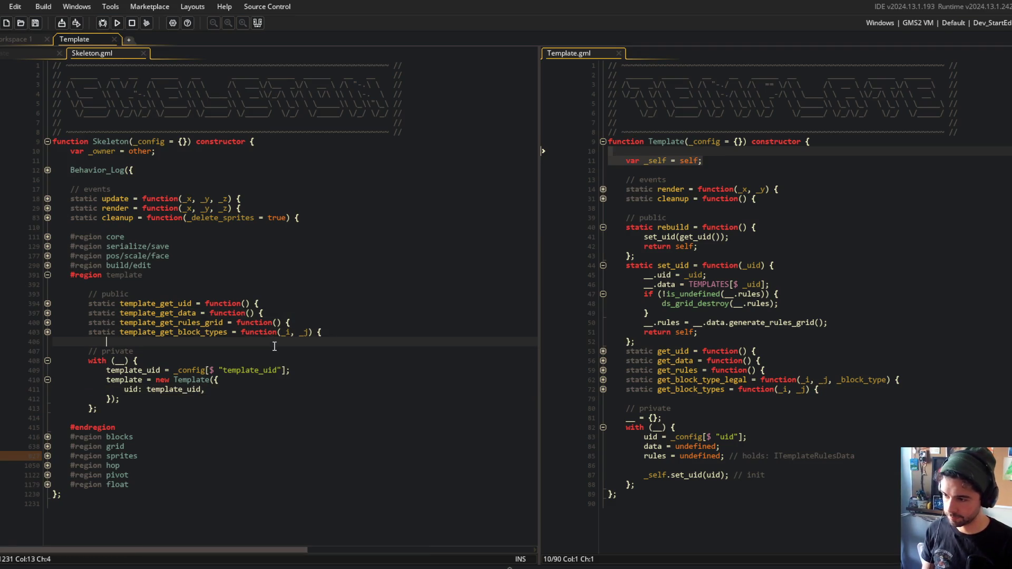
left_click_drag(88, 370, 224, 406)
left_click(207, 247)
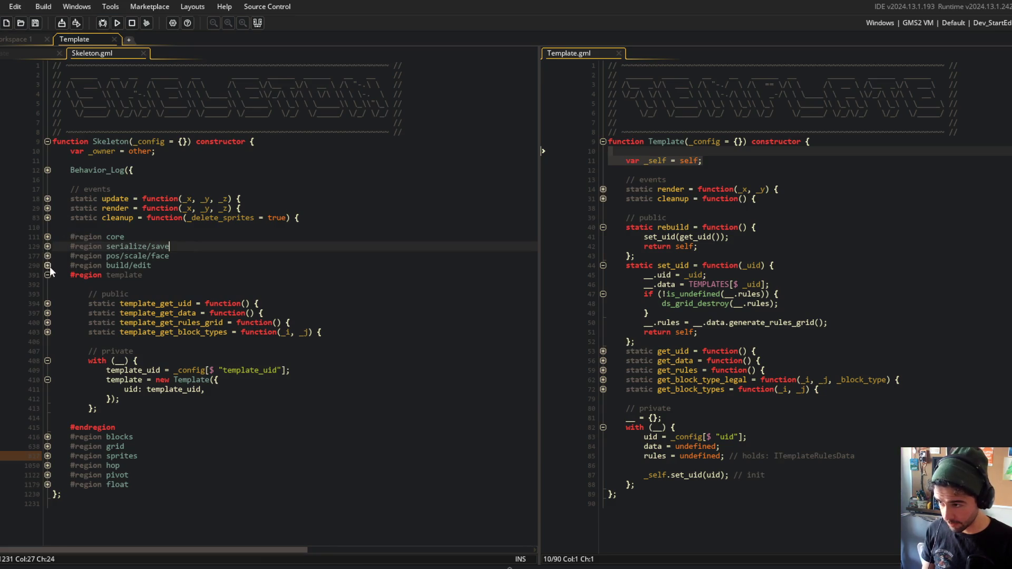
Expand the build function and search Skeleton for the word build
left_click(48, 265)
left_click(243, 293)
left_click(47, 294)
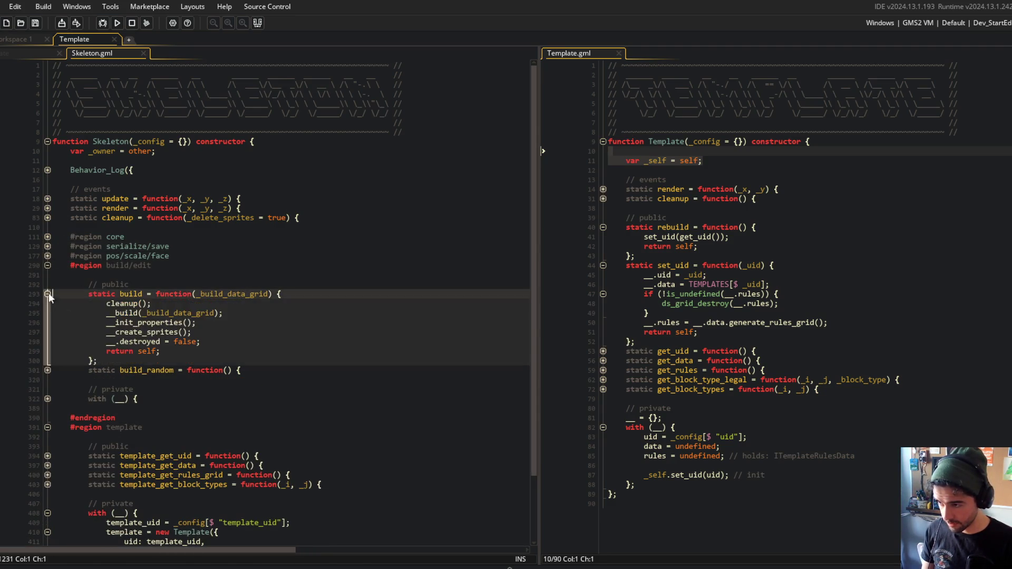
left_click(246, 293)
key("ctrl+Left")
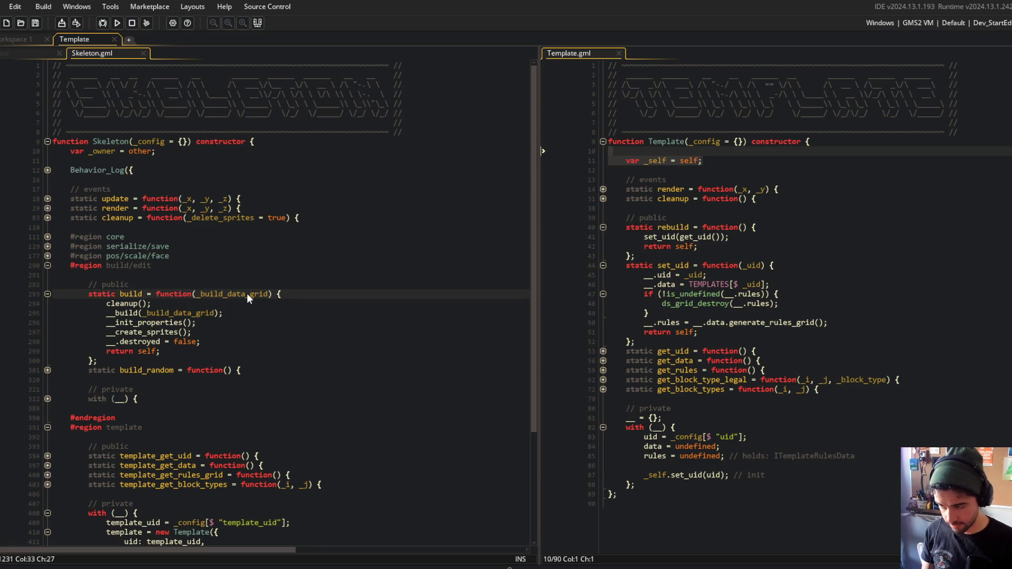
key("ctrl+Home")
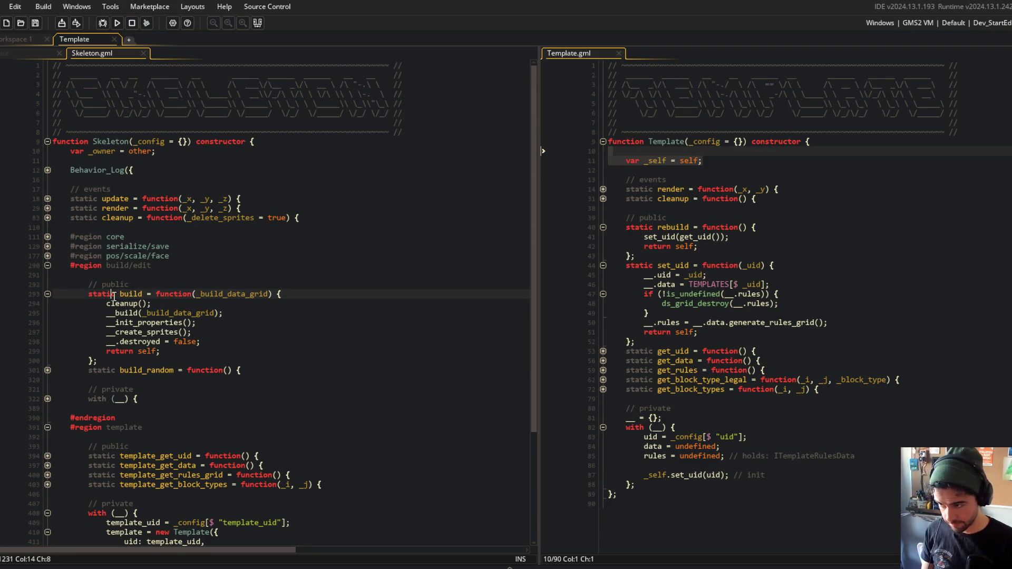
double_click(130, 294)
key("ctrl+f")
Run a case-sensitive Find All for 'build(' and review each call site, including build_random and obj_arena
left_click(898, 217)
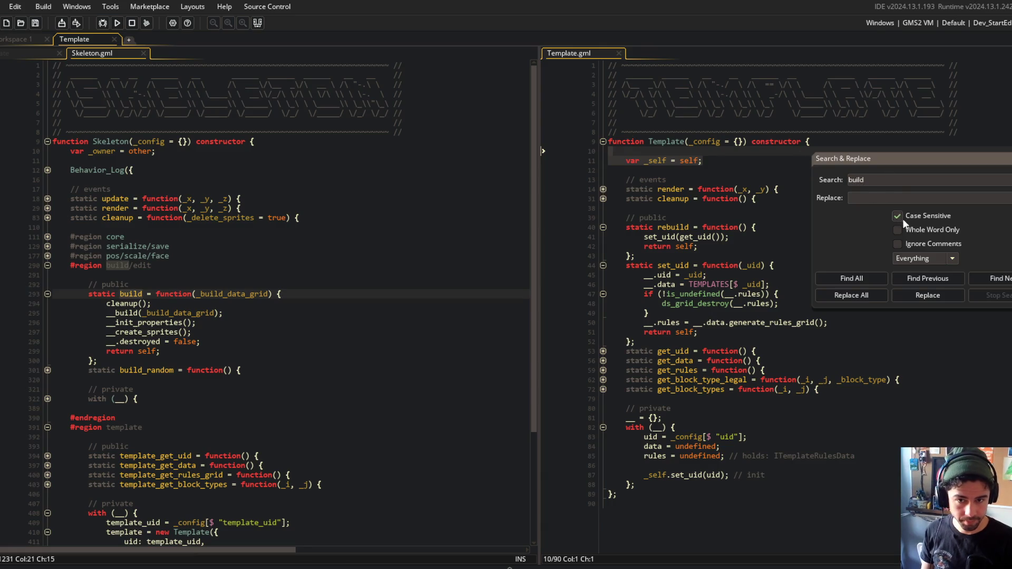
left_click(851, 278)
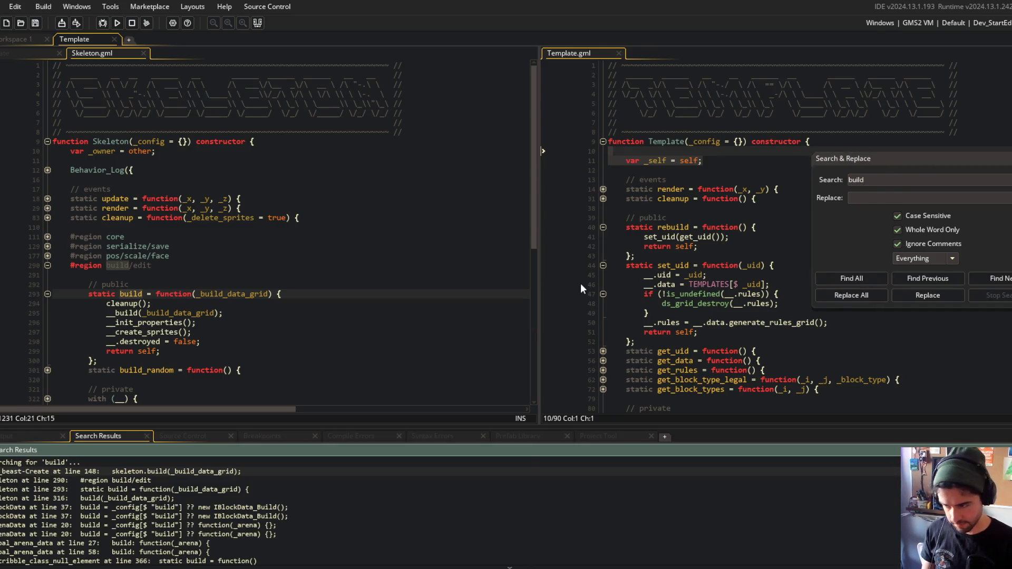
left_click(895, 178)
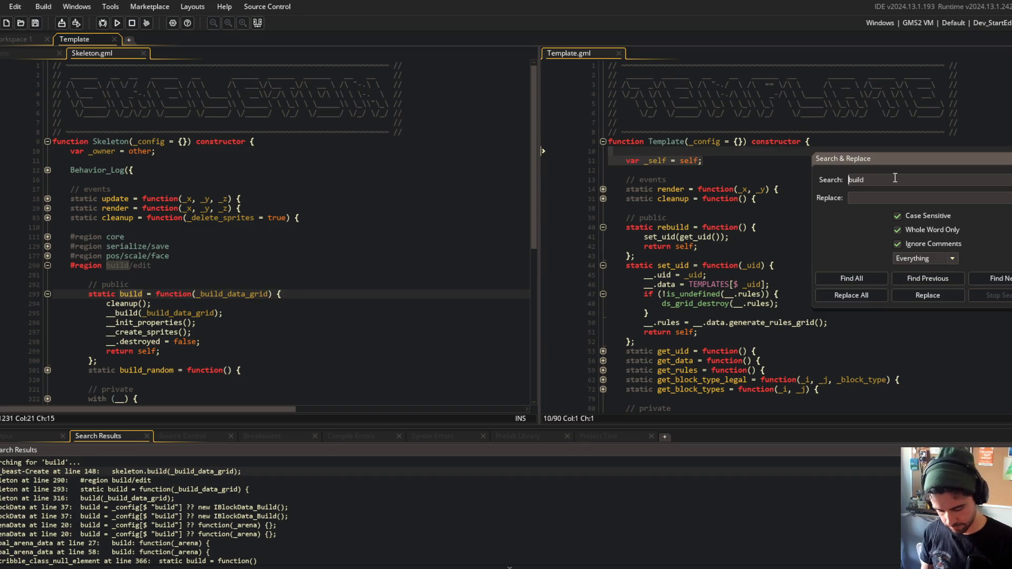
type(".(")
key("Return")
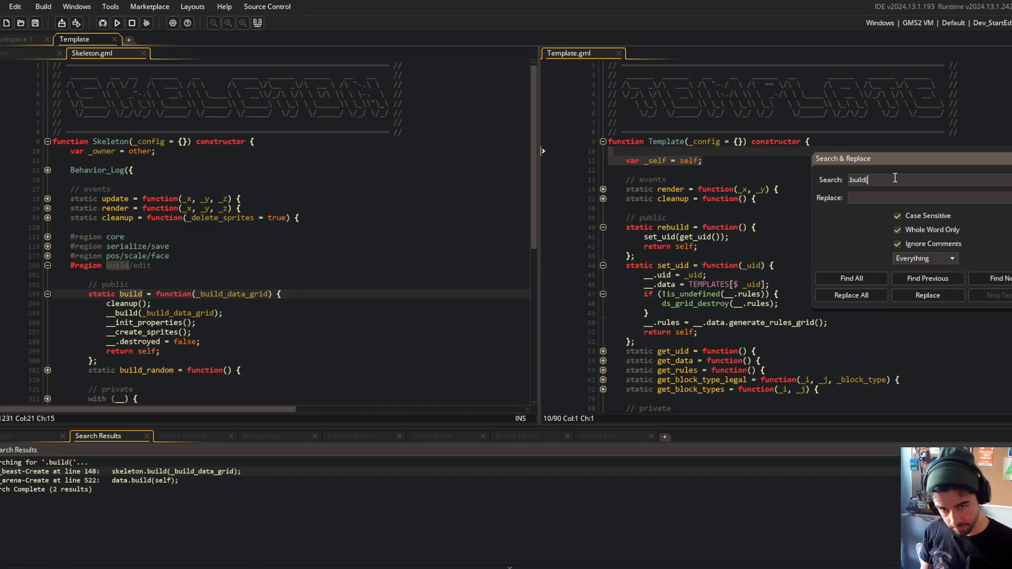
key("Return")
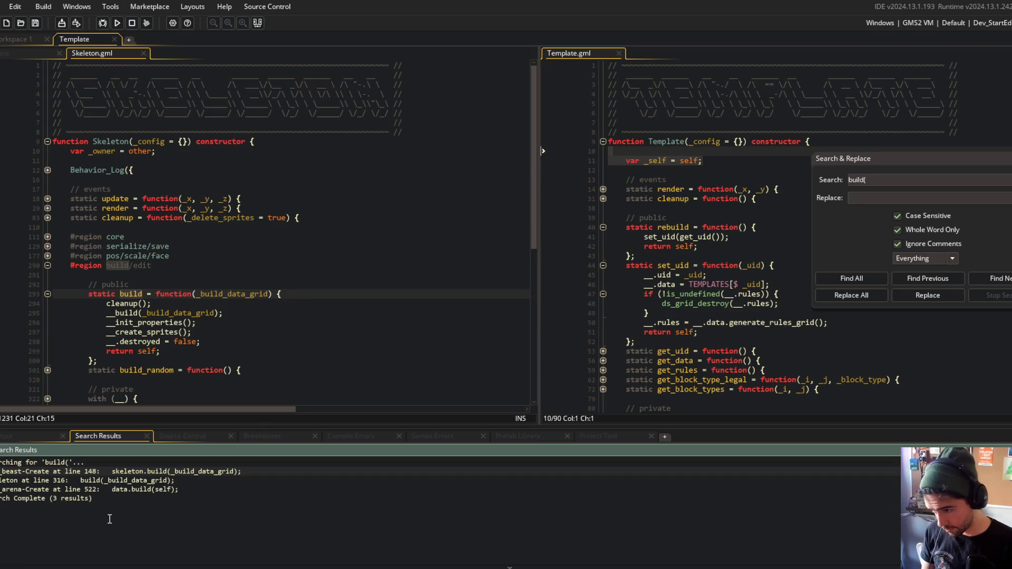
double_click(146, 471)
scroll(203, 343, "down", 2)
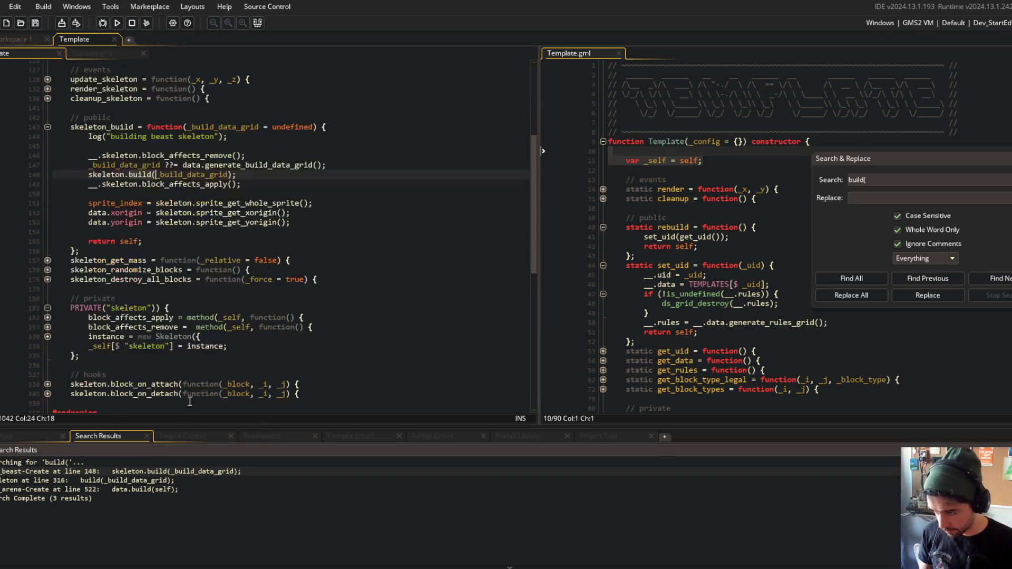
double_click(156, 480)
scroll(252, 277, "down", 5)
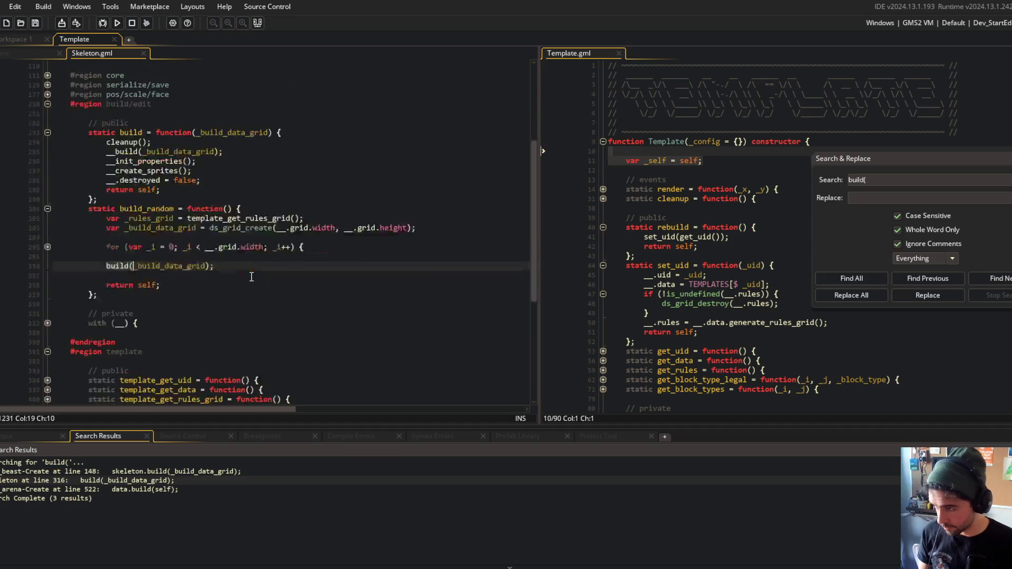
scroll(252, 274, "up", 3)
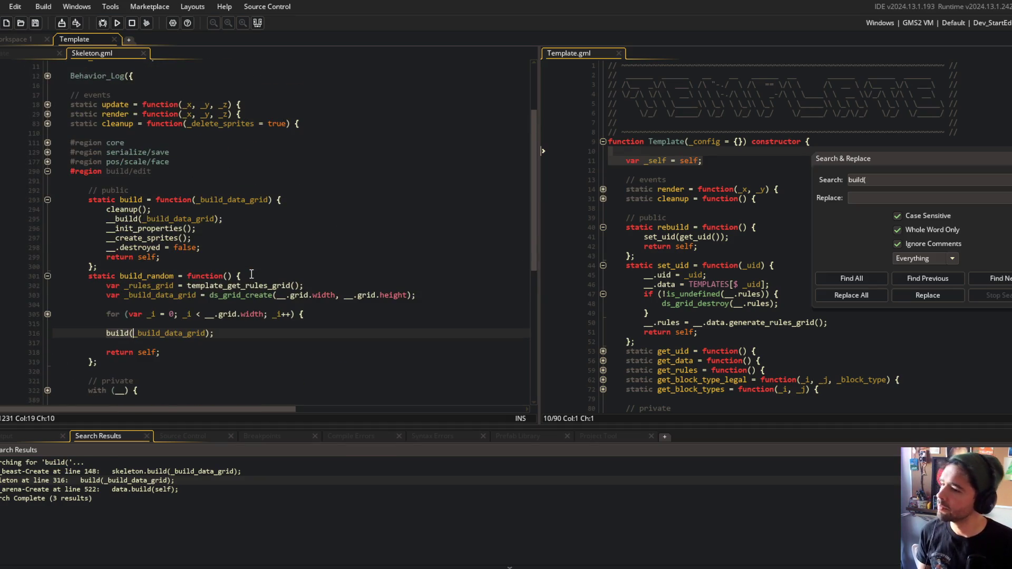
double_click(171, 490)
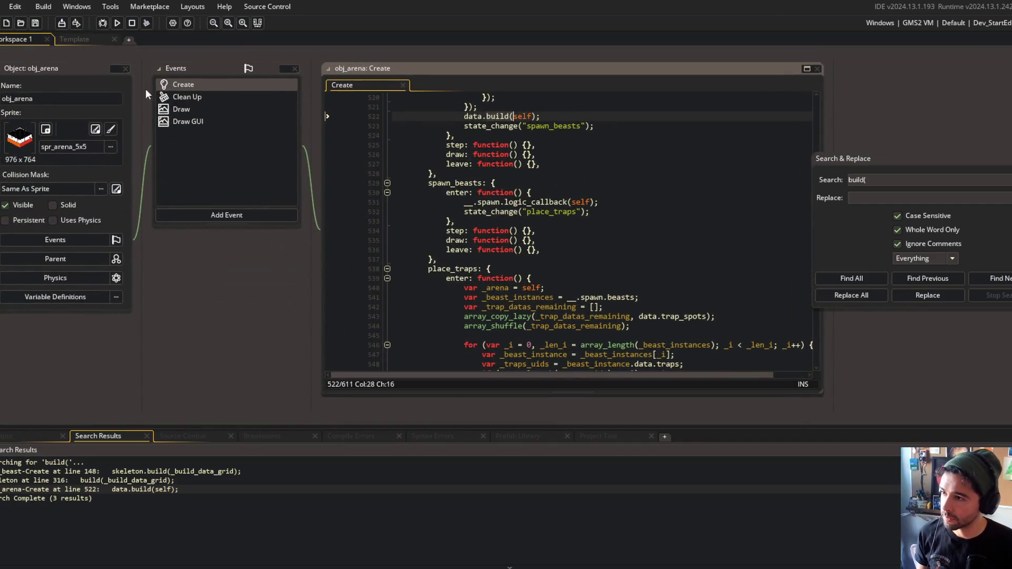
In the beast script, add a _template_uid = undefined parameter to skeleton_build and pass _template_uid to skeleton.build
left_click(105, 40)
left_click(257, 23)
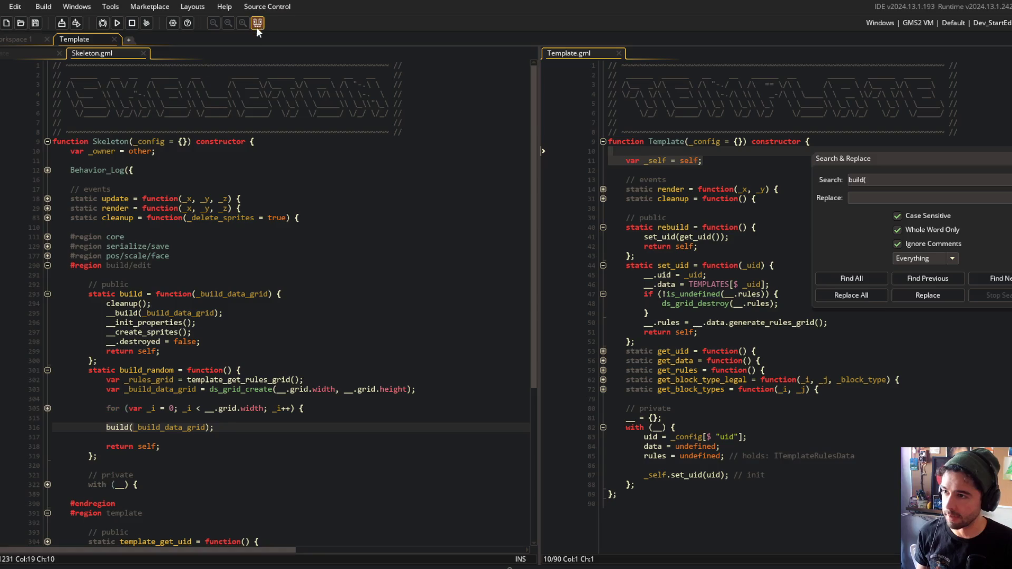
left_click(17, 55)
left_click(207, 127)
key("Up")
key("ctrl+Left")
type("_template_uid = undefined,")
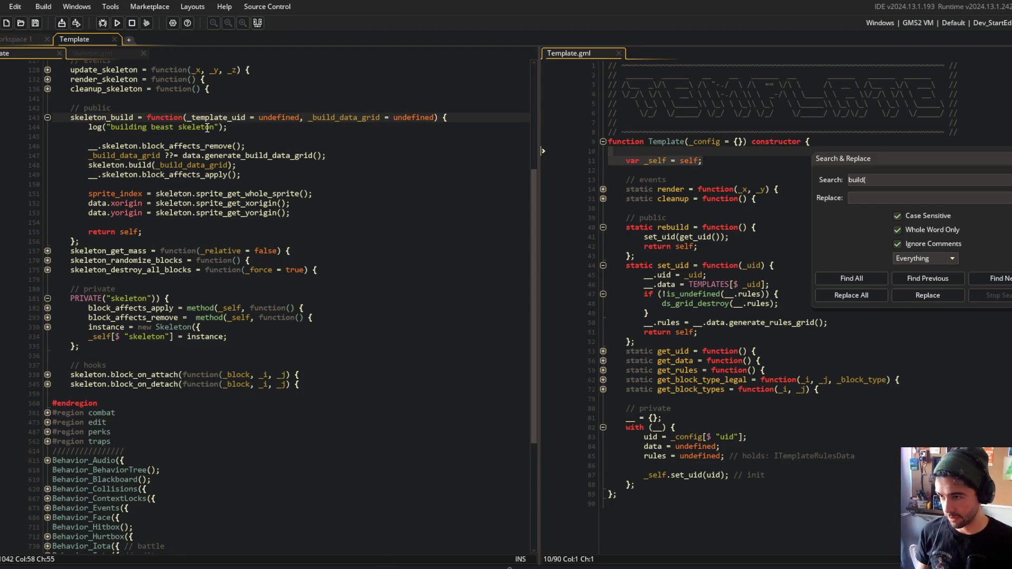
key("Down")
key("Down")
key("Down")
key("Down")
key("Down")
key("ctrl+Right")
key("ctrl+Right")
key("ctrl+Right")
type("_template_uid,")
left_click(231, 135)
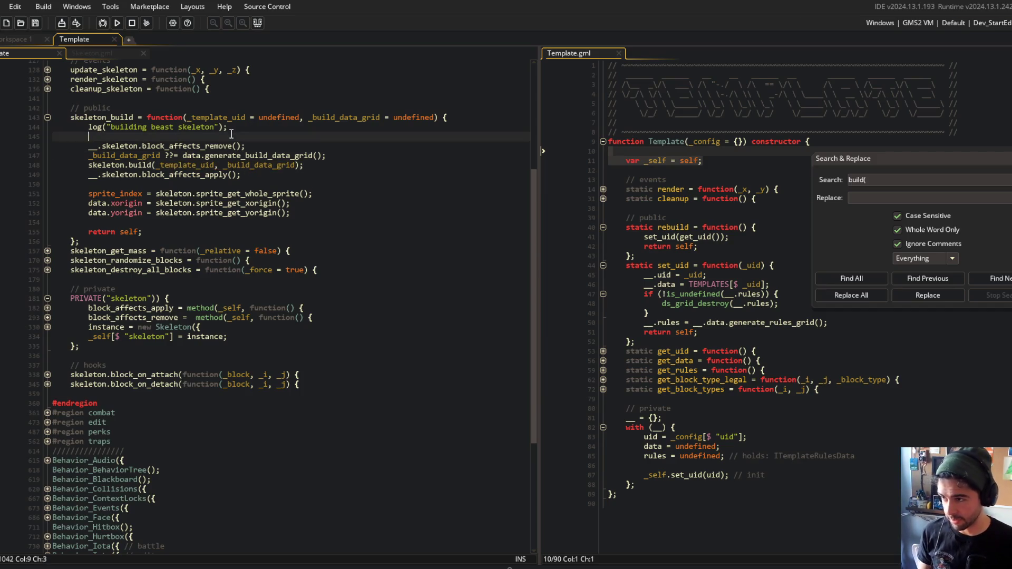
In Skeleton.gml, add a _template_uid parameter to build and pass it to the __build call
middle_click(138, 165)
left_click(225, 294)
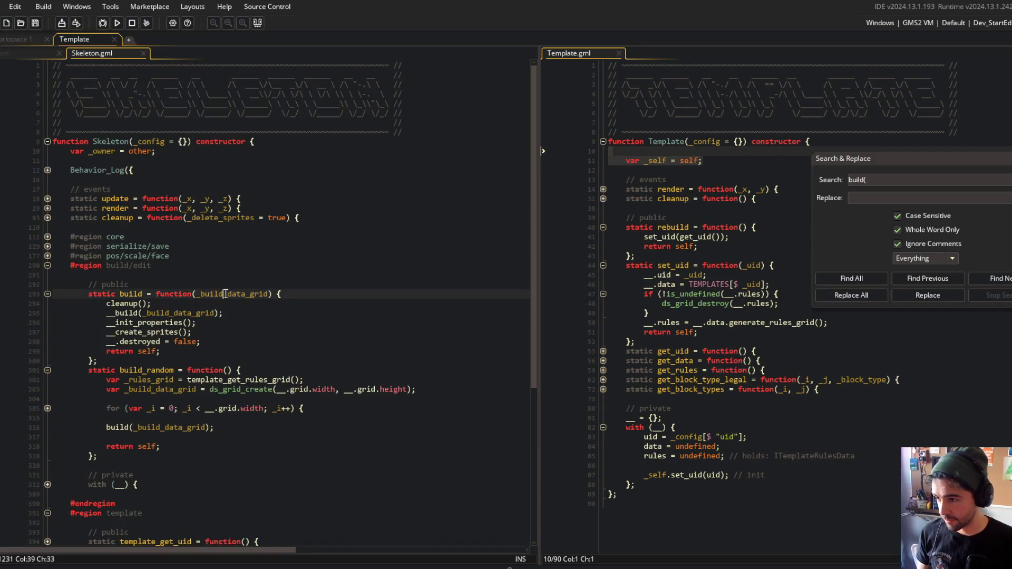
type("_template_uid = ")
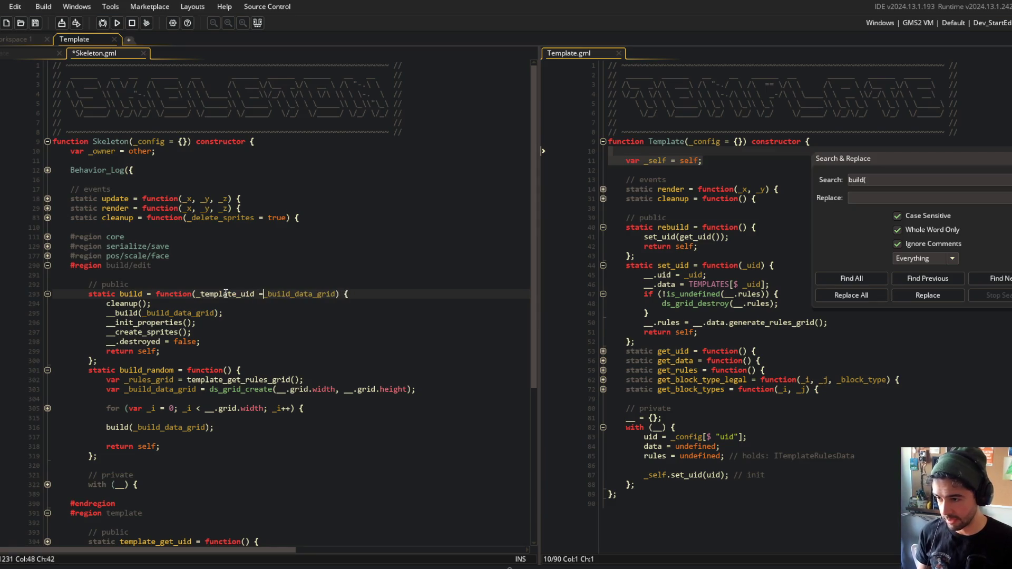
type("__.template_uid,")
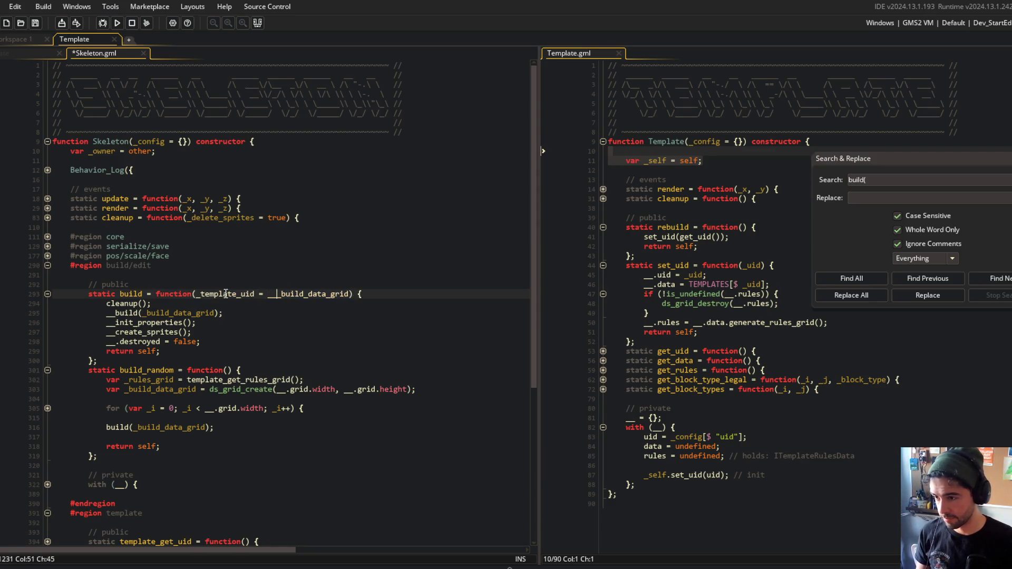
key("BackSpace")
key("BackSpace")
key("BackSpace")
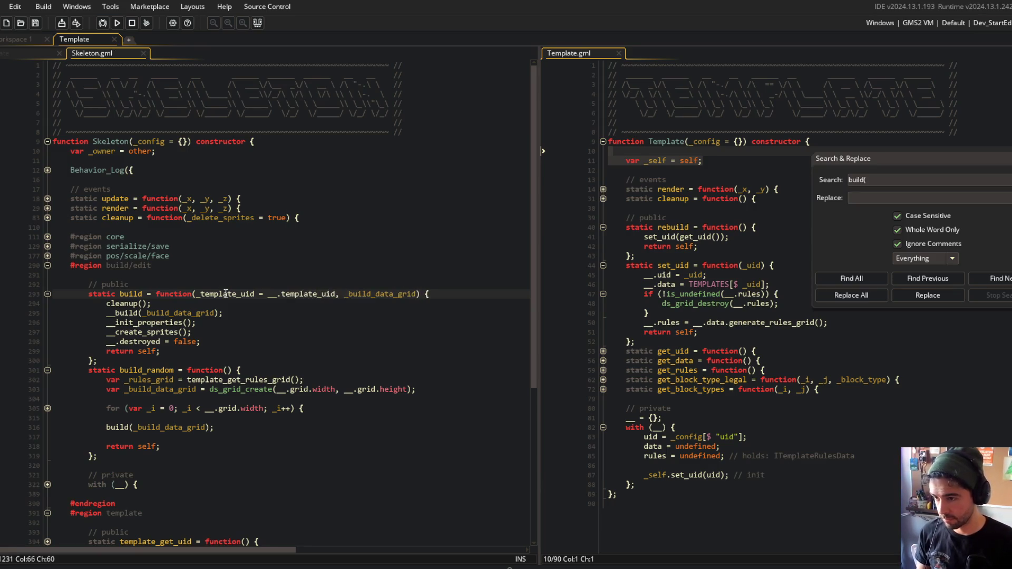
type(",")
key("ctrl+s")
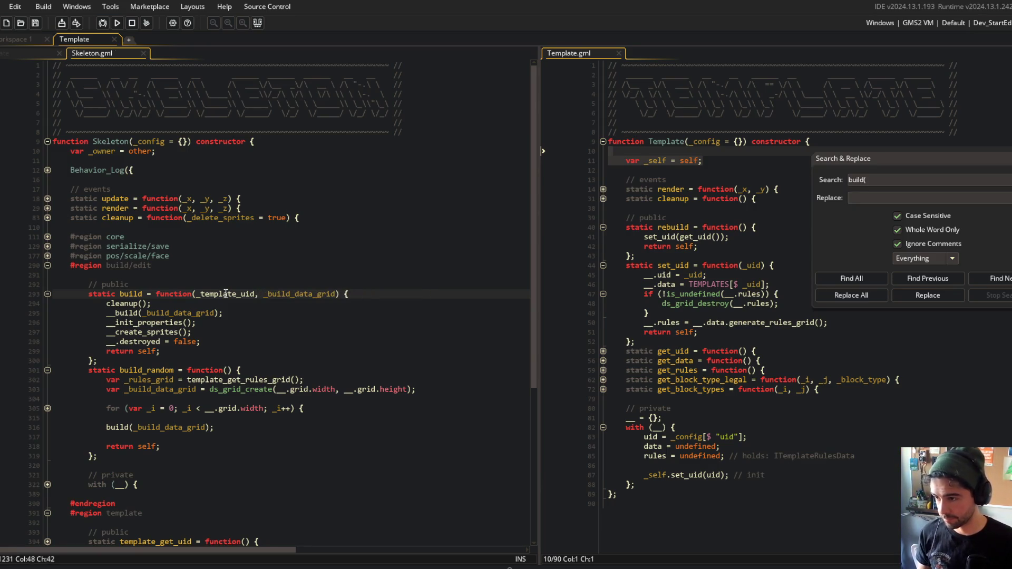
scroll(227, 237, "down", 4)
key("Left")
key("Left")
key("Down")
key("Down")
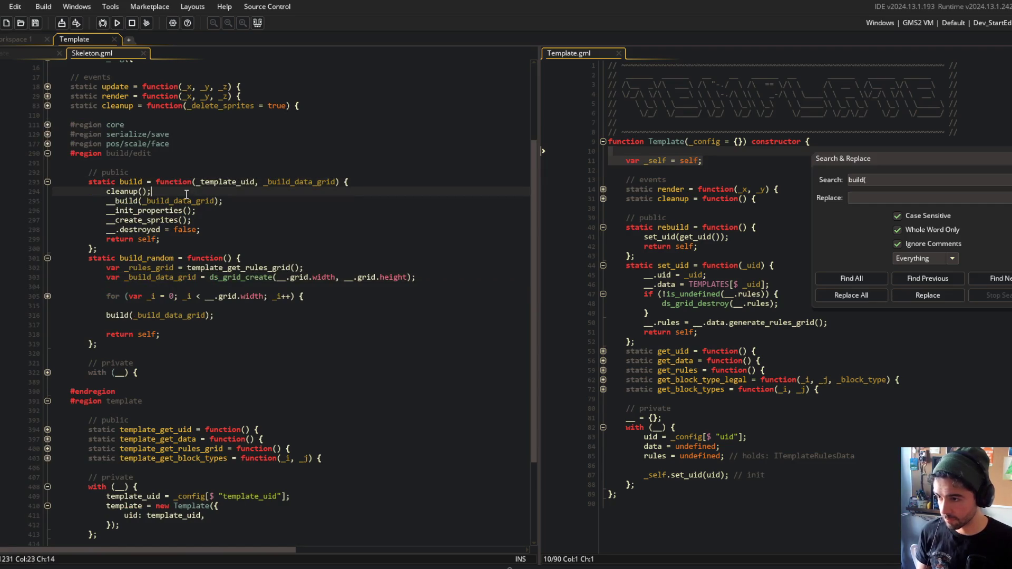
key("ctrl+Left")
key("ctrl+Left")
type("_template_uid,")
Pass __.template_uid in build_random's build call, add a 'randomize template_uid' note to build_random, and save
left_click(172, 268)
left_click(171, 315)
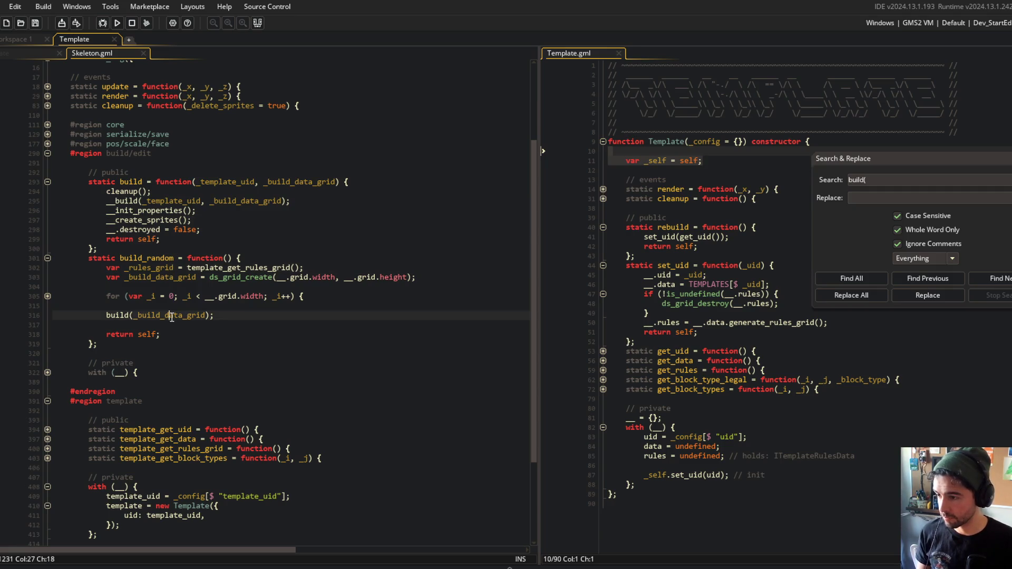
type("__.template_uid,")
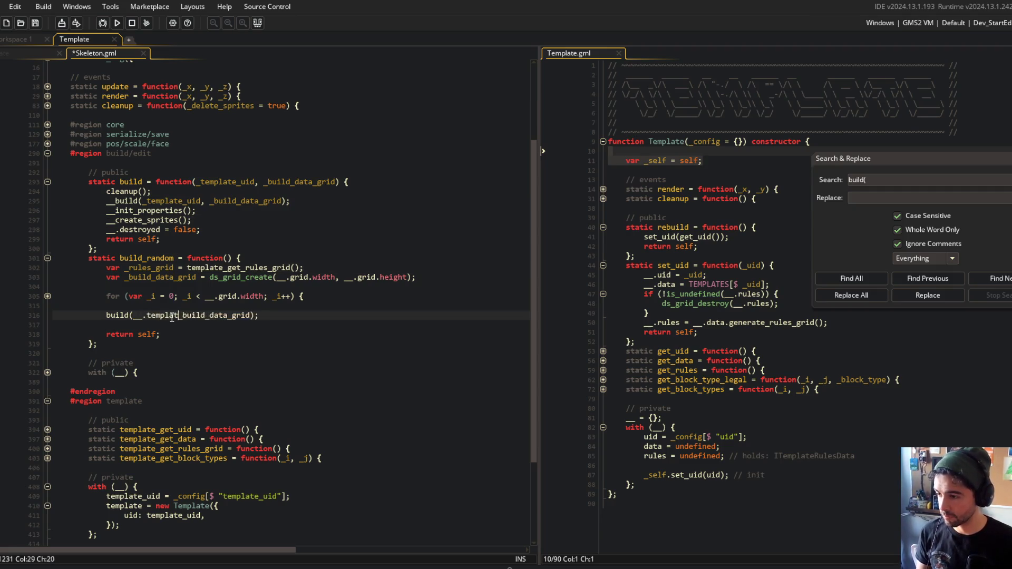
left_click(157, 334)
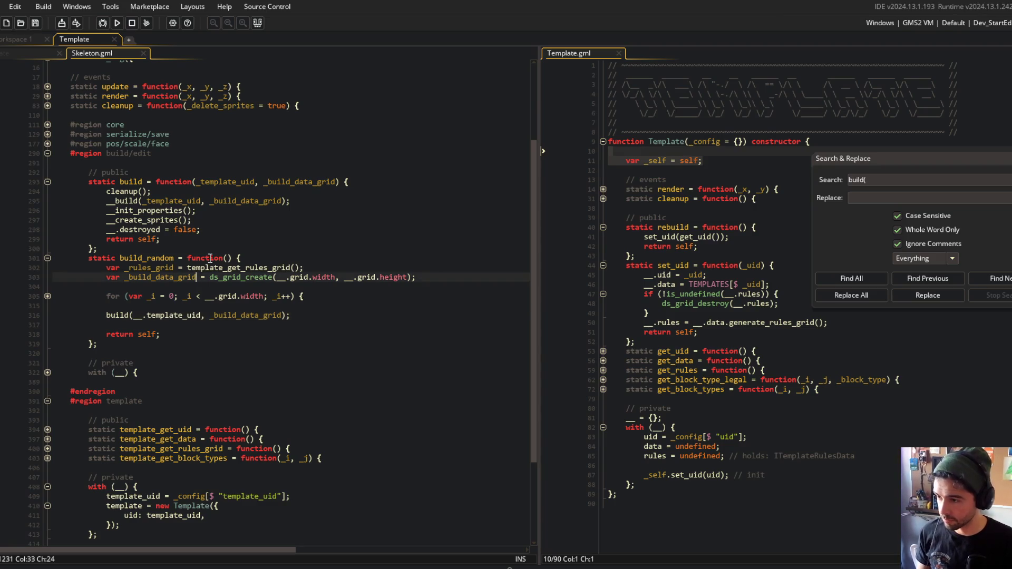
scroll(237, 242, "down", 4)
left_click(208, 196)
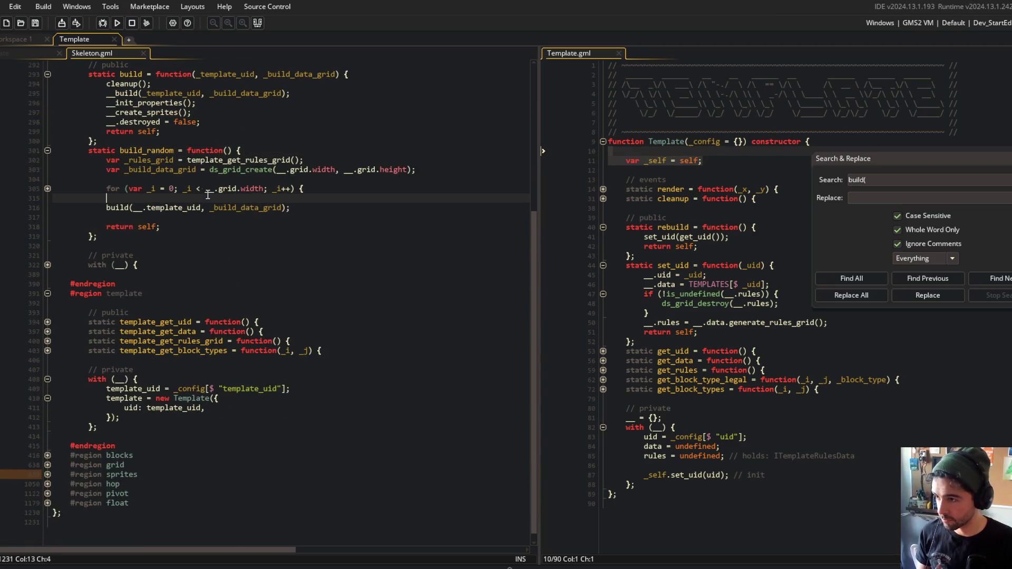
scroll(230, 221, "up", 2)
left_click(231, 218)
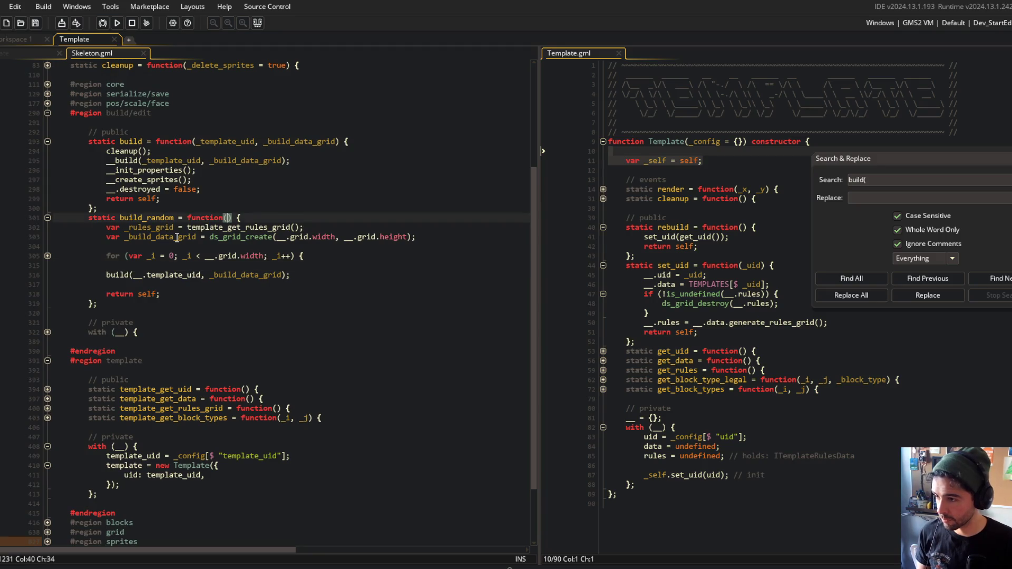
left_click(263, 218)
type("// <add c")
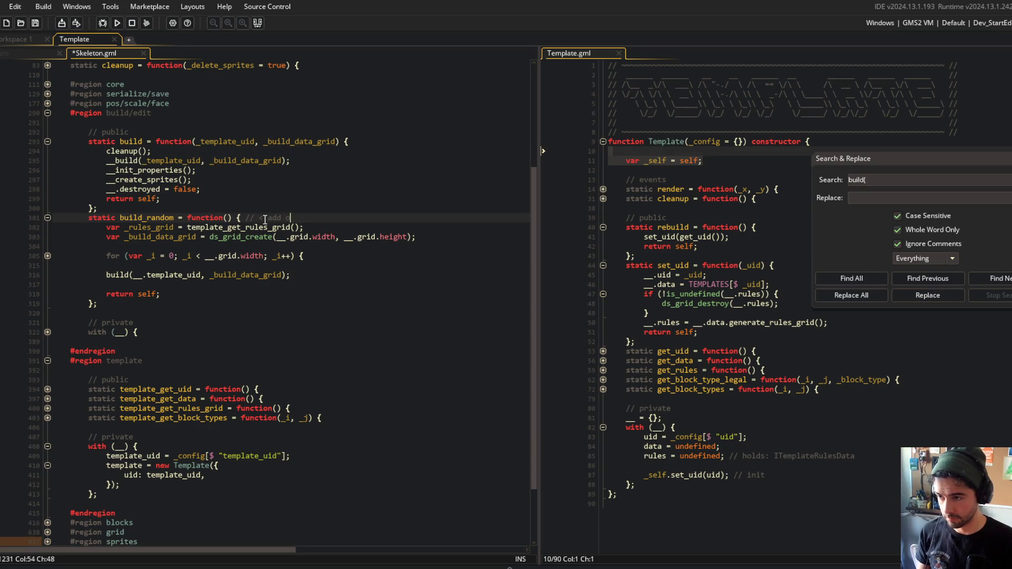
type("o randomize template_uid")
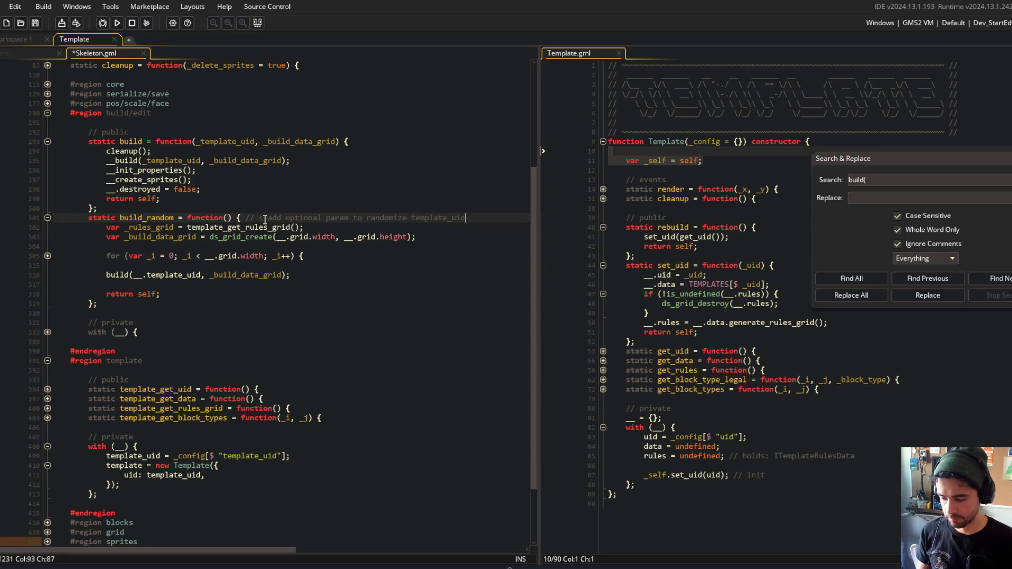
key("ctrl+s")
Fold build_random, expand the private with block, and collapse the template region in Skeleton.gml
left_click(47, 218)
left_click(165, 198)
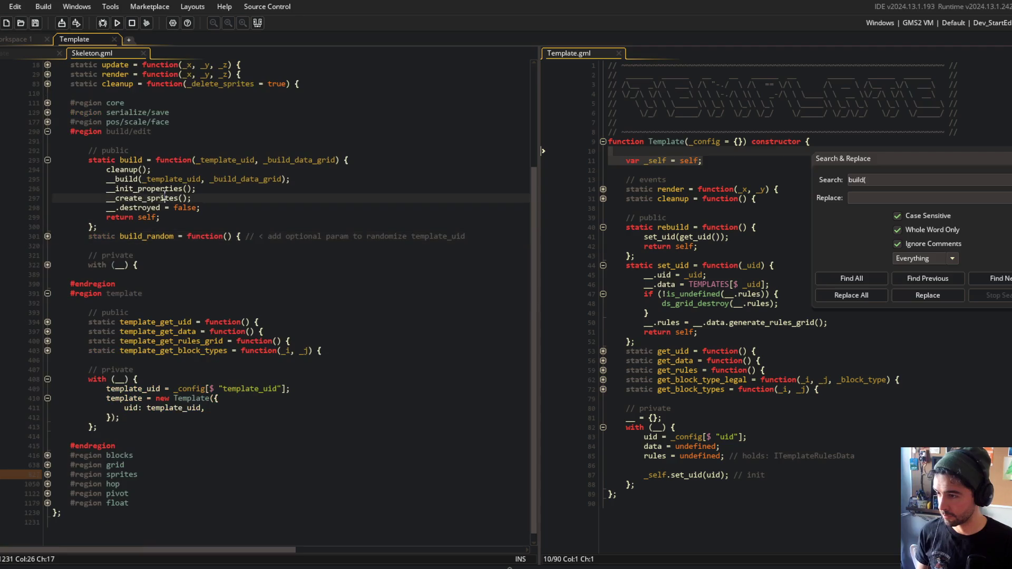
left_click(161, 179)
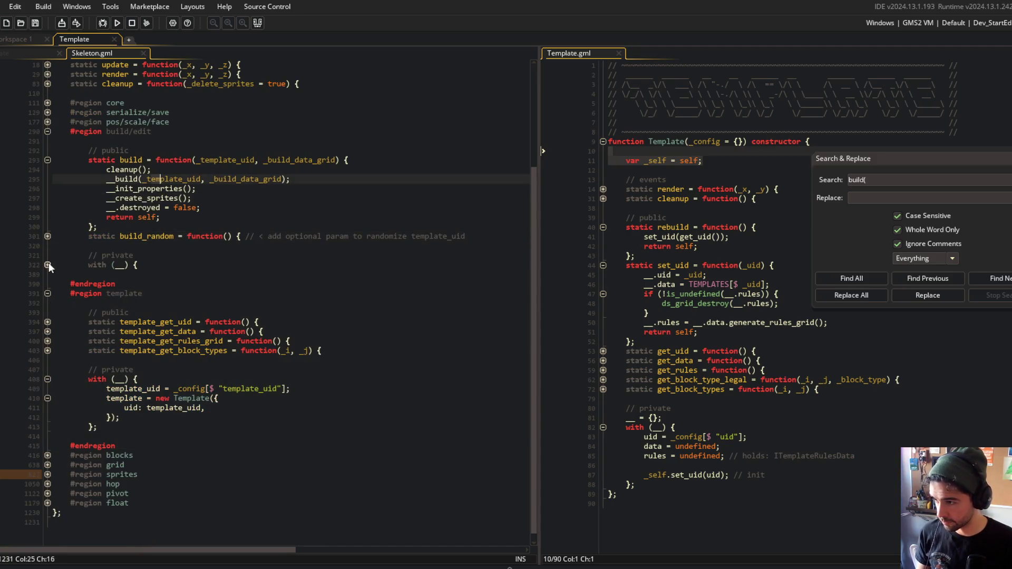
left_click(48, 265)
left_click(47, 322)
scroll(48, 396, "up", 4)
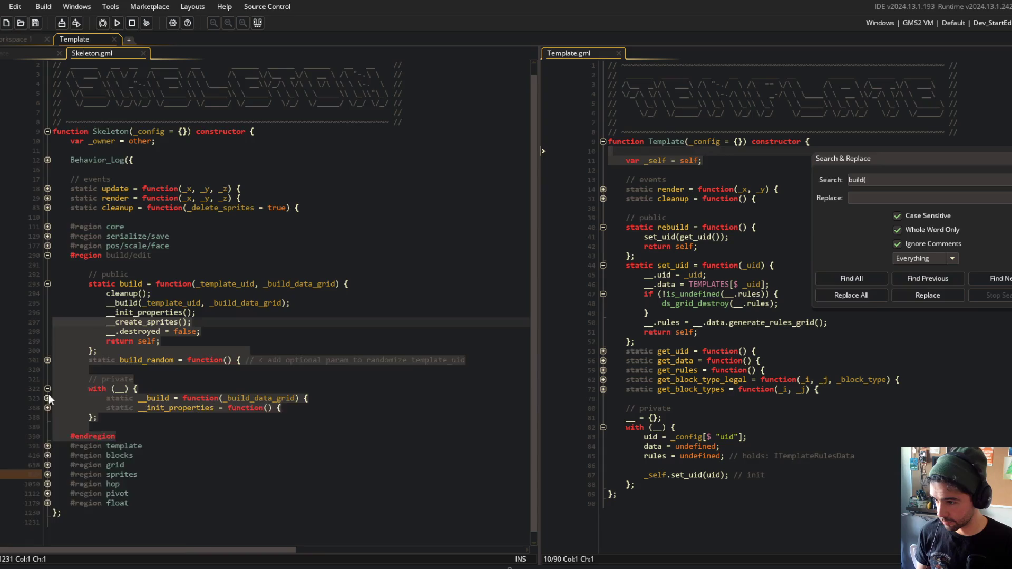
Expand the private __build function and add a _template_uid parameter to it
left_click(48, 398)
scroll(333, 358, "down", 5)
left_click(225, 264)
type("_template_uid")
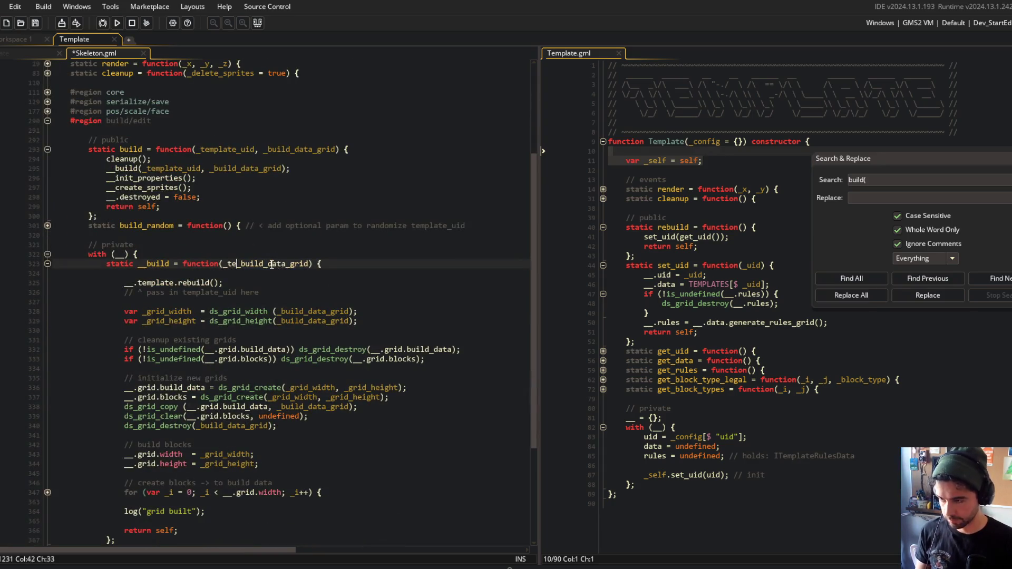
type(",")
left_click(367, 151)
left_click(264, 149)
left_click(254, 168)
left_click(319, 259)
left_click(364, 264)
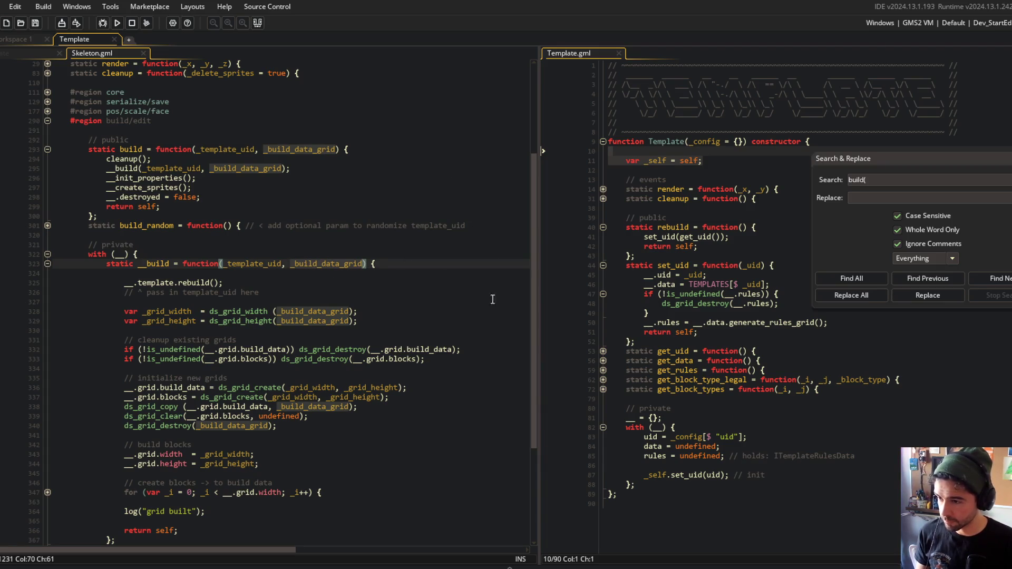
Move build's _template_uid after _build_data_grid with default __.template_uid, and save
left_click(318, 149)
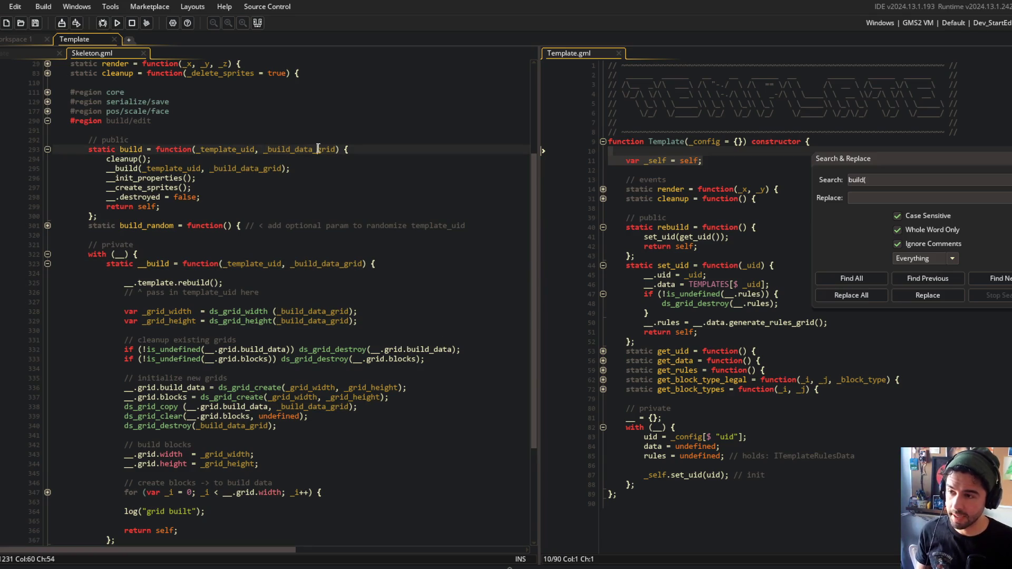
key("ctrl+shift+Left")
key("ctrl+shift+Left")
key("BackSpace")
key("ctrl+Right")
type(", _tem")
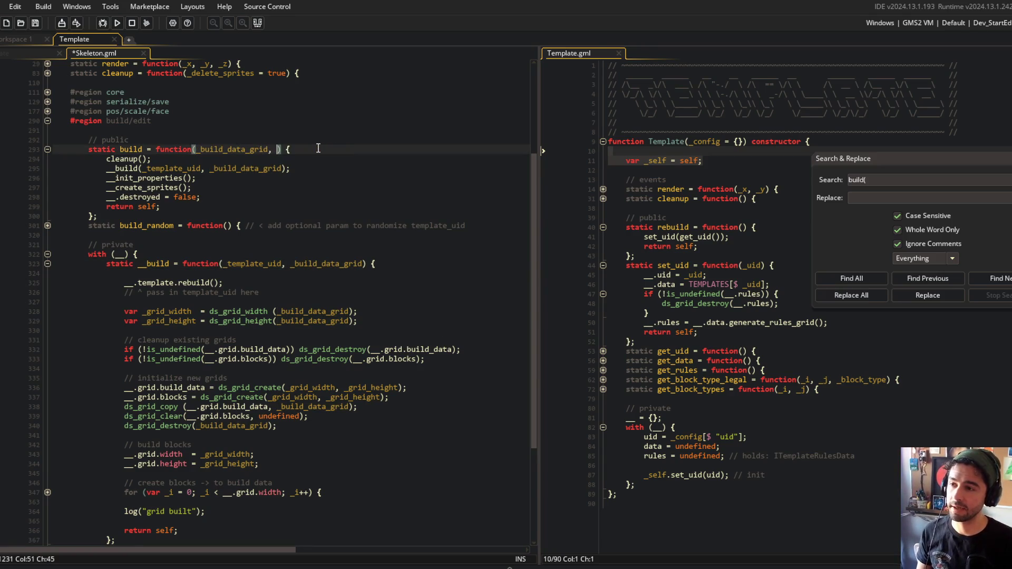
type("plate_uid =")
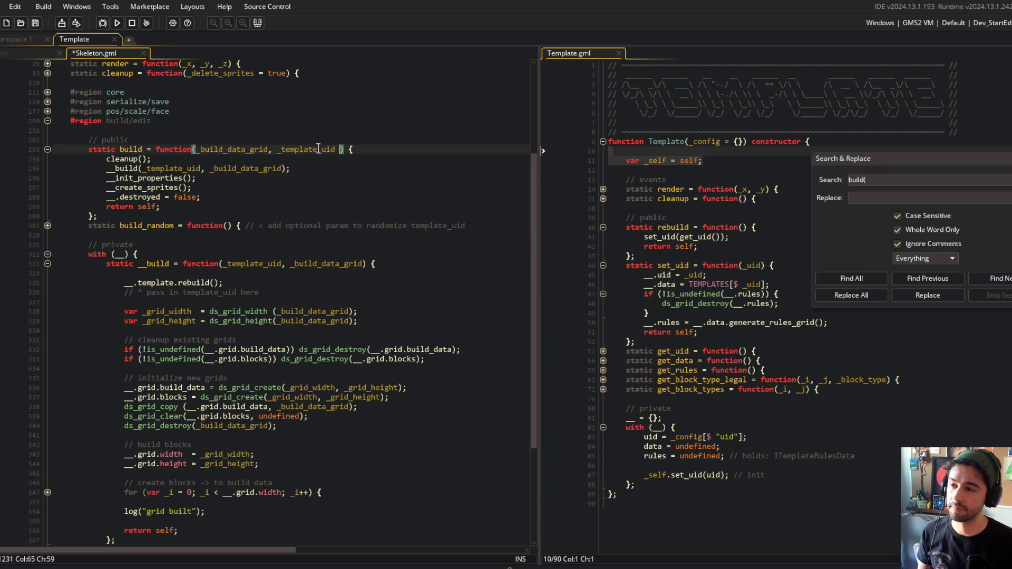
key("BackSpace")
key("BackSpace")
key("BackSpace")
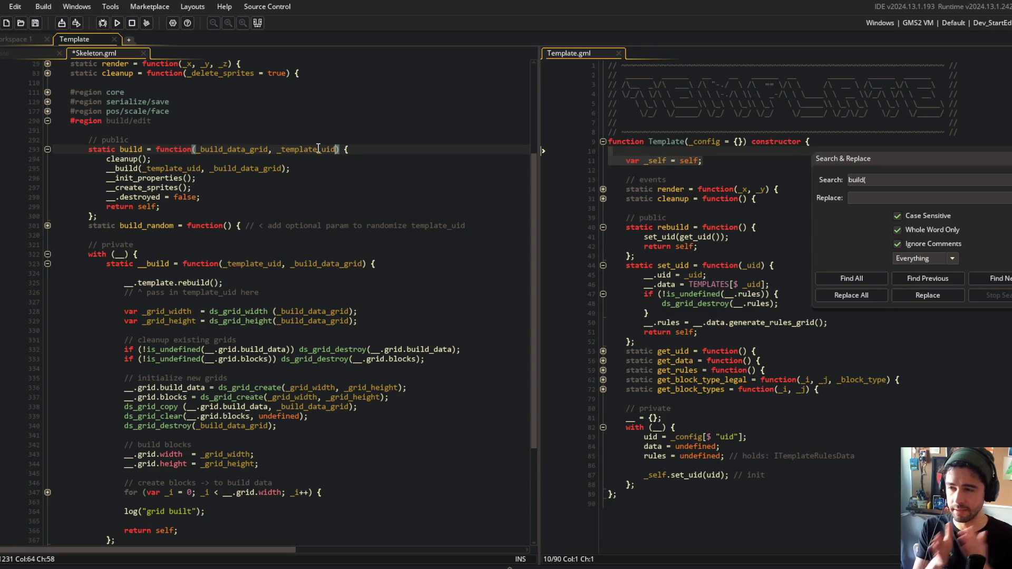
type("= __.template_")
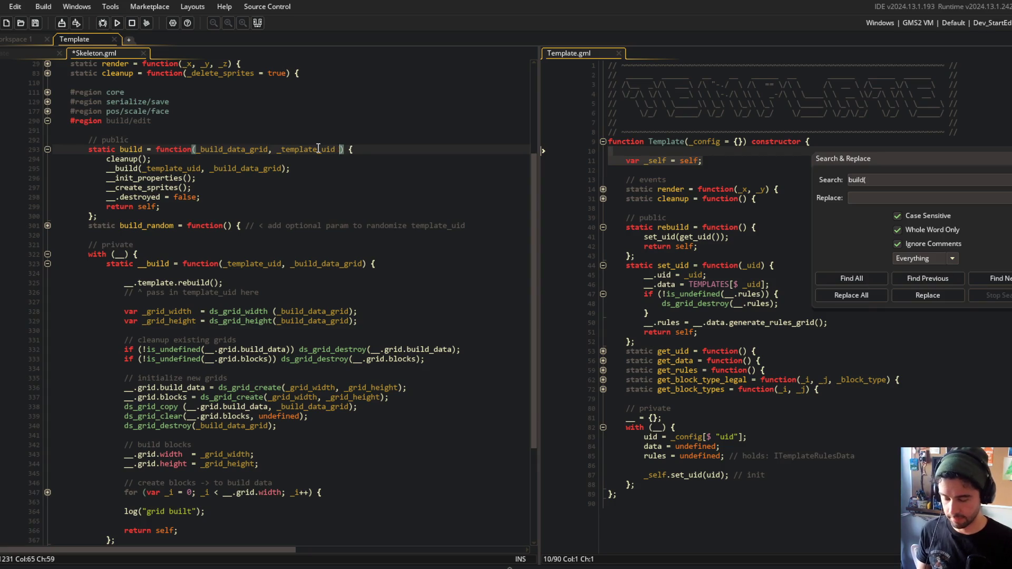
type("uid")
key("ctrl+s")
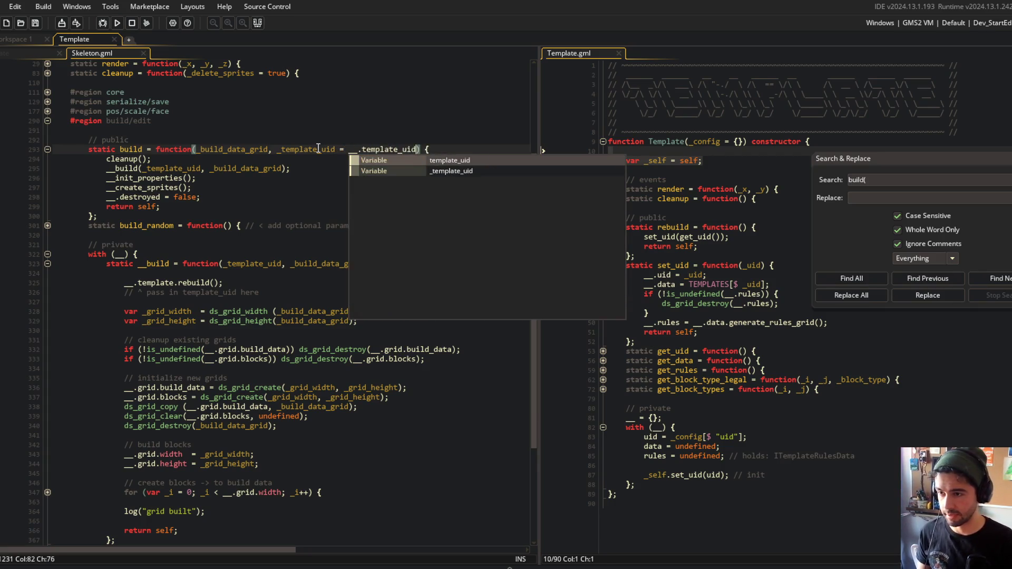
key("Escape")
In build's __build call, move the _template_uid argument after _build_data_grid and save
double_click(285, 151)
left_click(201, 168)
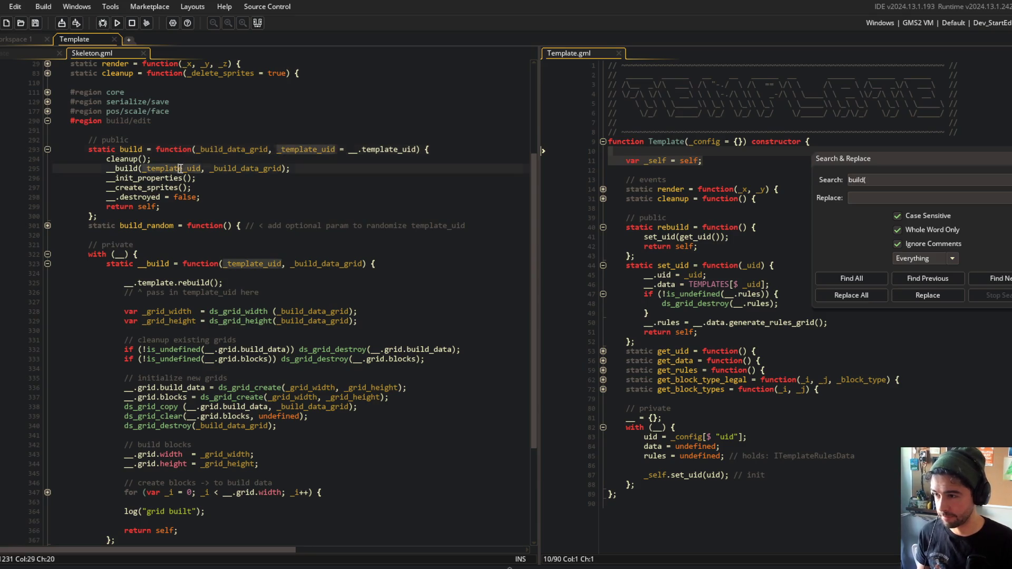
key("Delete")
key("Delete")
key("ctrl+shift+Left")
key("ctrl+x")
key("ctrl+Right")
type(",")
key("ctrl+v")
key("ctrl+s")
key("ctrl+Left")
key("BackSpace")
key("ctrl+s")
Move __build's _template_uid parameter after _build_data_grid, without a default value
left_click(261, 170)
scroll(136, 165, "up", 3)
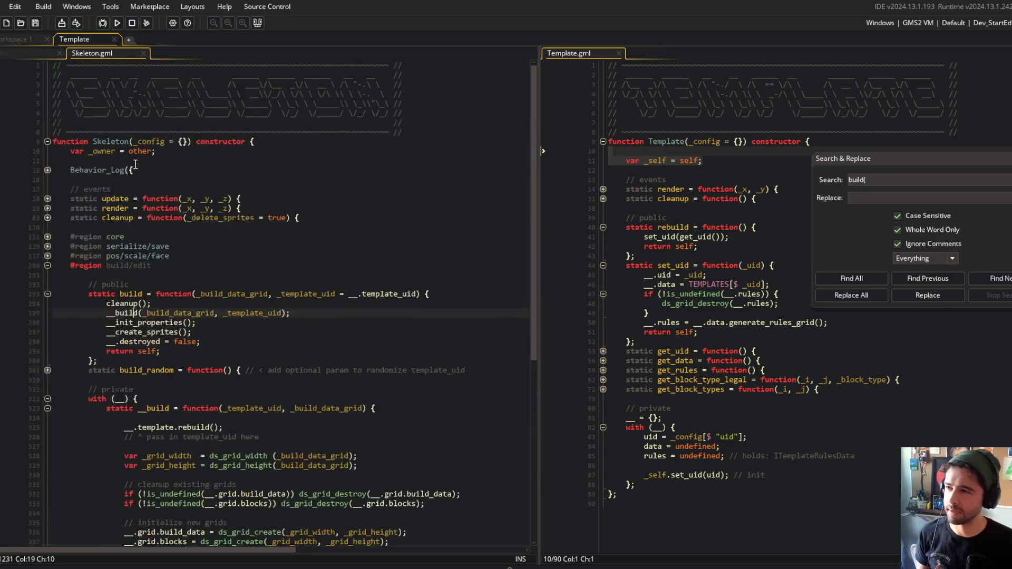
scroll(135, 165, "down", 3)
key("ctrl+Right")
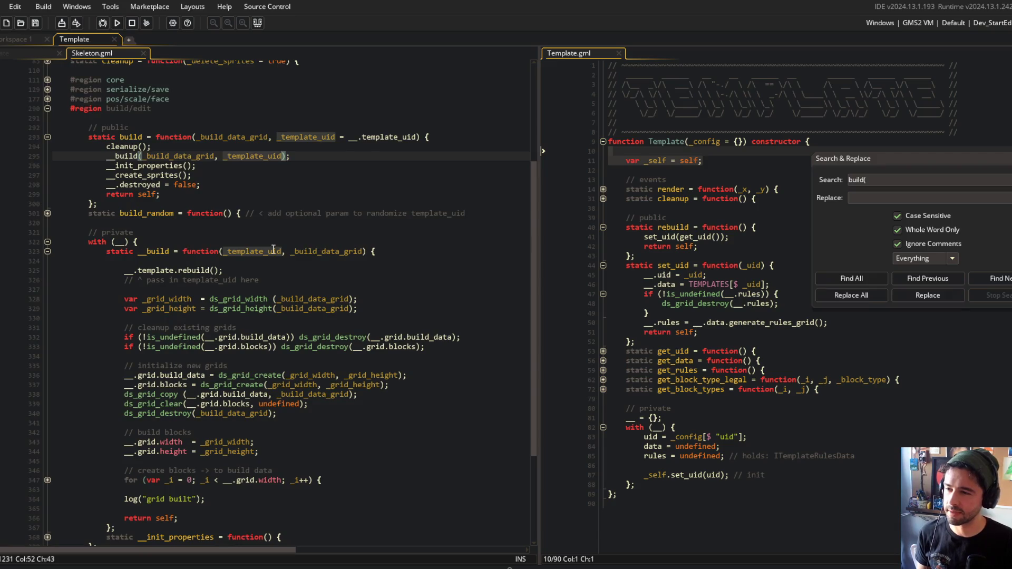
double_click(274, 252)
key("Delete")
key("Delete")
key("Delete")
key("ctrl+s")
key("ctrl+Right")
type(", _template_uid ")
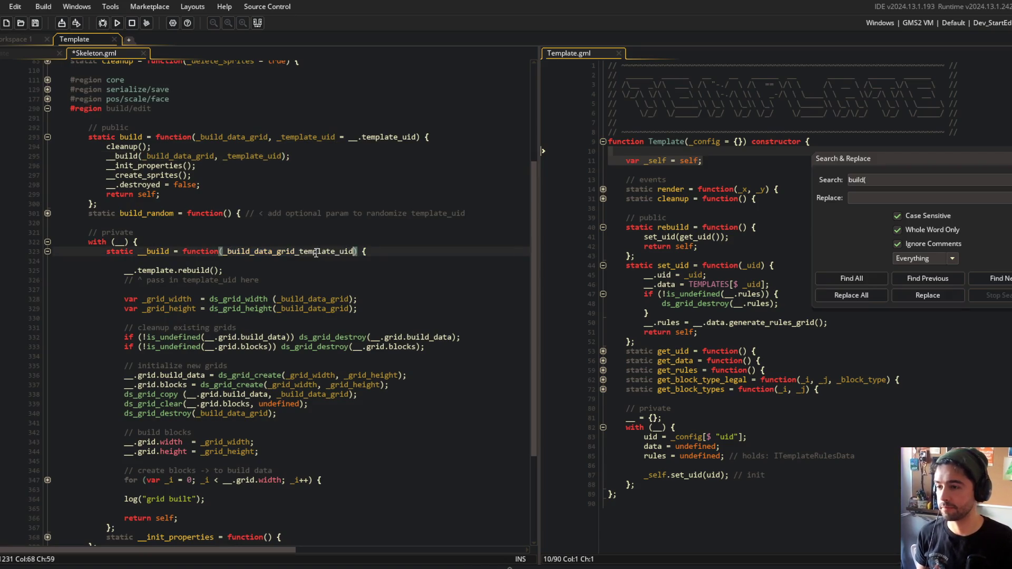
type("= __.template_uid")
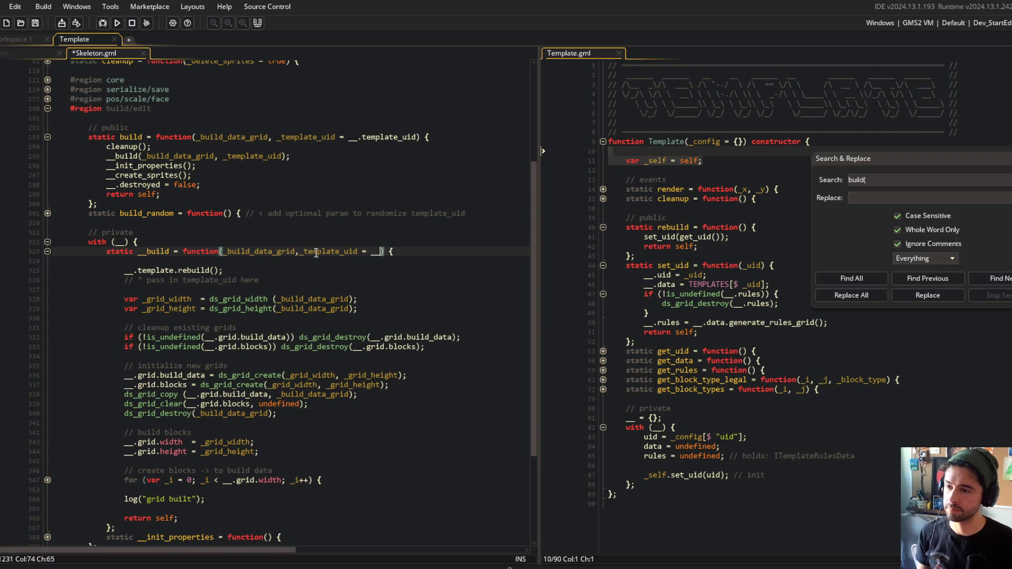
key("ctrl+s")
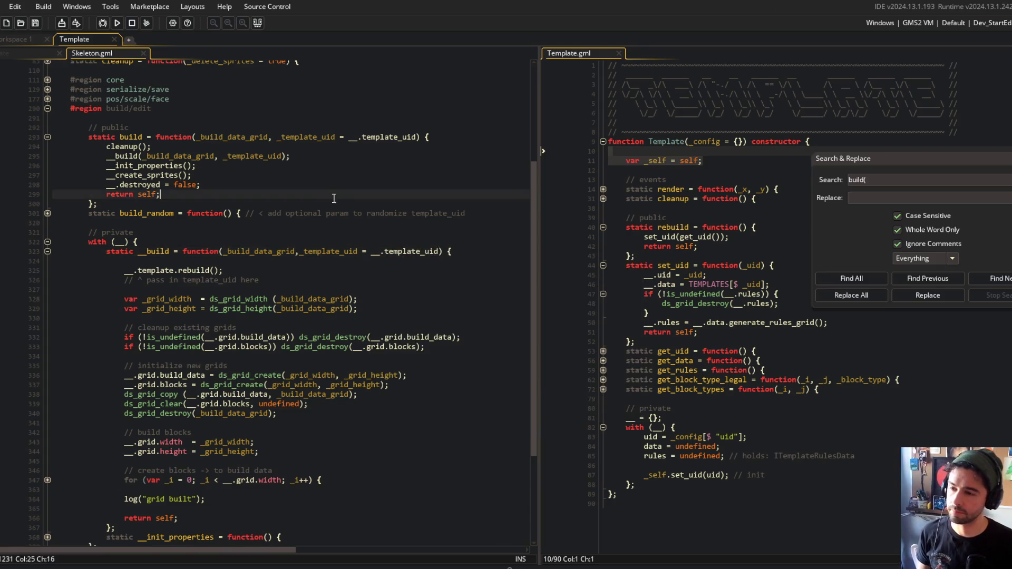
scroll(382, 168, "down", 2)
left_click(382, 167)
left_click(420, 182)
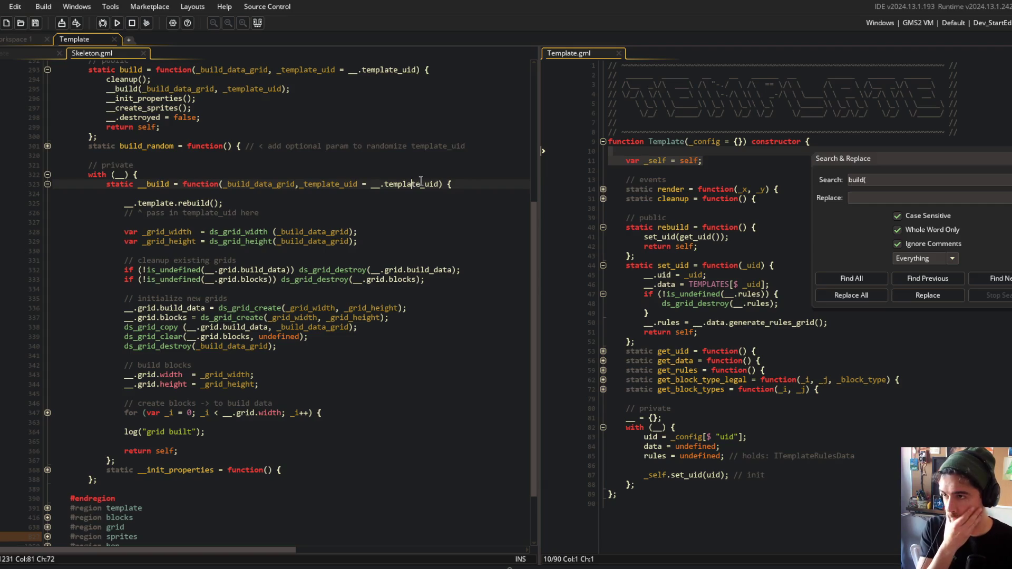
key("ctrl+BackSpace")
key("ctrl+BackSpace")
key("ctrl+BackSpace")
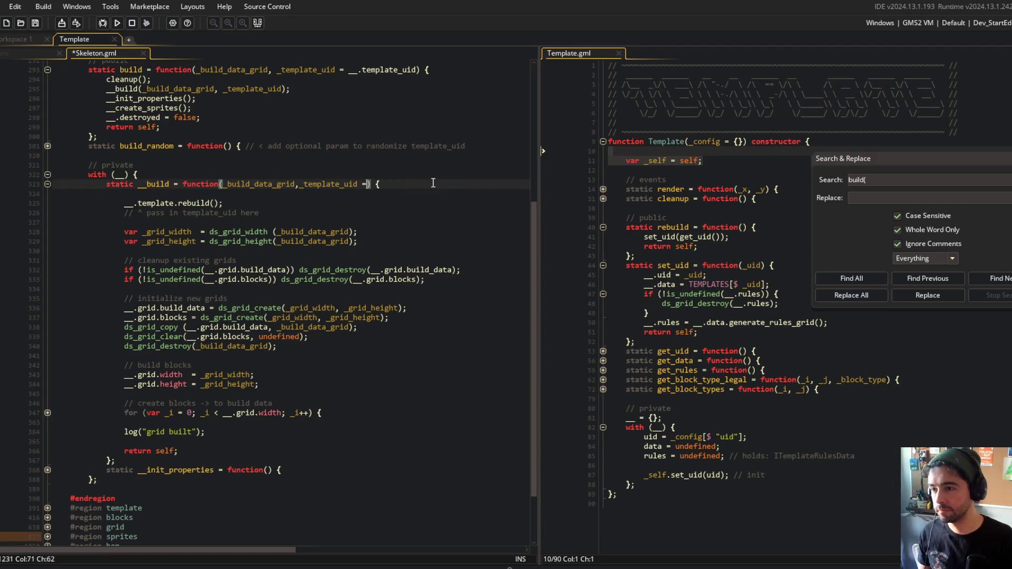
Switch back to the beast code at its skeleton.build call
left_click(372, 128)
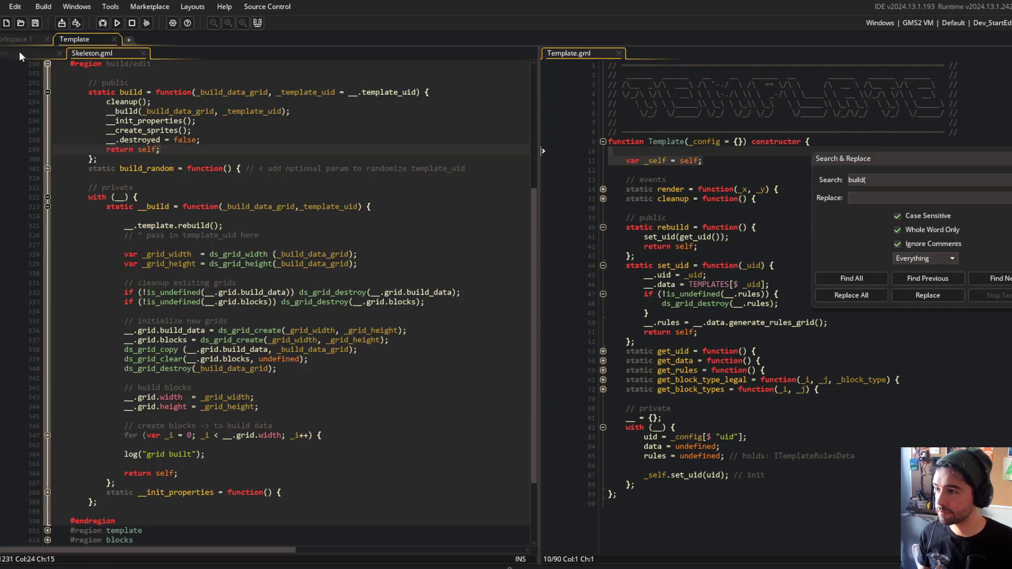
left_click(19, 53)
left_click(112, 53)
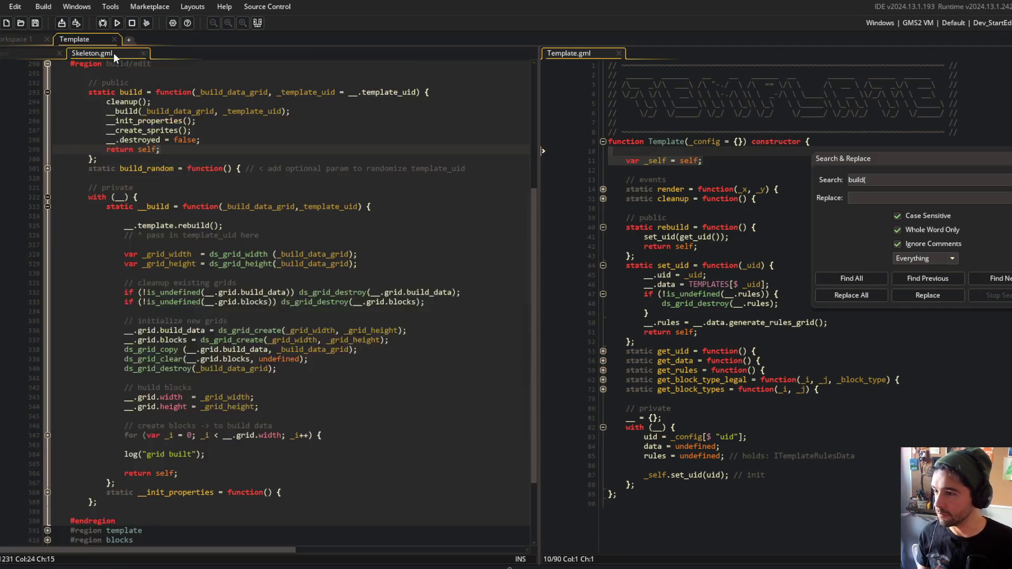
left_click(5, 52)
Move _template_uid to the second argument of the beast's skeleton.build call
left_click(268, 165)
key("ctrl+Left")
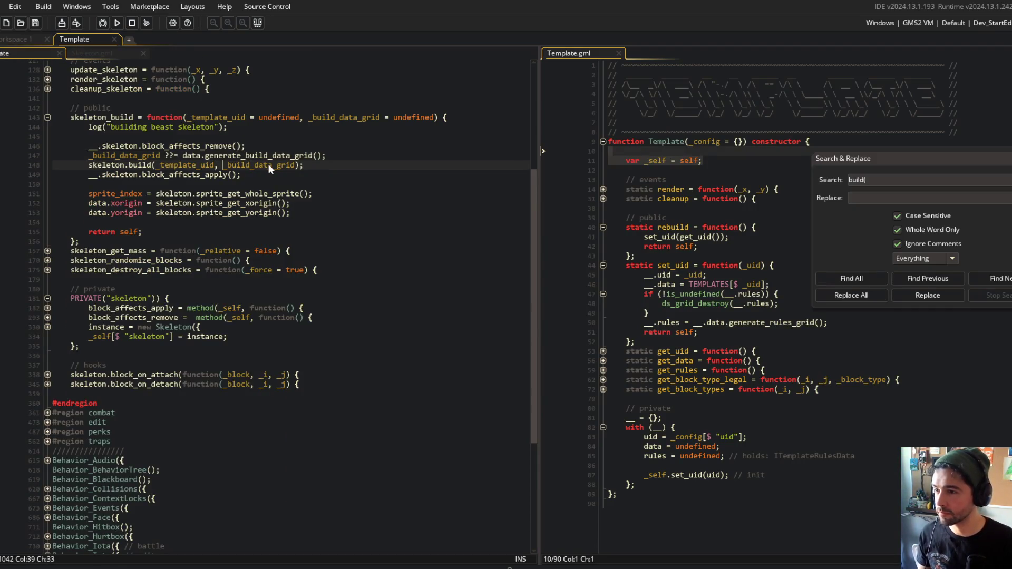
key("ctrl+shift+Left")
key("ctrl+shift+Left")
key("BackSpace")
key("ctrl+Right")
type(", ")
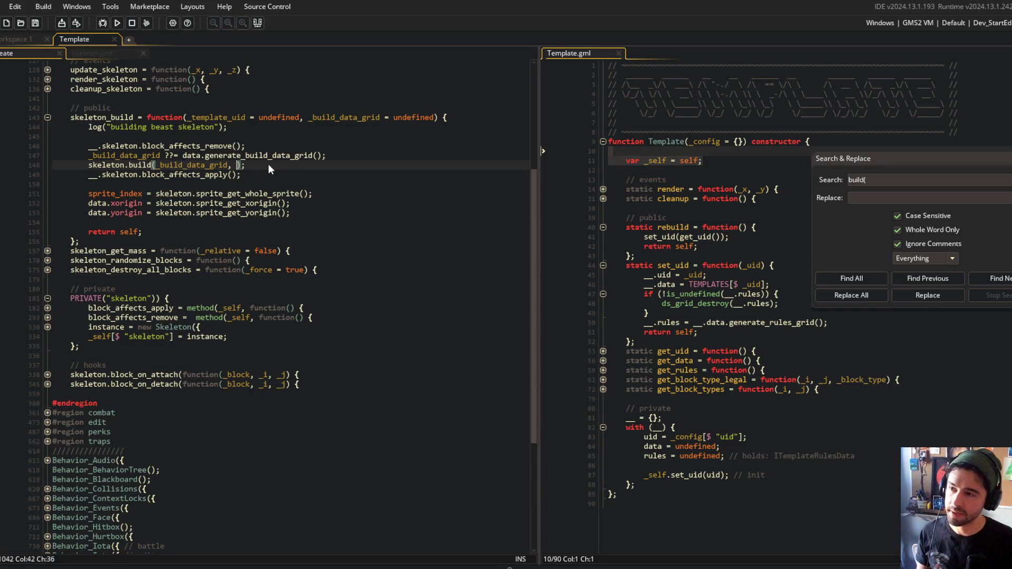
type("_te")
key("Return")
Reorder skeleton_build's parameters to _build_data_grid, then _template_uid = undefined
key("Up")
key("Up")
key("Up")
key("Up")
key("Up")
key("ctrl+Right")
key("ctrl+shift+Left")
key("ctrl+shift+Left")
key("ctrl+shift+Left")
key("BackSpace")
key("End")
key("Left")
key("Left")
key("Left")
type("_template_uid = undefined")
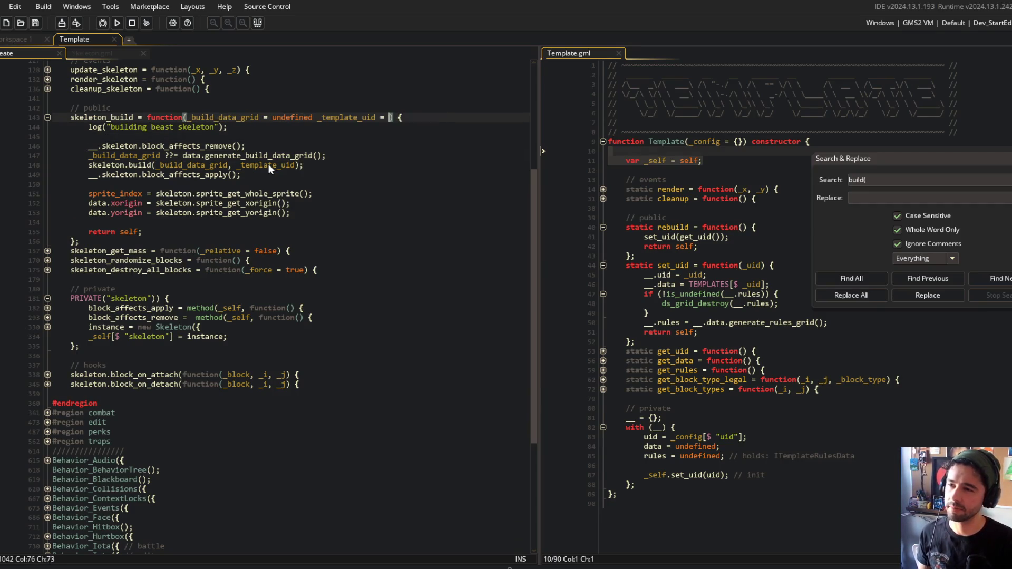
key("Escape")
type(",")
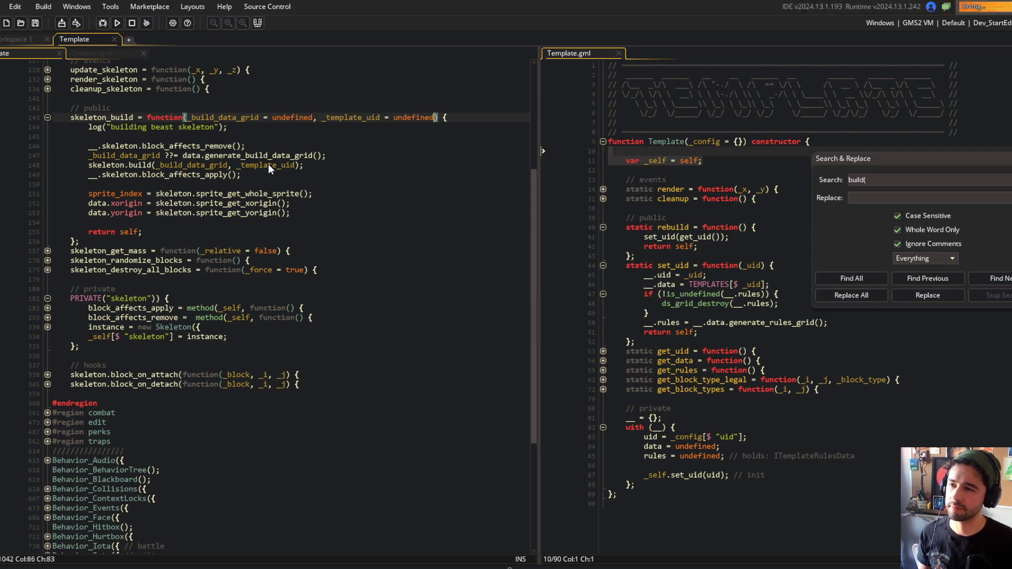
Find All uses of skeleton_build, then jump to Skeleton's build definition from the call
left_click(218, 117)
double_click(103, 117)
key("ctrl+f")
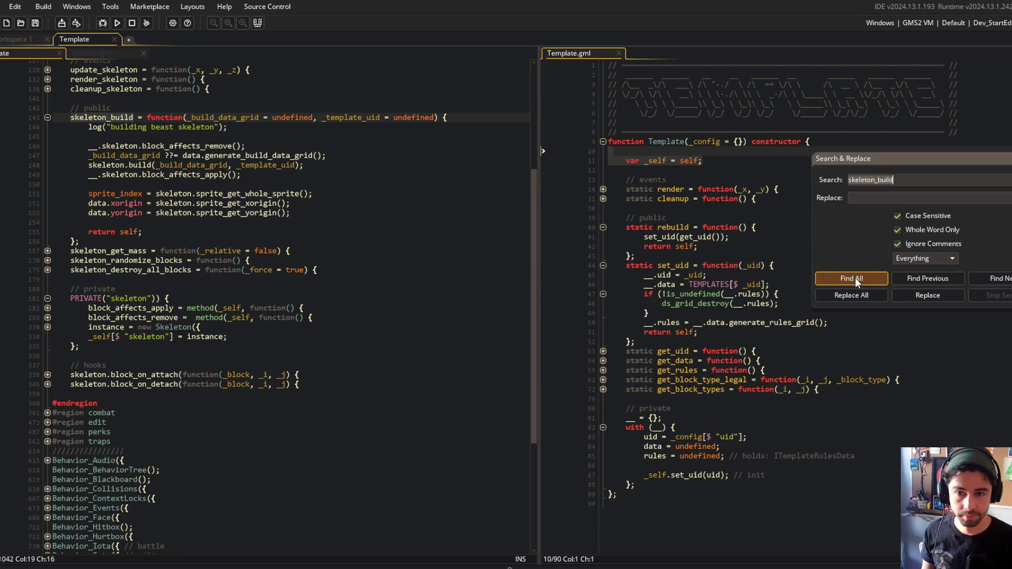
left_click(849, 278)
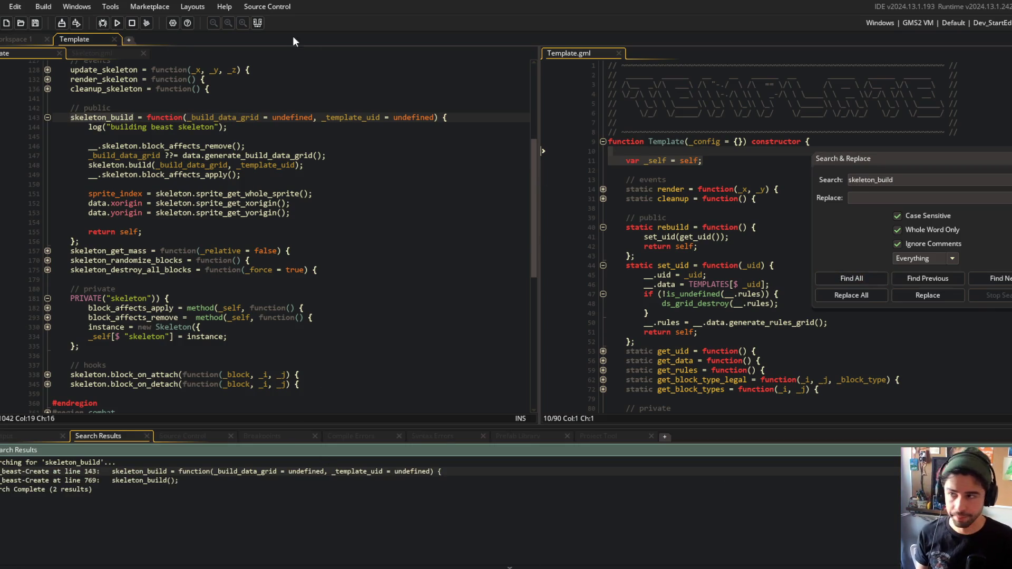
left_click(259, 23)
scroll(92, 252, "up", 5)
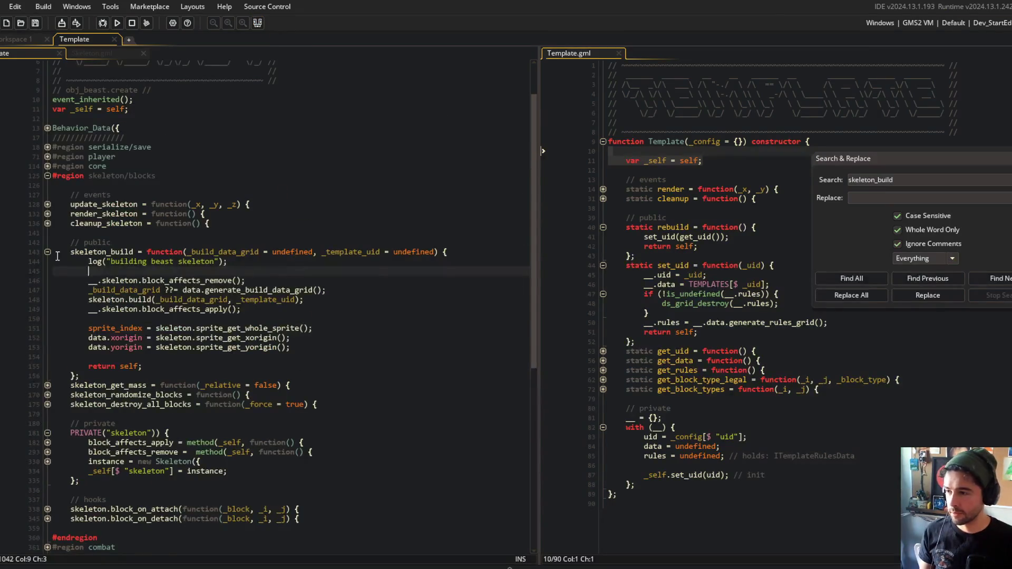
left_click(48, 251)
left_click(384, 252)
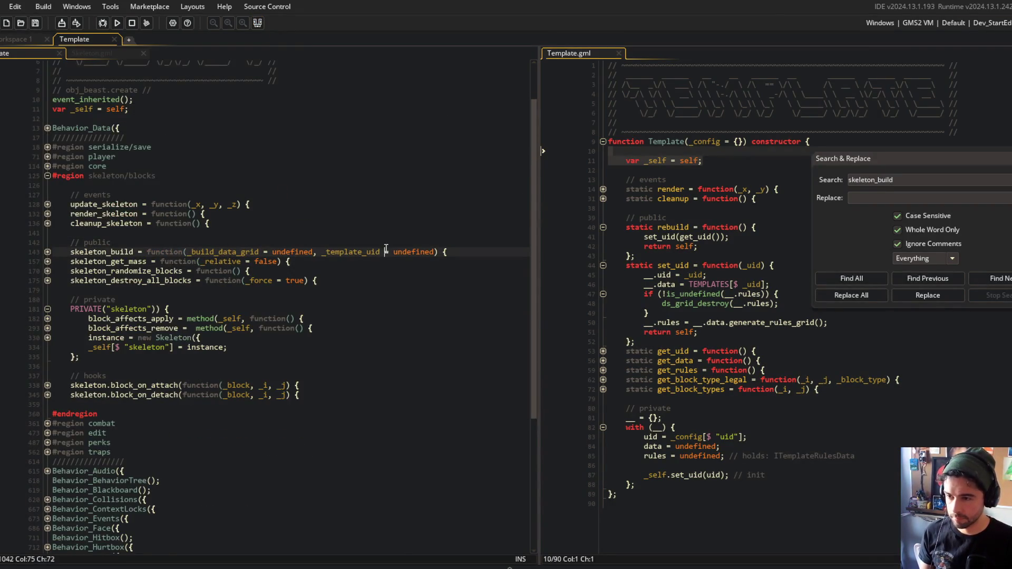
left_click(47, 252)
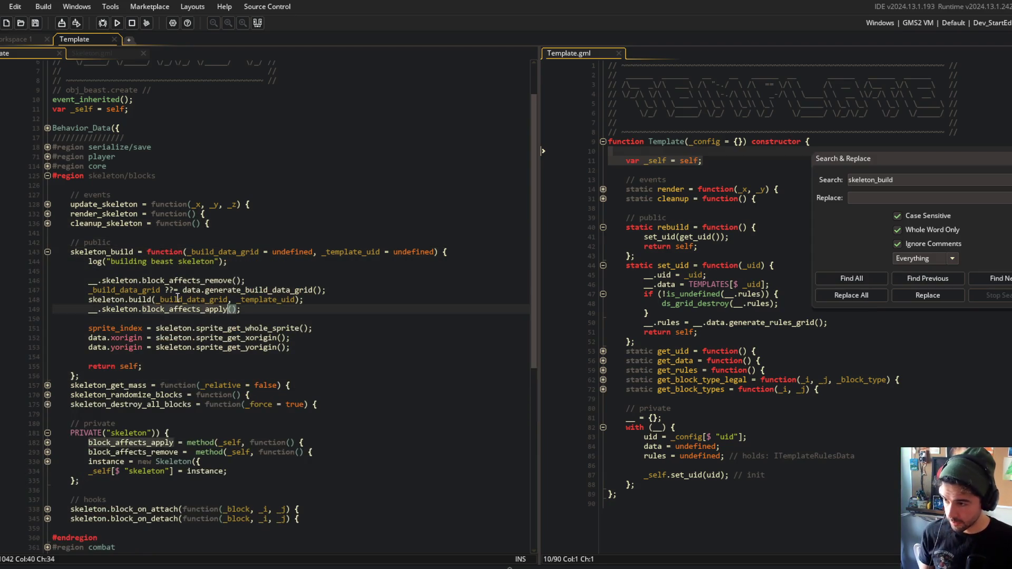
left_click(259, 300)
middle_click(261, 299)
middle_click(126, 299)
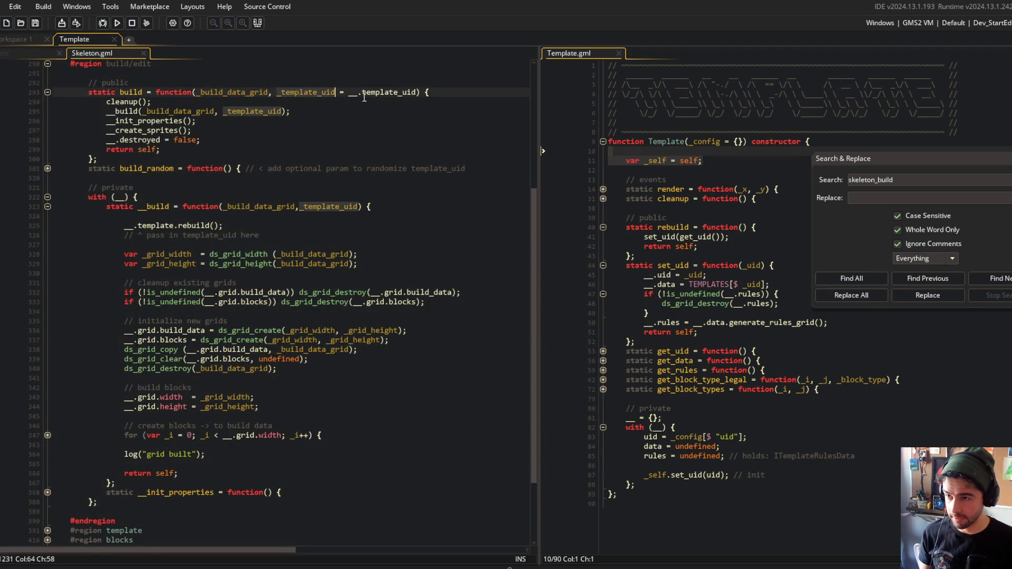
In Skeleton's __build, add the line __.template_uid = _template_uid;
left_click(82, 92)
left_click_drag(82, 92, 427, 158)
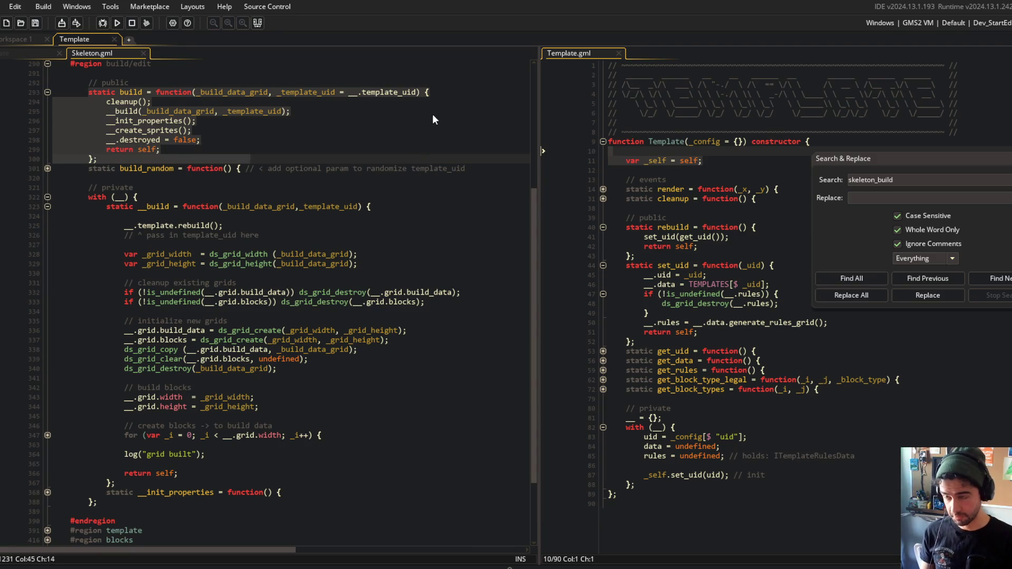
left_click(291, 111)
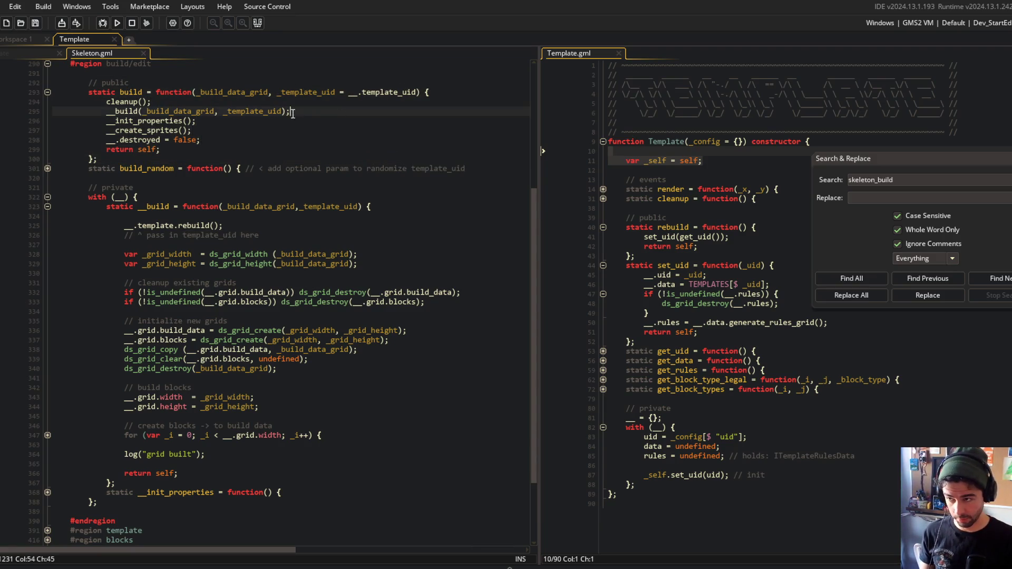
left_click(297, 106)
scroll(412, 141, "up", 1)
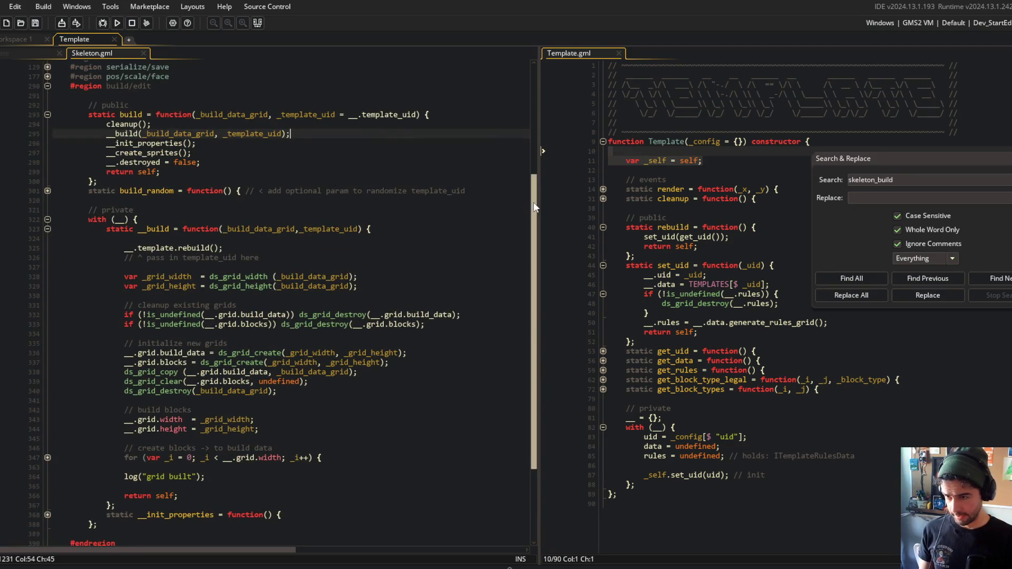
scroll(523, 212, "down", 4)
left_click_drag(258, 143, 124, 123)
scroll(248, 160, "up", 5)
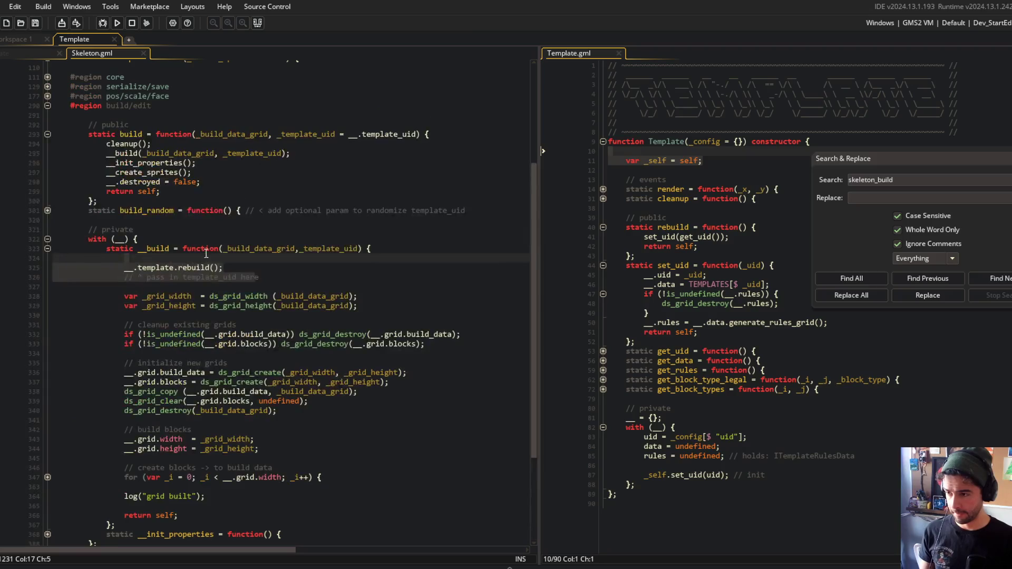
type("__.template")
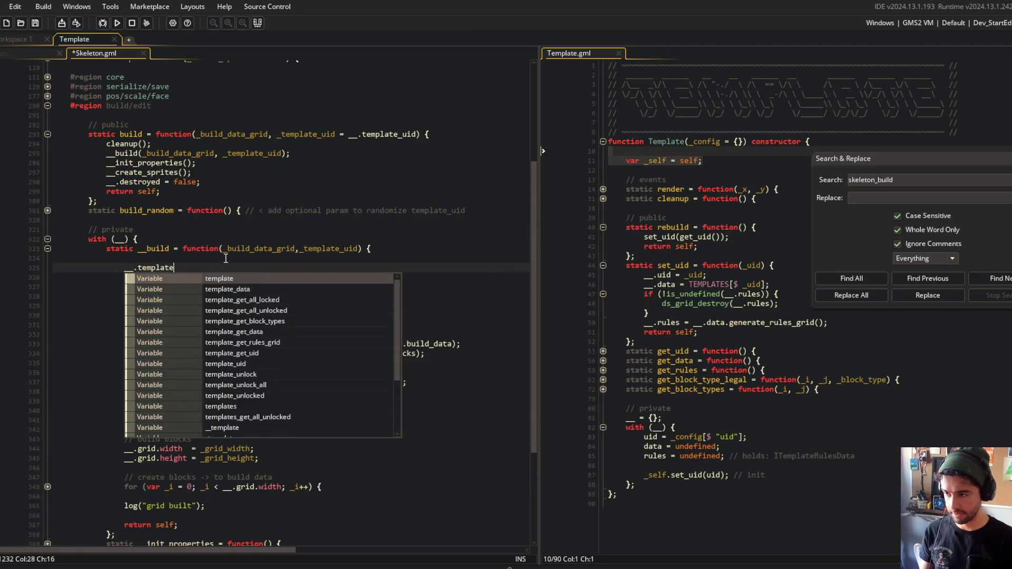
type("_uid = _te")
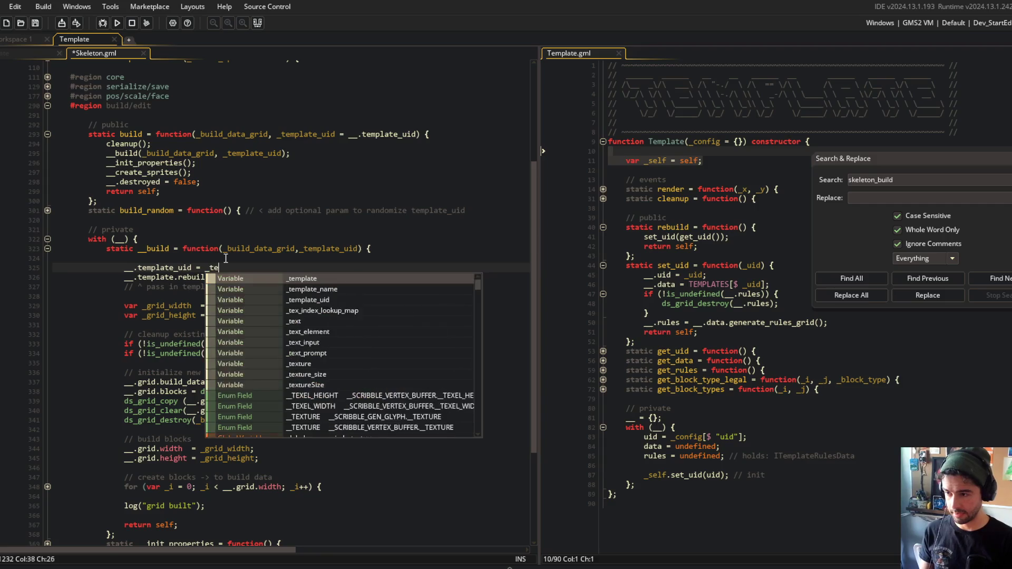
type("mplate_uid;")
Replace the template's rebuild call with set_uid(_template_uid) and save Skeleton.gml
key("ctrl+s")
key("Down")
key("ctrl+BackSpace")
key("ctrl+BackSpace")
type("set_uid(")
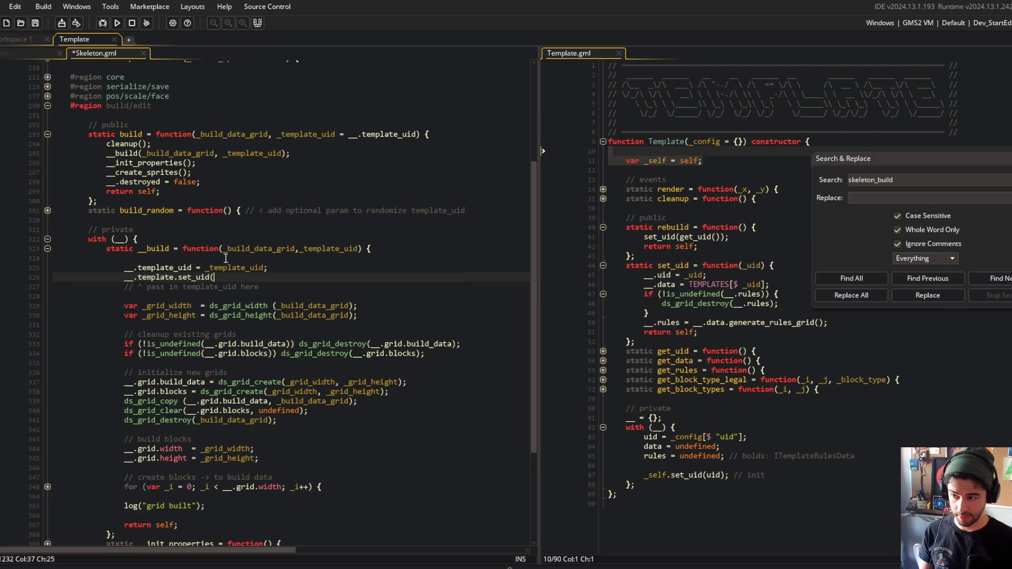
type("_template_uid);")
key("ctrl+s")
Delete the rebuild function from Template.gml and save it
left_click(668, 227)
key("ctrl+d")
key("ctrl+d")
key("ctrl+d")
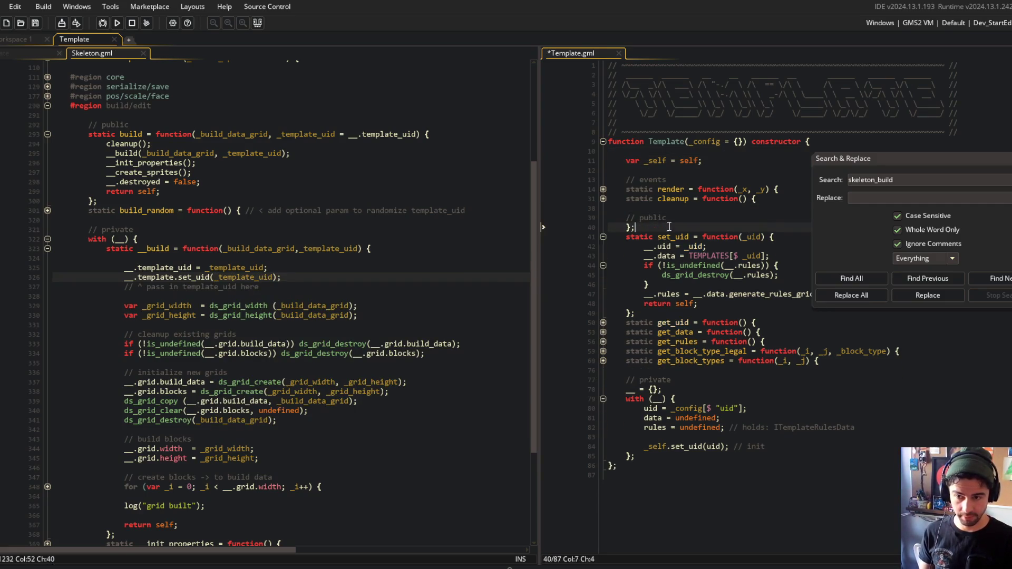
key("ctrl+s")
left_click(688, 227)
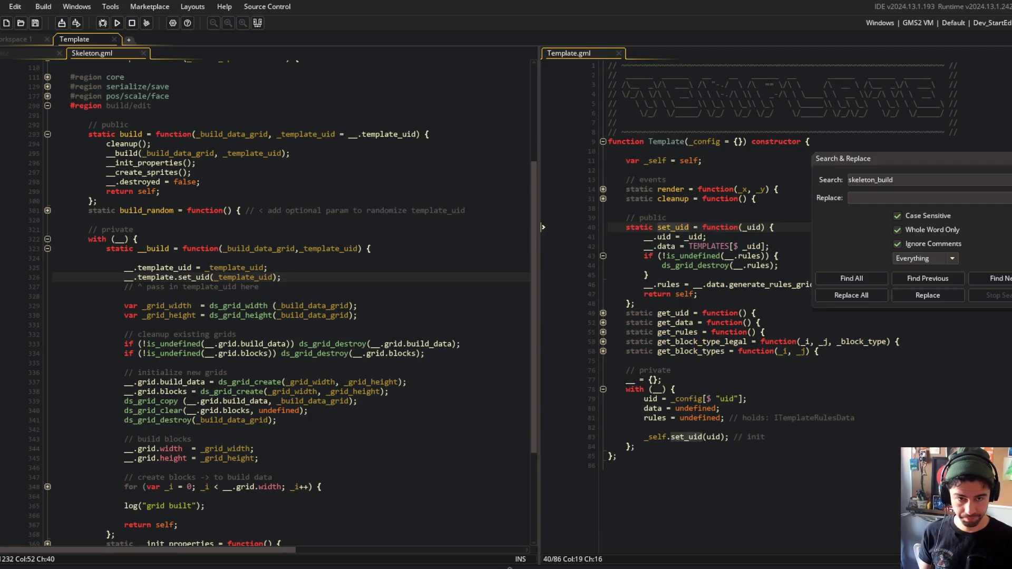
key("Escape")
Remove the outdated pass-in comment line from Skeleton's __build
left_click(346, 275)
key("Down")
key("ctrl+d")
scroll(369, 253, "down", 1)
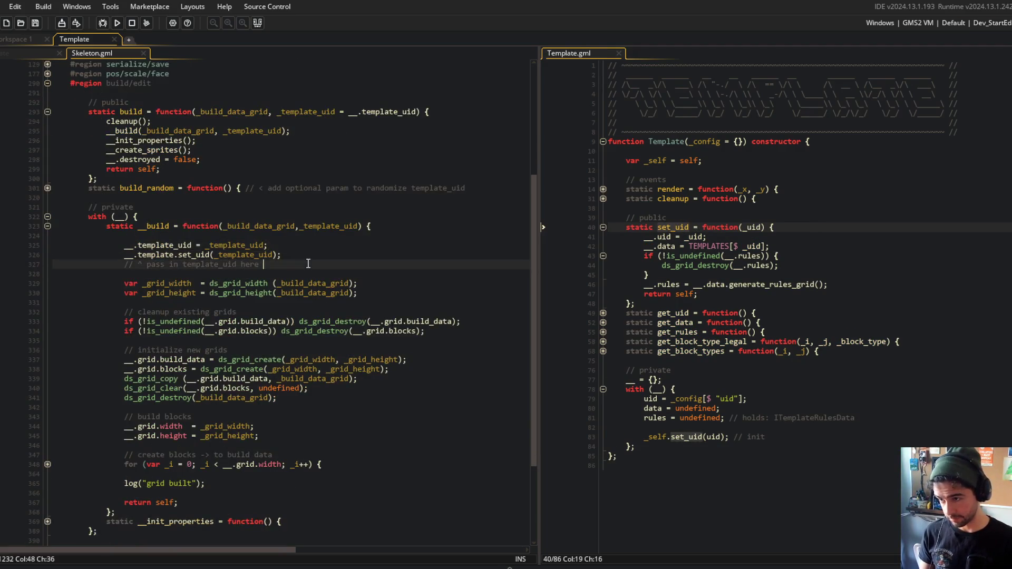
left_click(387, 232)
scroll(323, 289, "down", 4)
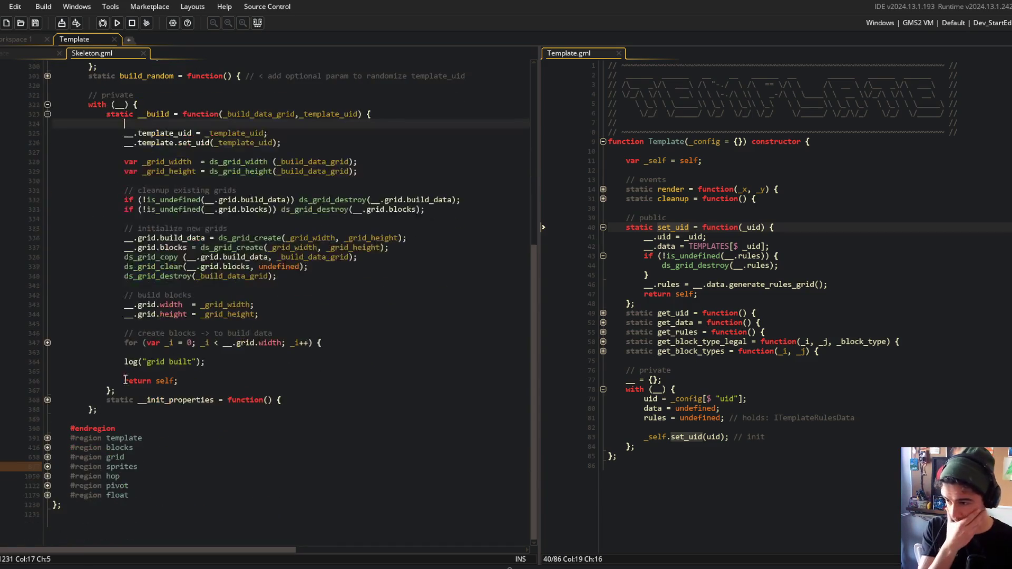
Join the uid line onto the new Template call in the template region and save Skeleton.gml
left_click(47, 438)
scroll(47, 438, "down", 5)
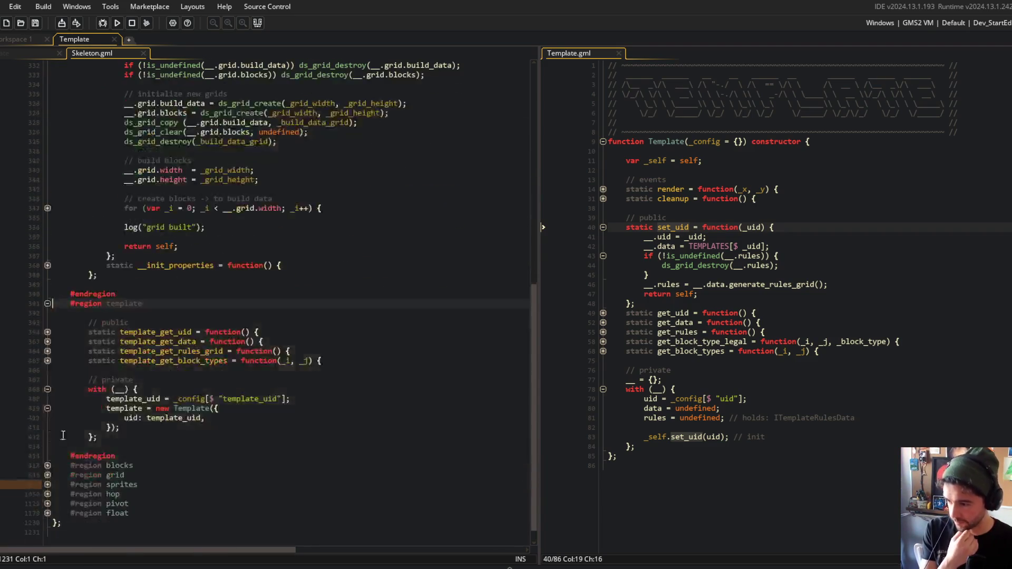
left_click(159, 399)
double_click(190, 409)
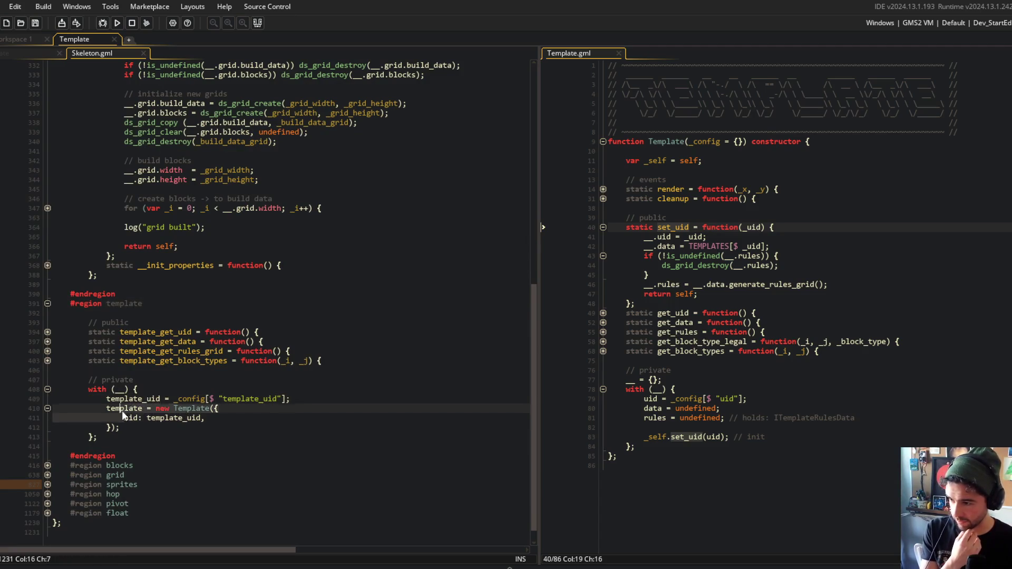
left_click(254, 411)
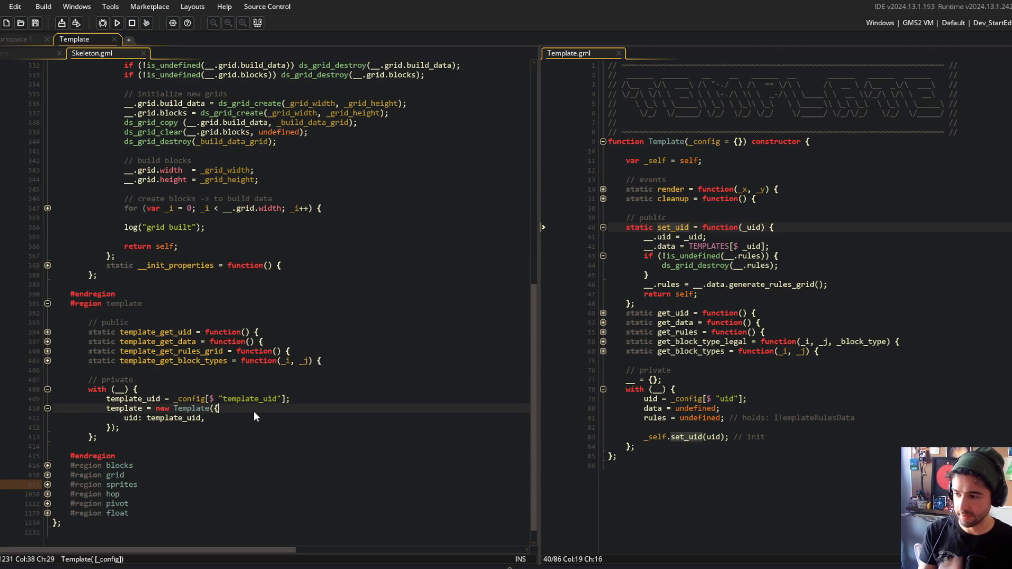
key("ctrl+Delete")
key("End")
key("BackSpace")
key("ctrl+s")
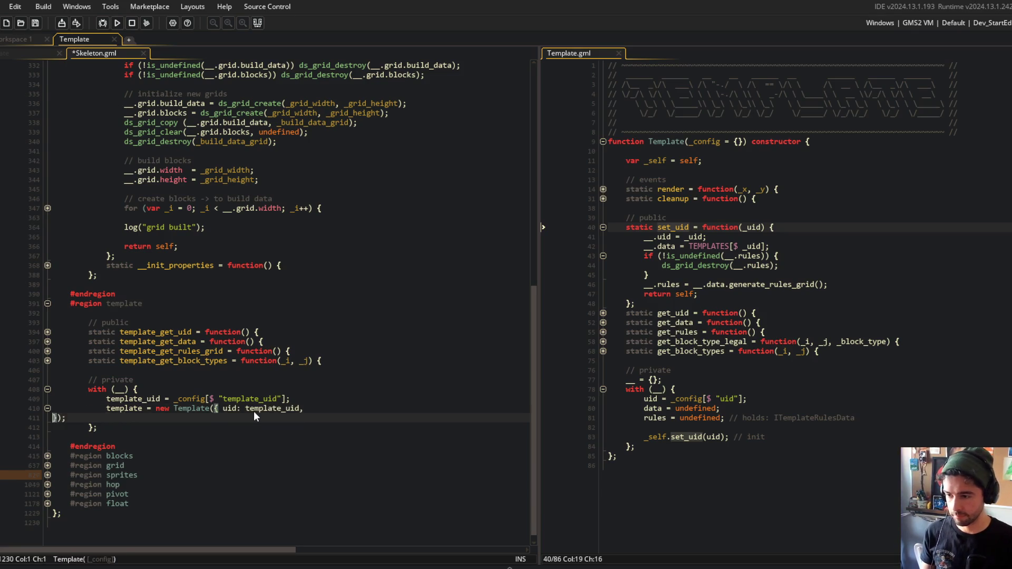
Review the __build grid size lines and run the game with F5
scroll(322, 332, "up", 6)
left_click(322, 337)
left_click(416, 238)
left_click(429, 209)
key("F5")
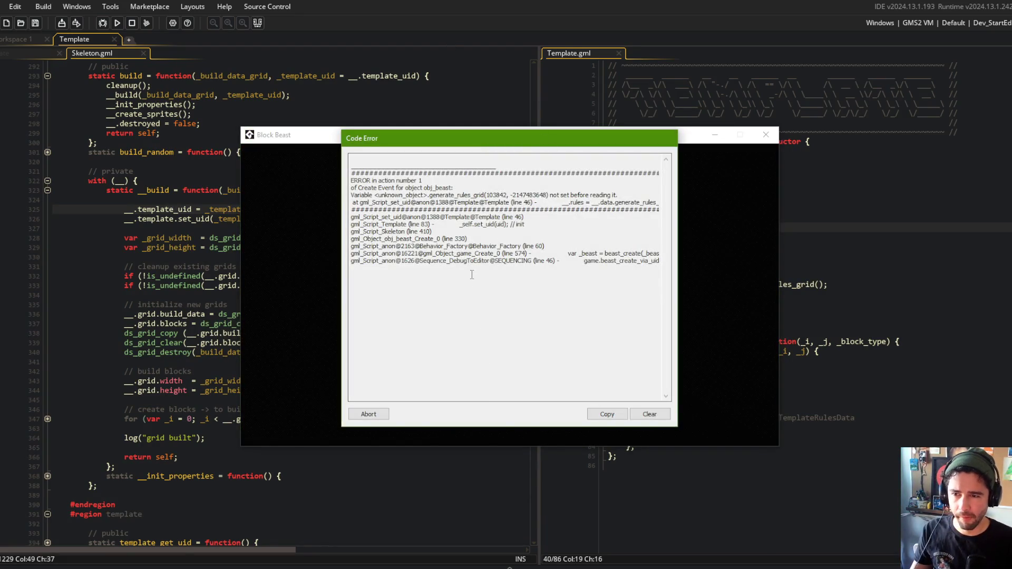
Abort the generate_rules_grid error, review Template's set_uid, and search for template_data
left_click(368, 414)
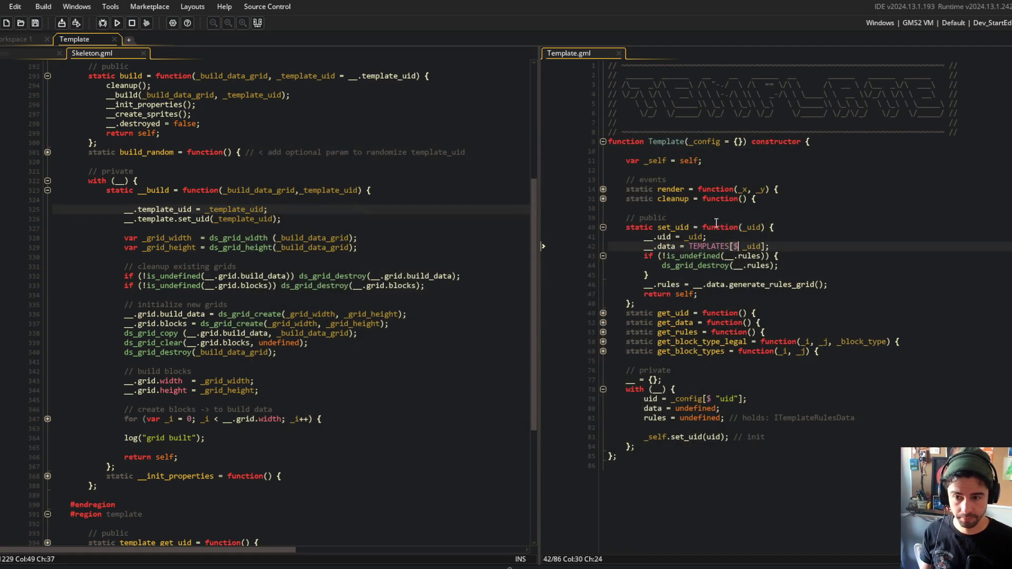
left_click(718, 391)
left_click(666, 418)
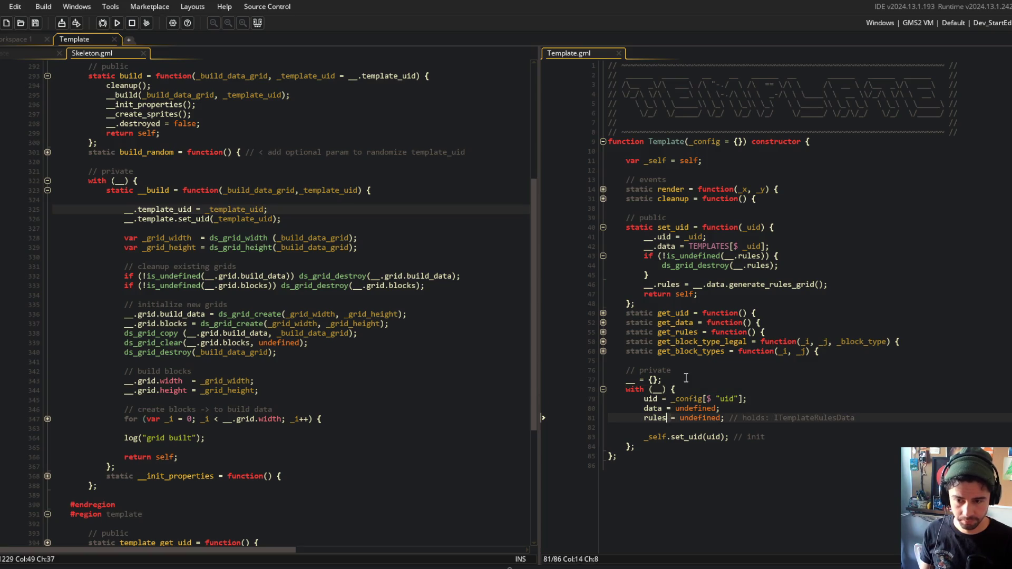
left_click(749, 216)
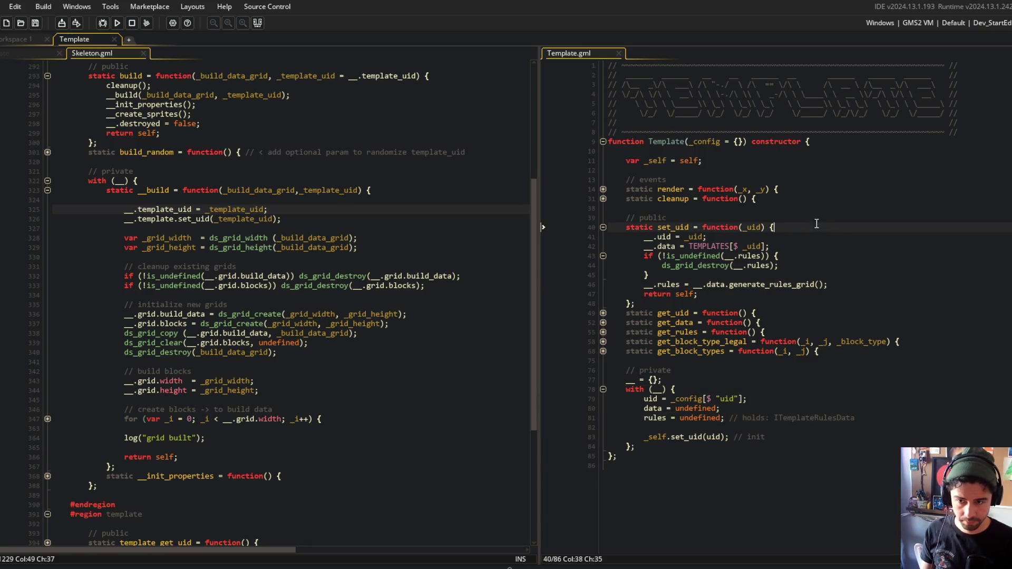
key("ctrl+t")
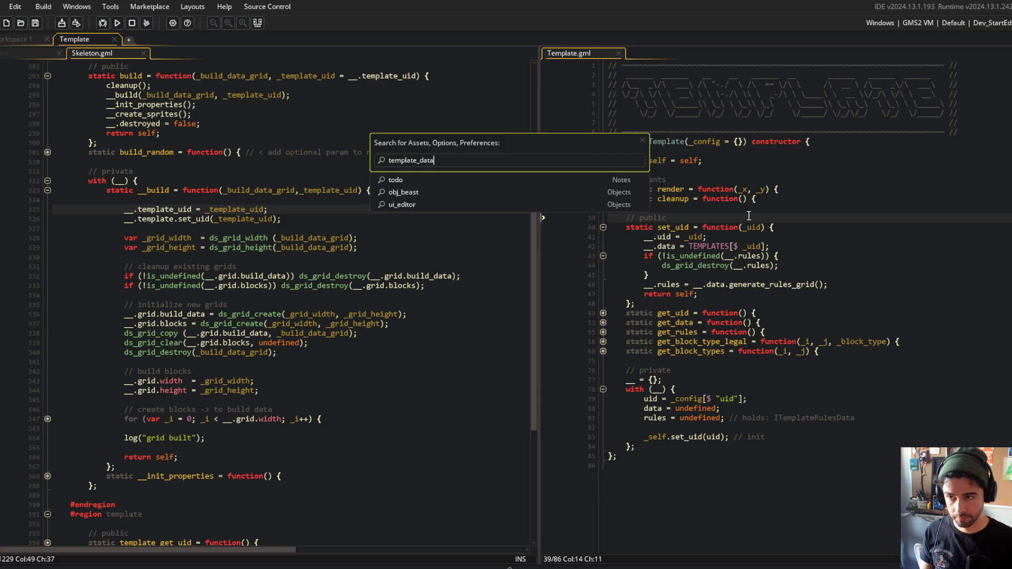
In ITemplateData, replace both init config keys with generate_rules_grid and save
key("Return")
left_click(748, 199)
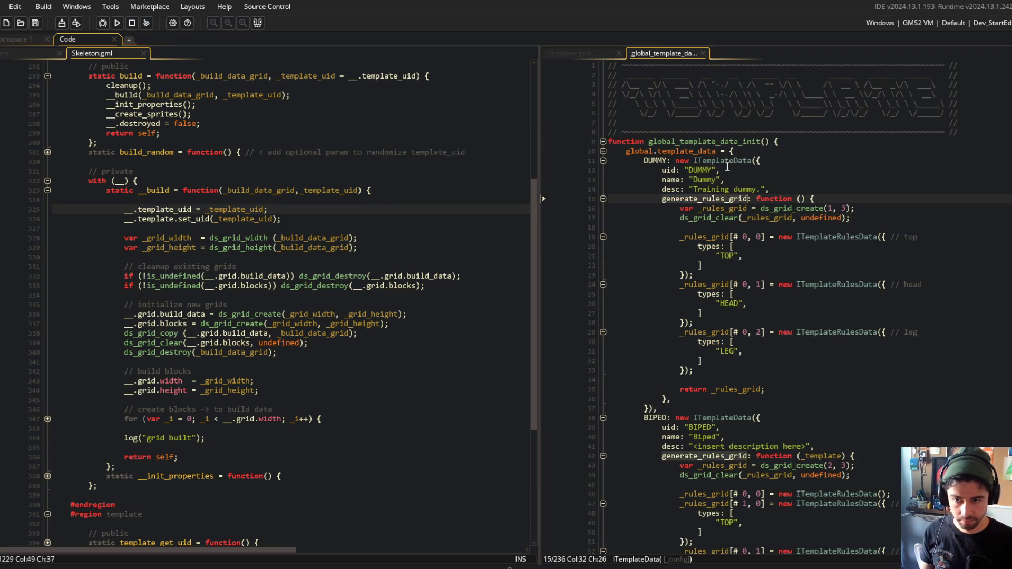
middle_click(726, 162)
left_click(680, 55)
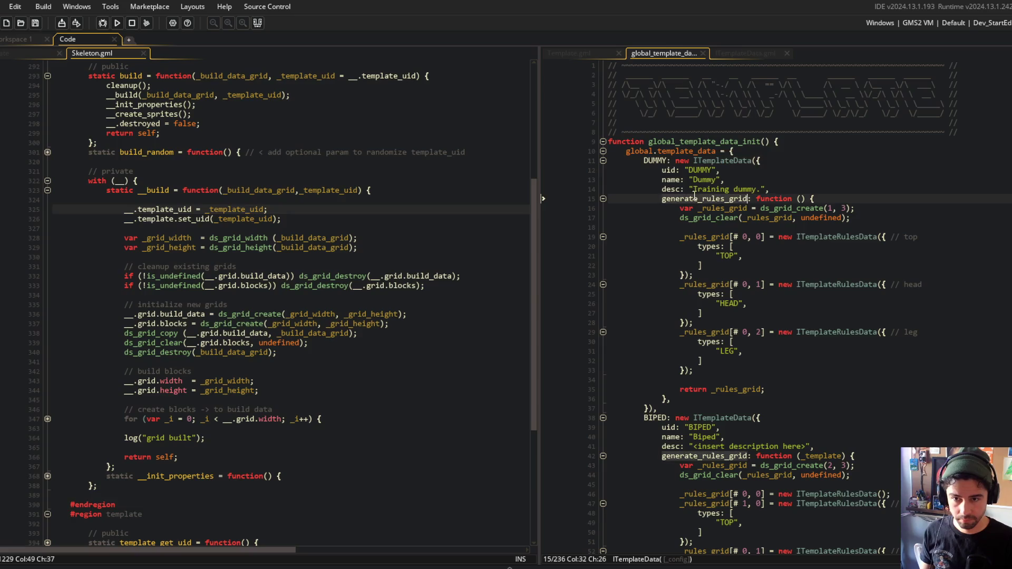
left_click(748, 55)
double_click(635, 180)
type("generate_rules_grid")
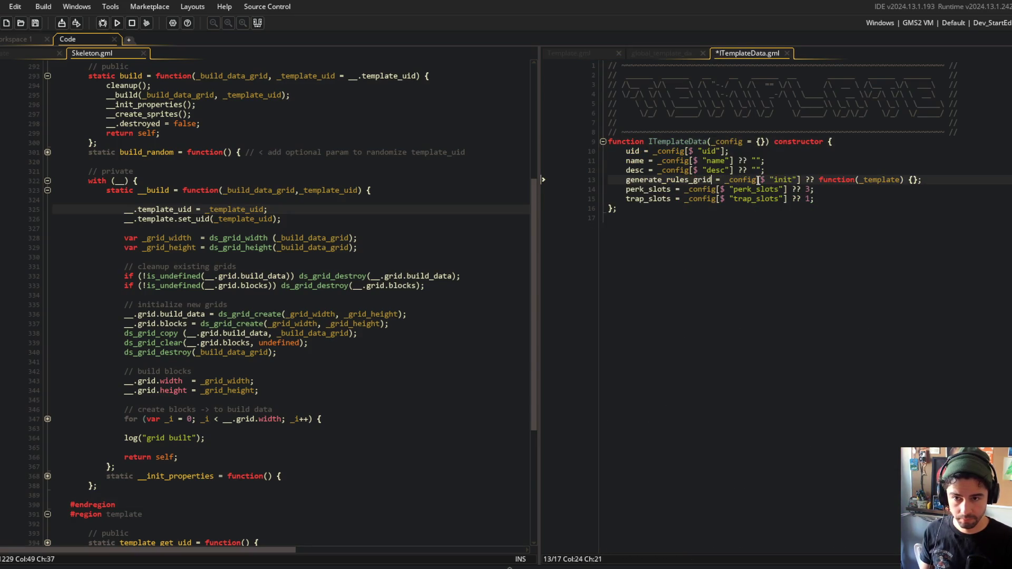
double_click(782, 179)
type("generate_rules_grid")
key("ctrl+s")
Give DUMMY's generate_rules_grid a _template parameter and save global_template_data.gml
left_click(668, 53)
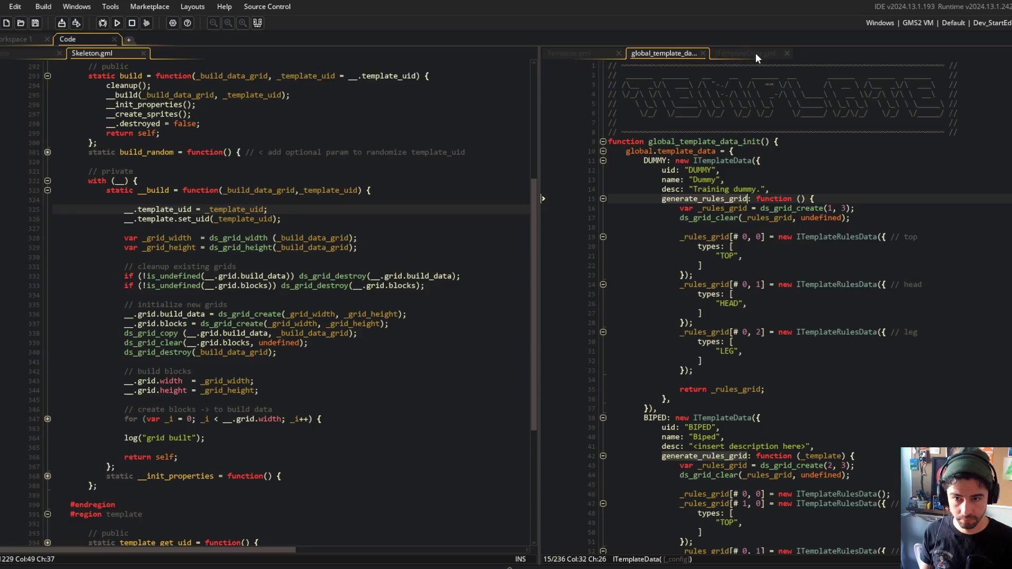
left_click(794, 180)
left_click(797, 199)
key("BackSpace")
key("Right")
type("_template")
key("ctrl+s")
left_click(798, 199)
Update BIPED's and QUAD's generate_rules_grid headers to function(_template) and save
left_click(797, 457)
key("BackSpace")
scroll(774, 426, "down", 2)
left_click(630, 360)
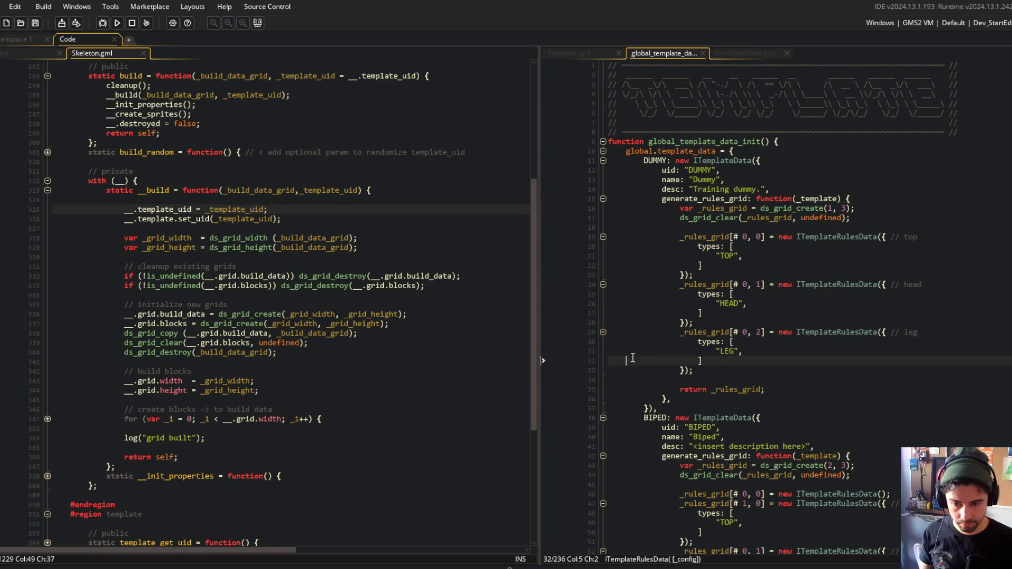
scroll(633, 358, "down", 10)
left_click(800, 235)
key("BackSpace")
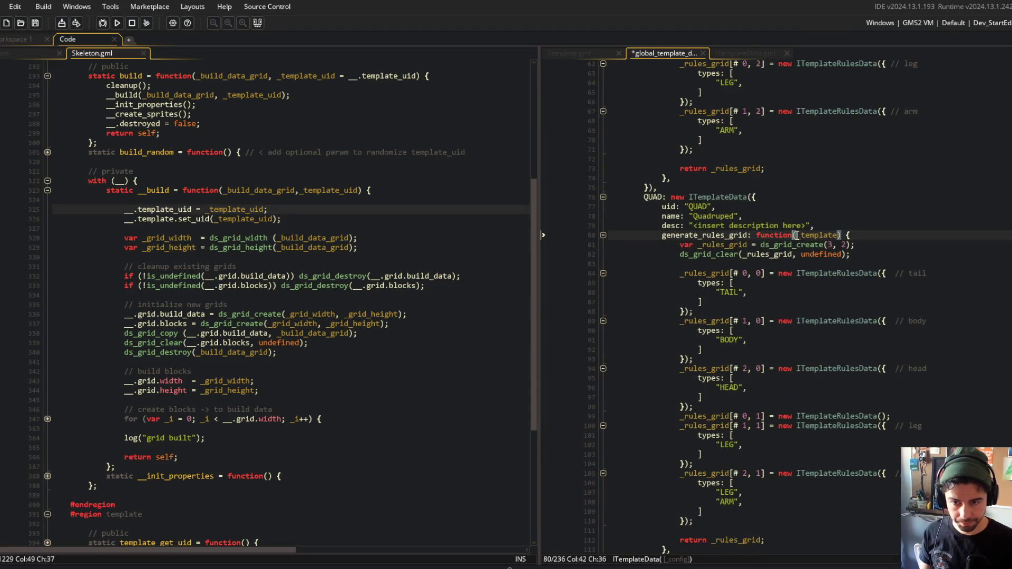
scroll(796, 235, "down", 12)
key("ctrl+s")
Fix QUAD_FLOAT's function header, undo an accidental fold, and run the game
left_click(795, 271)
key("BackSpace")
key("ctrl+shift+bracketleft")
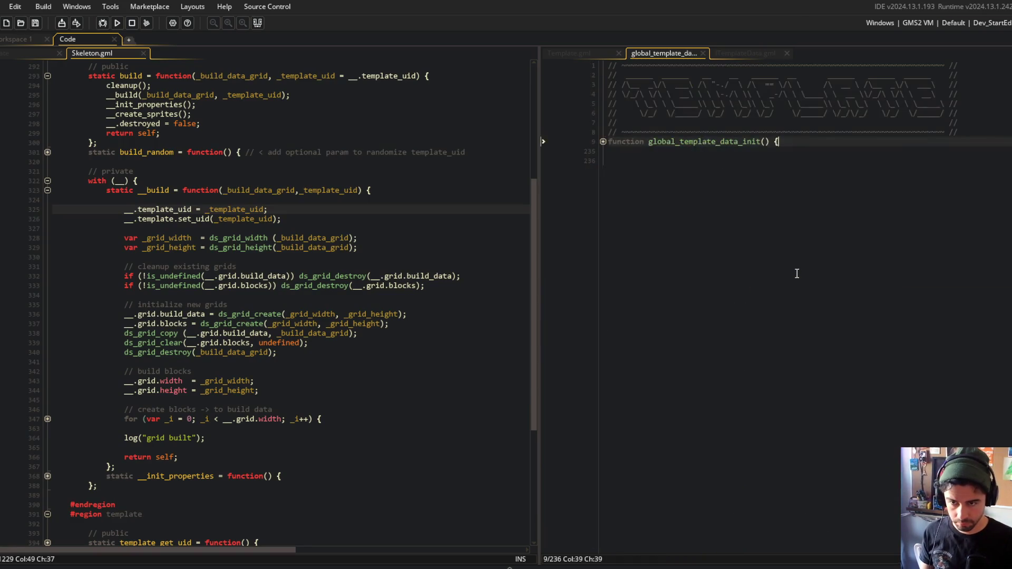
key("ctrl+z")
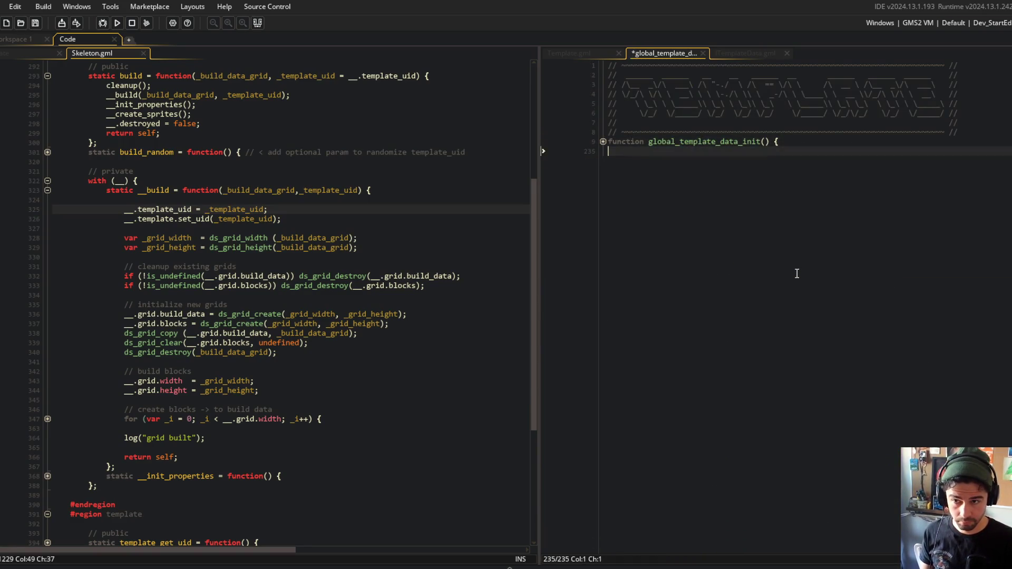
key("ctrl+z")
key("ctrl+z")
key("ctrl+z")
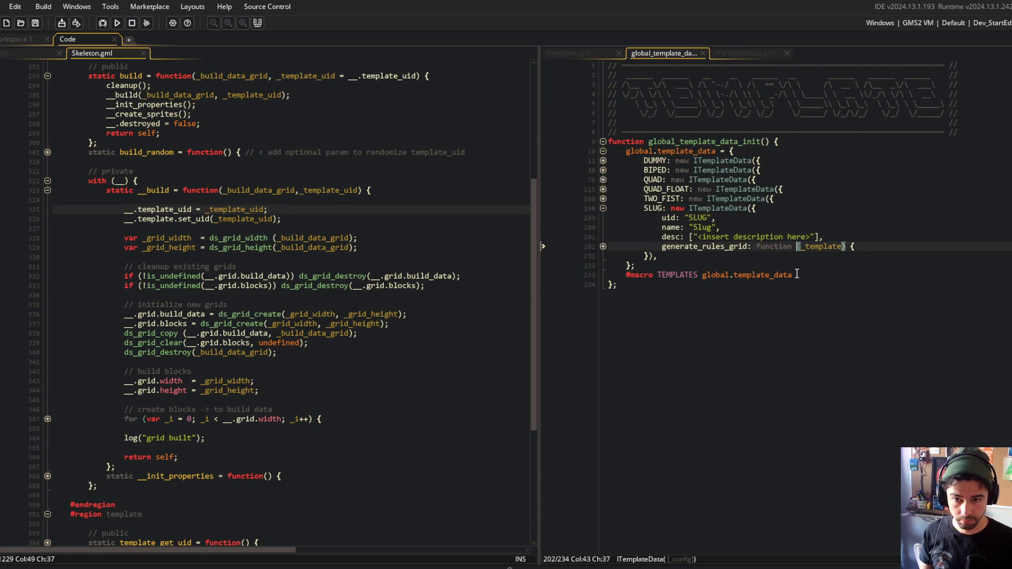
key("ctrl+z")
key("ctrl+z")
key("ctrl+z")
key("ctrl+z")
key("ctrl+z")
key("ctrl+z")
key("ctrl+z")
key("ctrl+z")
key("ctrl+z")
key("ctrl+z")
key("ctrl+z")
key("F5")
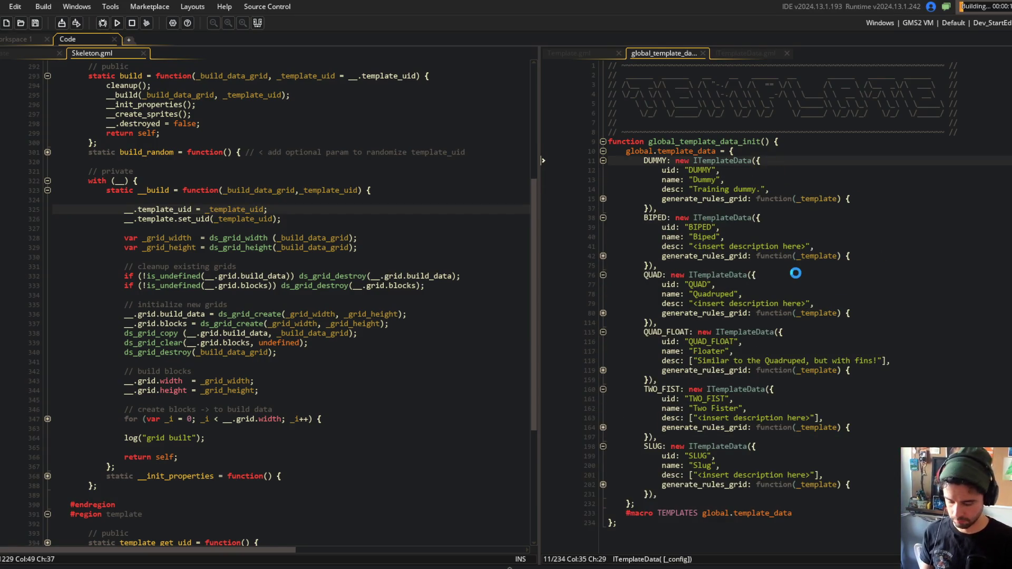
Leave the block editor for beast selection and create a new custom beast
key("ctrl+z")
key("ctrl+z")
key("ctrl+z")
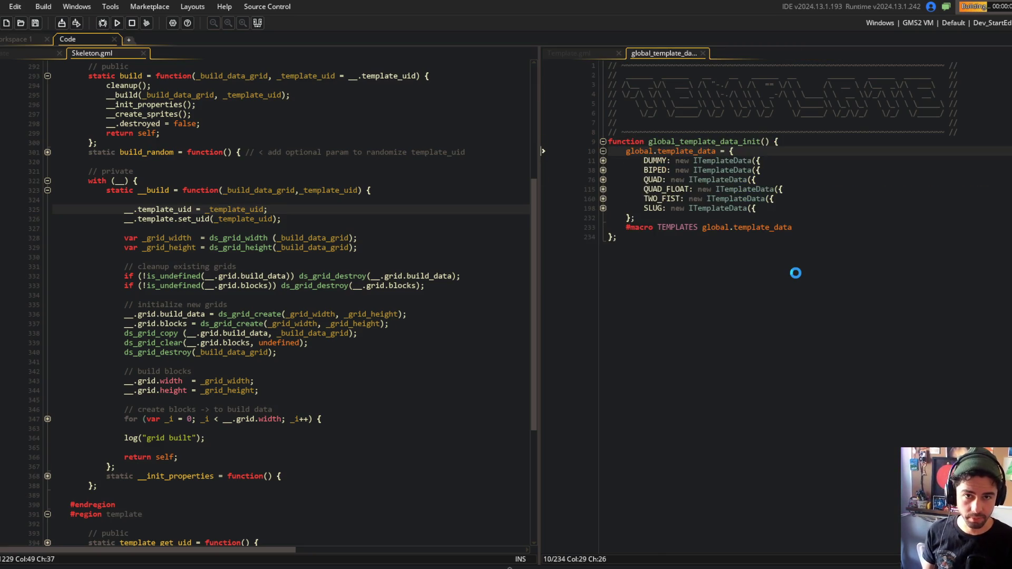
left_click(743, 65)
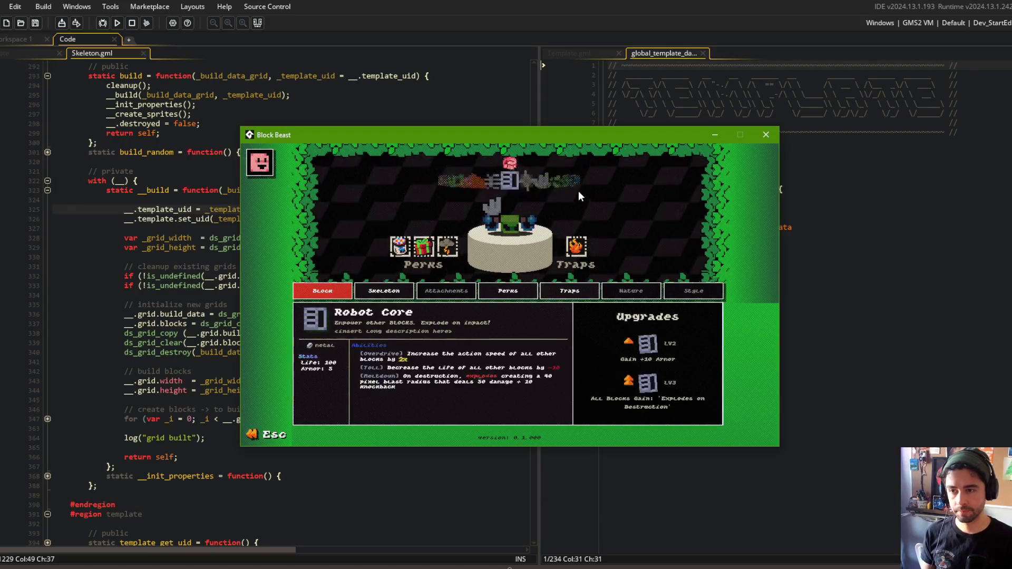
key("Escape")
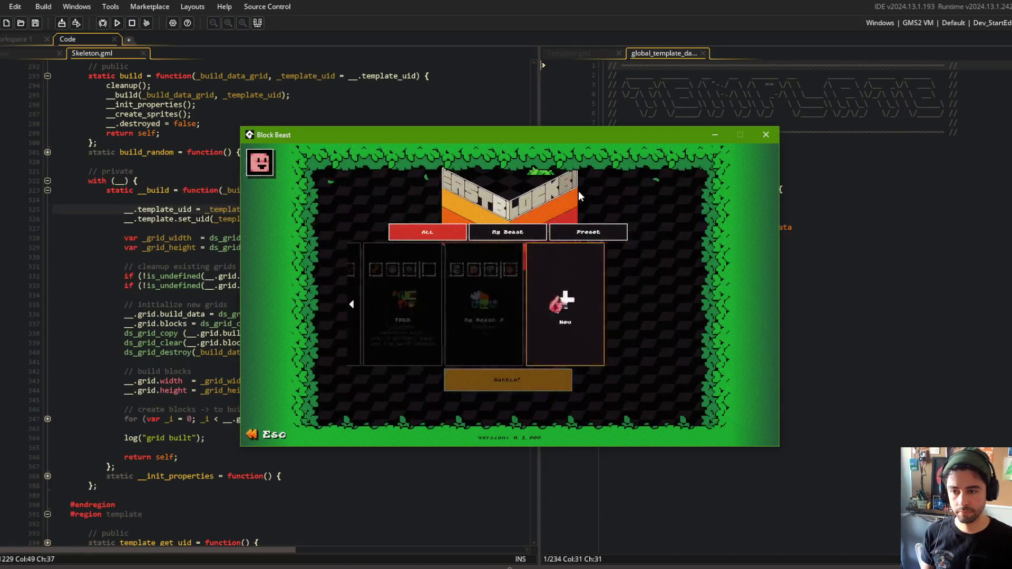
key("Right")
key("Right")
key("Left")
key("Left")
key("Left")
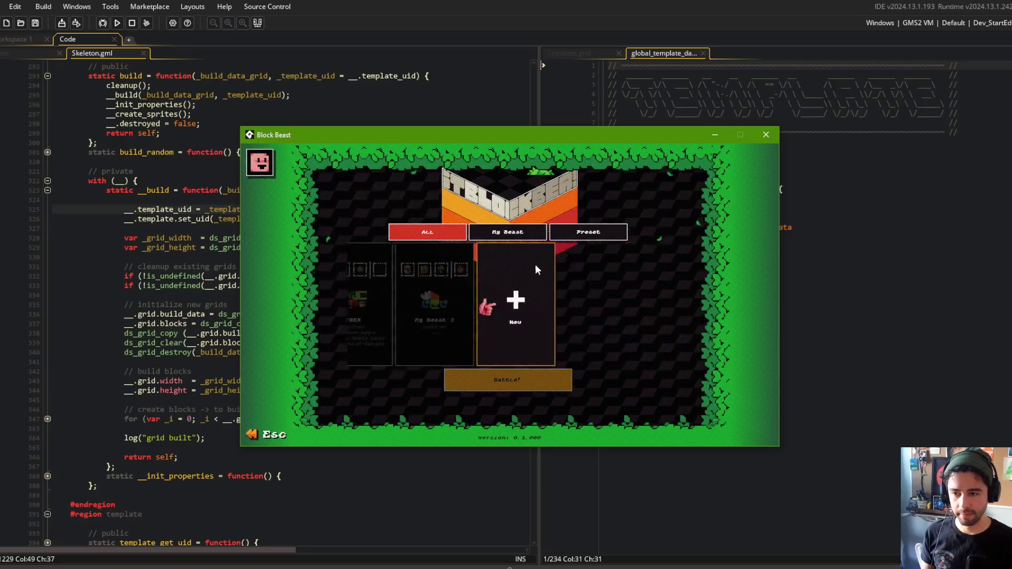
key("Right")
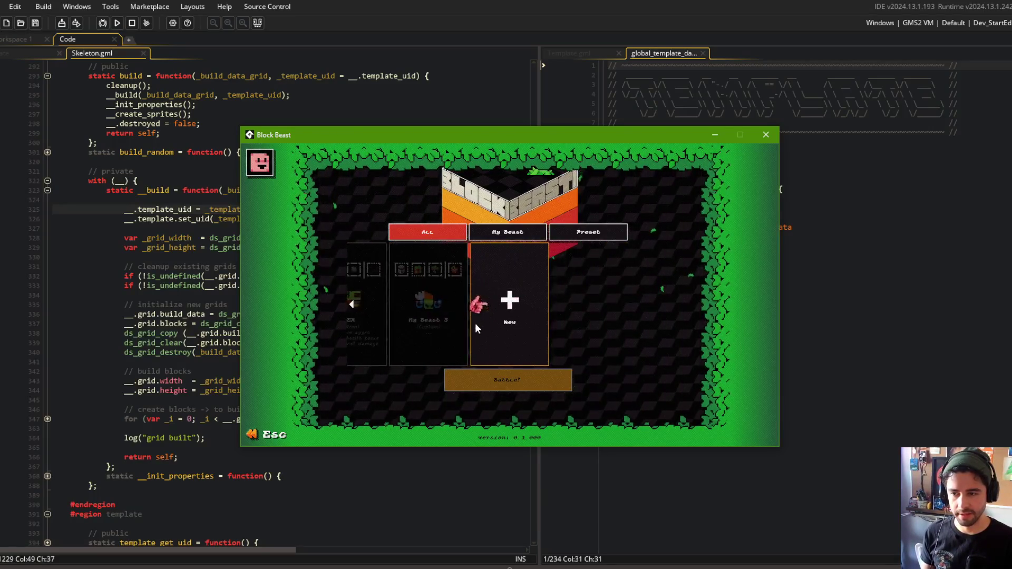
key("Return")
Delete My Beast 3 and My Beast 2, then switch to Command Prompt
left_click(560, 354)
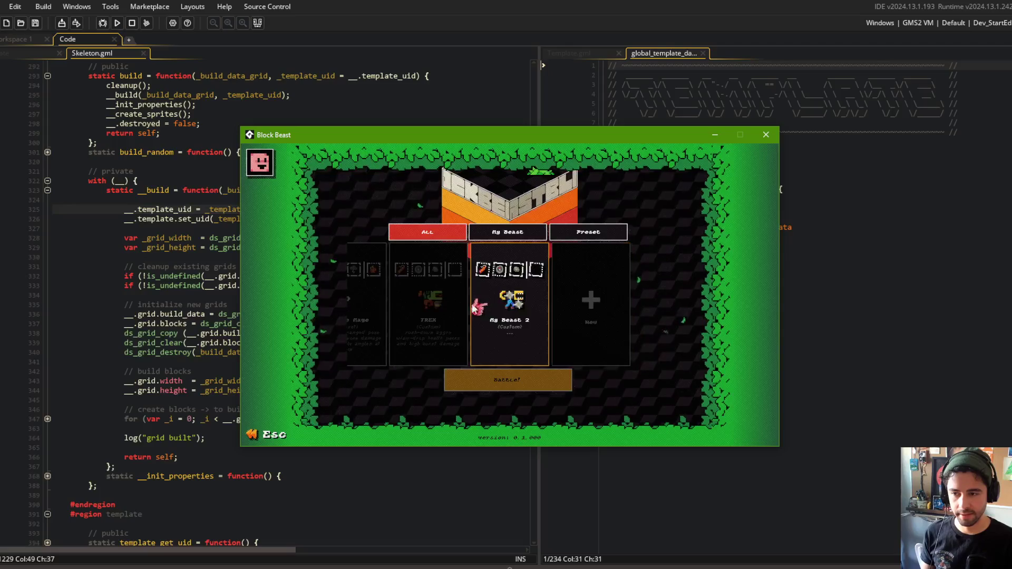
left_click(561, 352)
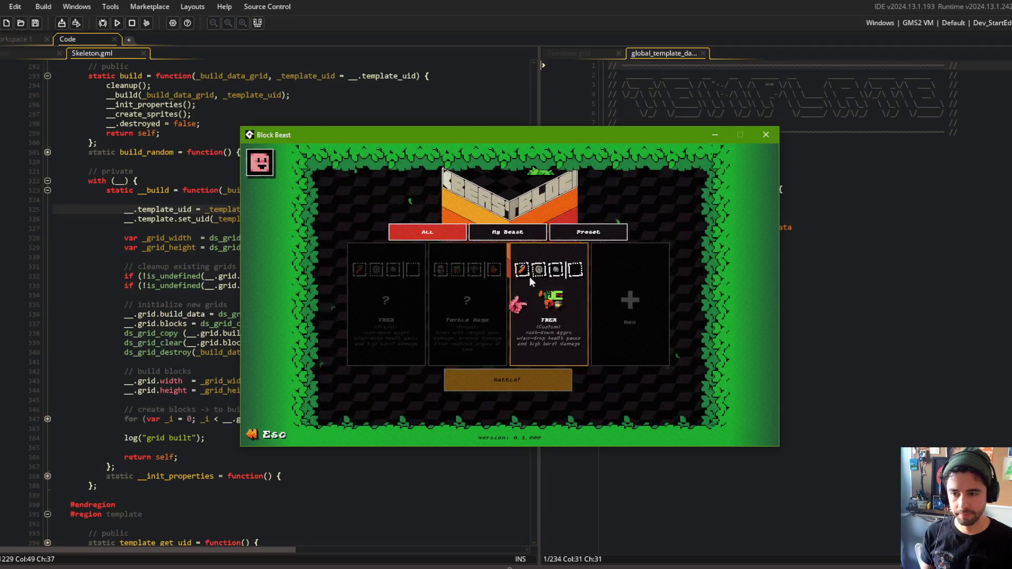
key("Right")
left_click(769, 123)
key("alt+Tab")
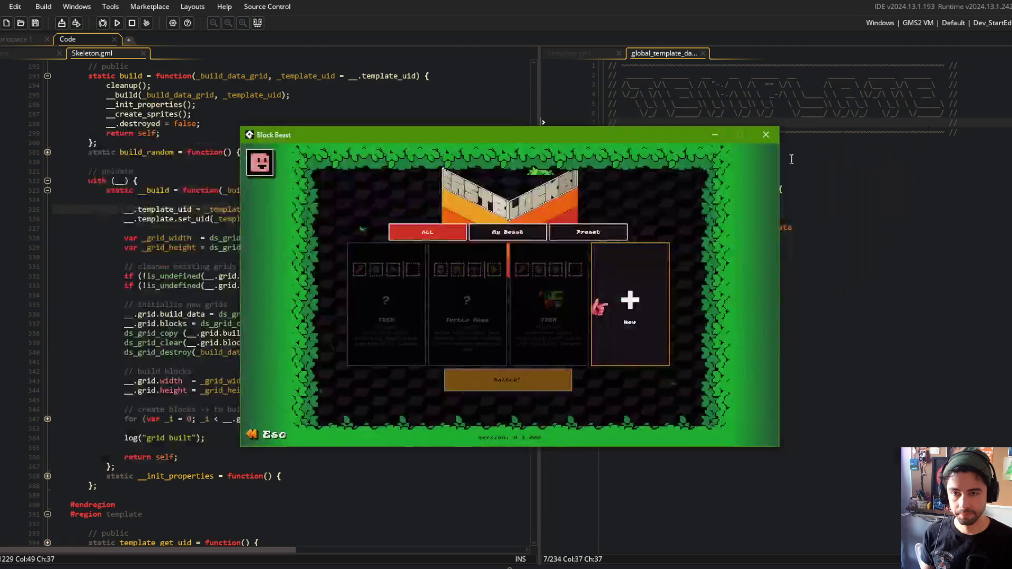
Stage all changes and commit them as "optional template_uid build parameter"
type("g")
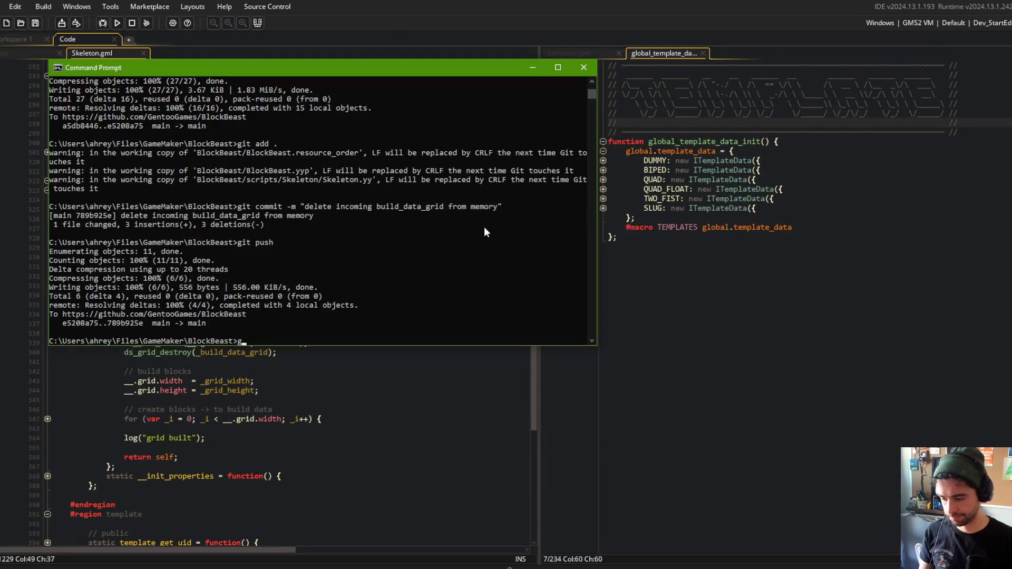
type("it add .")
key("Return")
type("git commit -m \"")
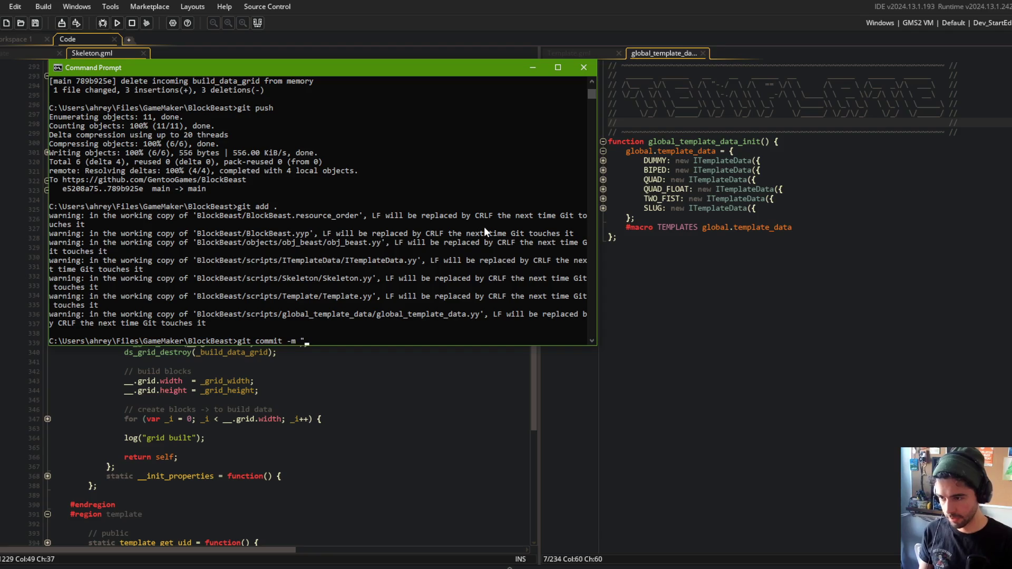
type("optional template_uid")
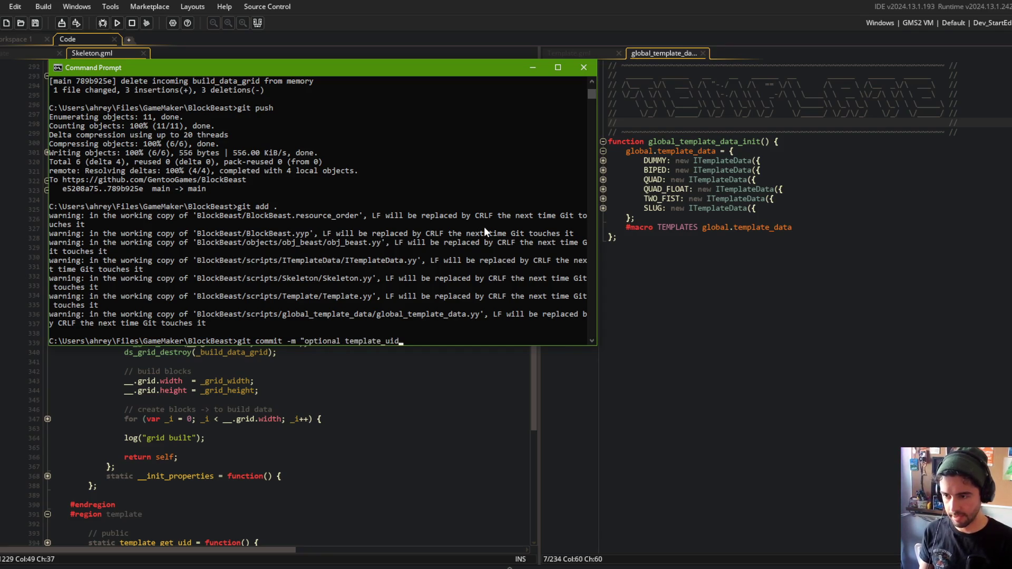
type(" build paramt")
key("BackSpace")
type("eter\"")
key("Return")
Push the commit with git push and return to the GameMaker editor
type("git push")
key("Return")
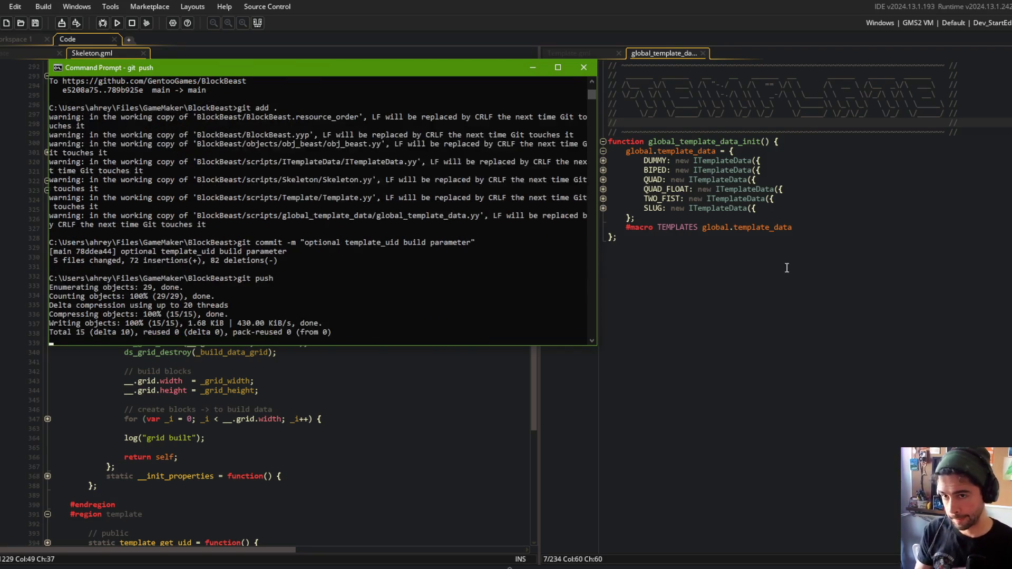
left_click(749, 181)
left_click(371, 190)
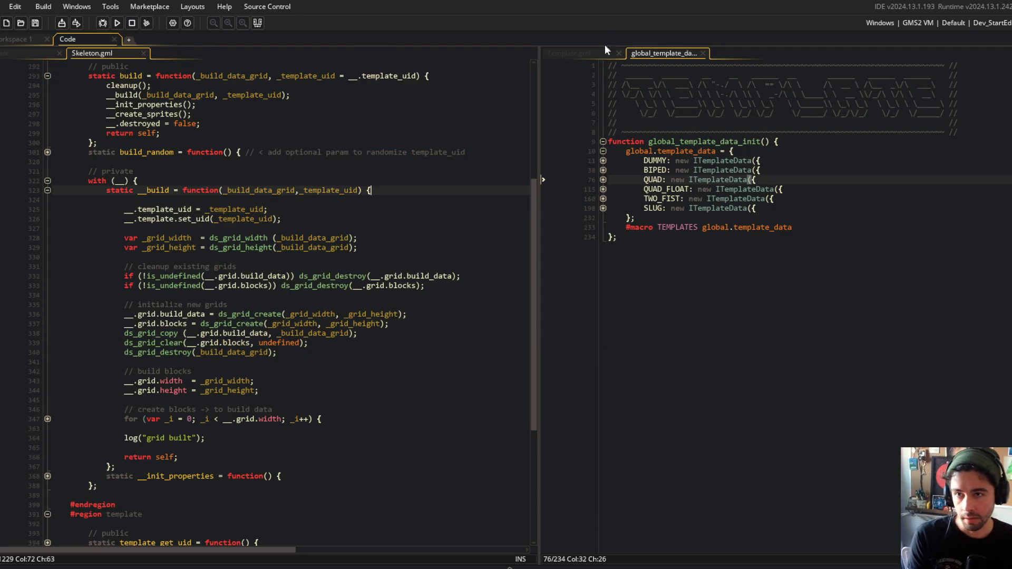
Close global_template_data and review _build_data_grid uses and the template_uid default in Skeleton
middle_click(662, 49)
left_click(134, 172)
scroll(273, 189, "up", 5)
left_click(268, 232)
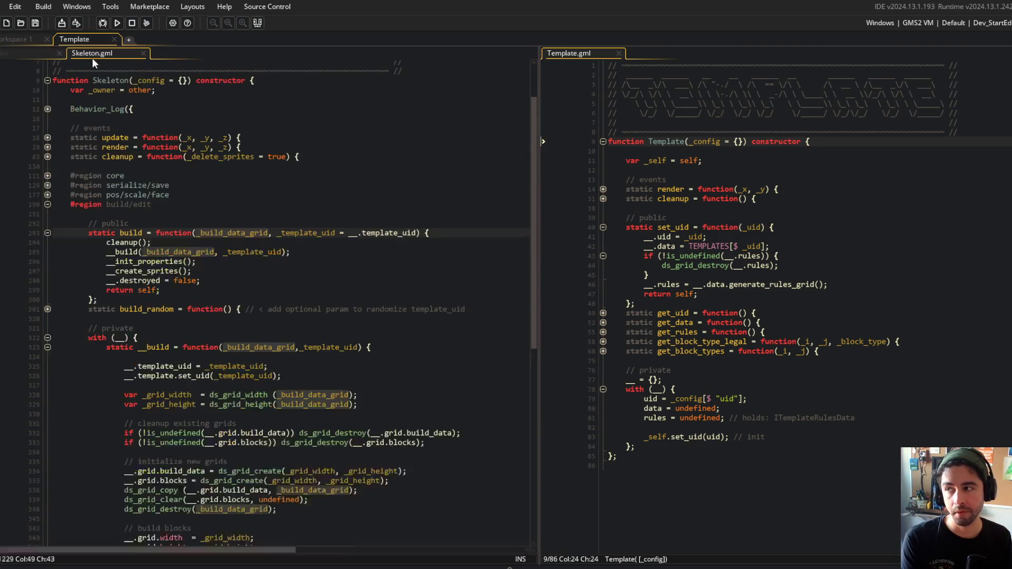
left_click(356, 221)
left_click(44, 56)
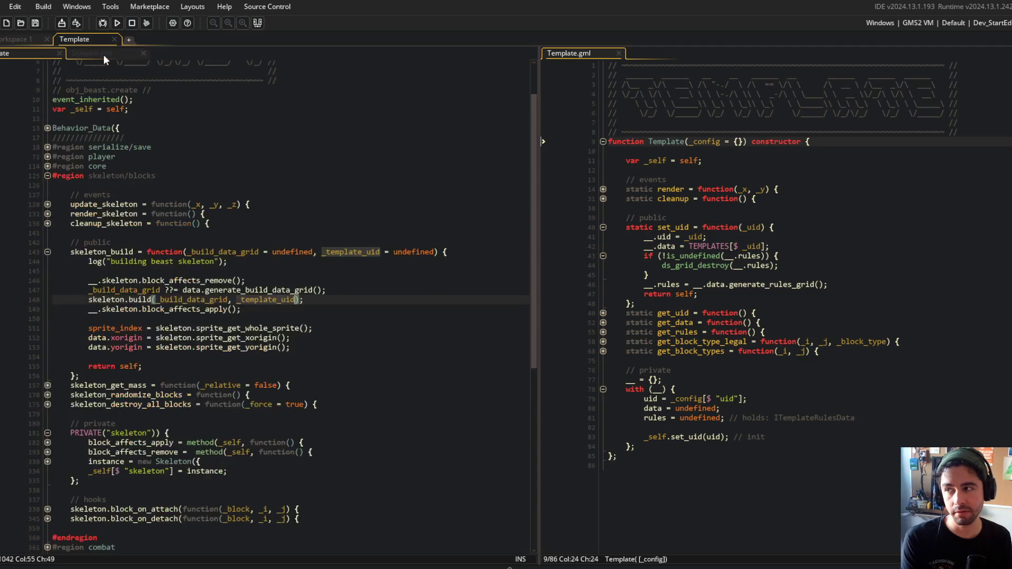
left_click(103, 55)
left_click(352, 233)
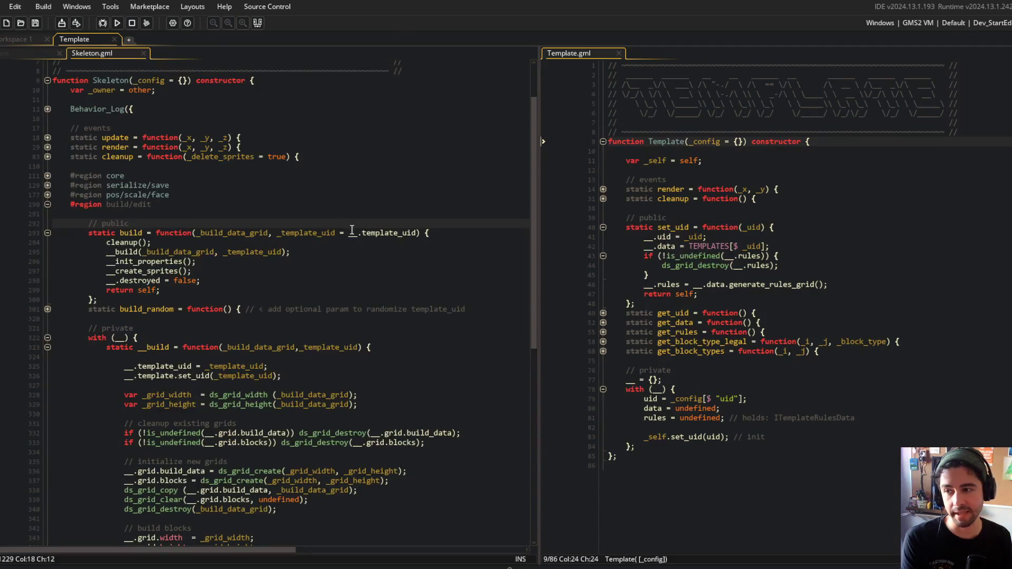
Reopen global_template_data and unfold the SLUG, TWO_FIST, QUAD_FLOAT, QUAD and BIPED template definitions
left_click(716, 188)
key("ctrl+t")
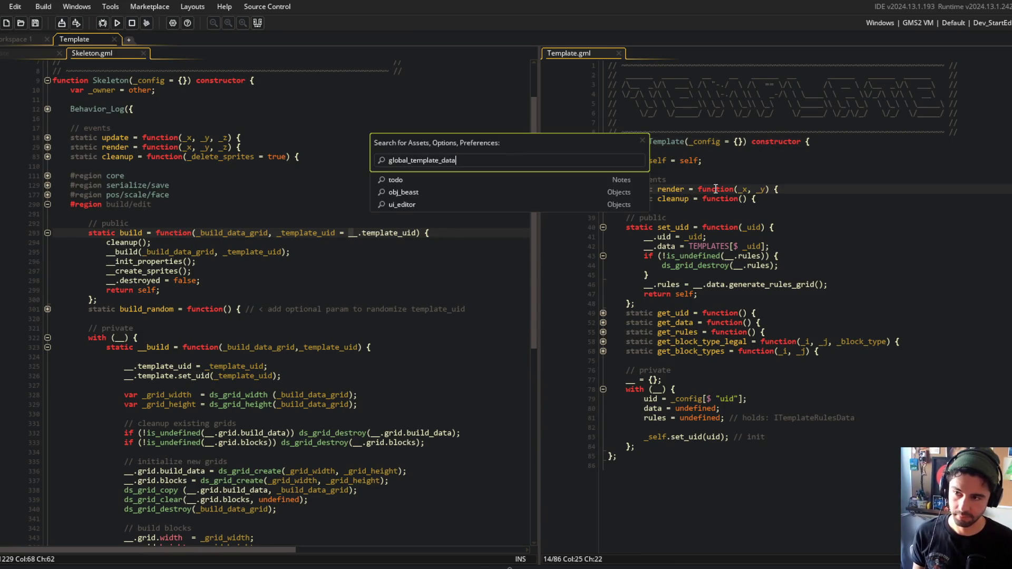
key("Return")
left_click(603, 208)
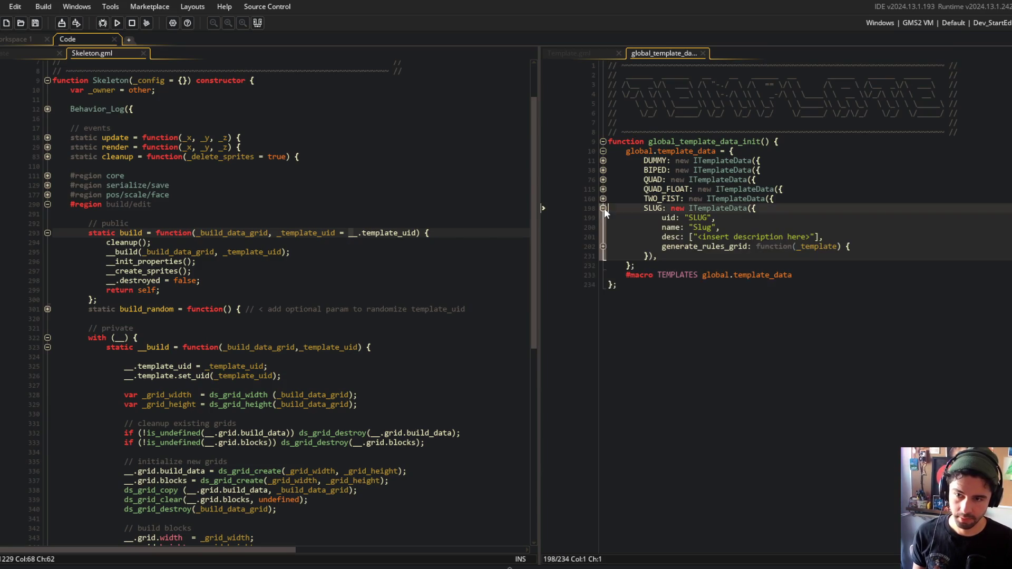
left_click(603, 199)
left_click(603, 189)
left_click(604, 179)
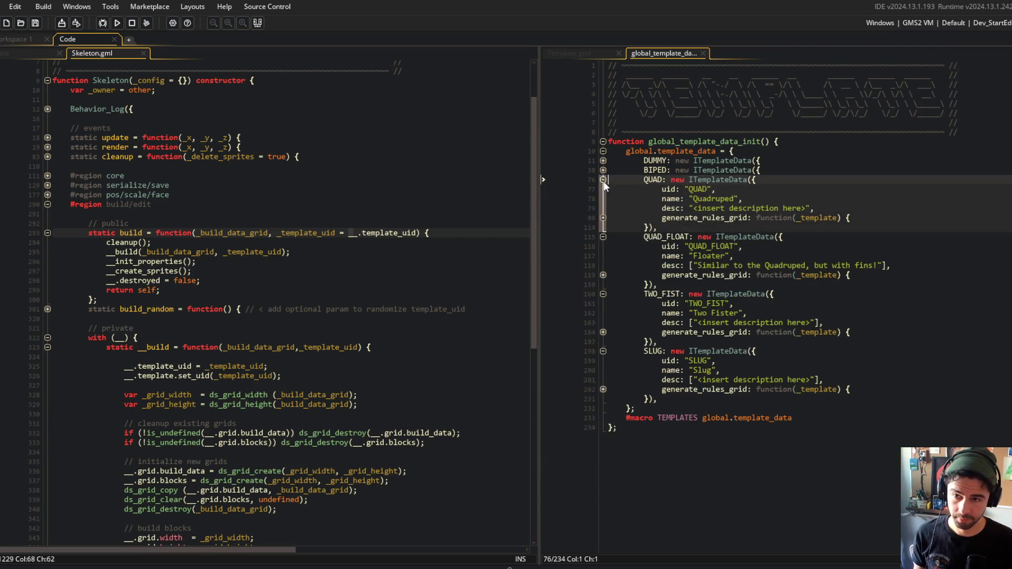
left_click(603, 170)
left_click(603, 161)
left_click(604, 160)
left_click(604, 171)
left_click(603, 171)
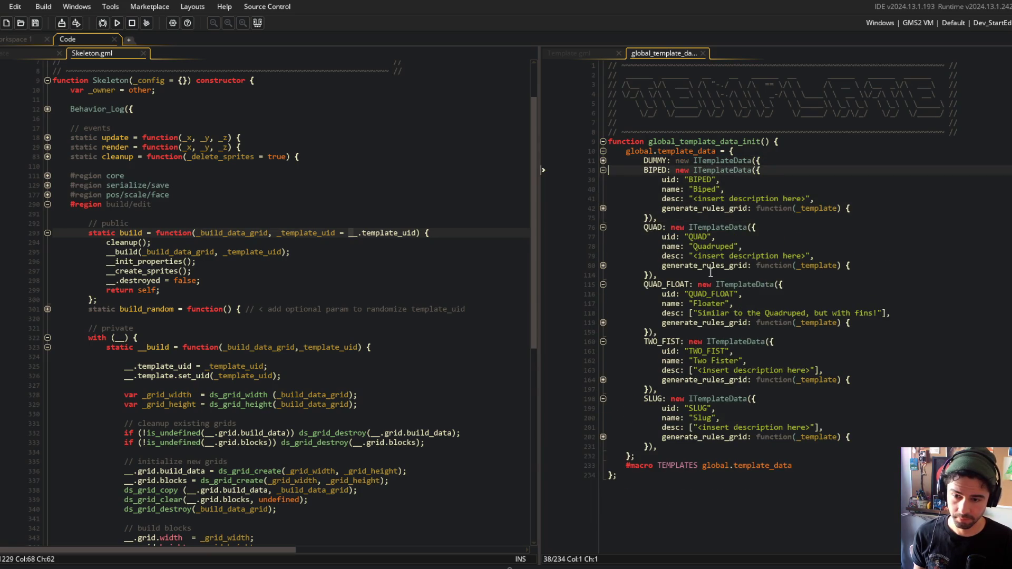
Add an empty function TemplateGetRandomUID() { } at the end of the file and save
left_click(665, 517)
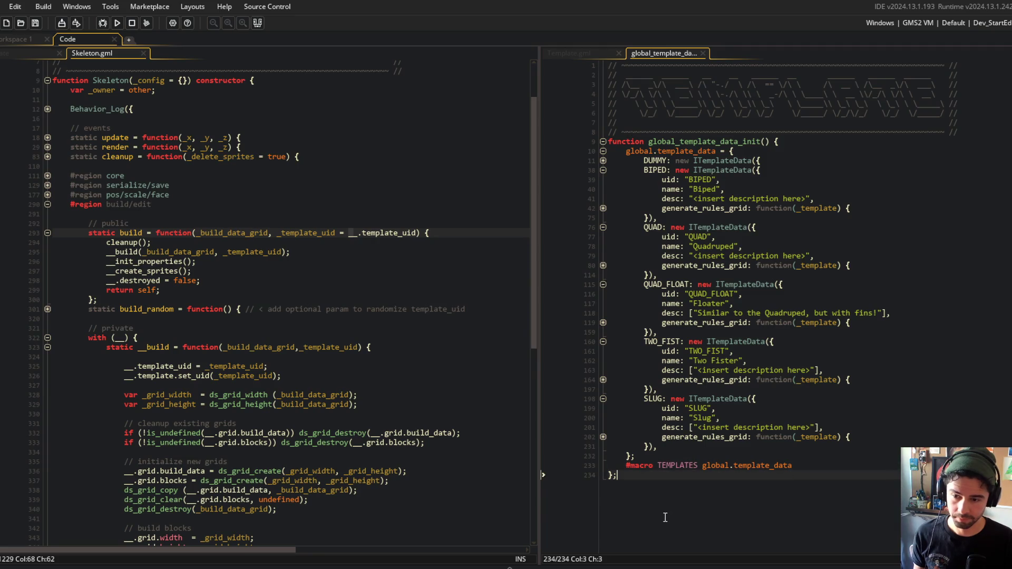
key("Return")
key("Return")
type("functio")
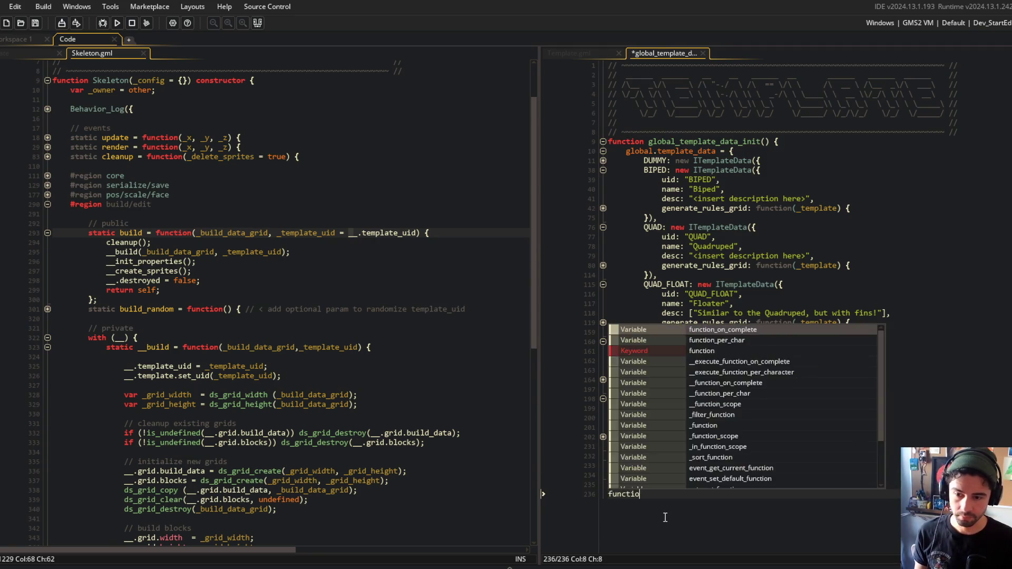
type("n Get")
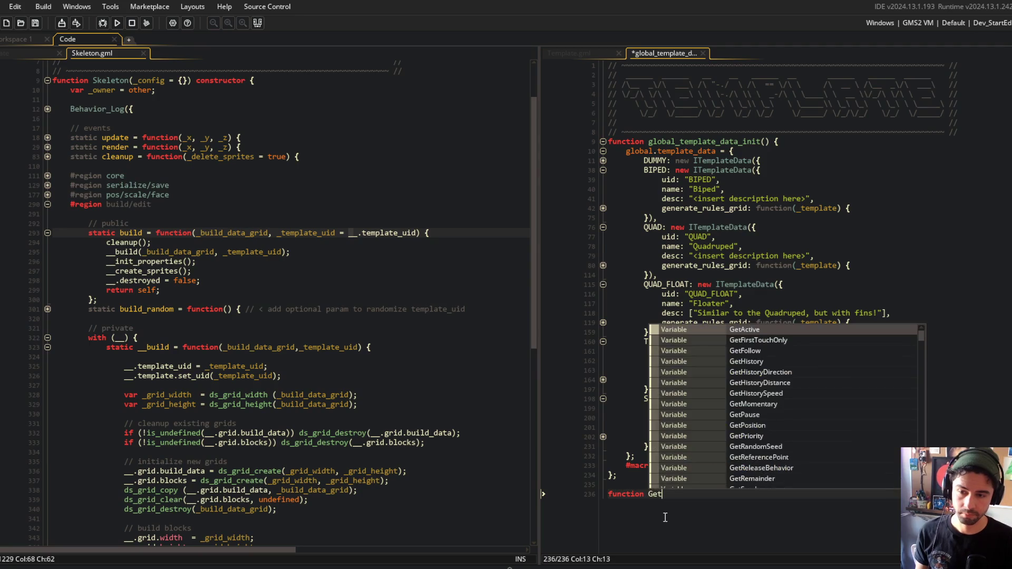
type("Random")
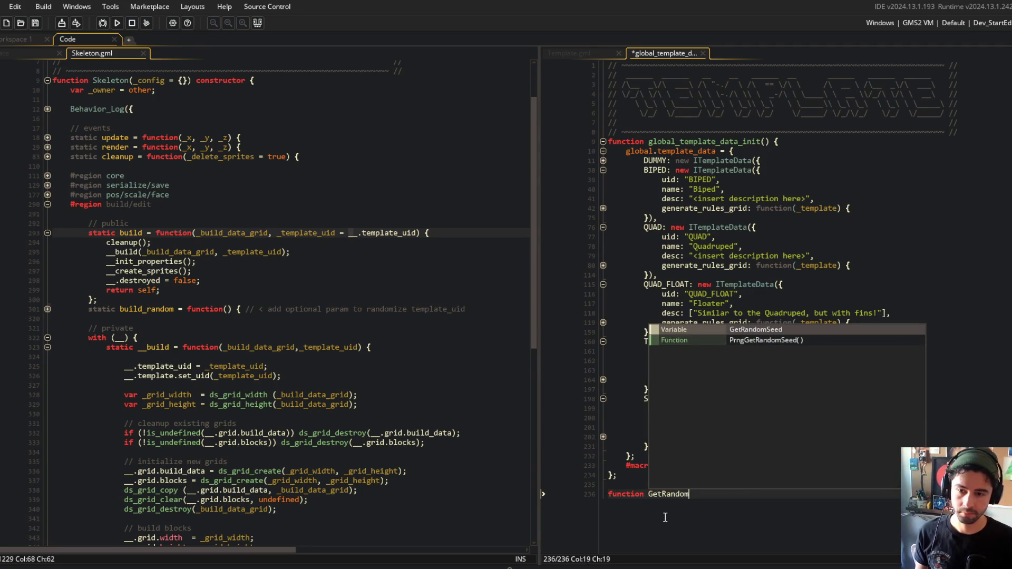
key("ctrl+BackSpace")
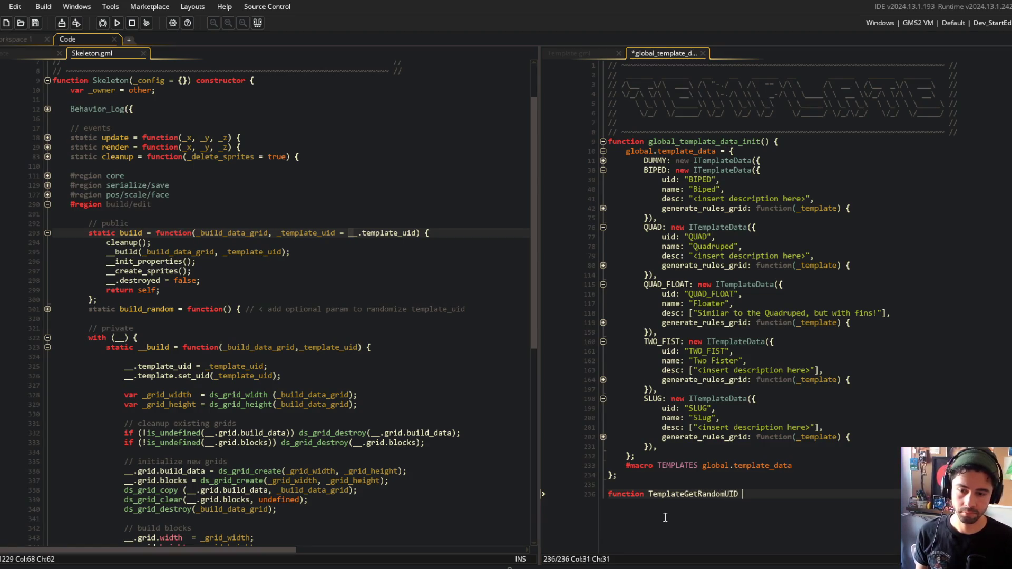
type(") {")
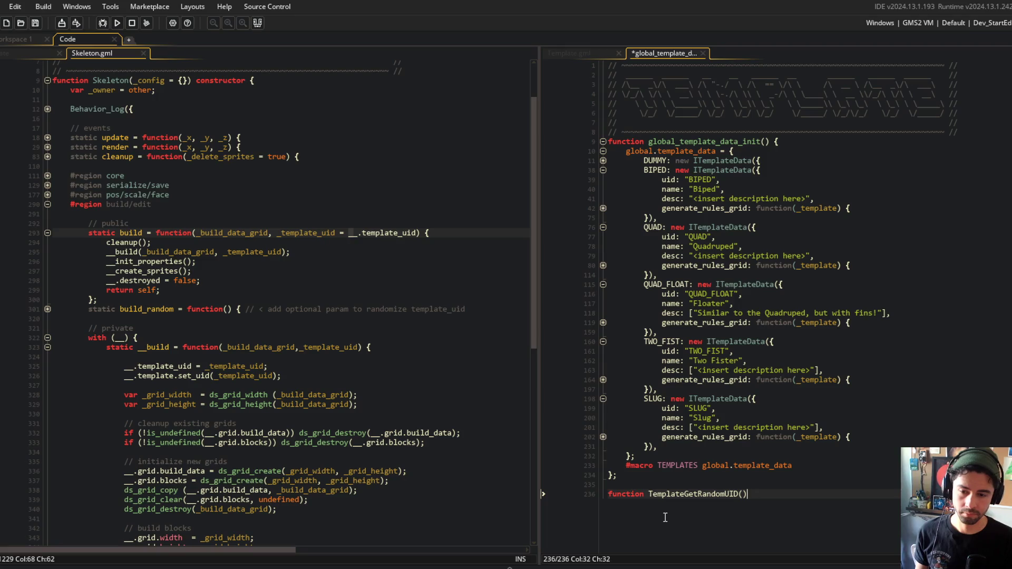
key("Return")
key("Return")
type("}")
key("ctrl+s")
key("ctrl+t")
type("beast_d")
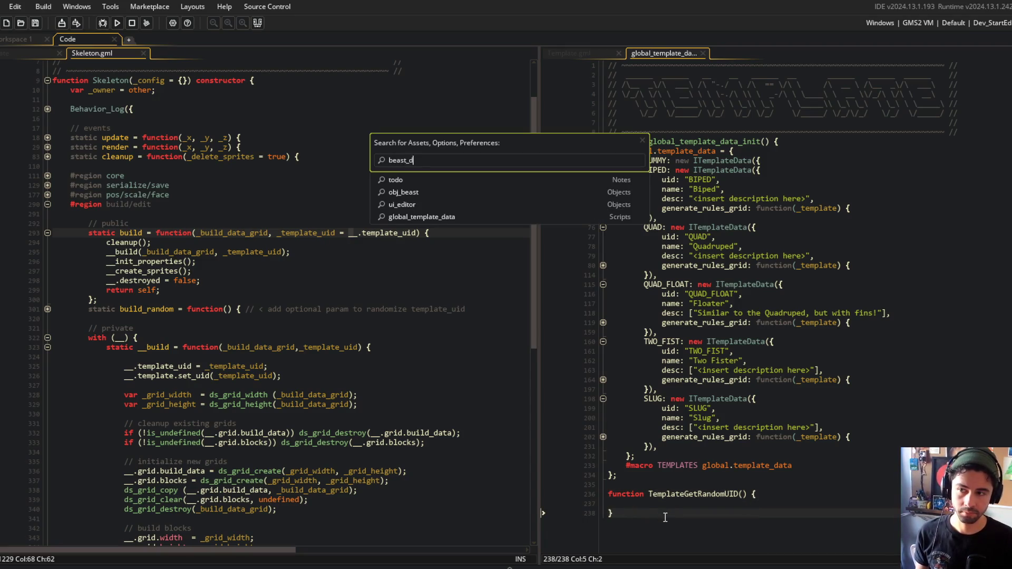
Open the global_beast_data and IBeastData scripts
type("ata")
key("Return")
left_click(666, 494)
scroll(755, 325, "down", 10)
left_click(755, 327)
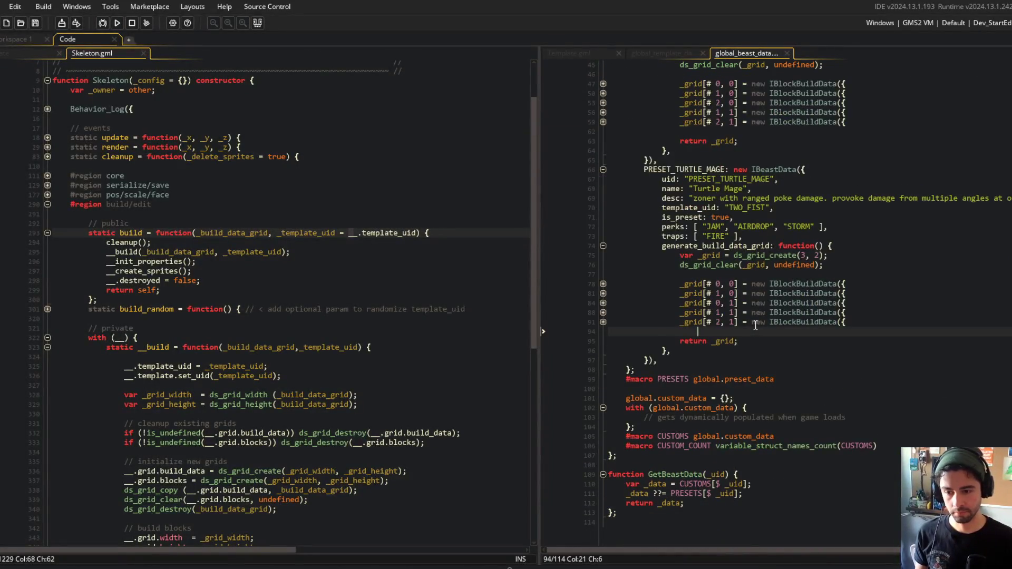
key("ctrl+t")
type("ibeastdata")
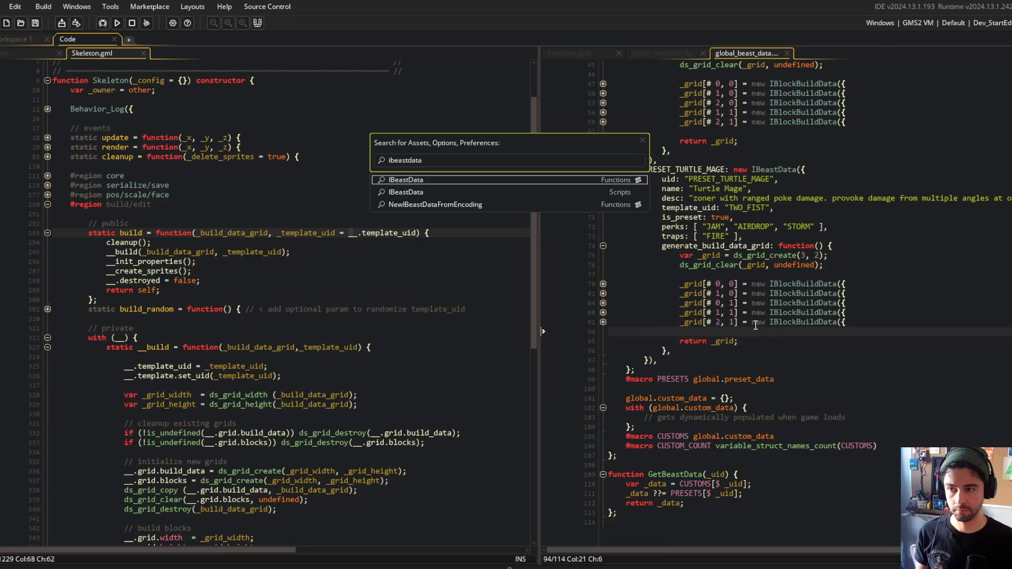
key("Return")
scroll(809, 269, "down", 10)
scroll(809, 270, "up", 15)
Move the GetBeastData function from global_beast_data to below the IBeastData constructor
left_click(751, 53)
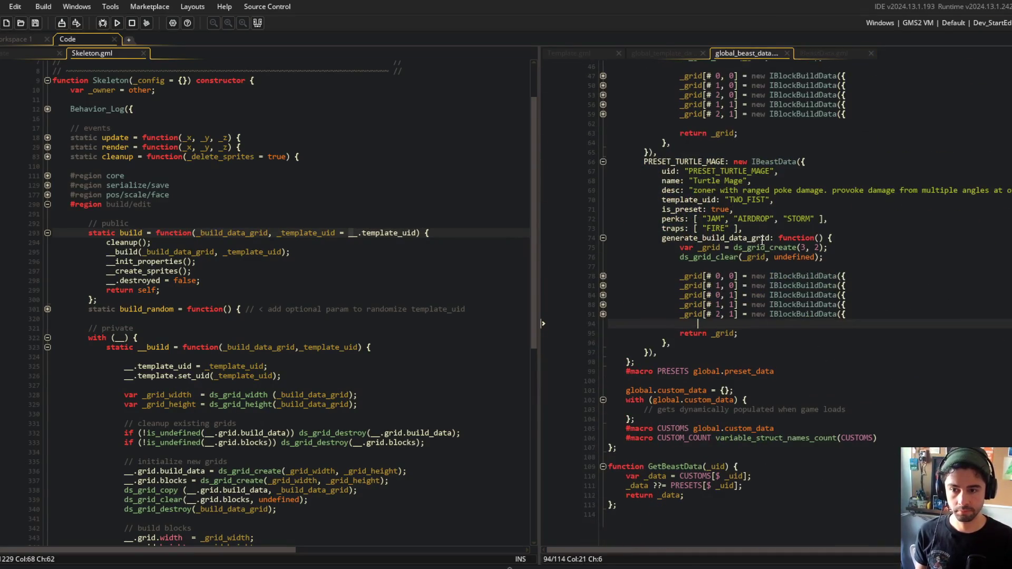
key("ctrl+shift+End")
key("ctrl+c")
key("Delete")
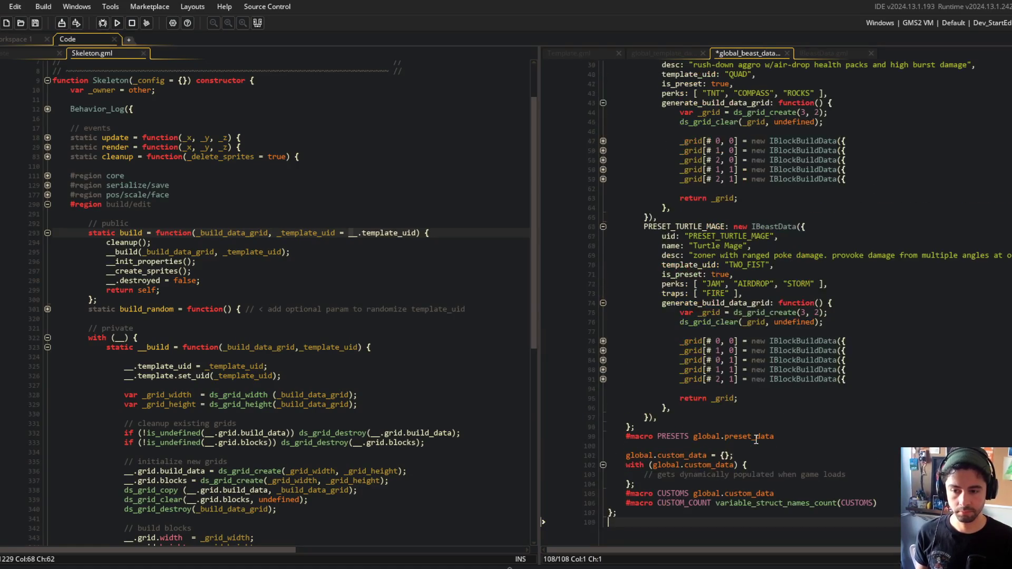
key("ctrl+Tab")
key("ctrl+End")
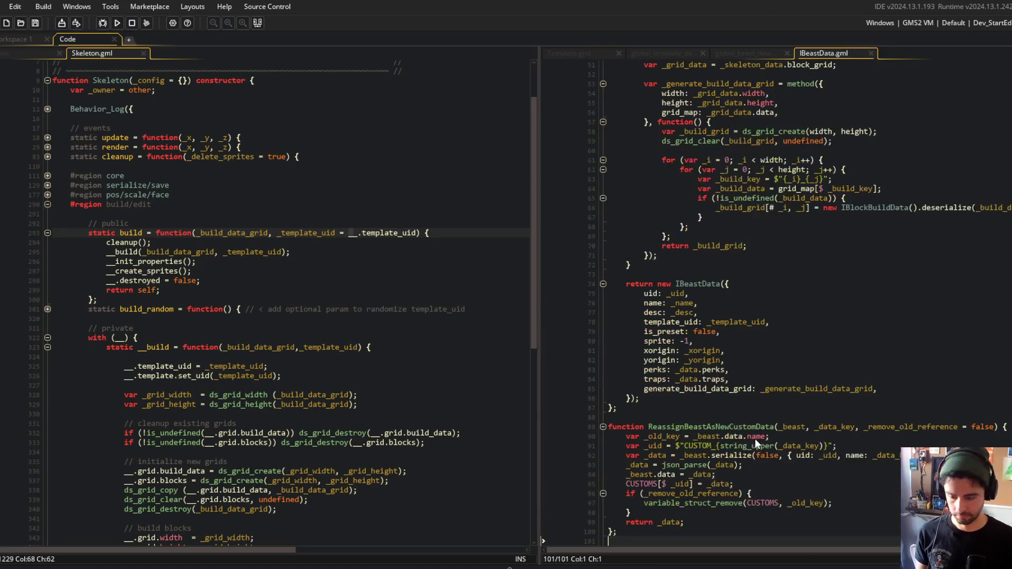
key("Up")
key("Up")
key("Return")
key("Return")
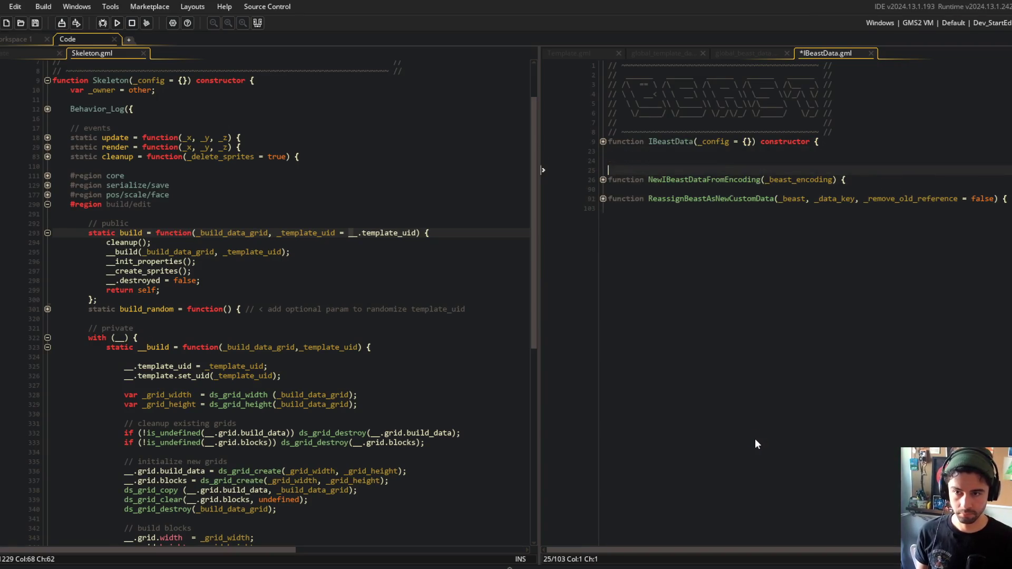
key("ctrl+v")
key("BackSpace")
Fold the GetBeastData function and close both script tabs
left_click(700, 180)
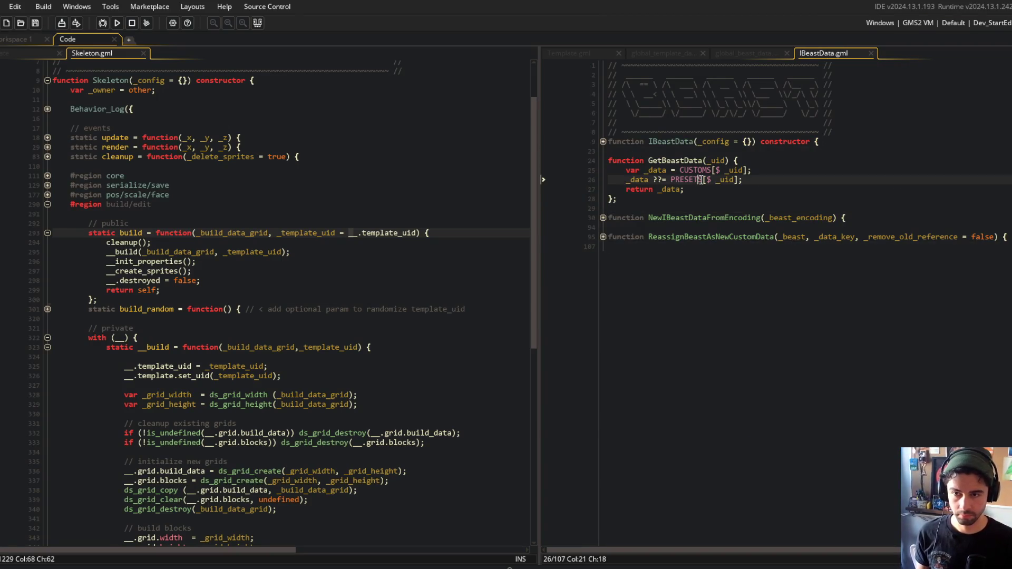
type("S")
left_click(605, 143)
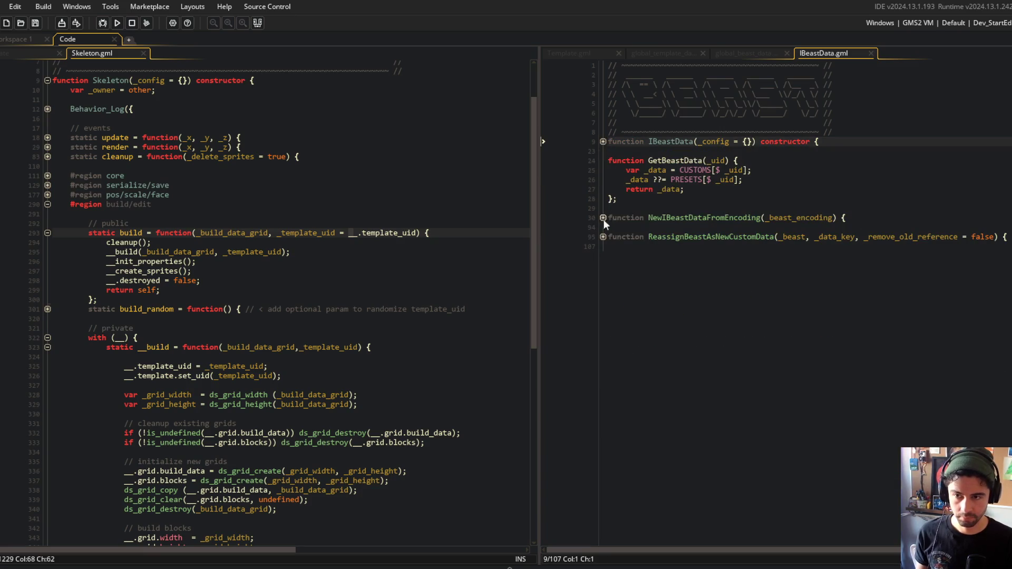
left_click(600, 216)
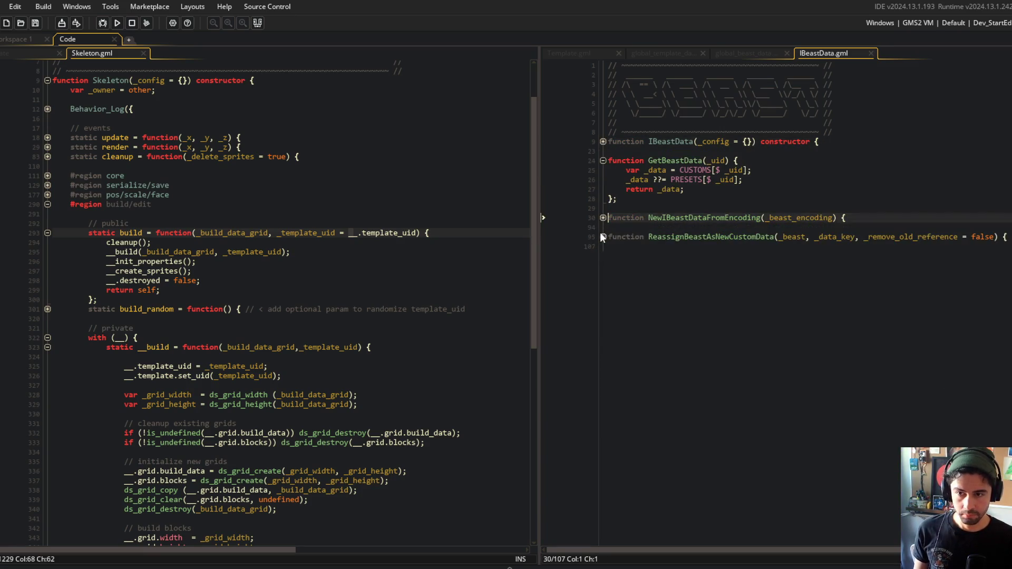
left_click(603, 160)
left_click(726, 226)
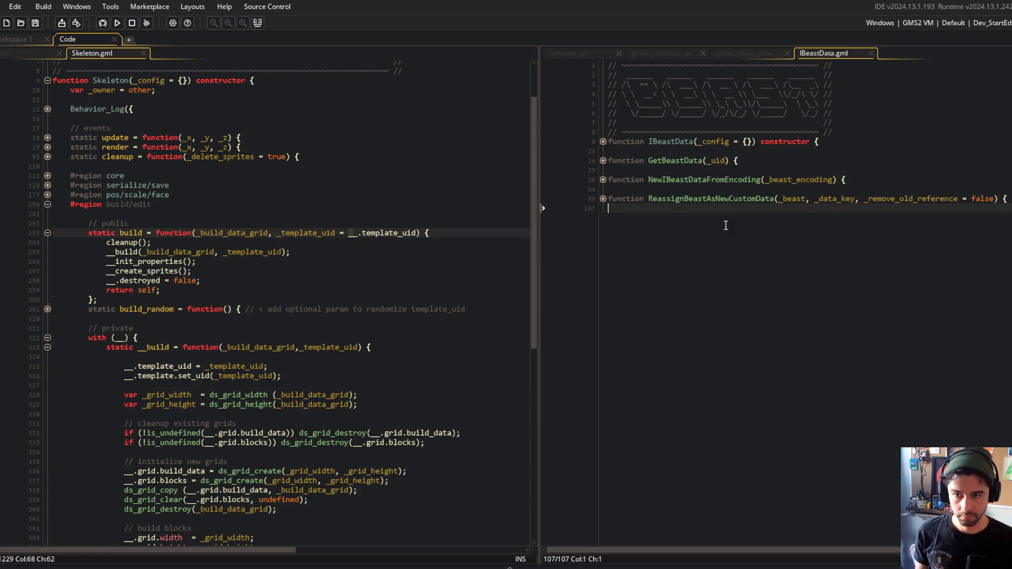
middle_click(834, 52)
middle_click(765, 53)
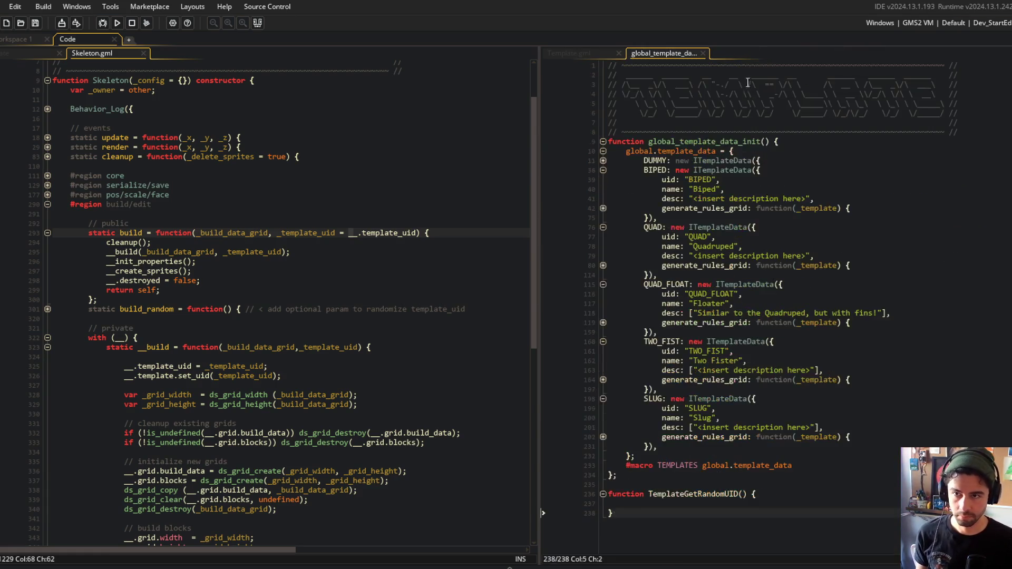
Open ITemplateData.gml and add an empty TemplateGetRandomUID() function after the constructor
left_click(724, 494)
key("Down")
key("Down")
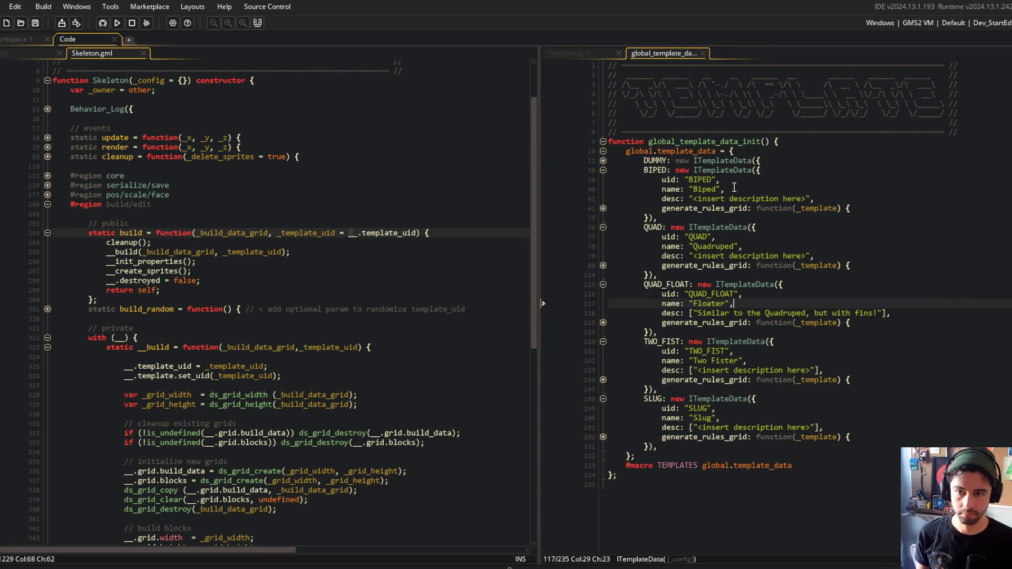
middle_click(732, 179)
left_click(706, 291)
key("Return")
type("function TemplateGetRandomUID() {")
key("Return")
key("Down")
key("End")
type(";")
key("Up")
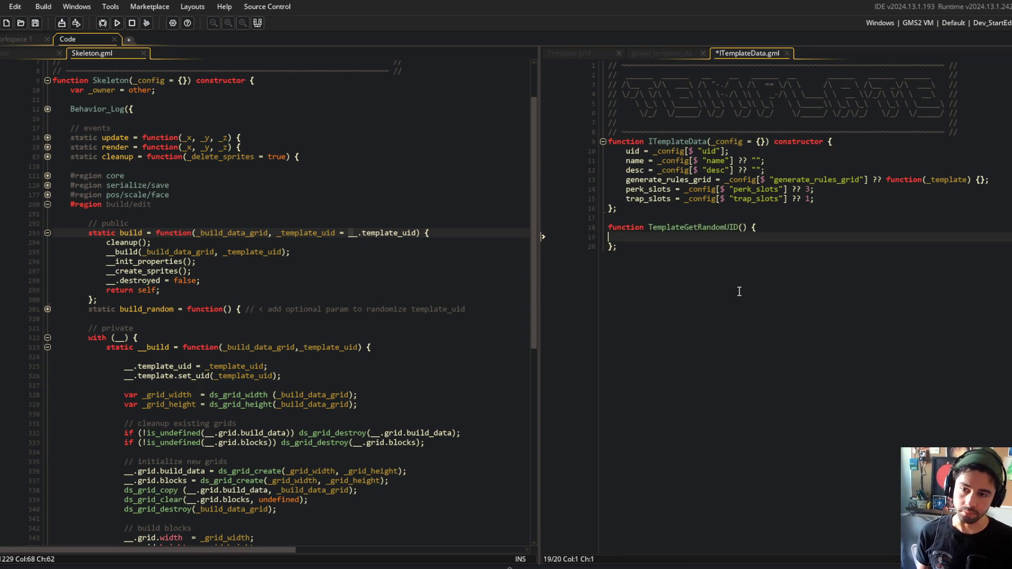
Make it collect the TEMPLATES key names and return array_get_random(_keys)
type("var _ke")
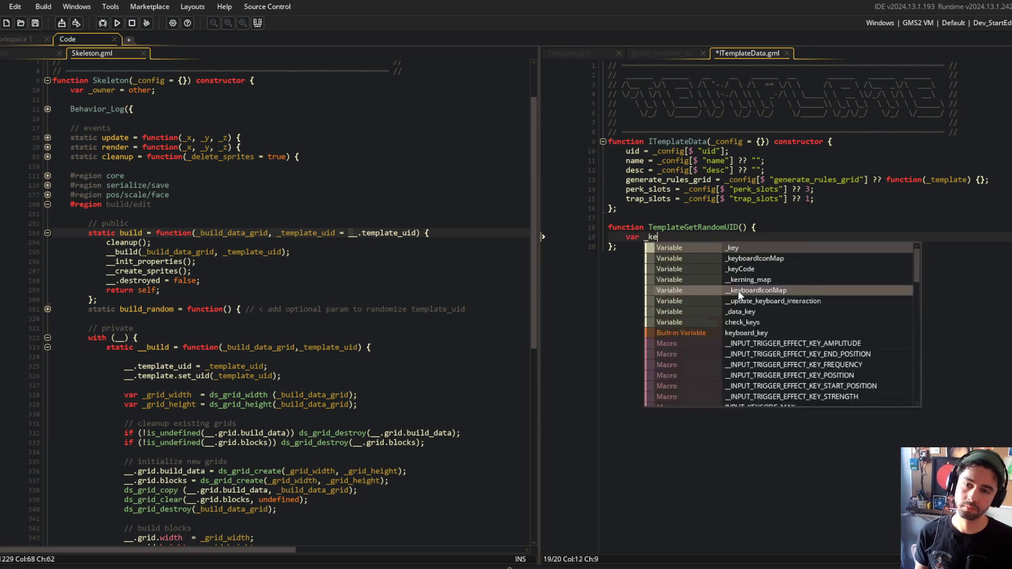
type("ys = variable_Struc")
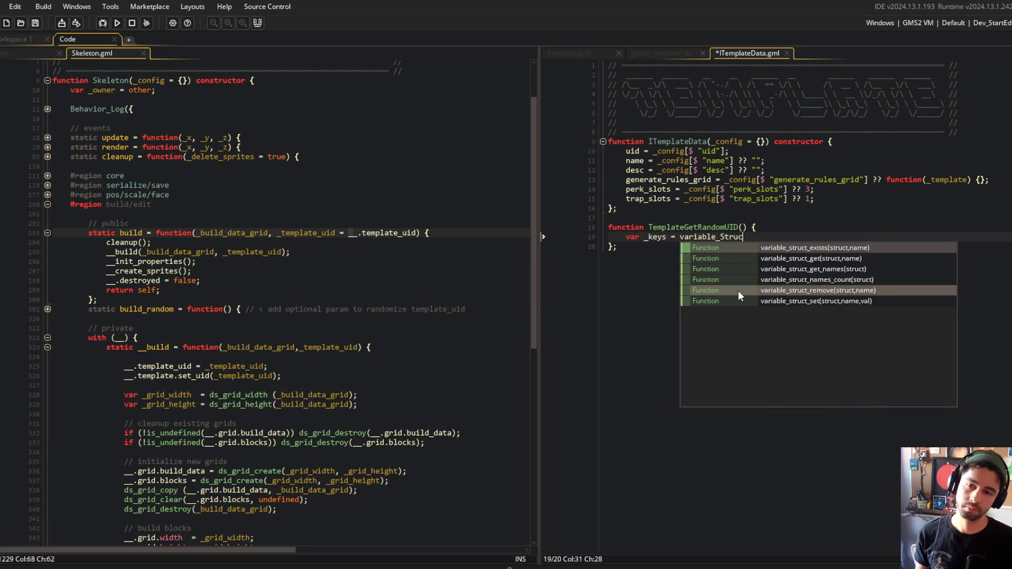
type("t_get")
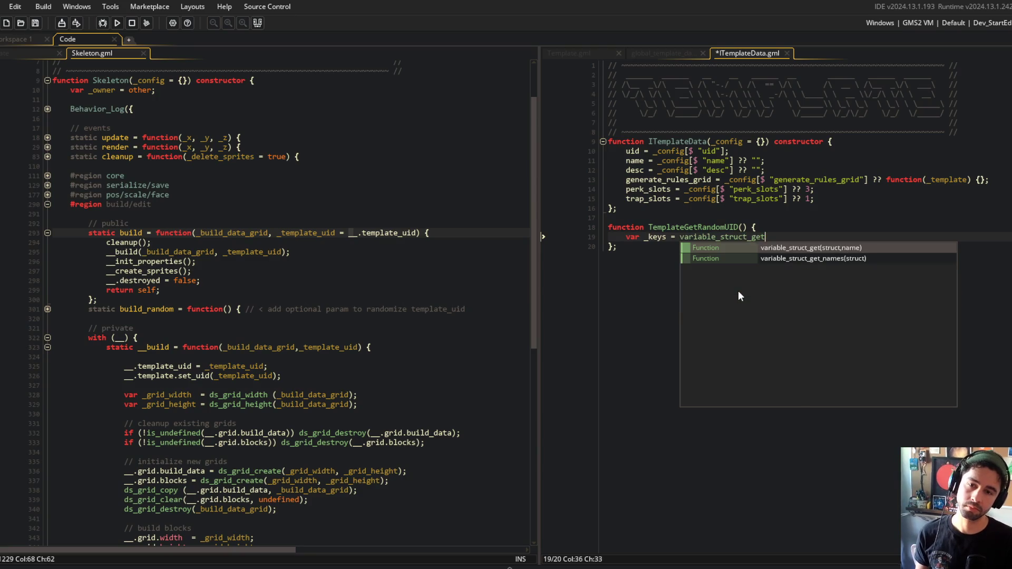
type("_names(TEMPLATES);")
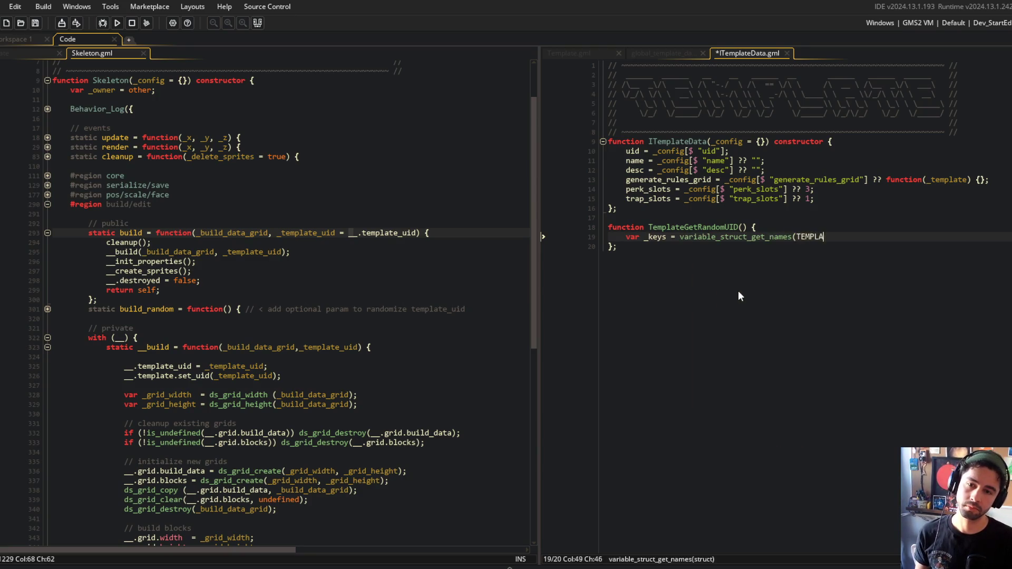
key("Return")
type("var _")
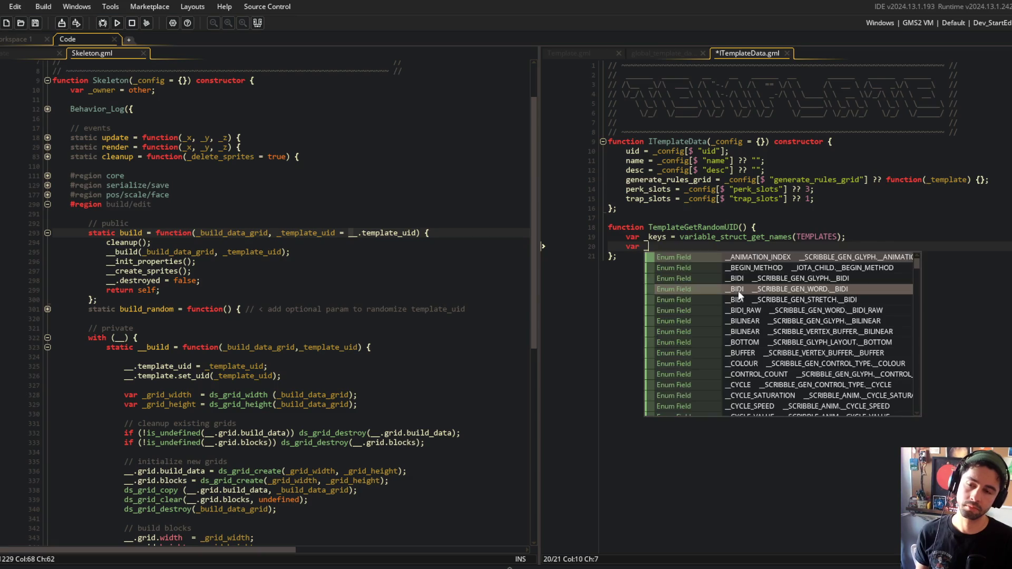
type("index = irandom_")
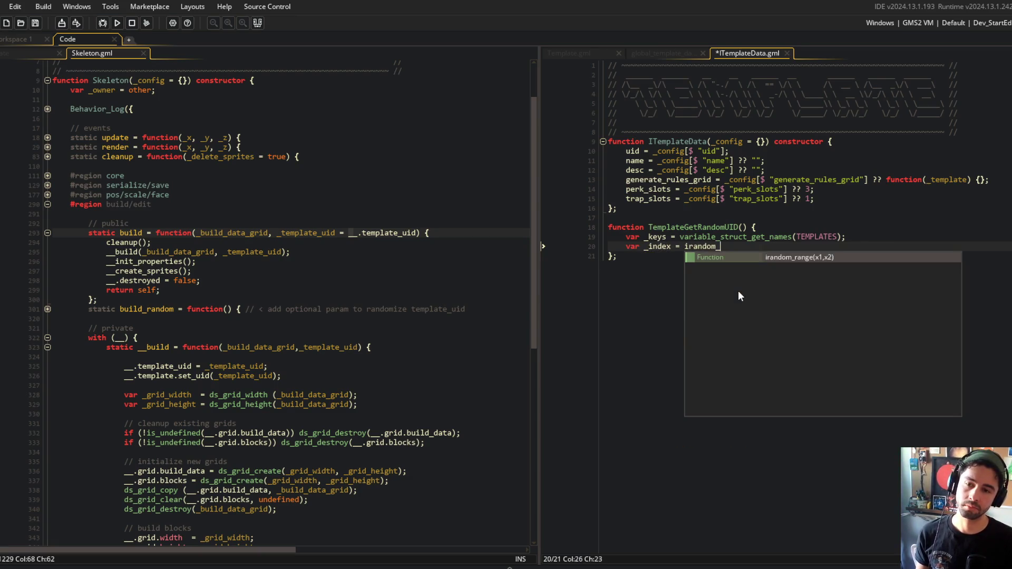
key("BackSpace")
type("(array_le")
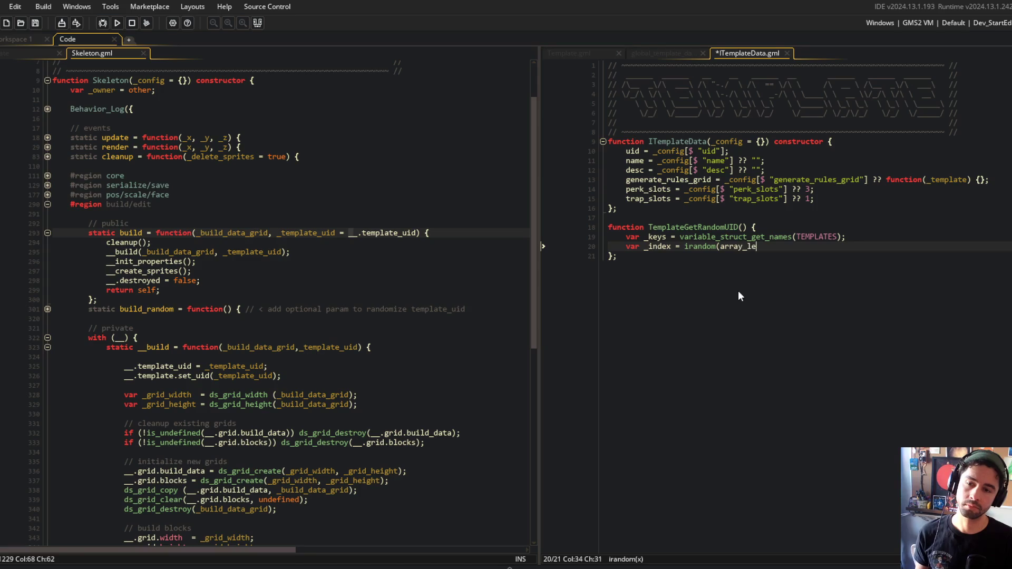
type("ngth(_keys))")
key("shift+Home")
type("return array_g")
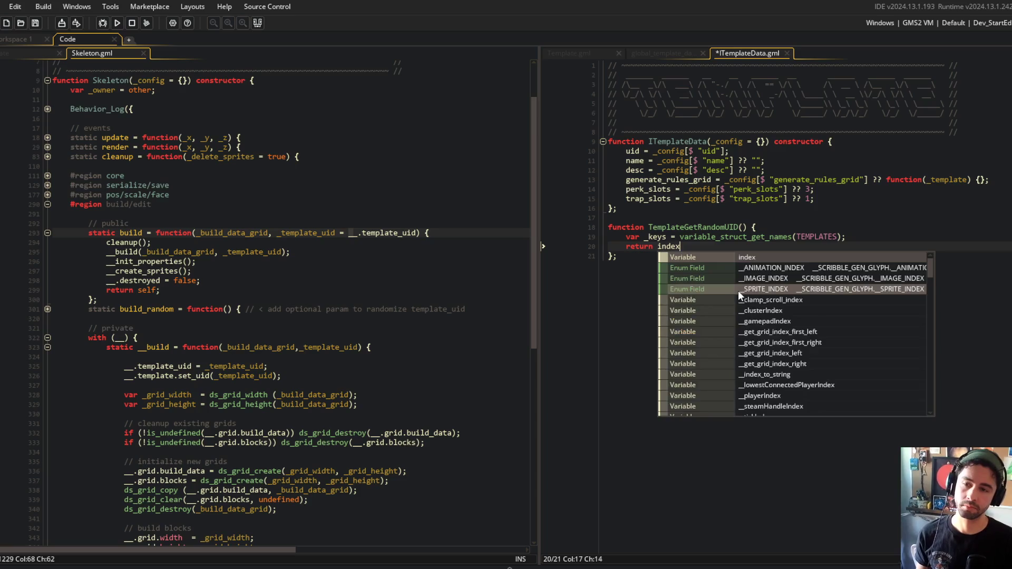
type("et_r")
key("Return")
type("(_keys);")
Save ITemplateData.gml, close it, and return to Template.gml
key("Down")
key("End")
key("Return")
key("ctrl+s")
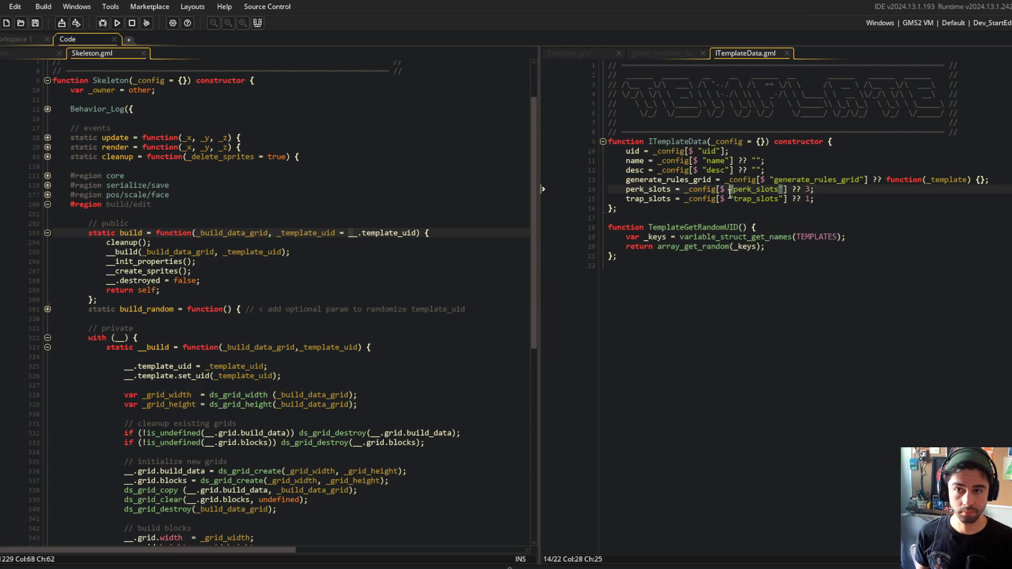
left_click(786, 53)
left_click(585, 53)
Give build_random a _randomize_template = true parameter and save
left_click(718, 132)
scroll(158, 237, "down", 5)
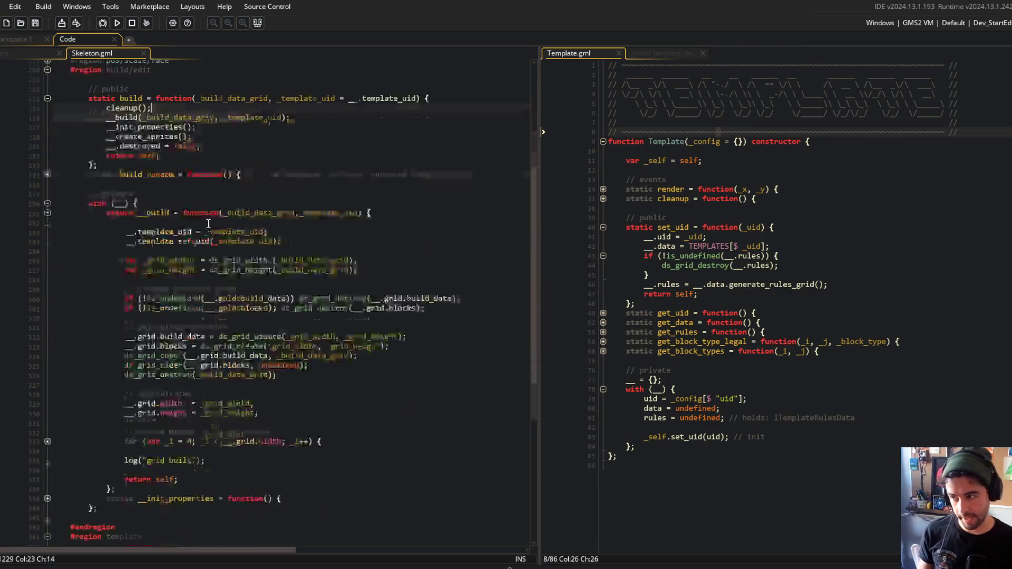
left_click(47, 152)
left_click(227, 151)
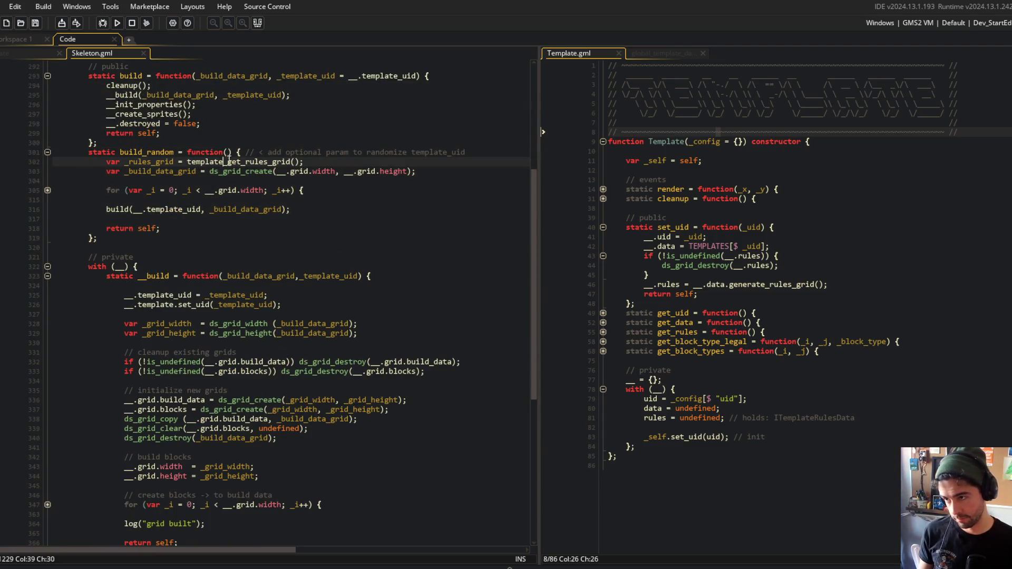
type("_rando")
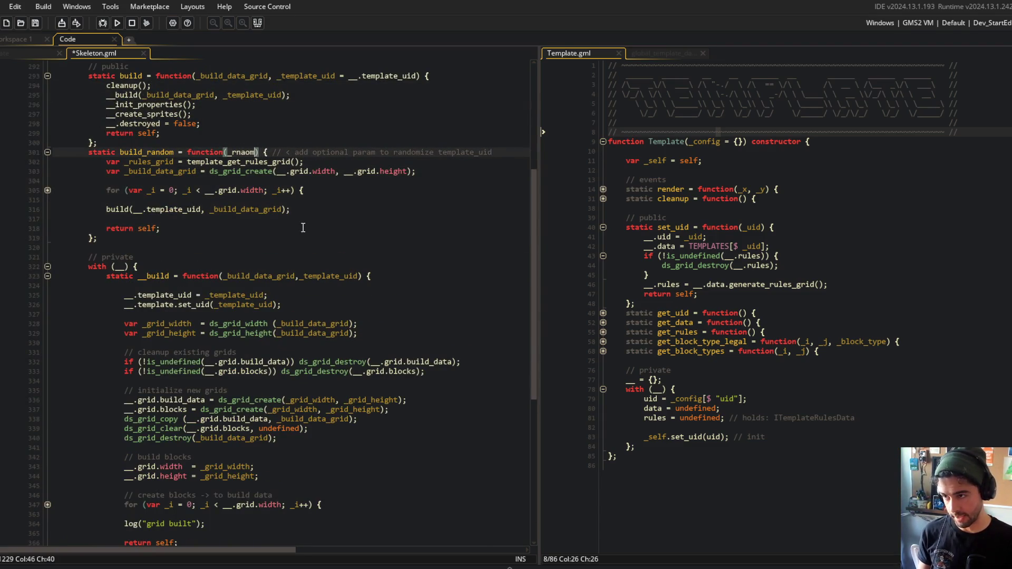
type("mize_tempalte = tru")
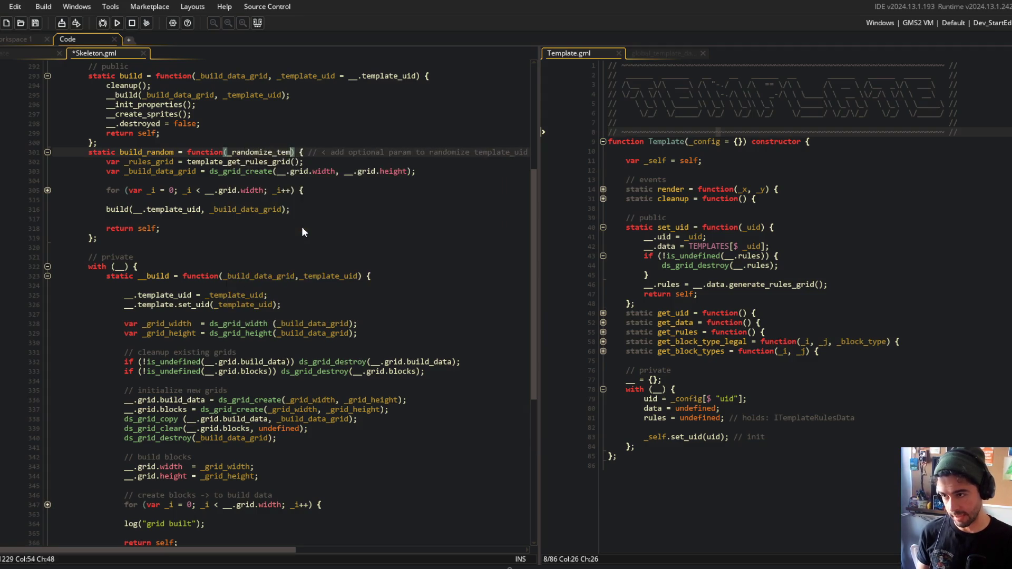
key("BackSpace")
key("BackSpace")
key("BackSpace")
type("late =")
type("ue")
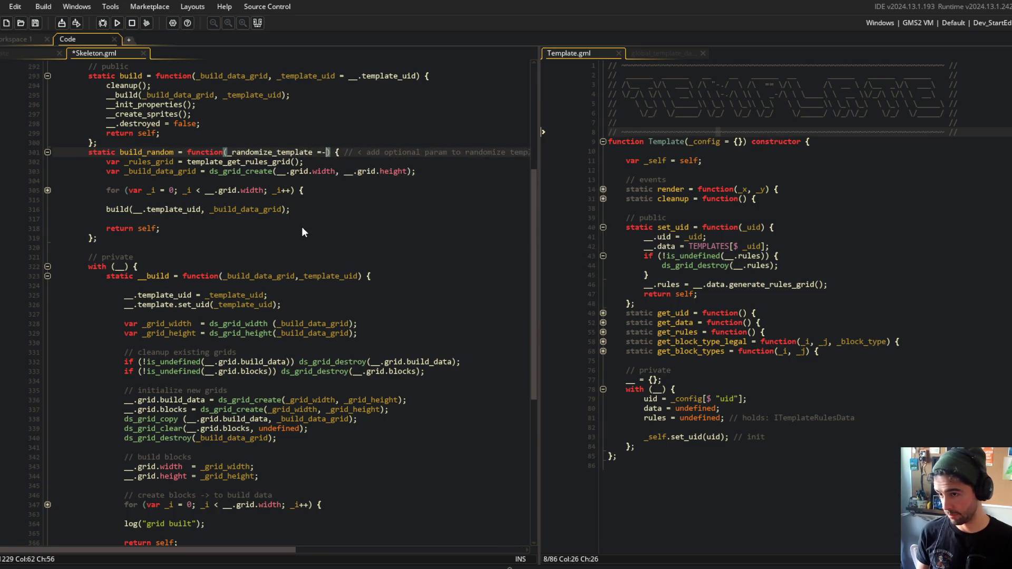
key("ctrl+s")
Remove the trailing comment on line 301 and add var _template_uid = __.template_uid;
key("End")
key("ctrl+BackSpace")
key("ctrl+BackSpace")
key("ctrl+BackSpace")
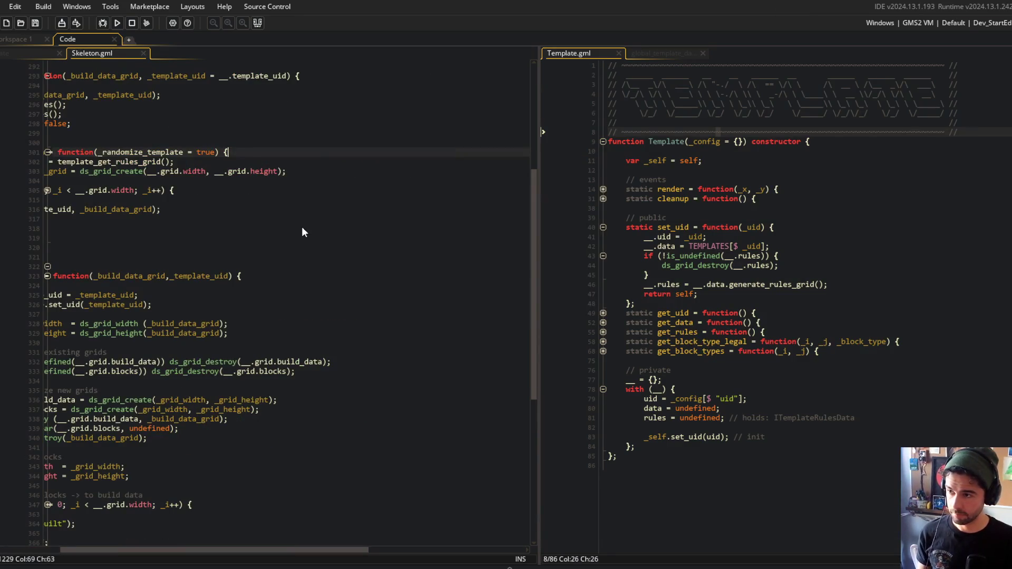
key("Home")
key("Down")
key("Down")
key("Down")
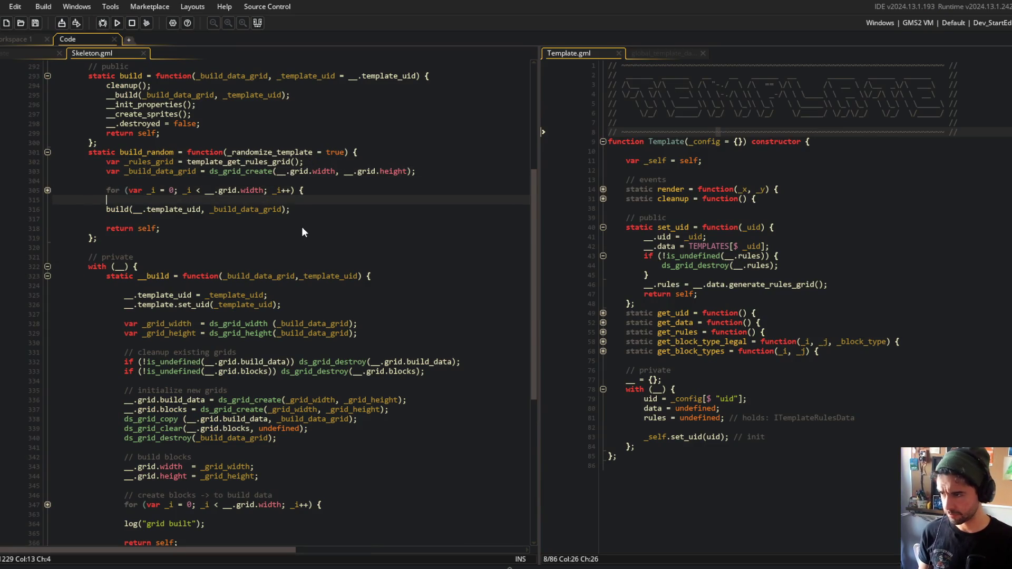
key("Return")
key("Return")
key("Tab")
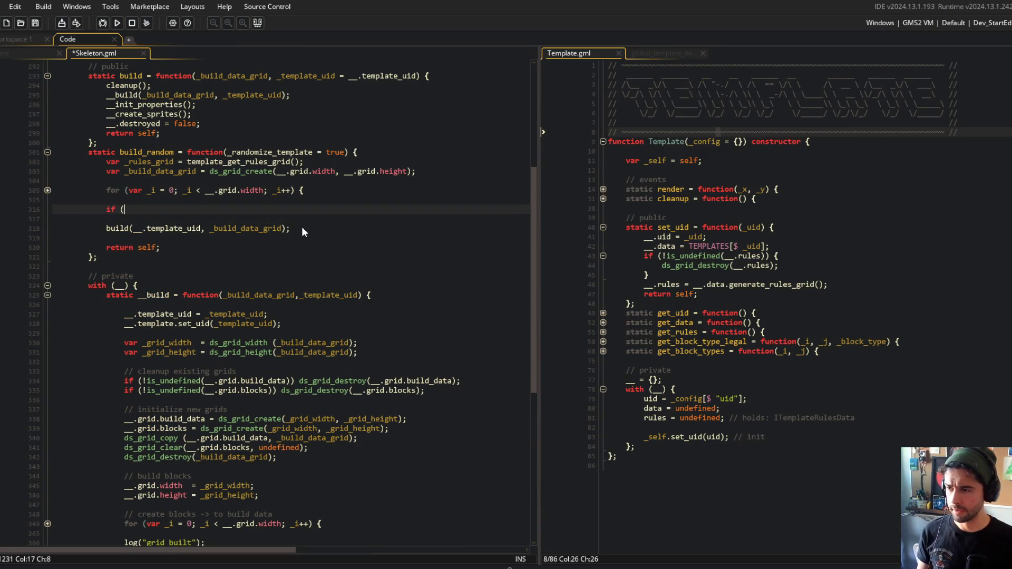
type("_")
key("BackSpace")
key("BackSpace")
type("var _template_uid = _")
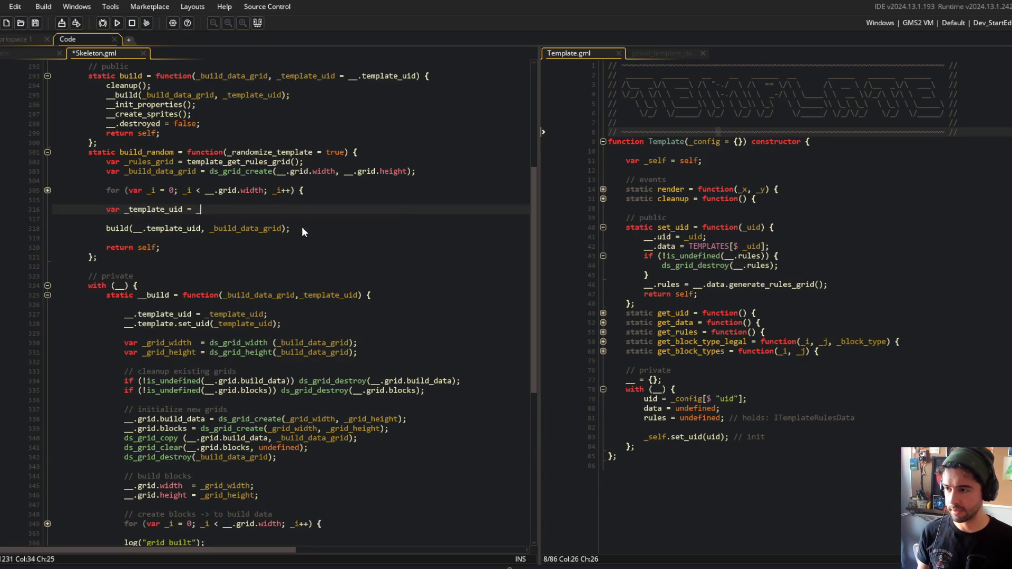
type("_.template_")
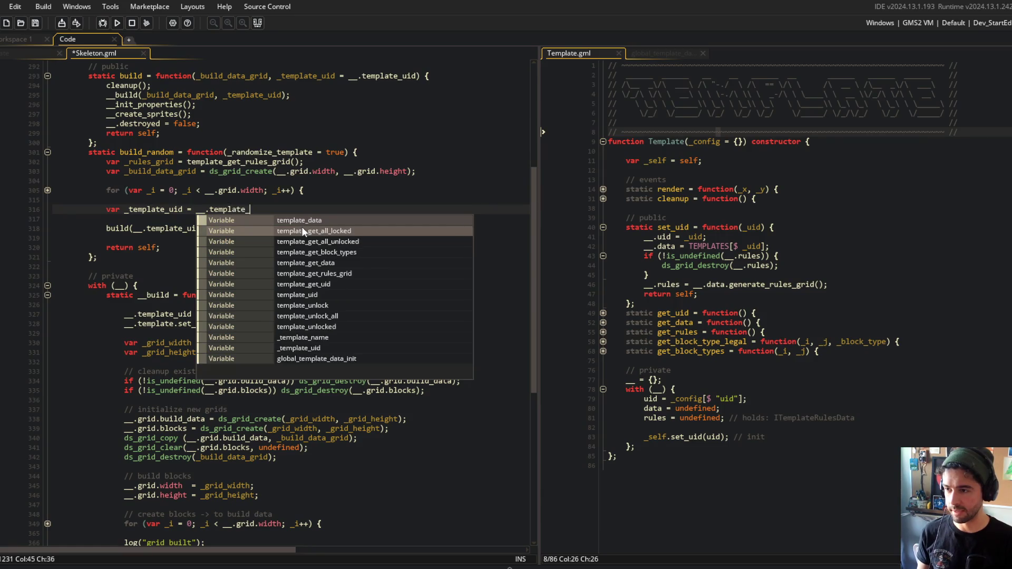
type("uid;")
key("Return")
Add if (_randomize_template) { _template_uid = TemplateGetRandomUID(); } and pass _template_uid to build
type("if (_random")
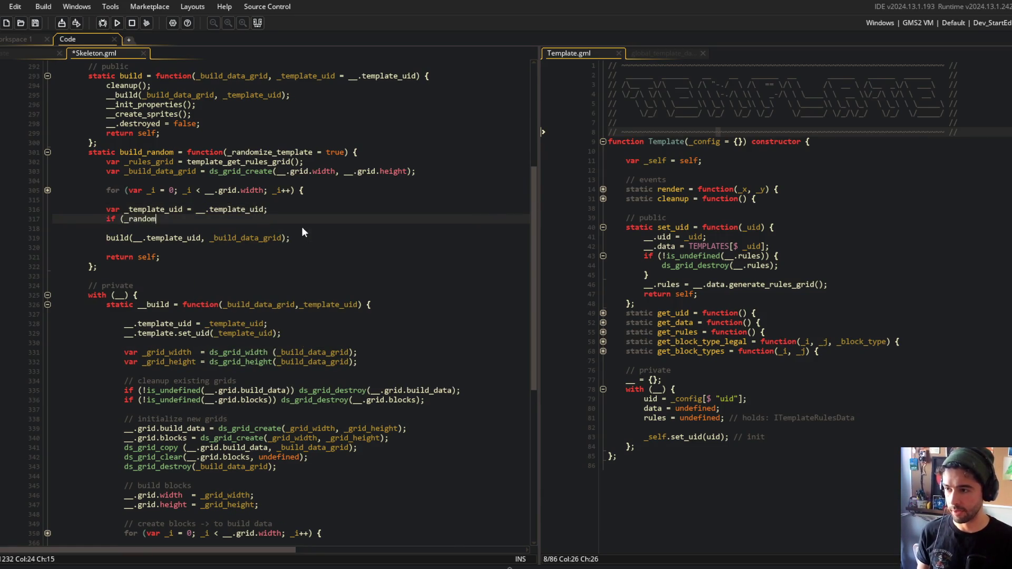
type("ize_template) {")
key("Return")
key("Return")
type("}")
key("Up")
type("_template_uid = TemplateGetRandomUID();")
key("ctrl+s")
key("Down")
key("Down")
key("Down")
key("Right")
key("Right")
key("Right")
key("BackSpace")
key("BackSpace")
key("ctrl+s")
left_click(257, 196)
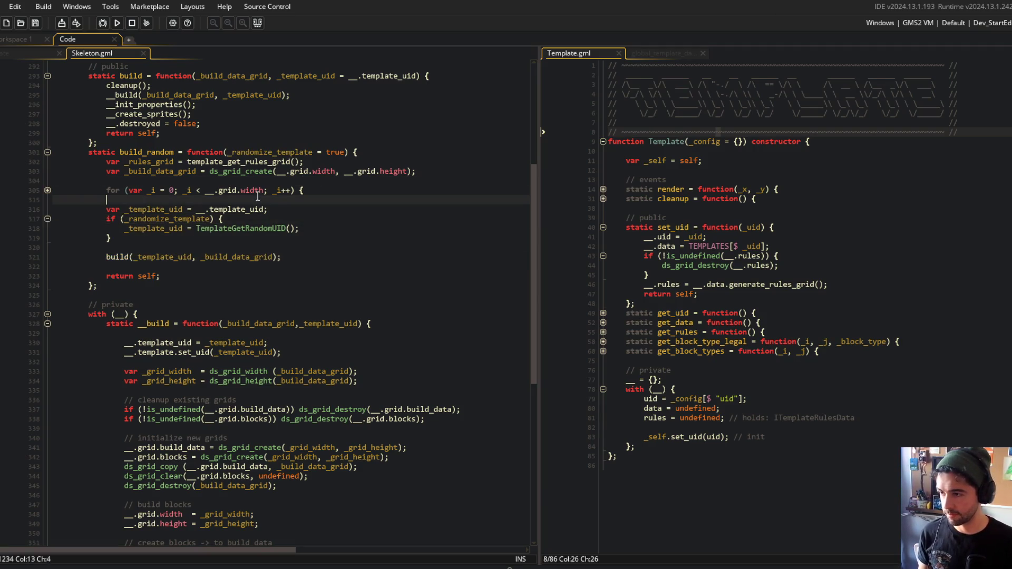
Add a '// randomize template?' comment, save, and unfold the for-loop and IBlockBuildData block
key("Return")
type("// randomiz")
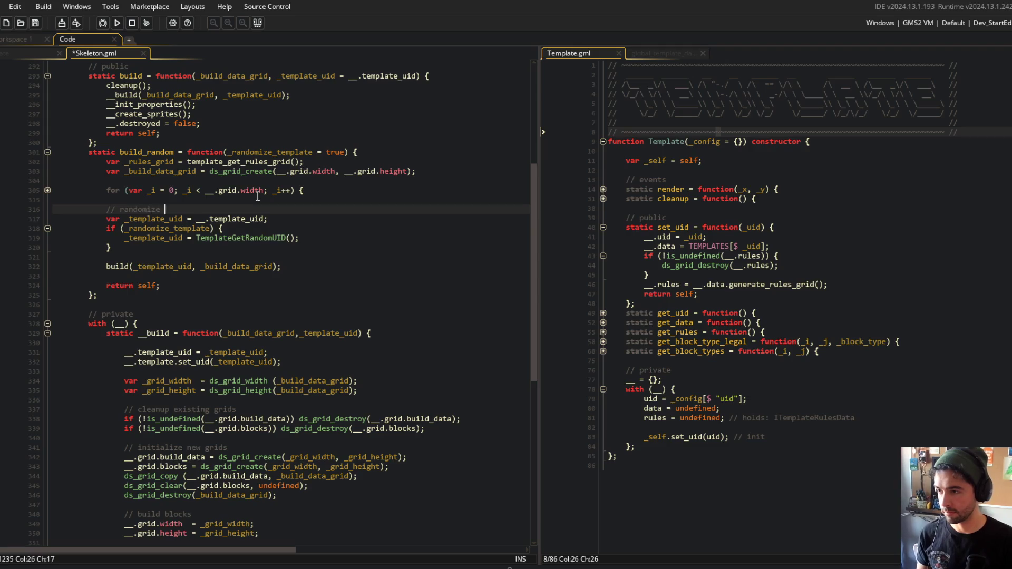
type("e?")
key("ctrl+s")
key("Up")
key("Up")
key("Down")
key("Down")
key("Down")
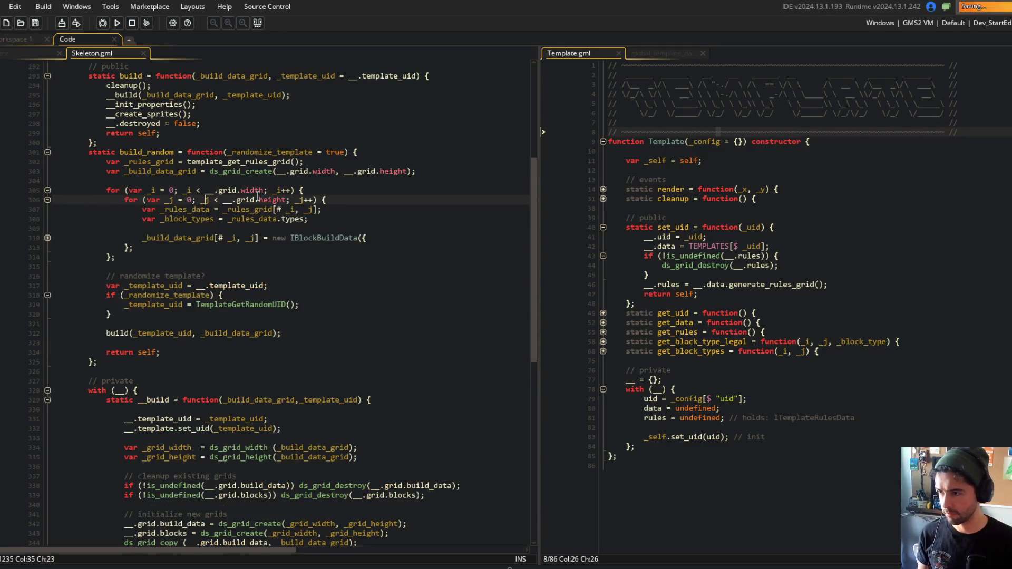
key("Down")
key("Down")
key("Up")
key("Up")
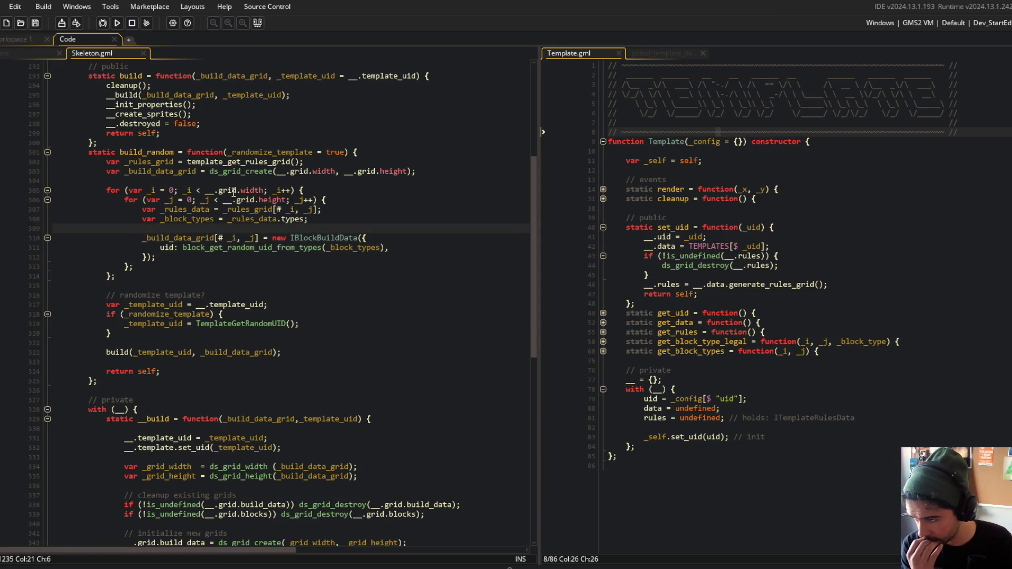
Inspect the loop's __.grid.width reference, the IBlockBuildData brackets, and the build_random header lines
left_click(237, 191)
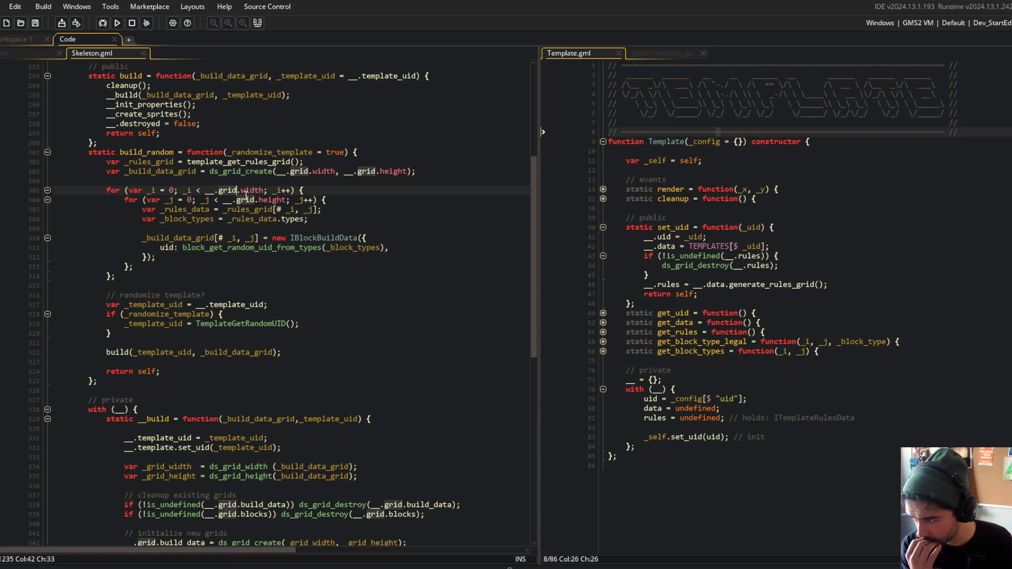
left_click(323, 340)
left_click(318, 238)
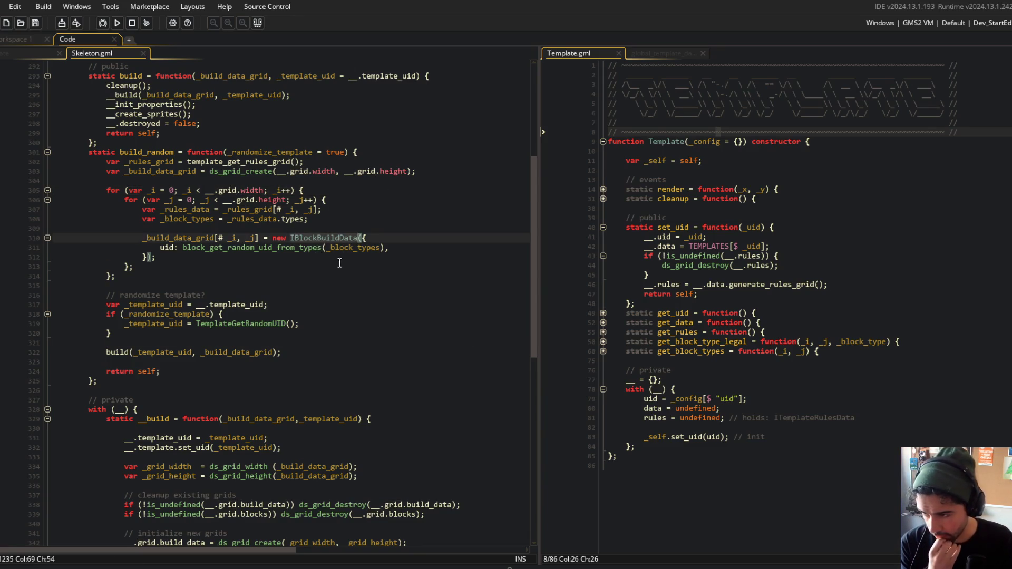
left_click(142, 228)
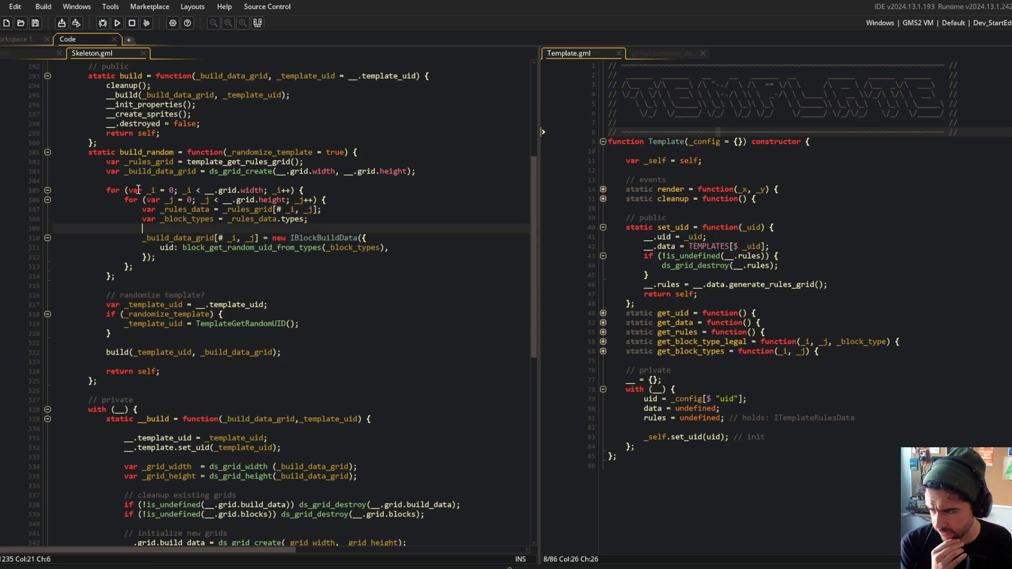
key("Up")
key("Up")
key("Up")
key("ctrl+Right")
key("ctrl+Right")
key("ctrl+Right")
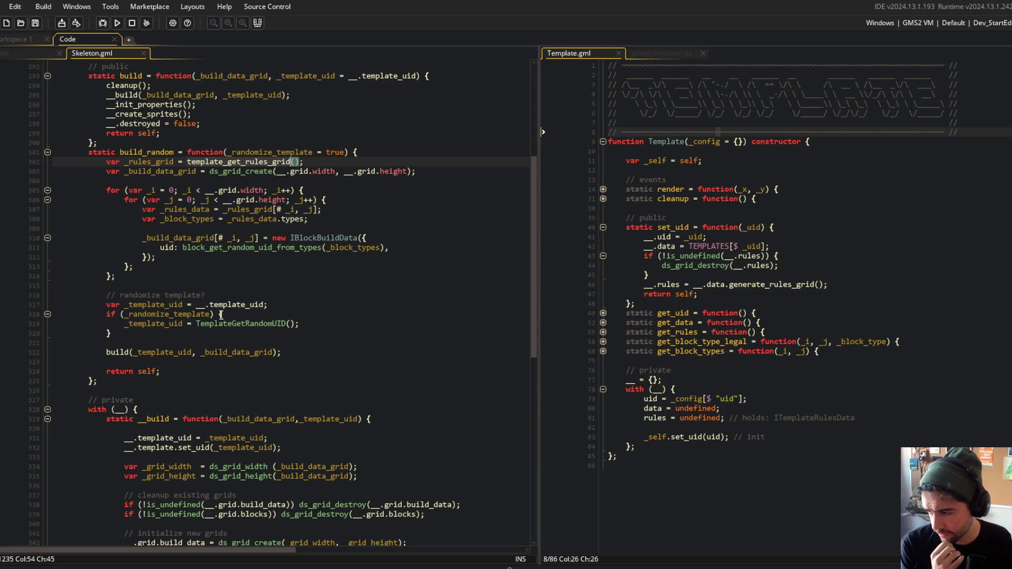
left_click(367, 153)
key("Down")
key("Down")
key("Down")
key("Down")
key("Down")
key("Up")
key("Up")
key("Up")
Paste the randomize-template if block under the build_random header and save
key("Up")
key("Up")
key("End")
key("Return")
key("Return")
key("Return")
key("Up")
key("Up")
key("Up")
type("if (_randomize_template) { \t\t\t\t_template_uid = TemplateGetRandomUID(); \t\t\t}")
key("Up")
key("Up")
key("Up")
key("End")
key("Return")
key("Down")
key("Down")
key("ctrl+s")
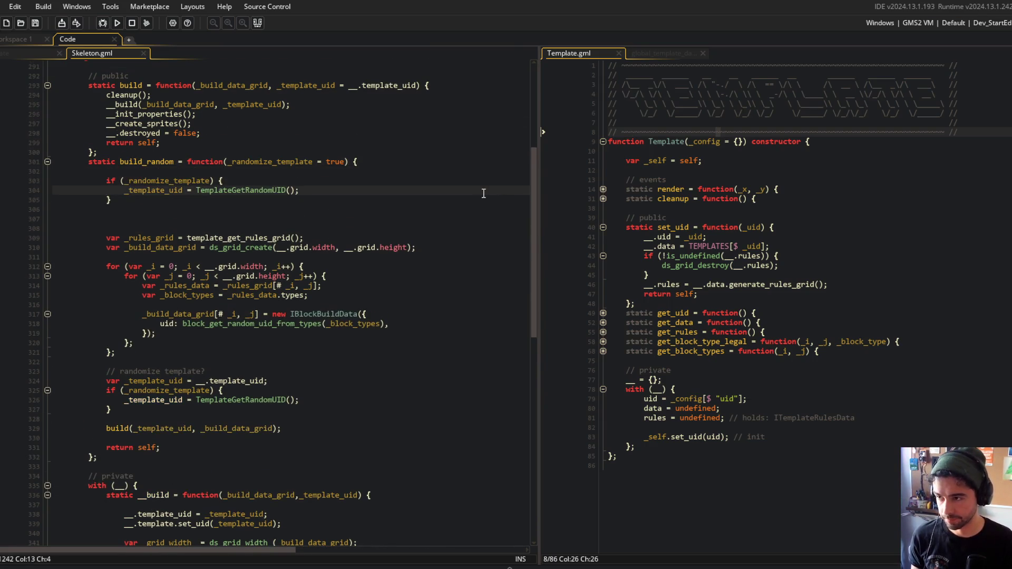
Make the block set __.template_uid and create __.template = new Template({ uid: __.template_uid })
scroll(483, 194, "down", 2)
key("ctrl+shift+Right")
key("ctrl+shift+Right")
type("__")
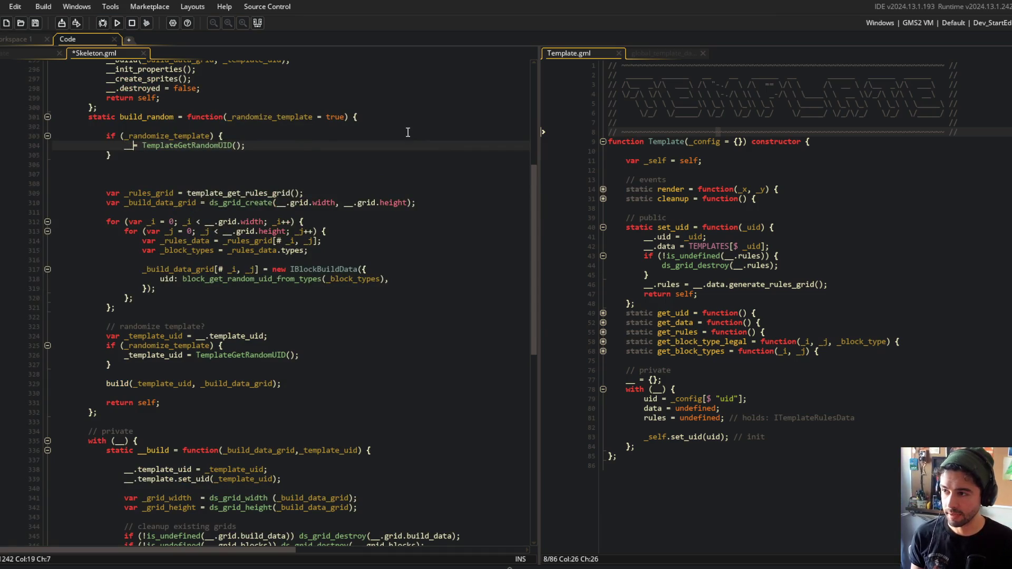
type(".template_uid =")
key("End")
key("ctrl+s")
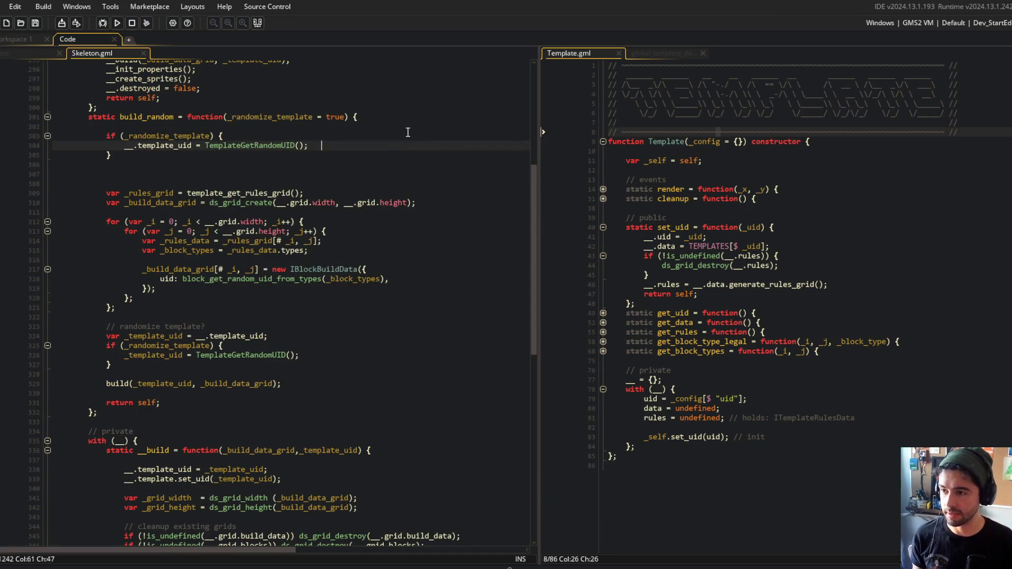
key("Return")
type("__.template = ")
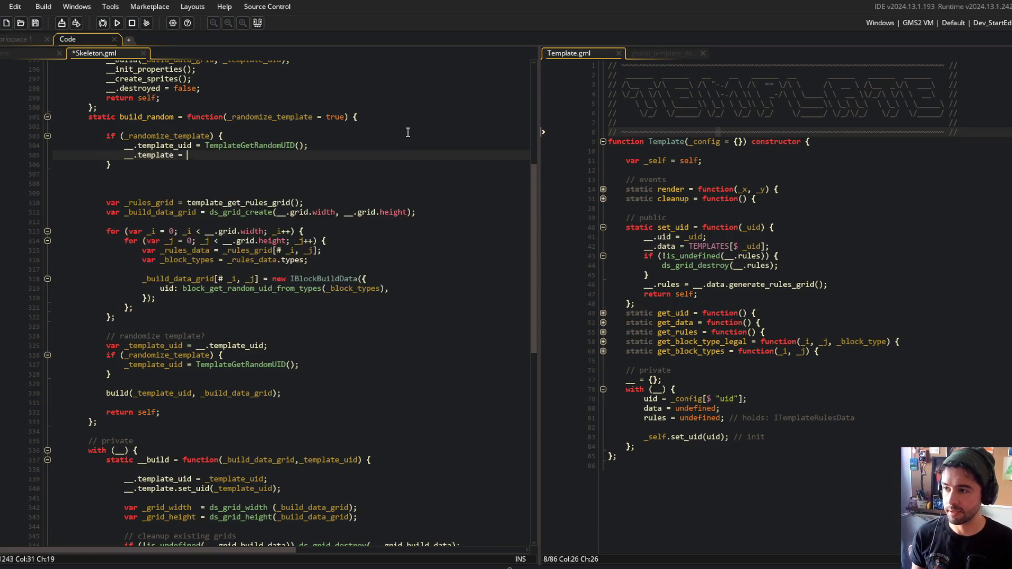
type("ate({ ui")
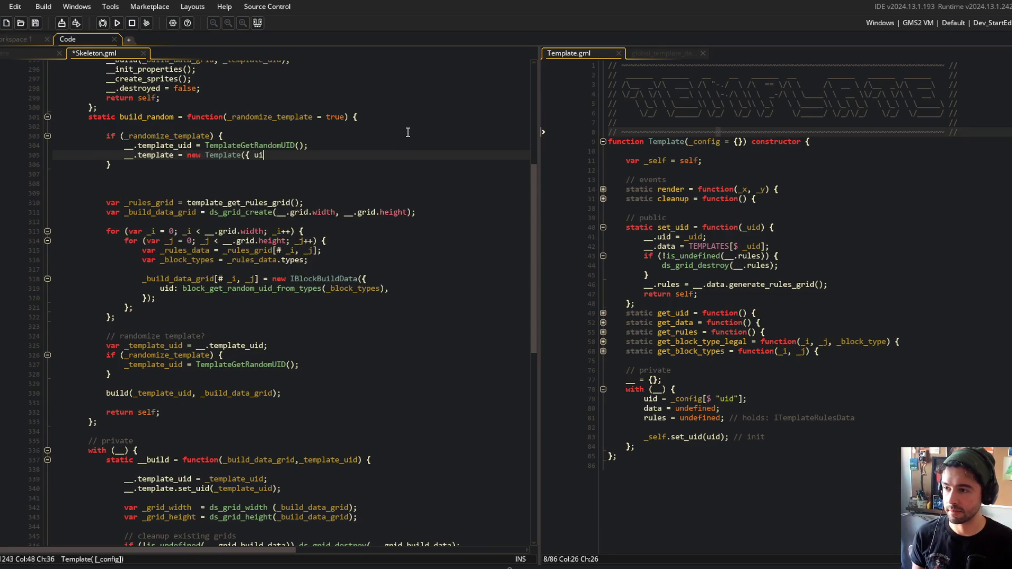
type("d: __.template_io")
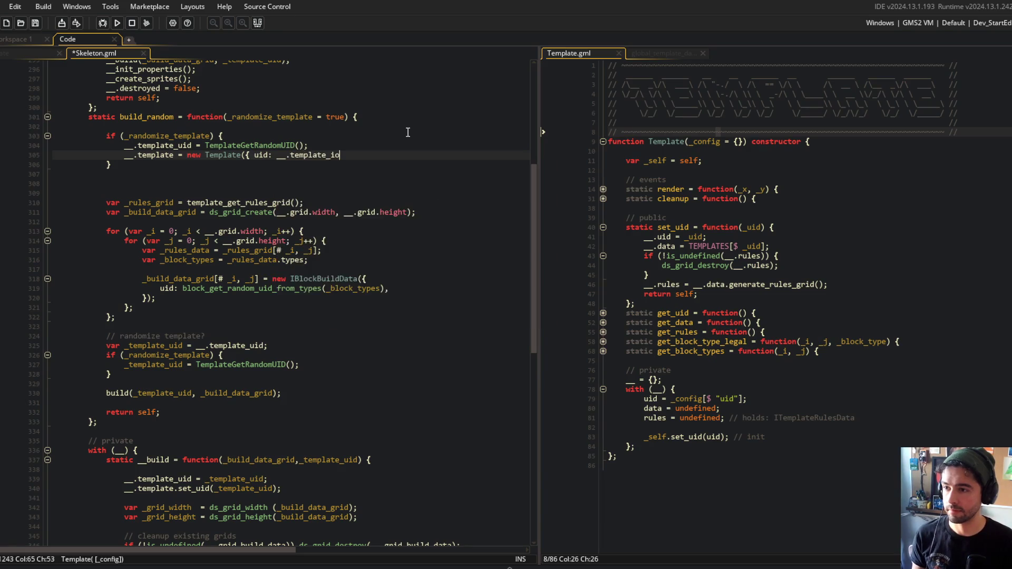
type("uid ")
type(");")
key("Down")
key("Delete")
Remove an extra blank line above _rules_grid, save, and select the template_get_rules_grid call
key("Up")
key("Up")
key("Up")
key("ctrl+s")
key("Down")
key("Down")
key("Down")
key("Delete")
left_click(342, 202)
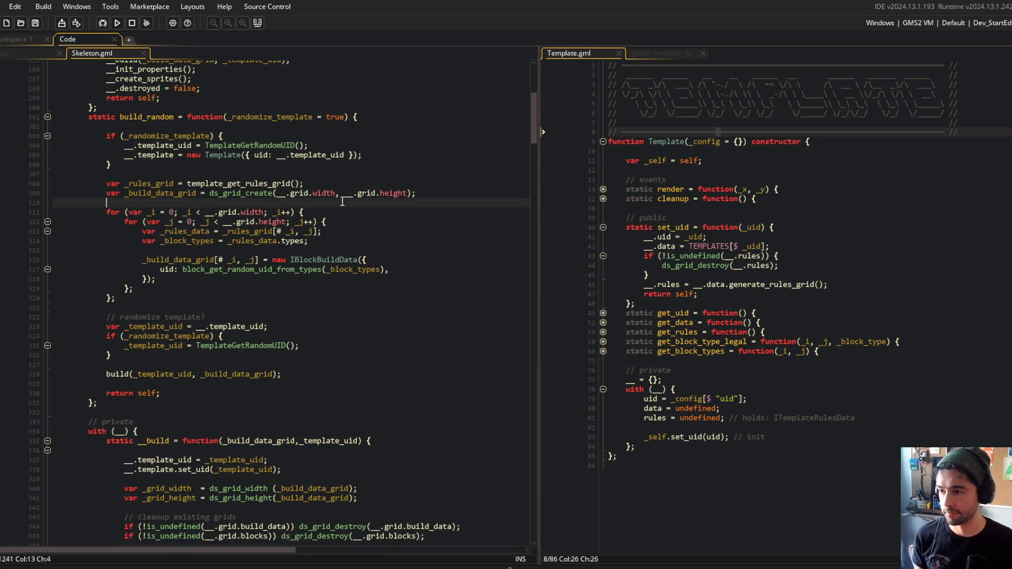
double_click(252, 184)
Search the script and the whole project for every template_get_rules_grid match
scroll(369, 263, "down", 10)
key("ctrl+f")
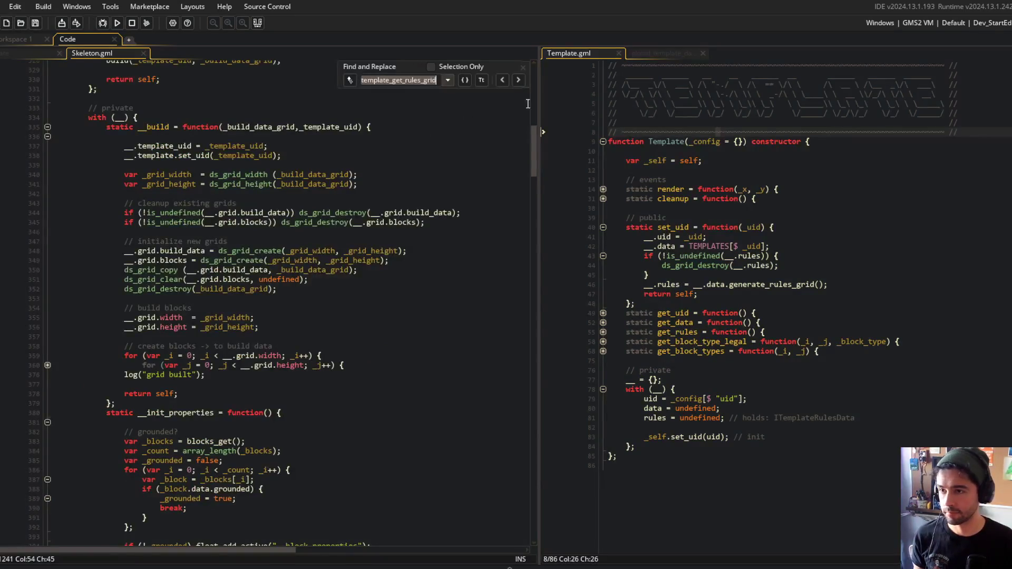
left_click(519, 80)
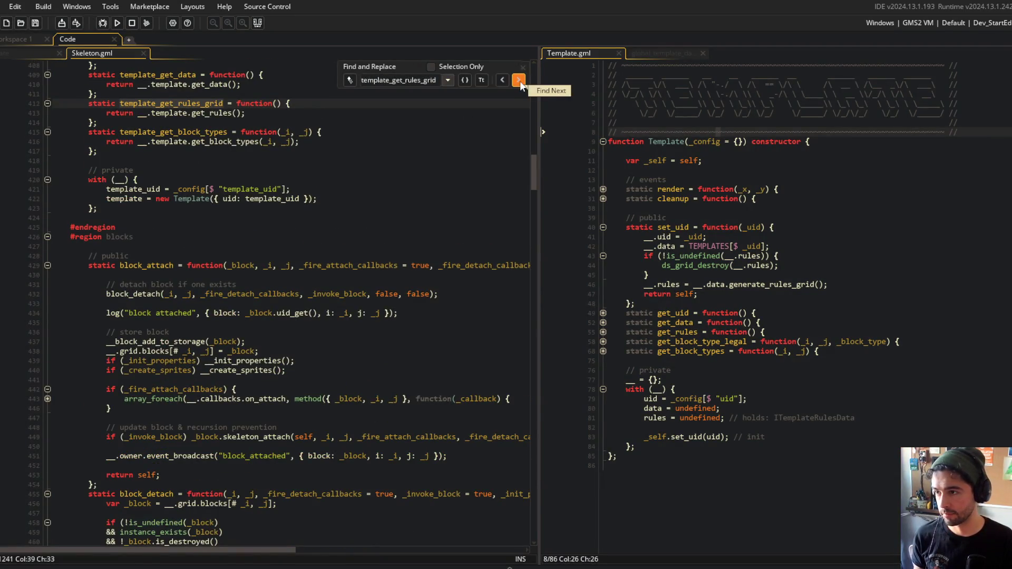
left_click(519, 80)
left_click(519, 80)
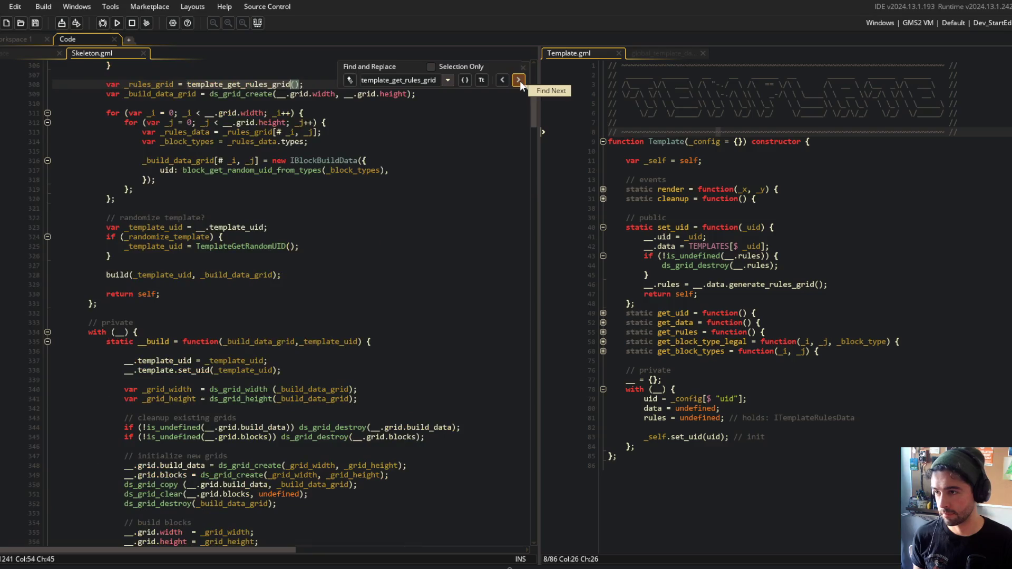
scroll(495, 156, "up", 5)
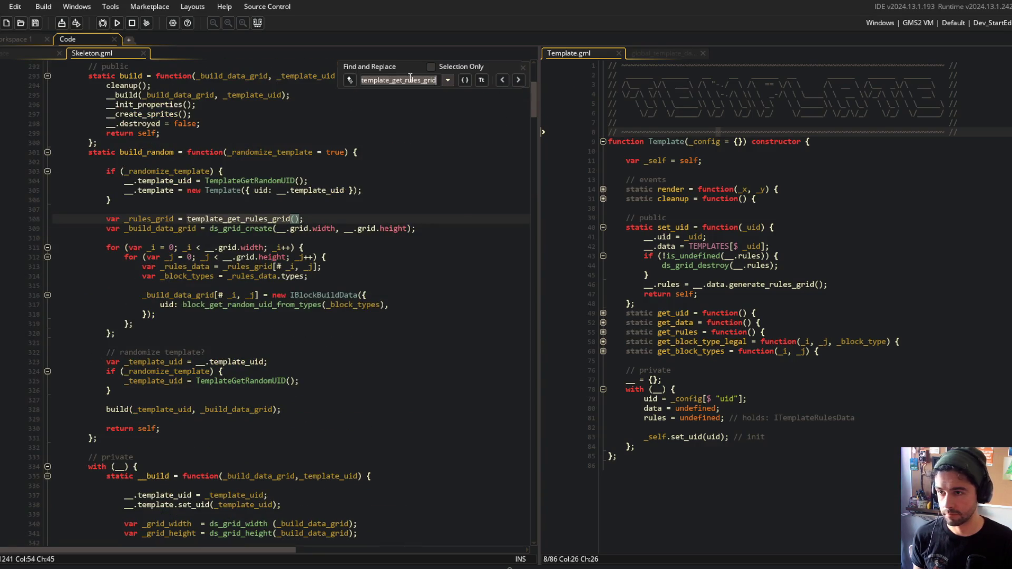
key("ctrl+shift+f")
left_click(852, 278)
Review the template_get_rules_grid definition, deleting the wrapper function and then undoing that deletion
left_click(295, 209)
scroll(379, 158, "up", 4)
left_click(519, 80)
scroll(269, 147, "up", 4)
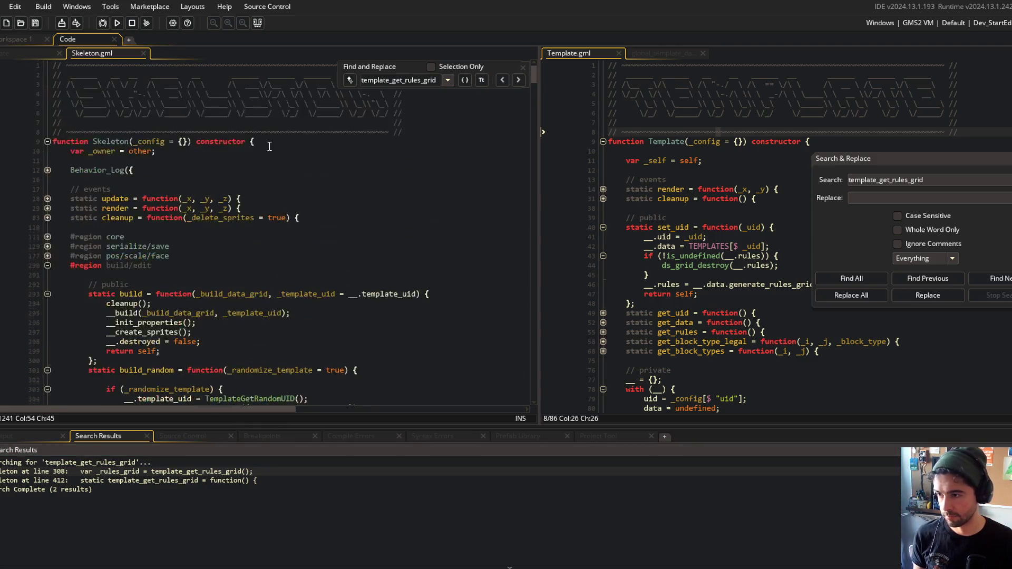
scroll(442, 179, "down", 15)
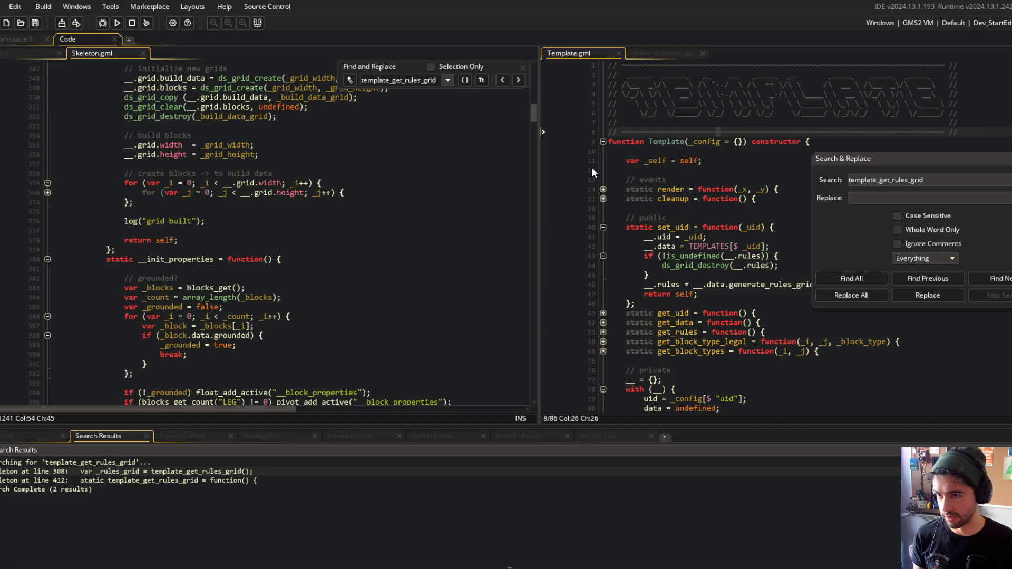
left_click(519, 80)
scroll(192, 207, "up", 5)
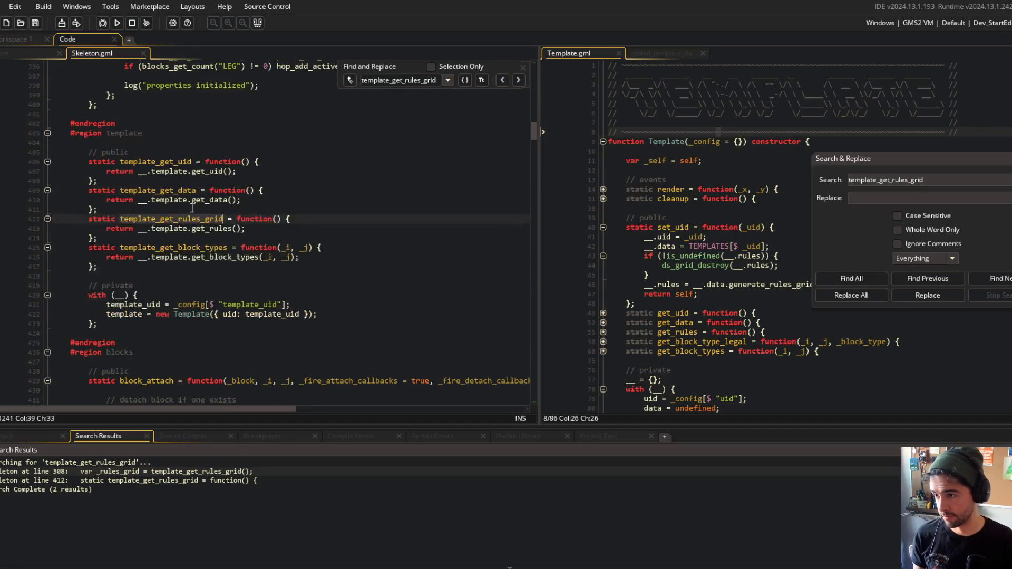
left_click(138, 227)
key("Delete")
key("shift+Up")
key("shift+Up")
key("shift+Home")
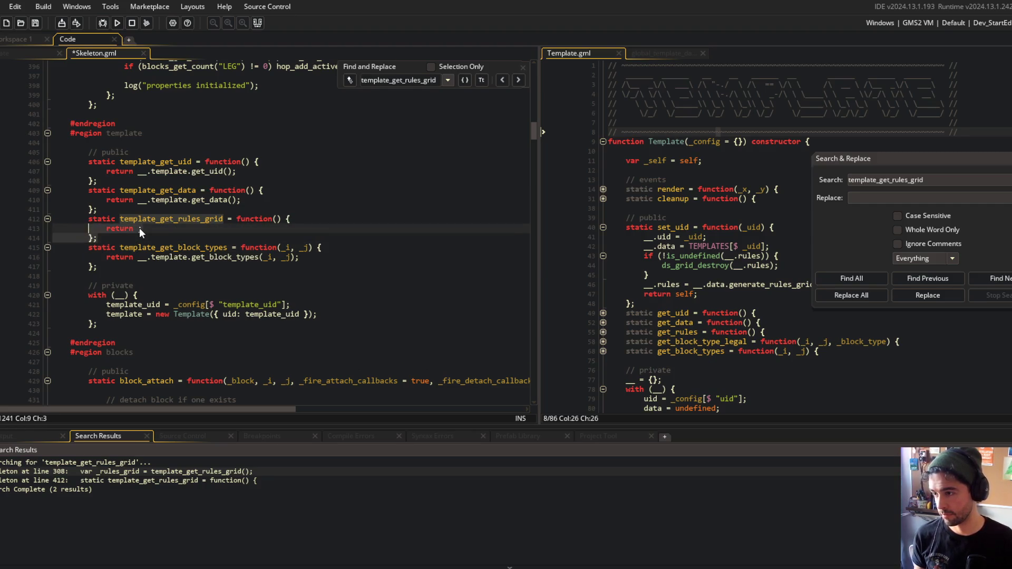
key("BackSpace")
key("ctrl+z")
key("ctrl+z")
Replace the template_get_rules_grid call at line 308 with __.template.get_rules()
left_click(519, 80)
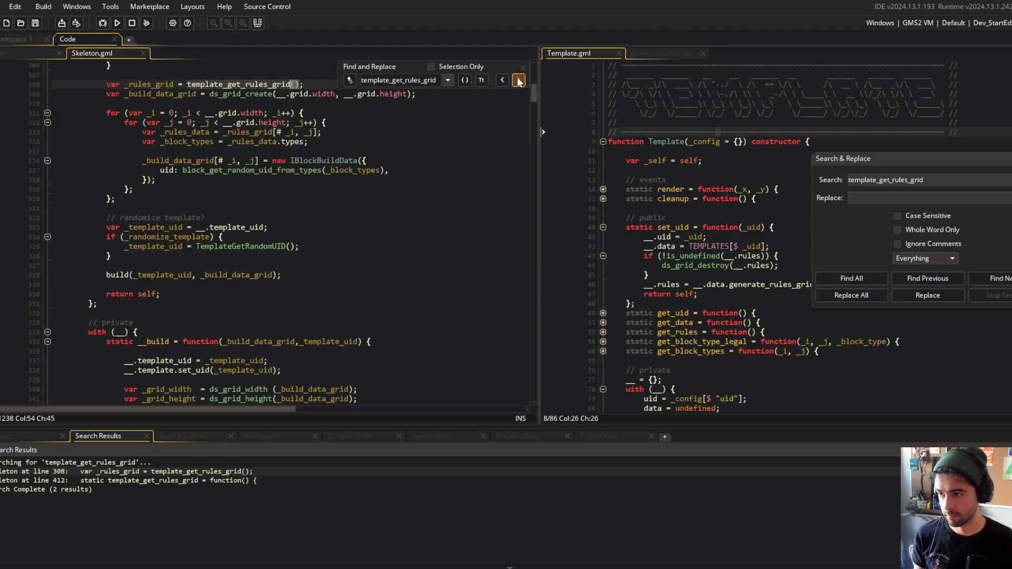
double_click(237, 84)
type("__.template.get_rules()")
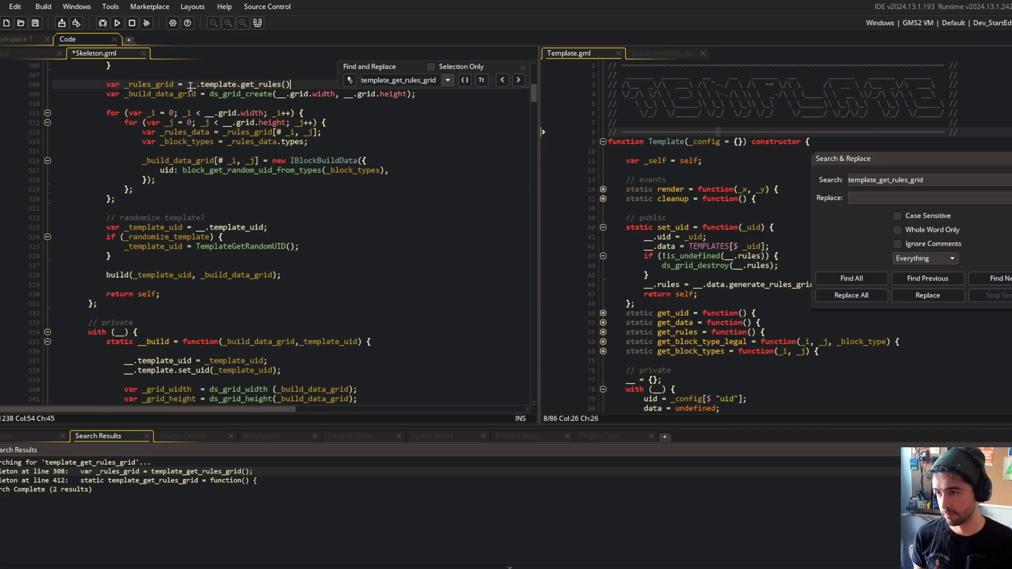
scroll(210, 129, "up", 5)
left_click(321, 203)
Close the find bar and the search results panel, returning to build_random
left_click(524, 68)
scroll(289, 264, "down", 4)
left_click(316, 186)
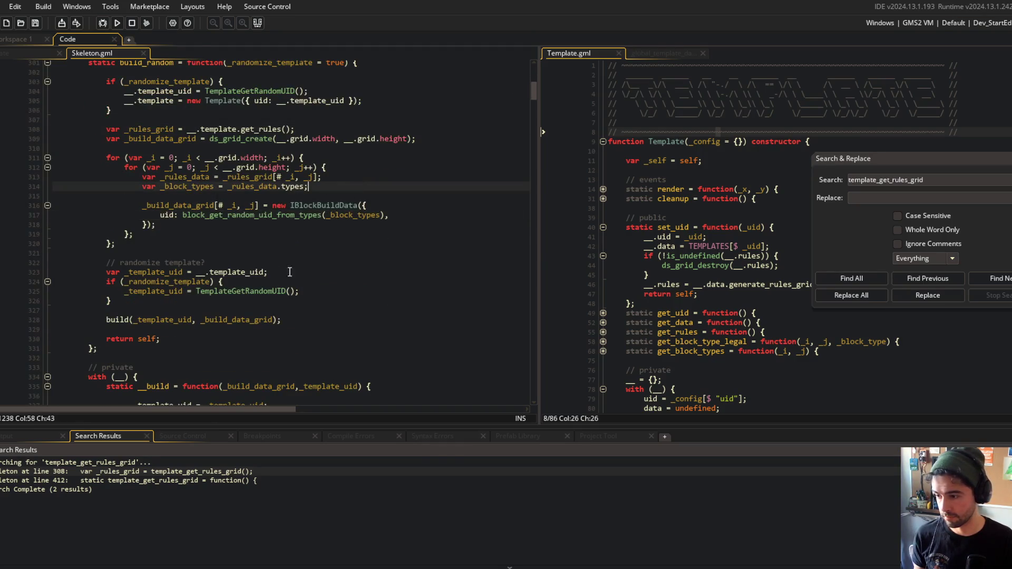
left_click(261, 25)
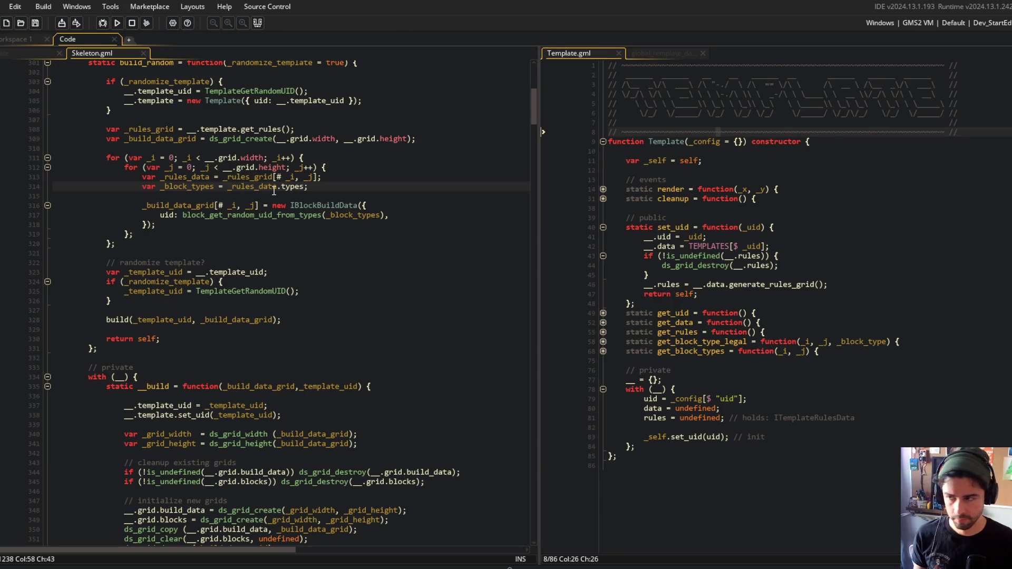
scroll(357, 227, "up", 3)
left_click(357, 226)
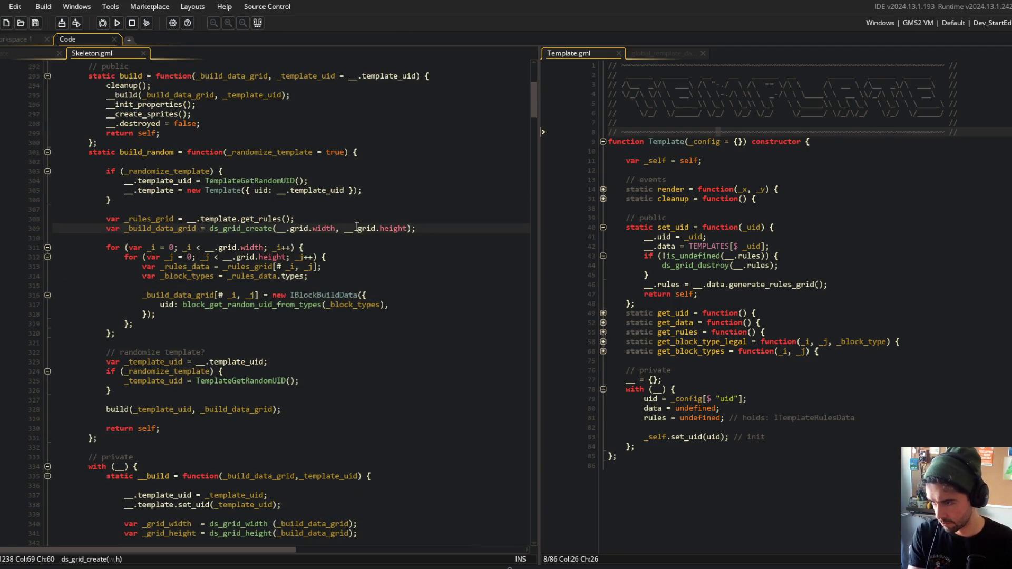
Add a _grid_width variable set from ds_grid_width(_rules_grid) below the rules grid line
left_click(182, 171)
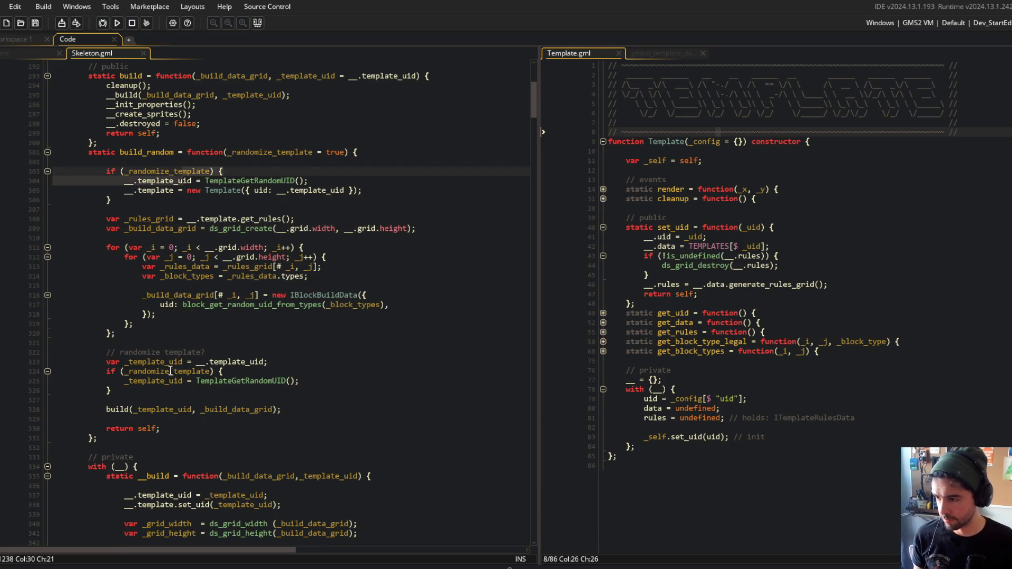
key("Right")
key("Right")
key("Right")
key("Down")
key("Down")
key("Down")
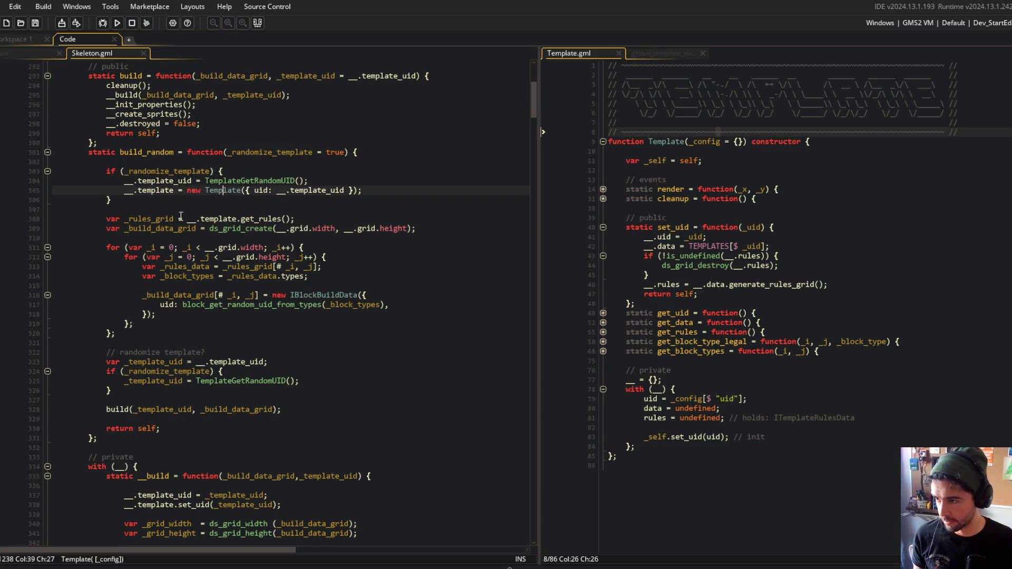
key("Right")
key("Right")
key("Right")
left_click(177, 230)
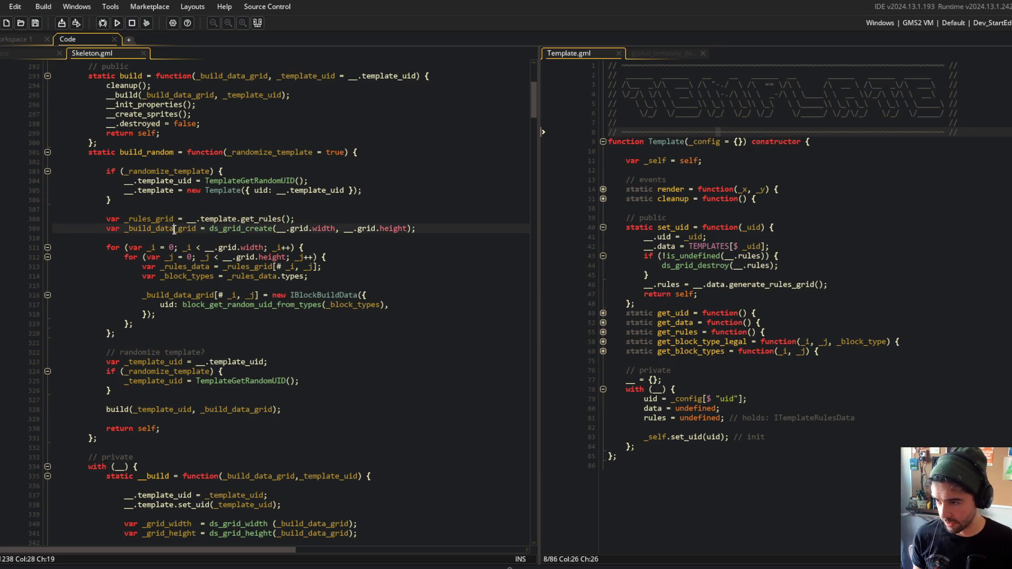
left_click(157, 230)
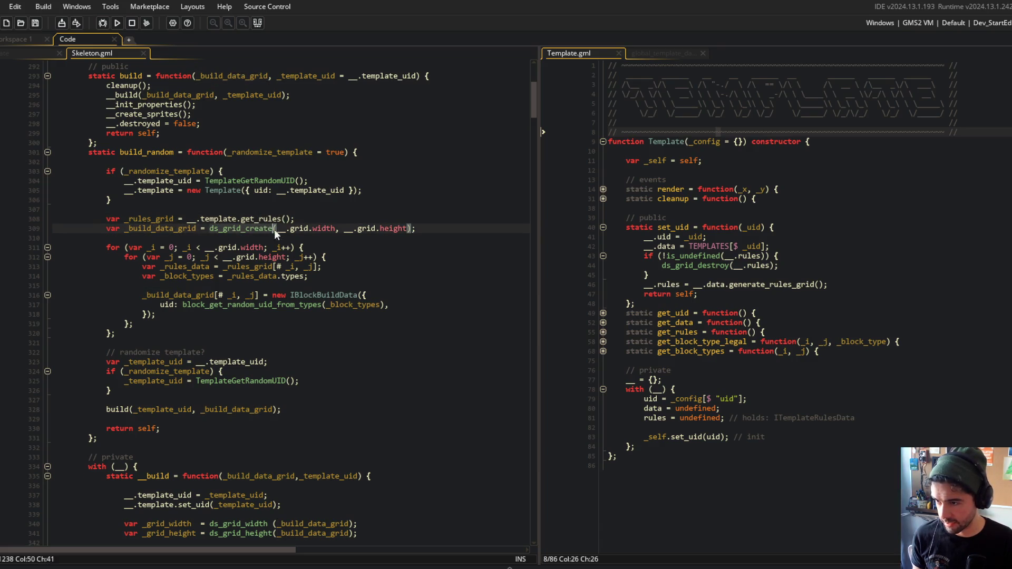
left_click(174, 219)
left_click(319, 221)
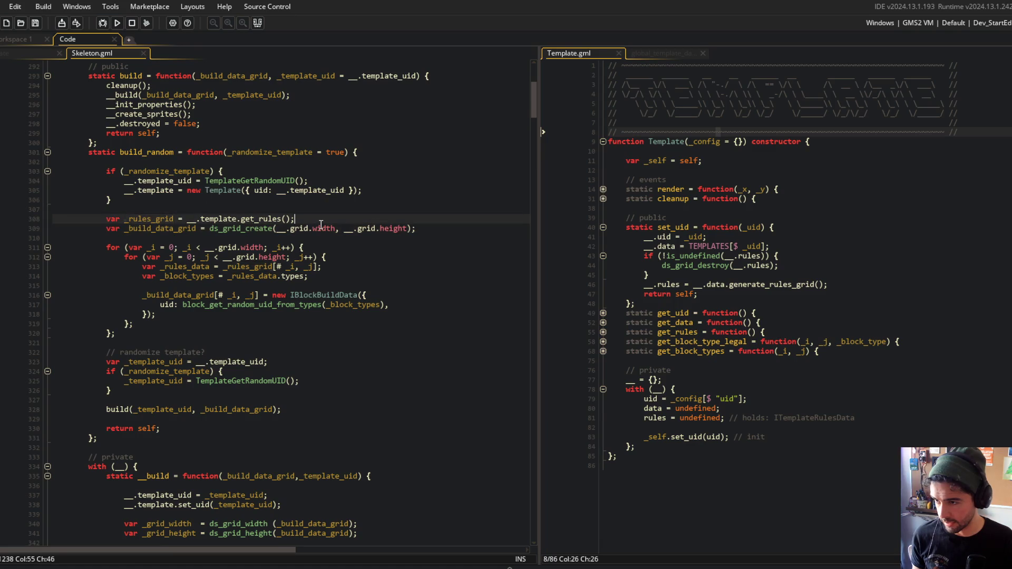
key("Return")
type("var _grid_width = ds_grid_Width(")
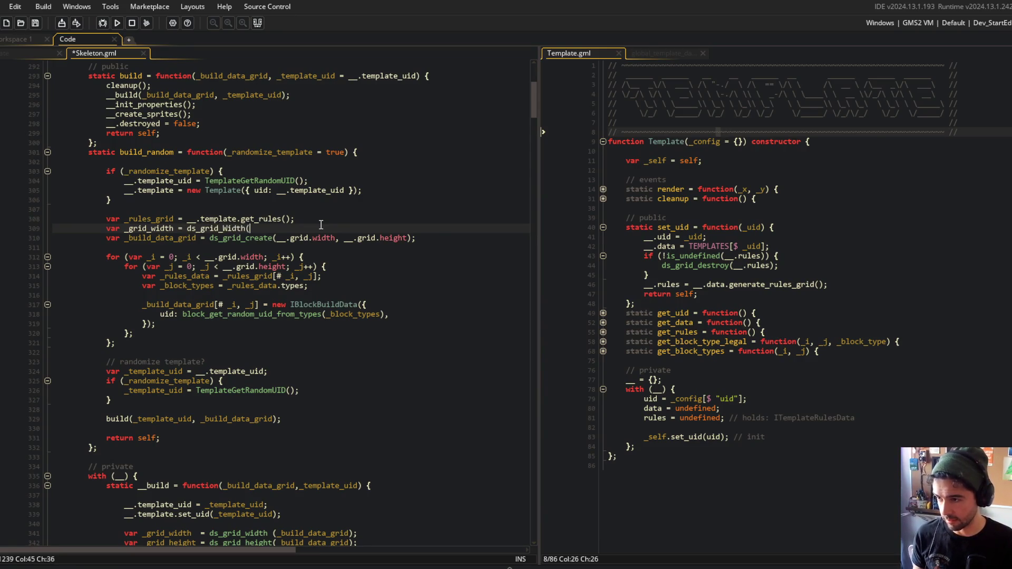
key("BackSpace")
key("BackSpace")
key("BackSpace")
type("wi")
key("Return")
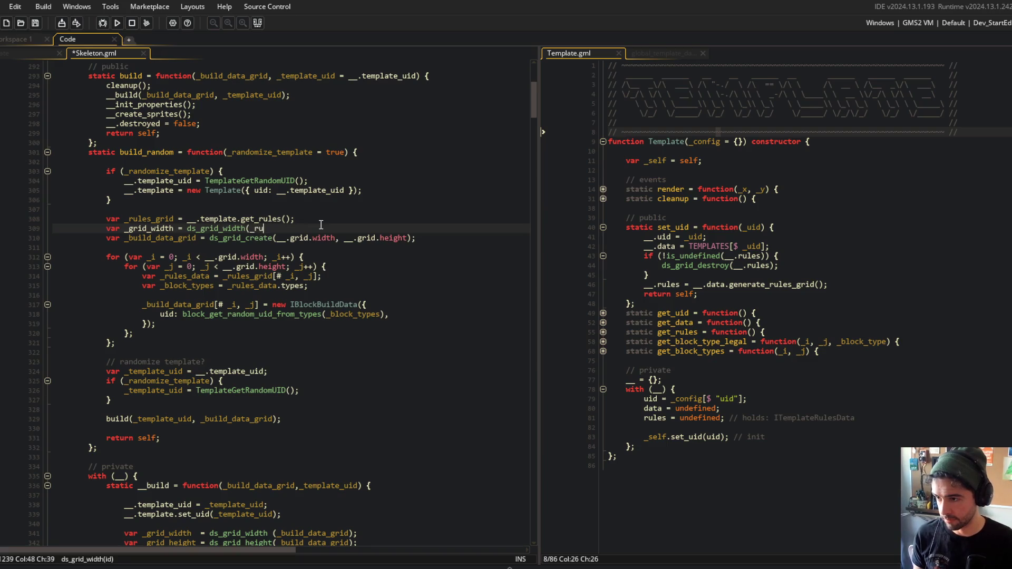
type("grid);")
key("Return")
Add _grid_height = ds_grid_height(_rules_grid) and save the script
type("_grid_height = ds_grid_heigh")
key("Return")
type("_")
key("ctrl+BackSpace")
type("_grid);")
key("ctrl+s")
Pass the new grid width and height variables to ds_grid_create and save
key("Down")
key("shift+End")
type("_grid_")
type("id_height);")
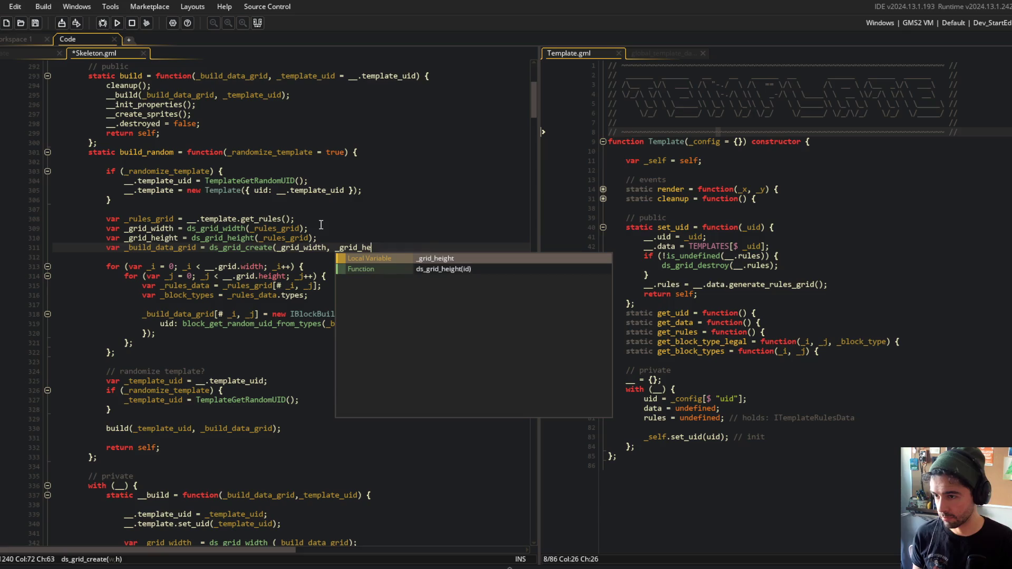
key("ctrl+s")
Insert blank lines after the height variable and after the ds_grid_create line
key("Up")
key("Up")
key("Down")
key("Down")
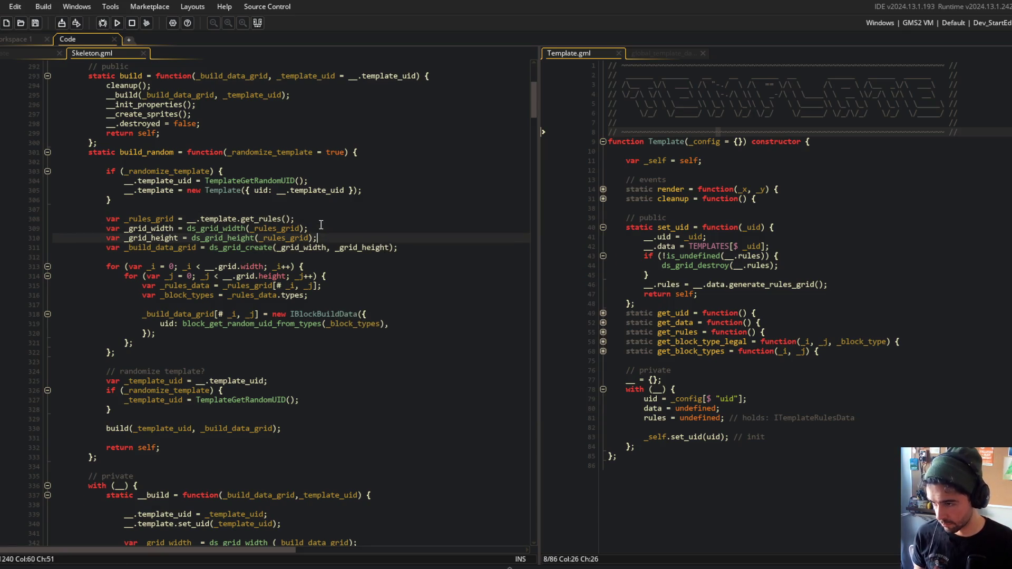
key("Right")
key("Right")
key("Right")
key("ctrl+Left")
key("Down")
key("Down")
key("Up")
key("Up")
key("Up")
key("End")
key("Return")
key("Down")
key("End")
key("Return")
Assign __.grid.width and __.grid.height from the grid width and height variables, then save
type("__.gr")
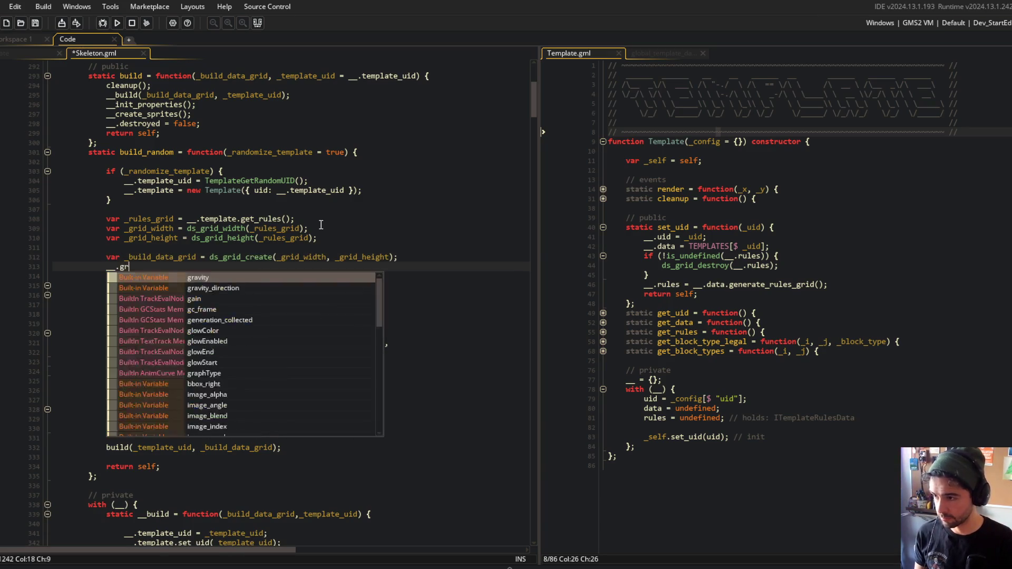
type("id.width = _grids")
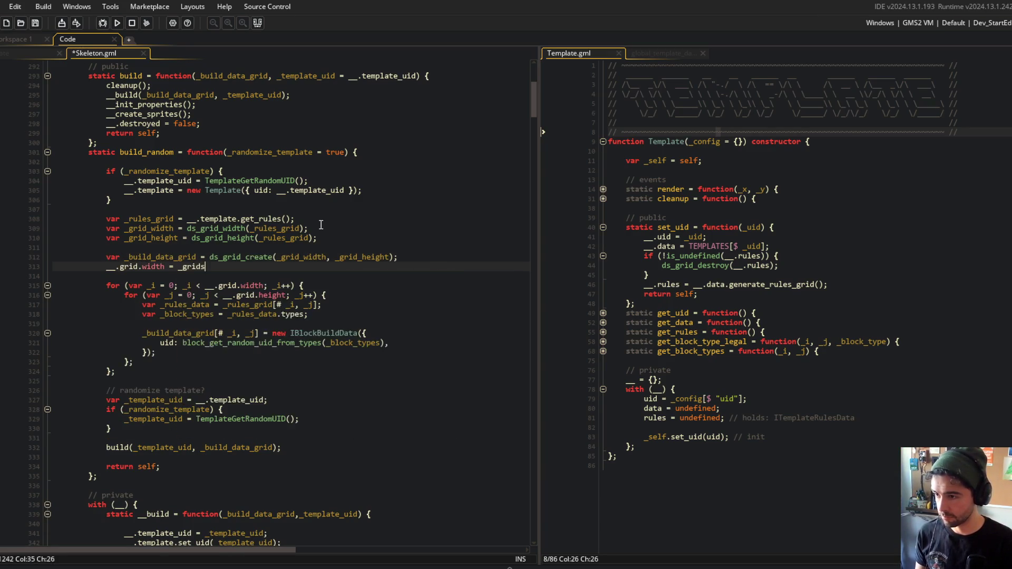
key("ctrl+BackSpace")
key("ctrl+BackSpace")
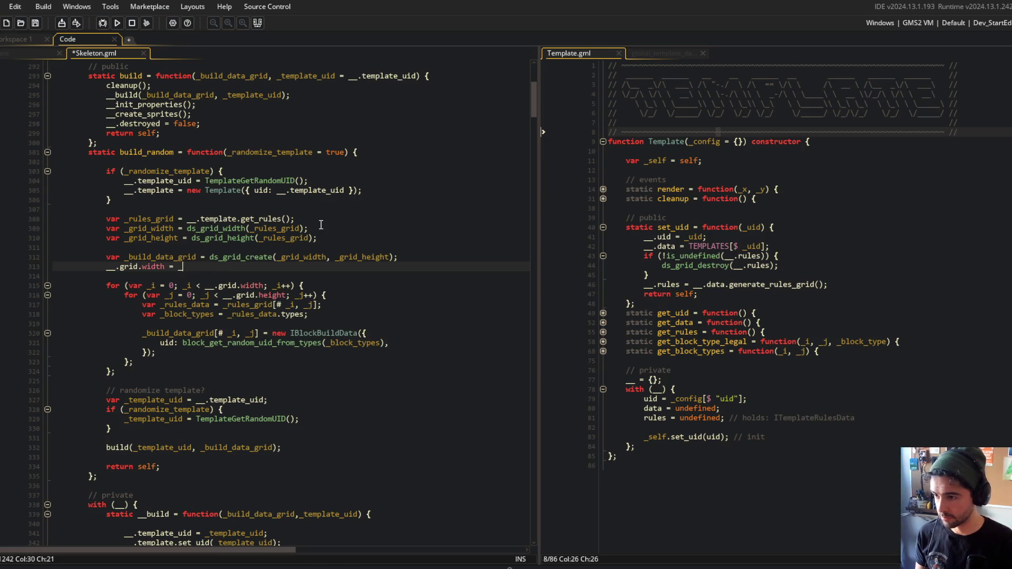
type("width;")
key("Return")
type("__.")
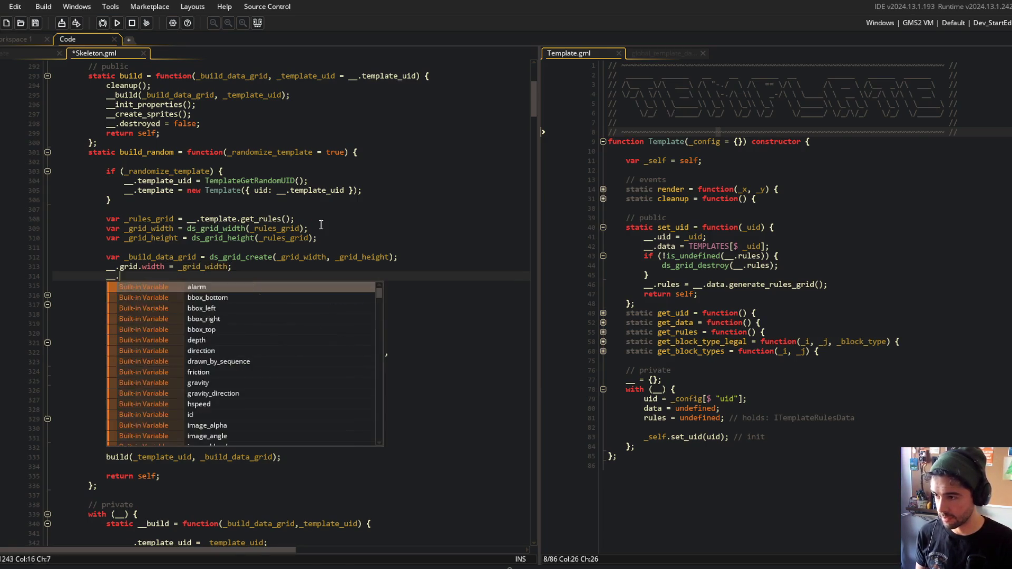
type("grid.height = _")
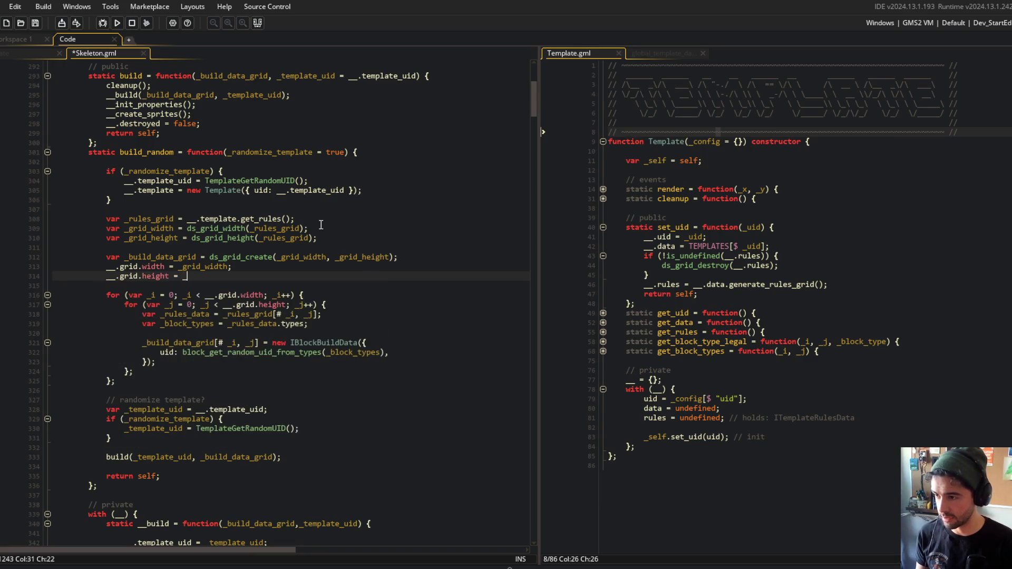
type("grid")
type("d_height;")
key("ctrl+s")
key("Down")
key("Down")
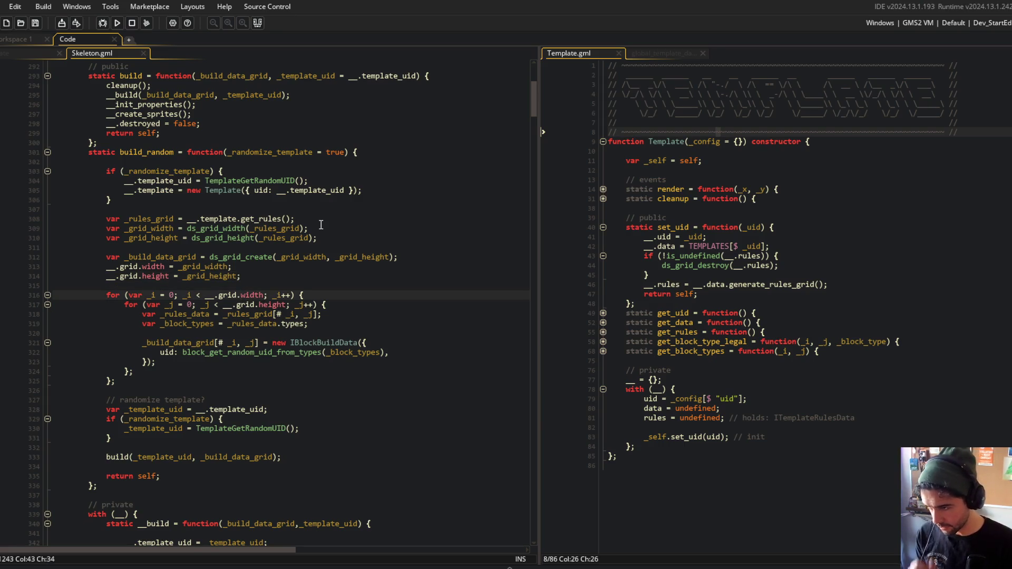
Delete the leftover randomize-template lines and drop _template_uid from the build call
left_click(215, 342)
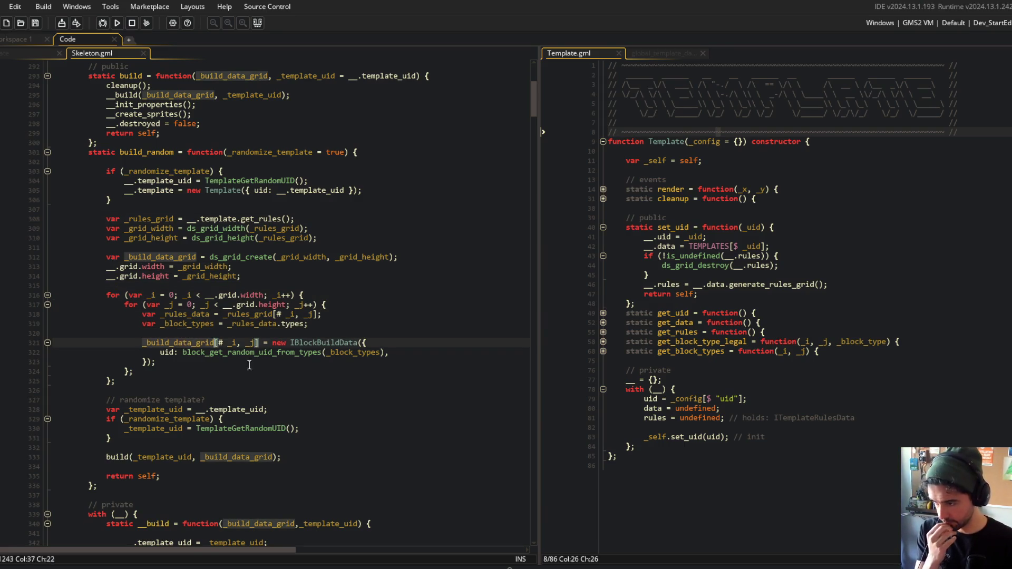
left_click(194, 400)
key("ctrl+d")
key("ctrl+d")
key("ctrl+d")
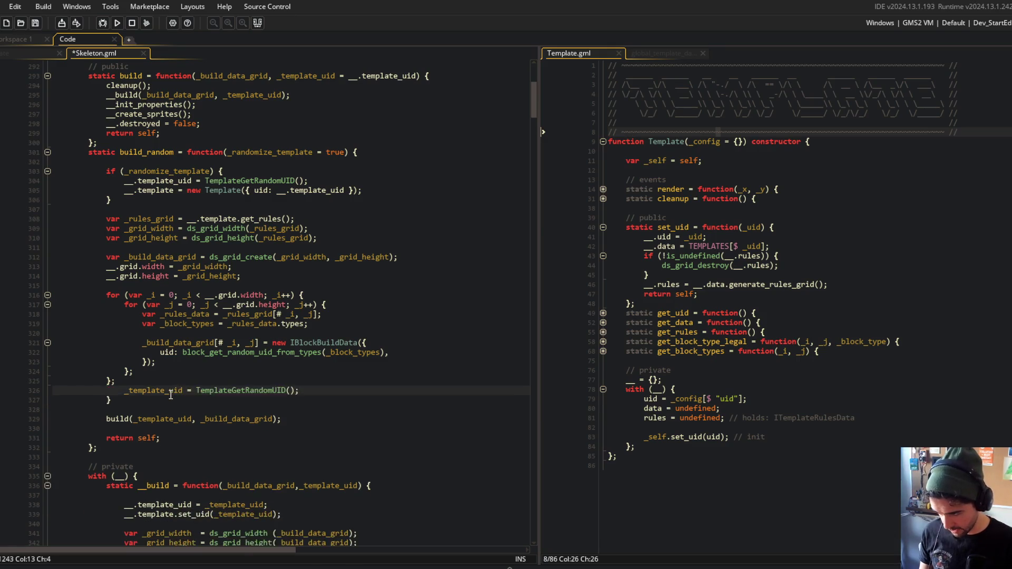
left_click(232, 372)
left_click(192, 400)
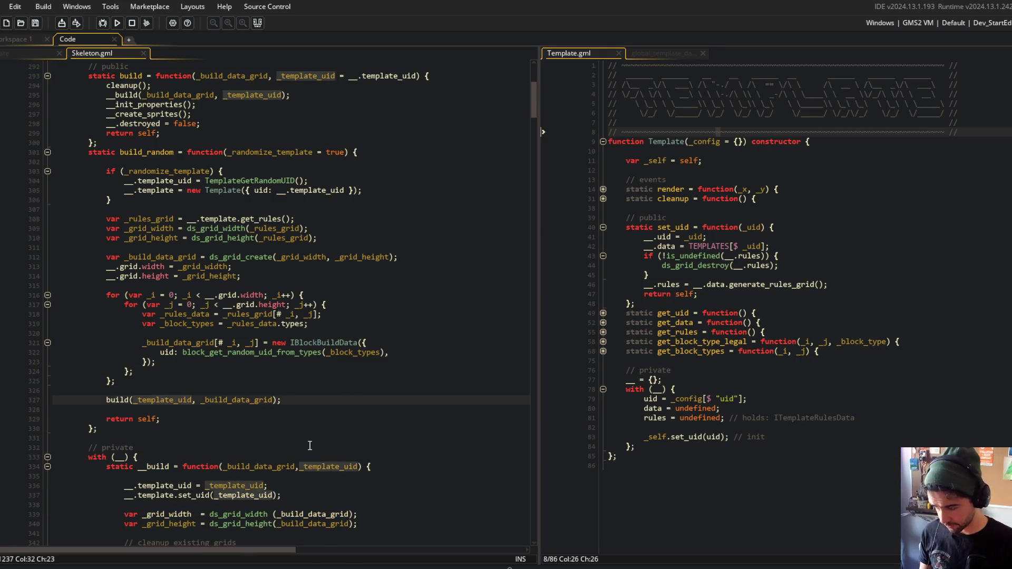
key("ctrl+BackSpace")
key("Delete")
key("Delete")
key("ctrl+Right")
Inspect how __build takes its template_uid parameter, then return to the top of build_random
left_click(295, 322)
scroll(316, 316, "down", 5)
left_click(323, 309)
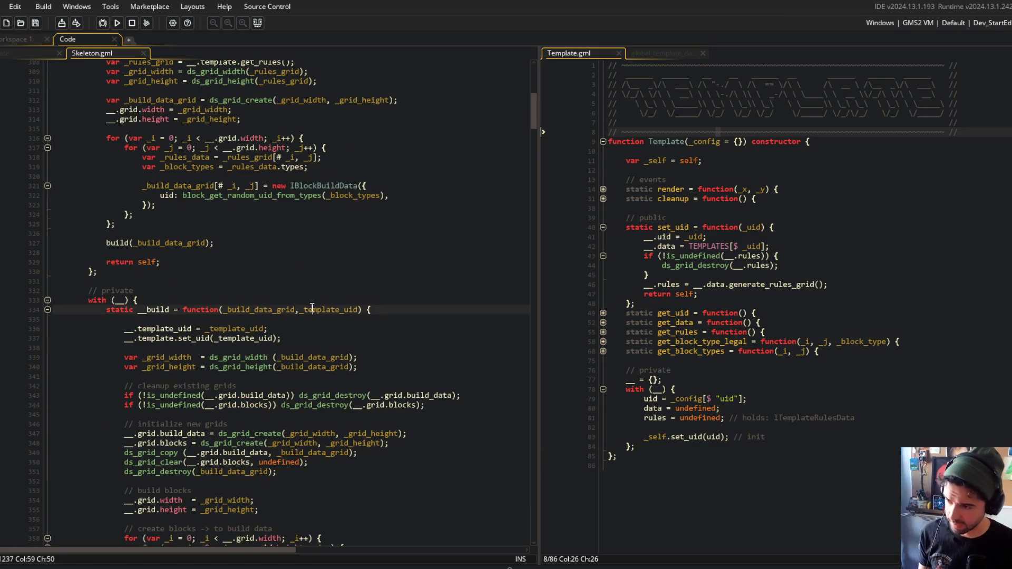
scroll(308, 308, "up", 3)
left_click(201, 247)
left_click(169, 112)
scroll(205, 182, "up", 3)
left_click(205, 181)
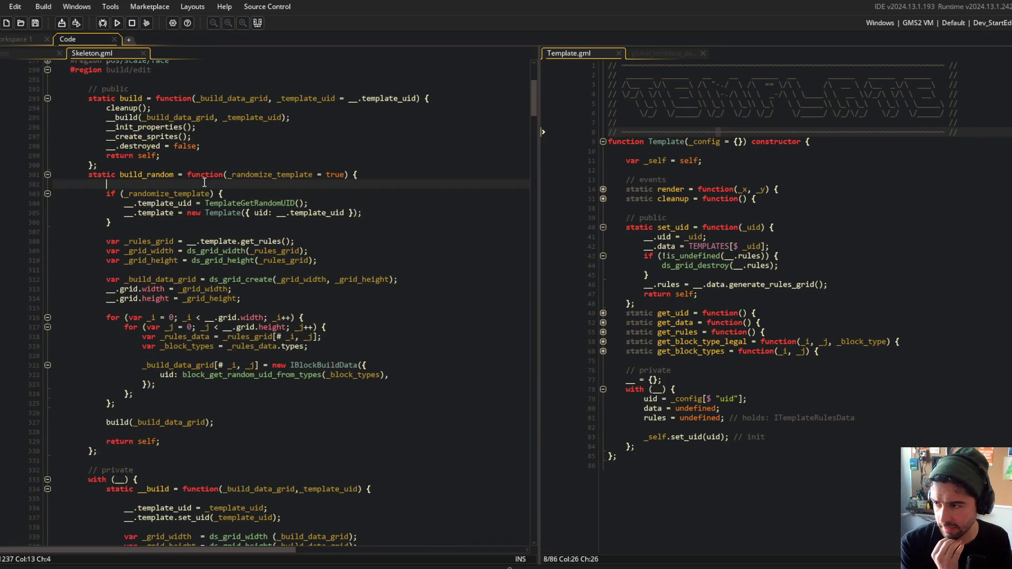
Change the _randomize_template default value from true to false
double_click(274, 175)
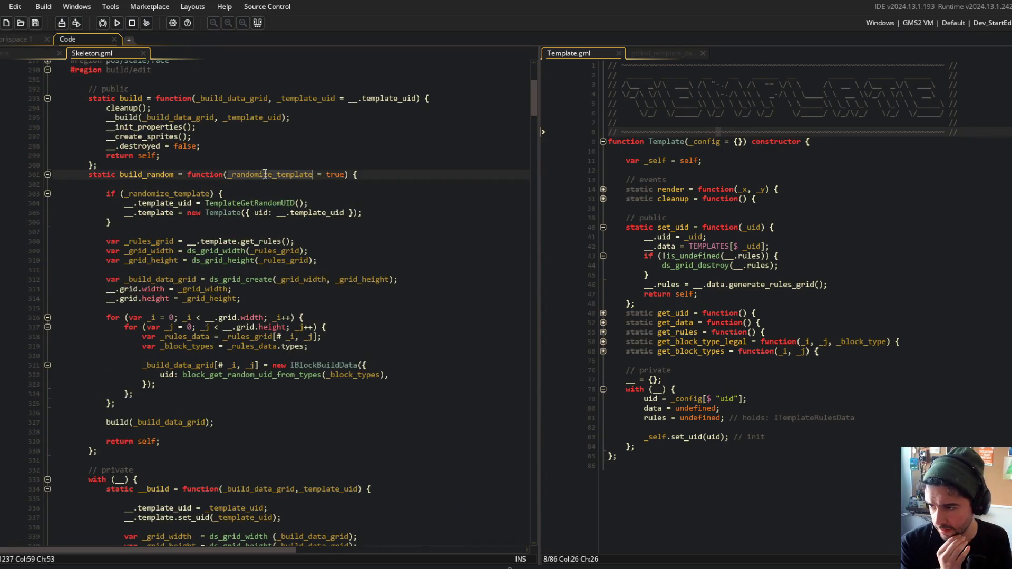
double_click(331, 174)
type("fal")
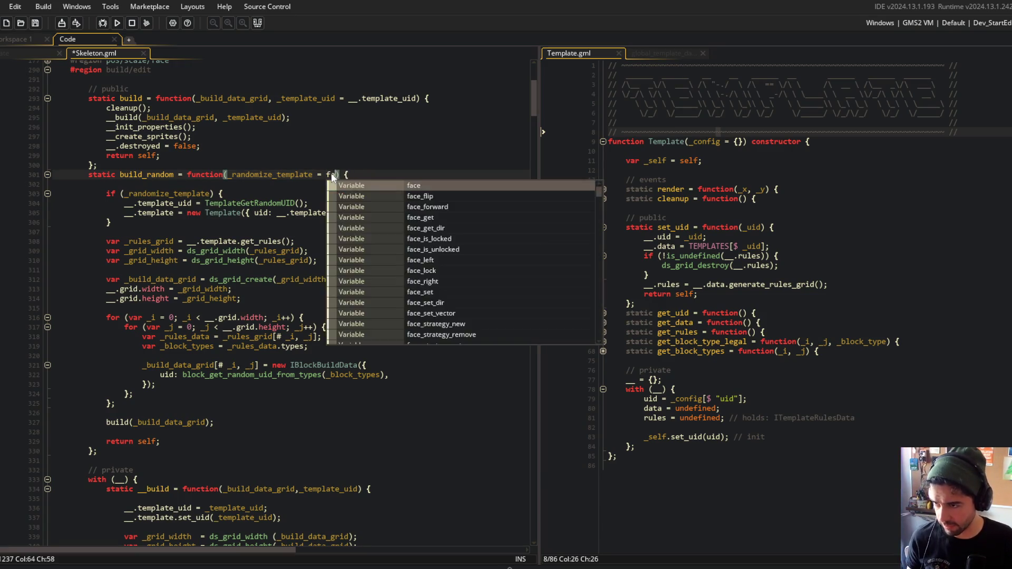
type("se")
left_click(336, 139)
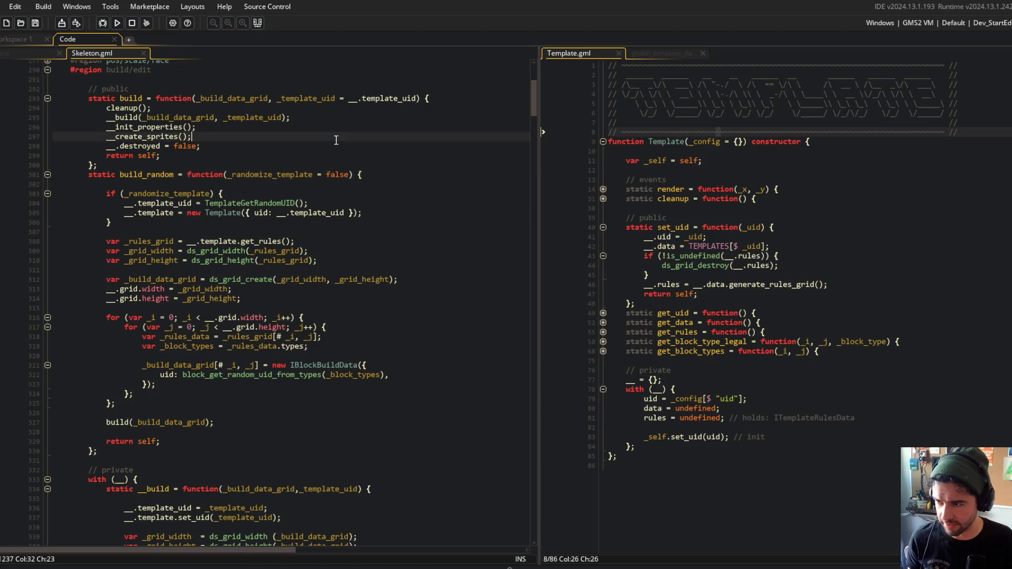
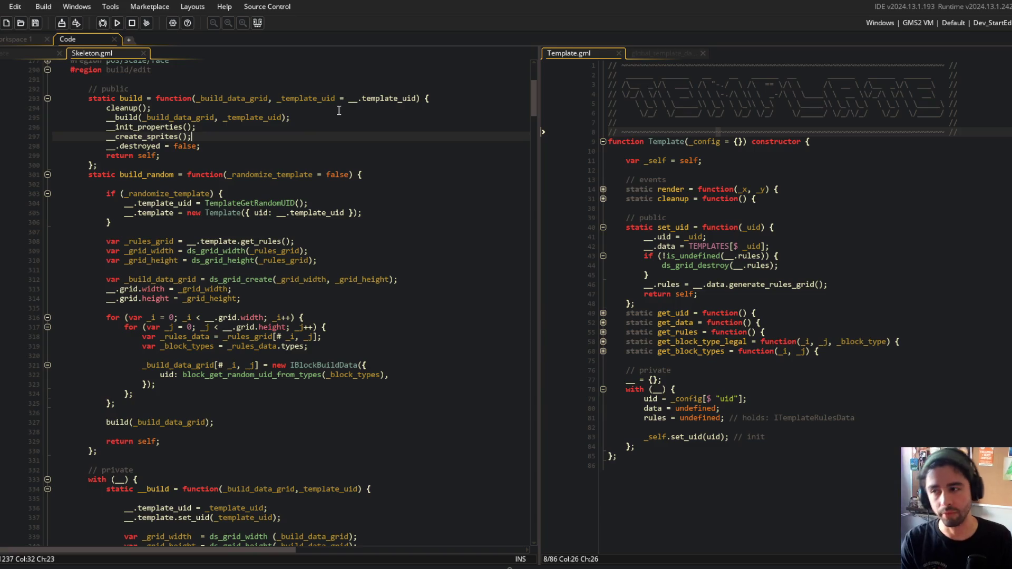
Review build_random's randomize check and peek at Template's cleanup function in Template.gml
left_click(321, 182)
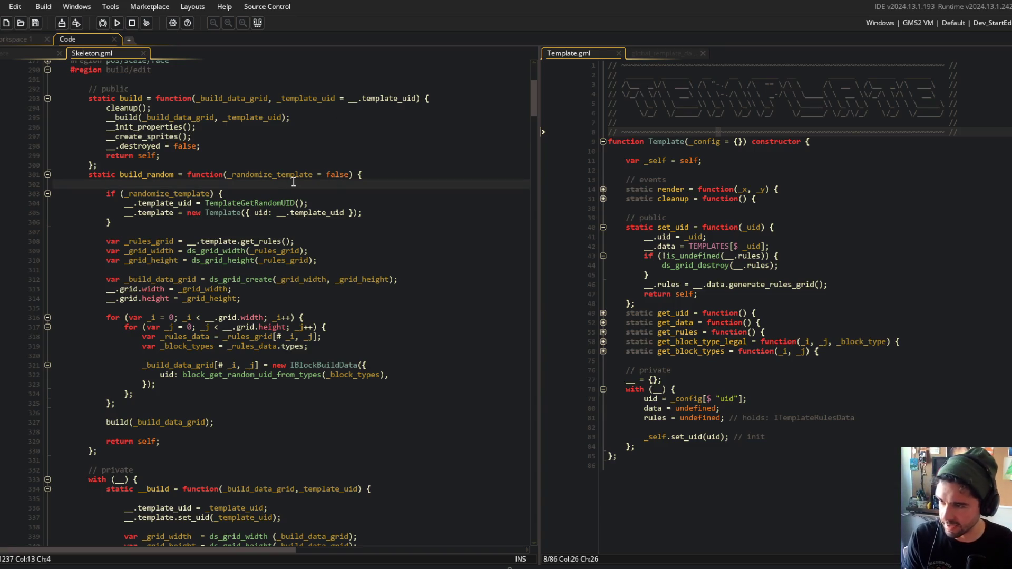
left_click(225, 194)
left_click(138, 203)
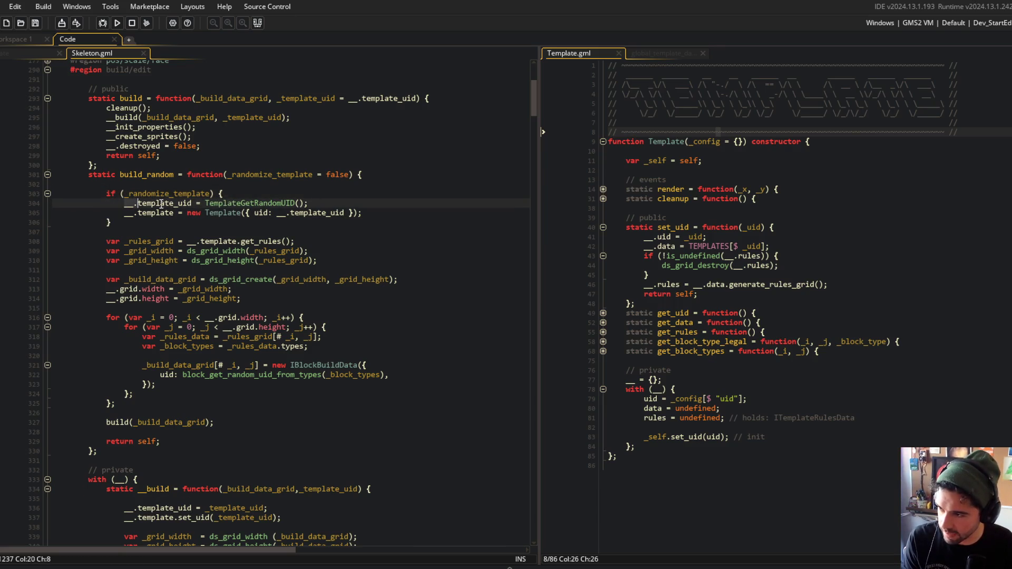
left_click(251, 213)
left_click(844, 182)
left_click(601, 199)
left_click(603, 198)
left_click(602, 198)
left_click(331, 193)
Insert 'if (!is_undefined(__.template)) { __.template.cleanup(); }' in build_random and save
key("Return")
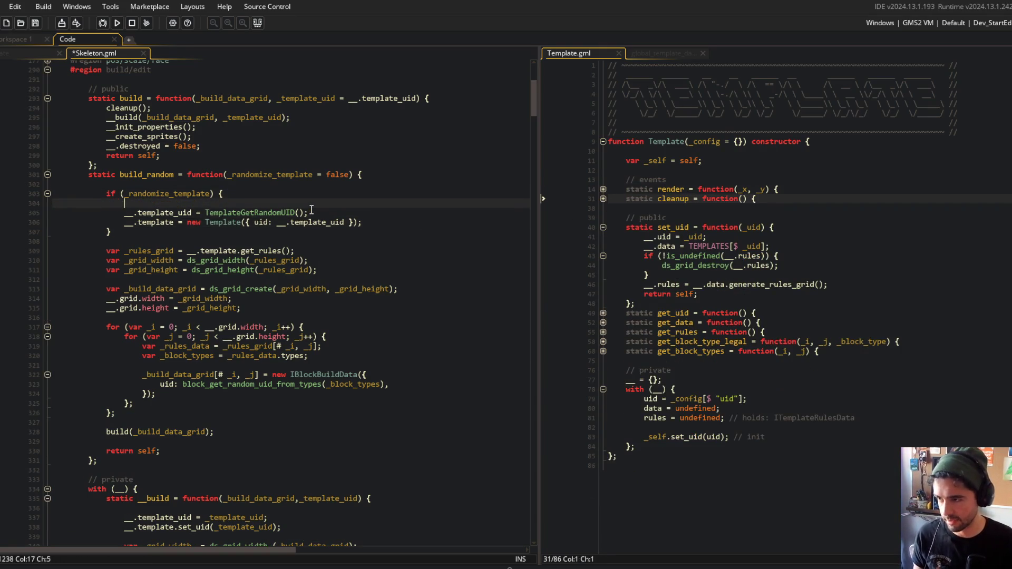
type("if (!is_undefined")
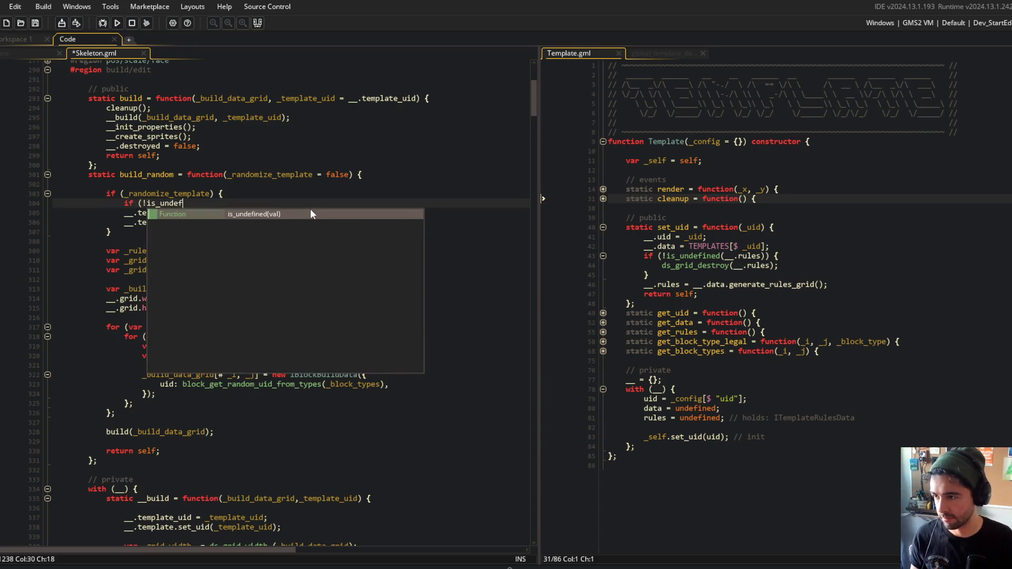
type("(__.template)) {")
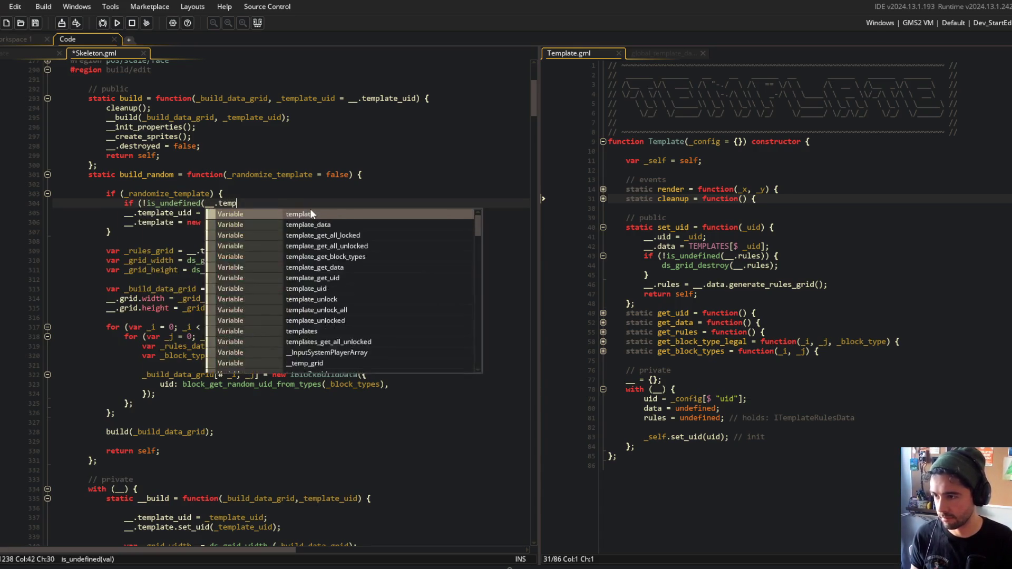
key("Return")
key("Return")
type("_")
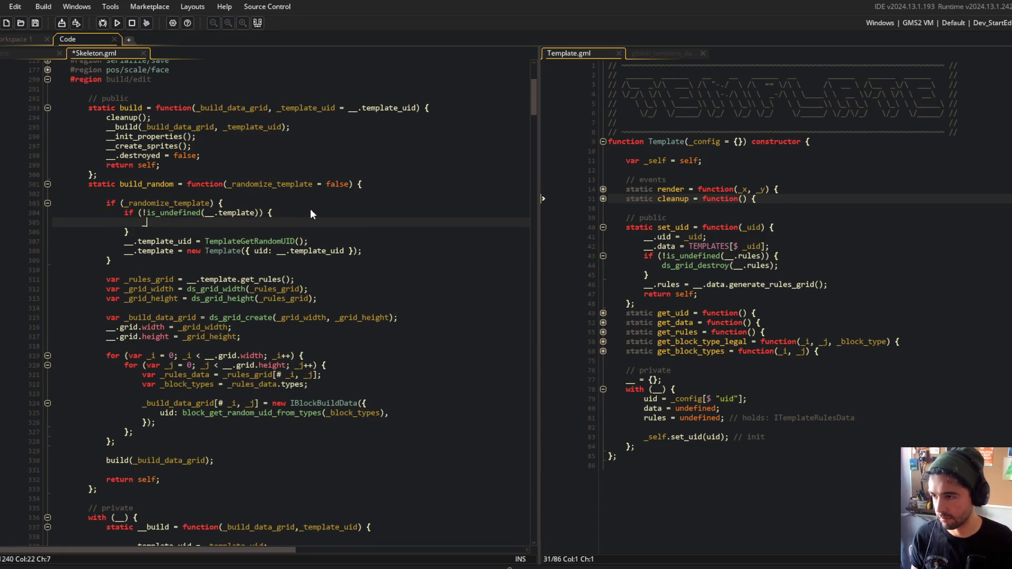
type("_.template.cleanup();")
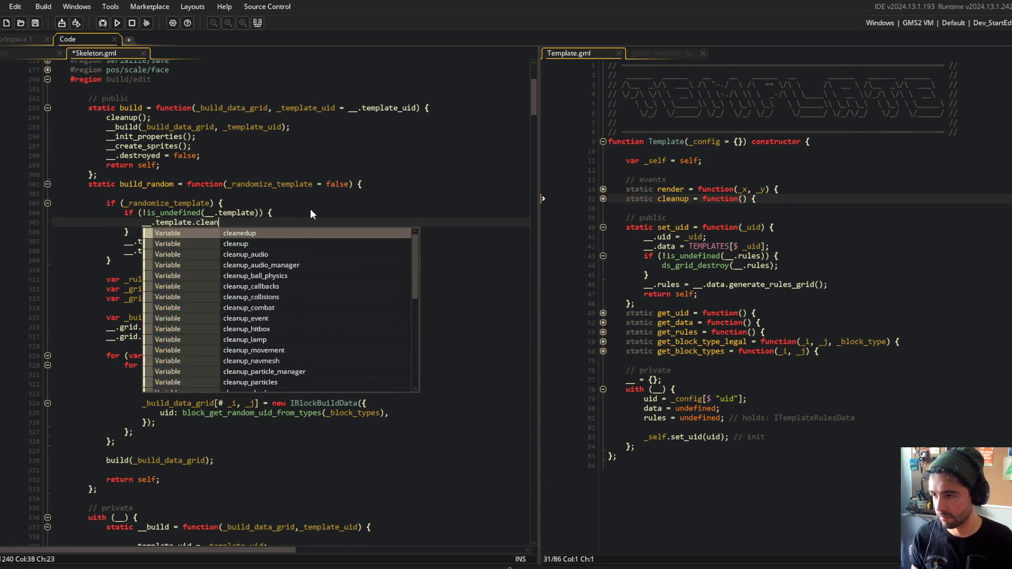
key("ctrl+s")
Re-read Template's cleanup function and review the new cleanup check in Skeleton.gml
left_click(802, 190)
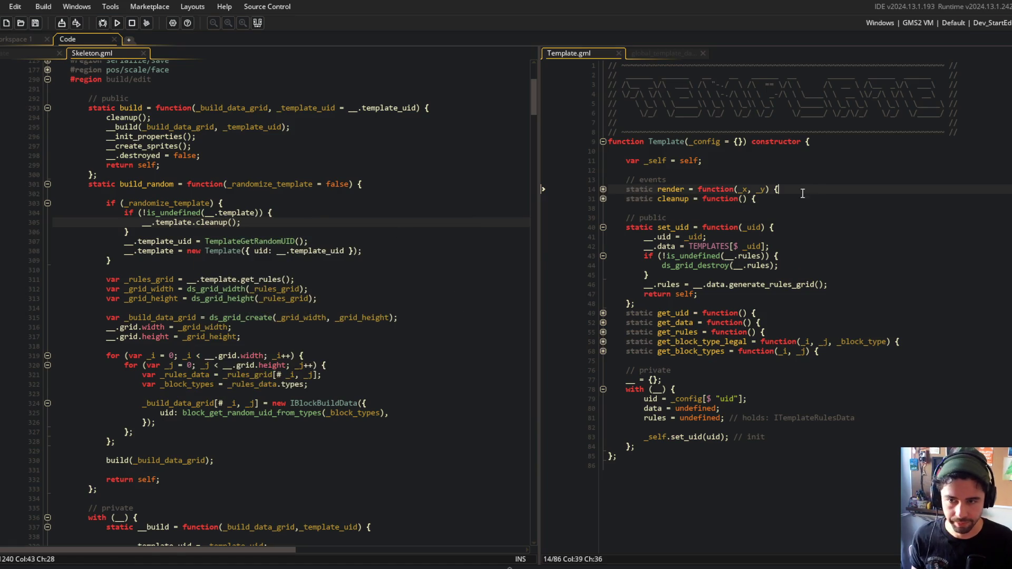
left_click(603, 199)
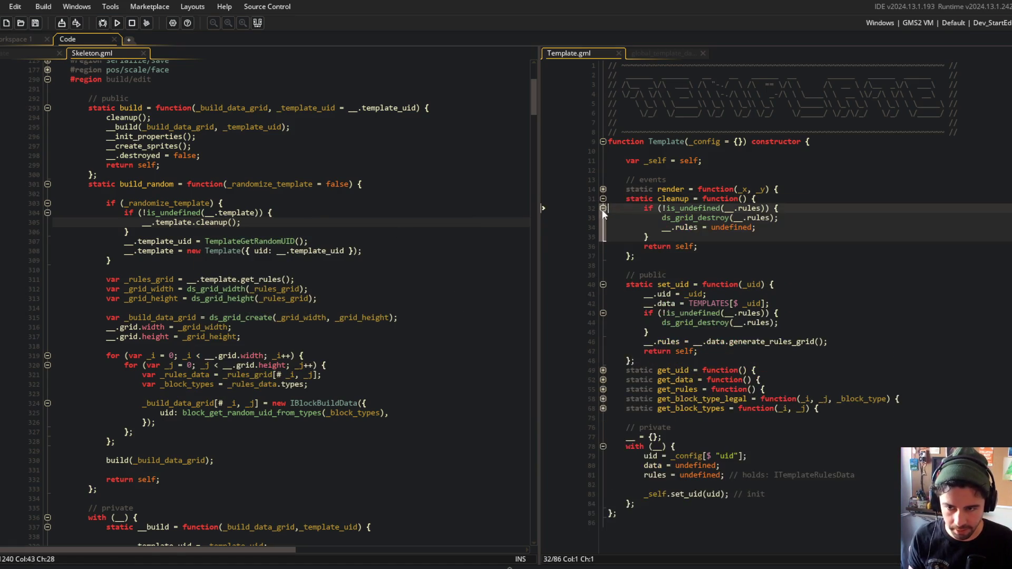
left_click(603, 199)
scroll(295, 158, "down", 3)
left_click(297, 141)
left_click(162, 133)
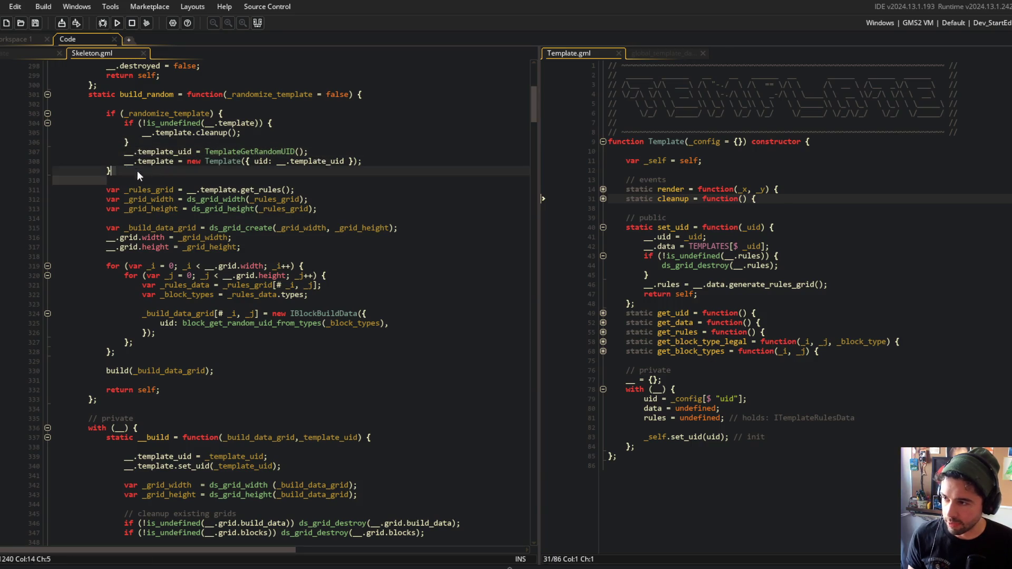
Review the rules grid size lines and where _grid_width and _grid_height are used
left_click(344, 160)
key("Down")
key("Down")
key("Down")
scroll(232, 175, "down", 2)
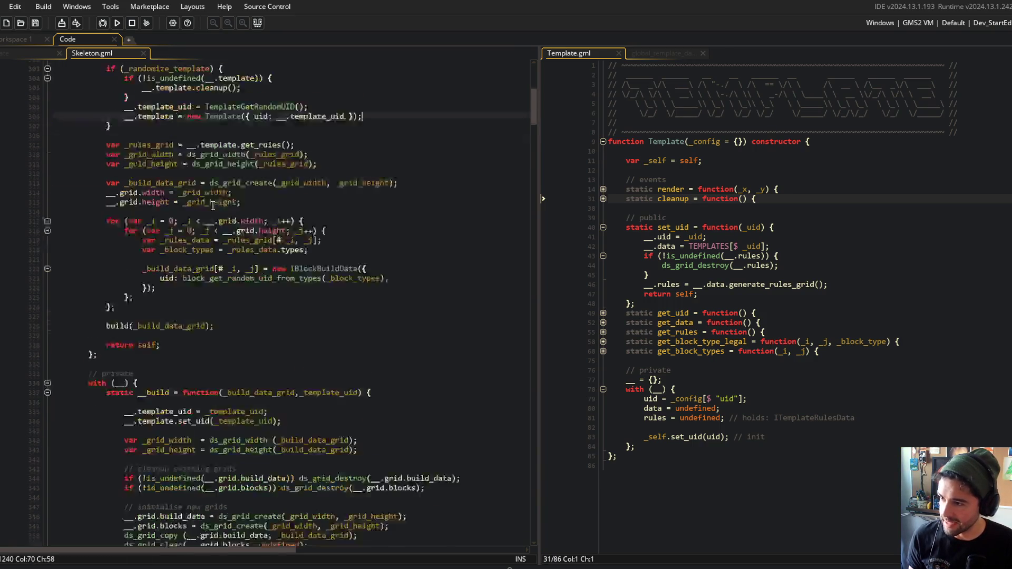
left_click_drag(107, 123, 319, 142)
left_click(256, 122)
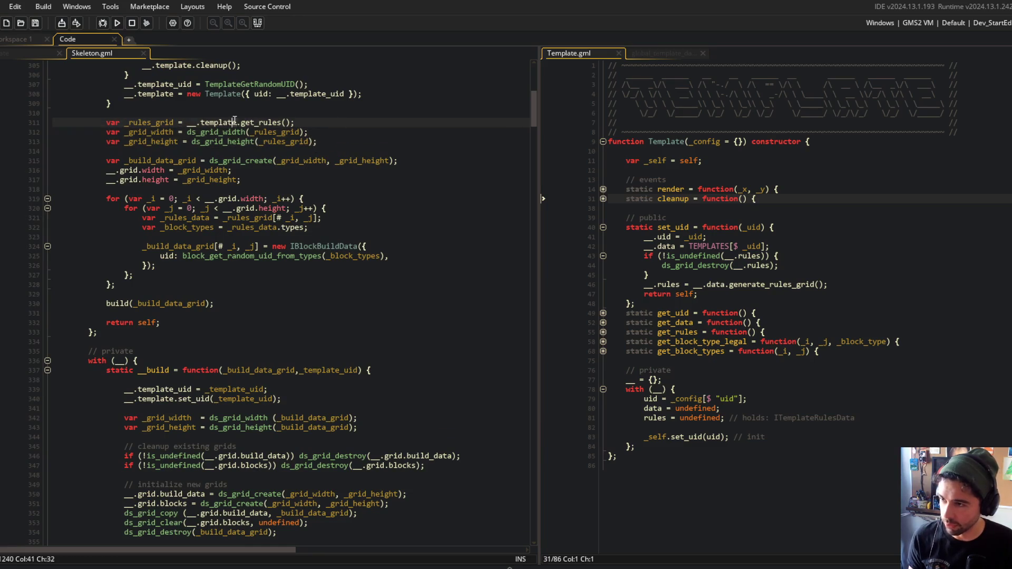
left_click(196, 150)
left_click(177, 132)
key("Down")
mouse_move(138, 151)
left_mouse_down()
mouse_move(400, 161)
mouse_move(242, 181)
left_mouse_up()
left_click(276, 187)
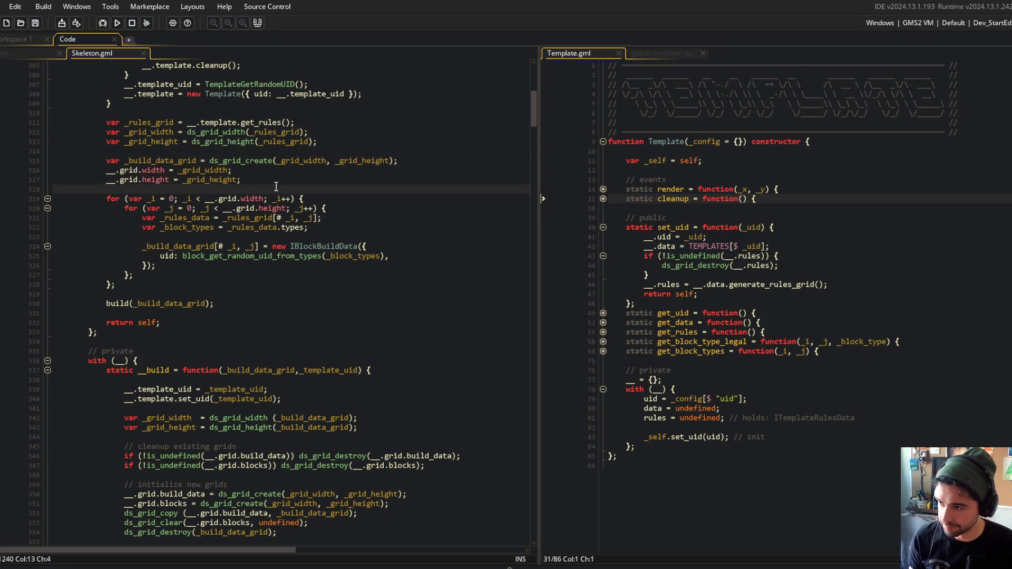
left_click(174, 132)
scroll(169, 222, "up", 3)
Replace the var _grid_width/_grid_height declarations with __.grid.width and __.grid.height, then save
left_click(167, 260)
key("Home")
scroll(379, 274, "up", 1)
key("Up")
key("Up")
key("Up")
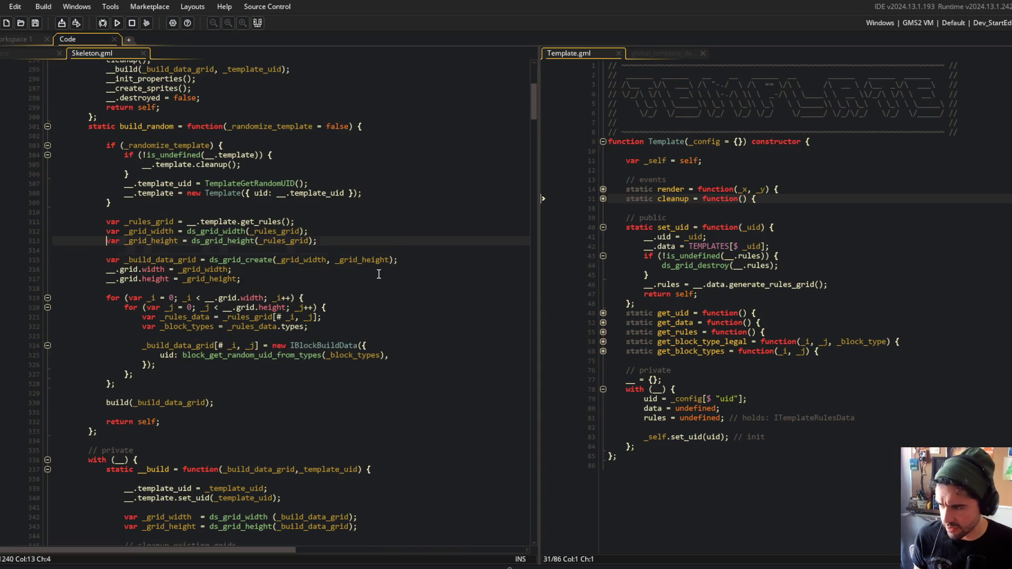
key("ctrl+shift+Right")
key("ctrl+shift+Right")
type("__.grid.width")
key("Down")
key("Home")
key("ctrl+shift+Right")
key("ctrl+shift+Right")
key("ctrl+shift+Right")
type("__.grid.height =")
key("ctrl+s")
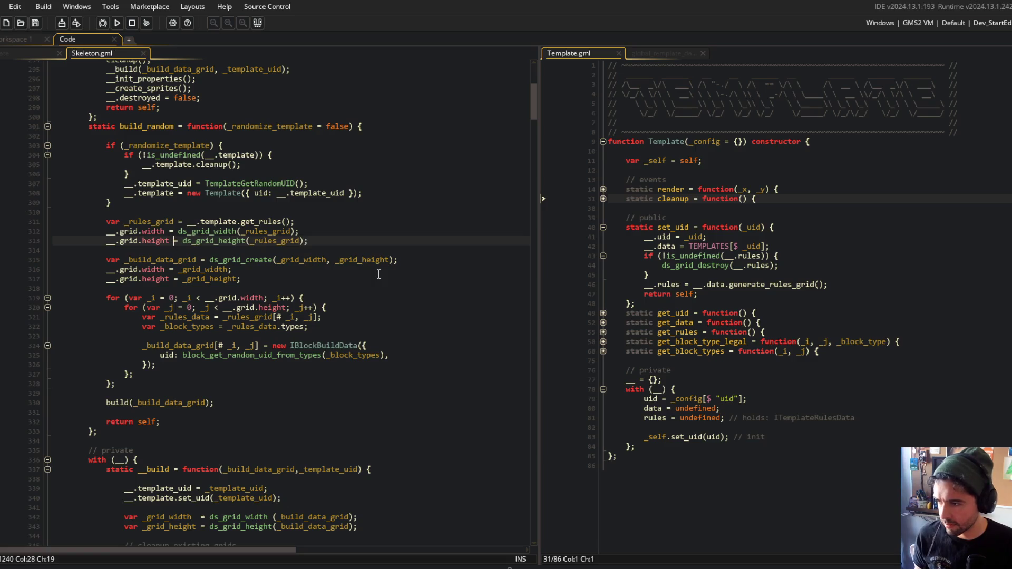
Delete the duplicate __.grid lines and pass __.grid.width, __.grid.height to ds_grid_create, then save
key("Down")
key("Down")
key("Down")
key("ctrl+d")
key("ctrl+d")
key("Up")
key("End")
key("Left")
key("Left")
key("ctrl+shift+Left")
key("ctrl+shift+Left")
key("ctrl+shift+Left")
key("BackSpace")
type("__.gri")
type("d.width, __.grid.hei")
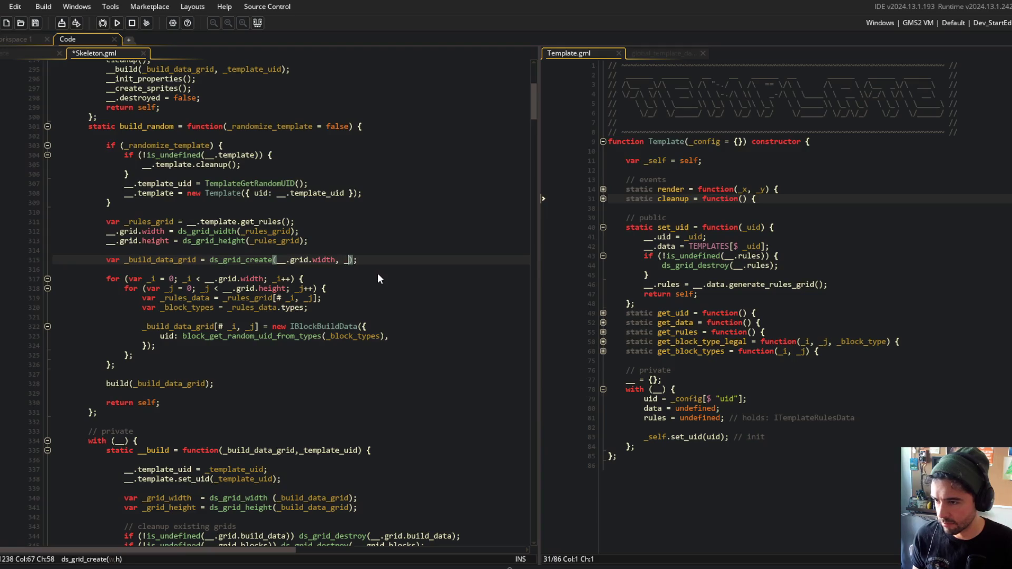
type("ght")
key("ctrl+s")
key("Escape")
key("Up")
key("ctrl+d")
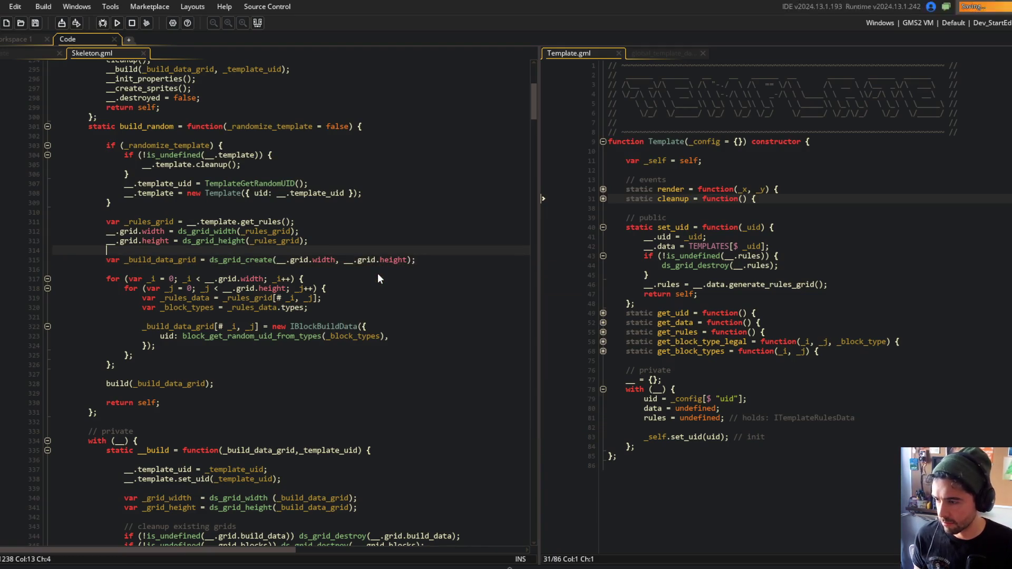
key("ctrl+s")
Add a blank line before the grid creation and review the cleanup block and _build_data_grid uses
scroll(377, 278, "up", 3)
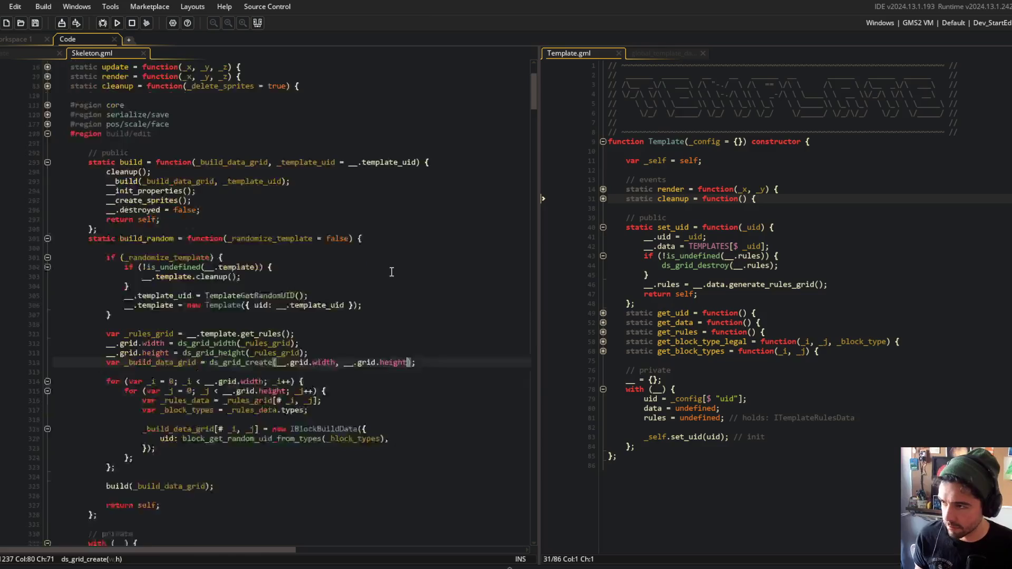
left_click(337, 309)
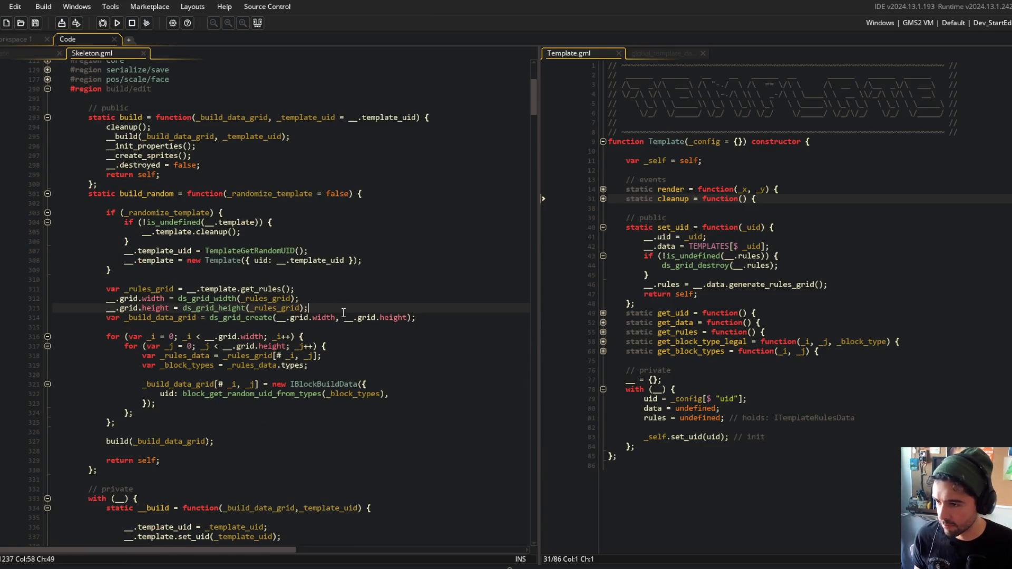
key("Return")
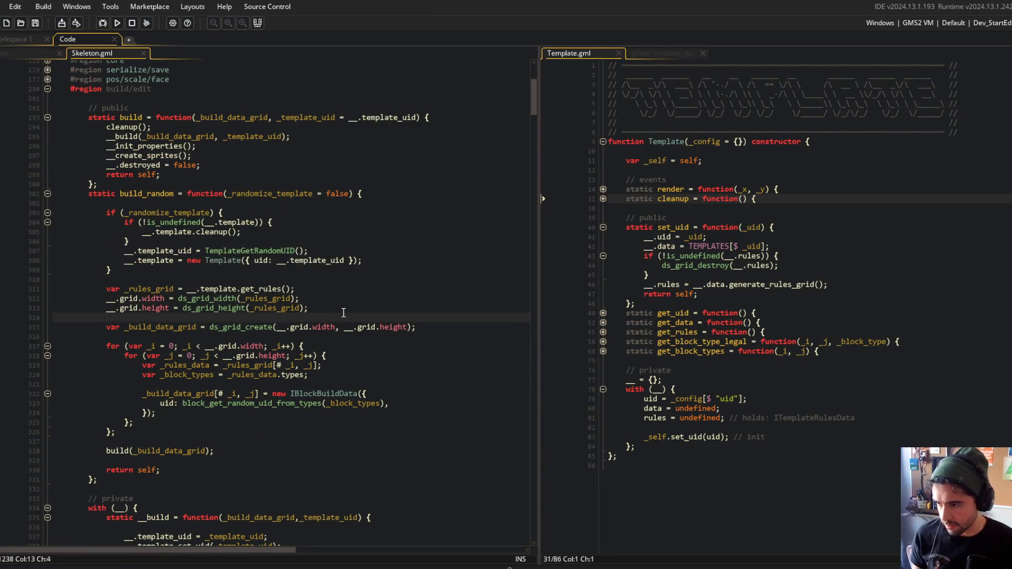
left_click(172, 299)
left_click(238, 299)
left_click(332, 230)
scroll(332, 230, "down", 3)
left_click(359, 171)
scroll(358, 184, "down", 2)
left_click(309, 182)
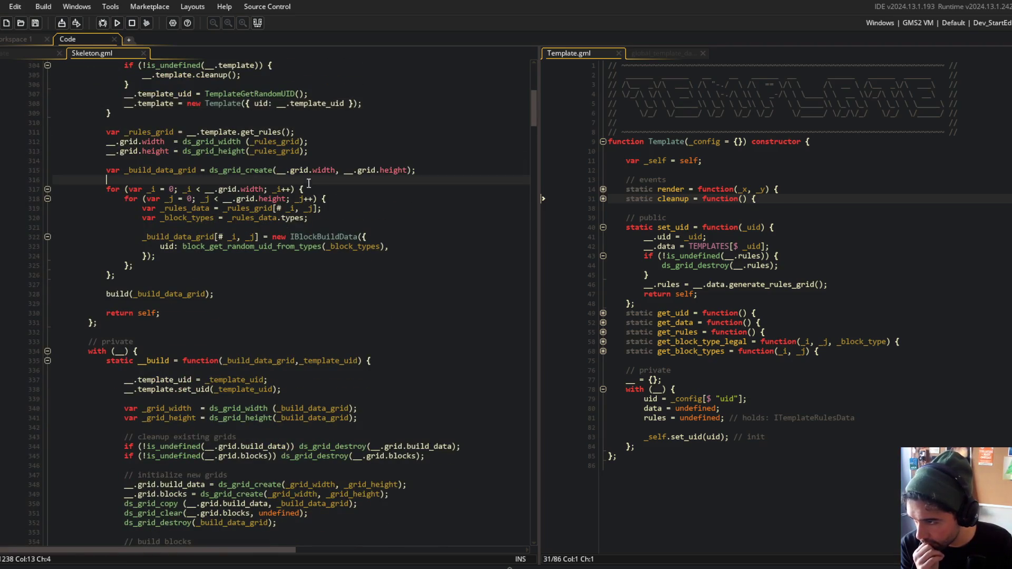
left_click(194, 171)
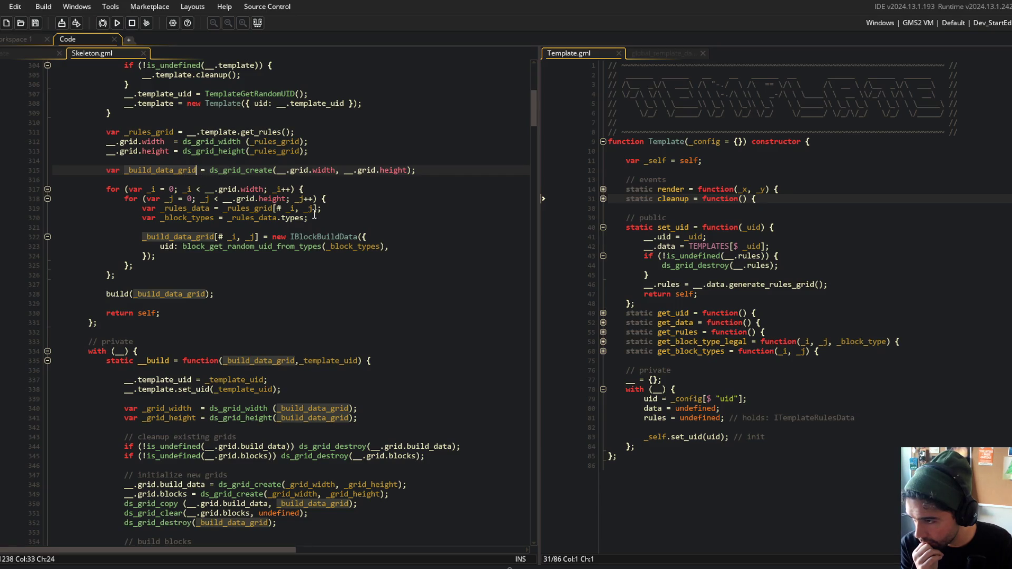
Inspect where _build_data_grid is filled and the _rules_data and _block_types variables
double_click(197, 236)
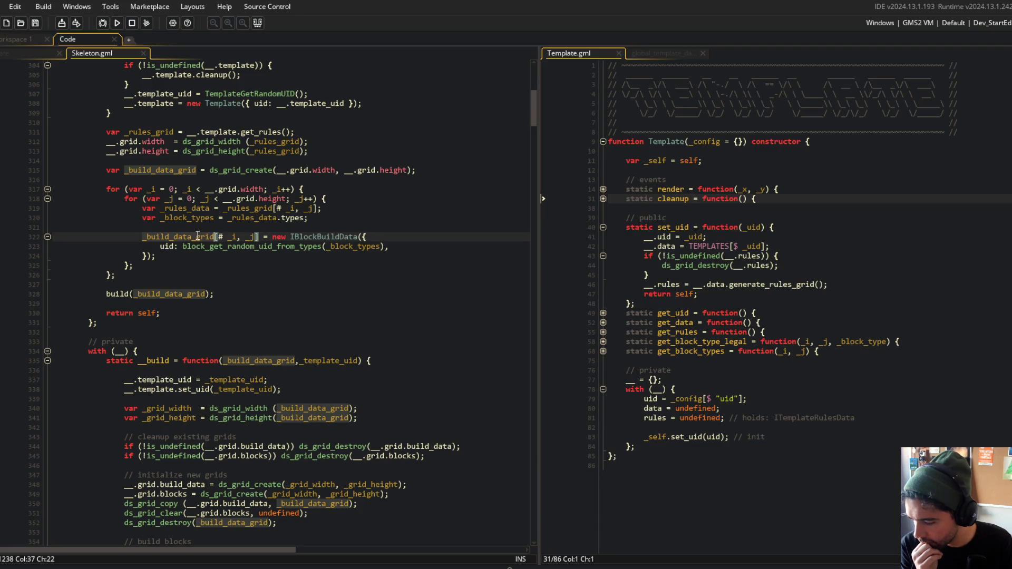
left_click(264, 181)
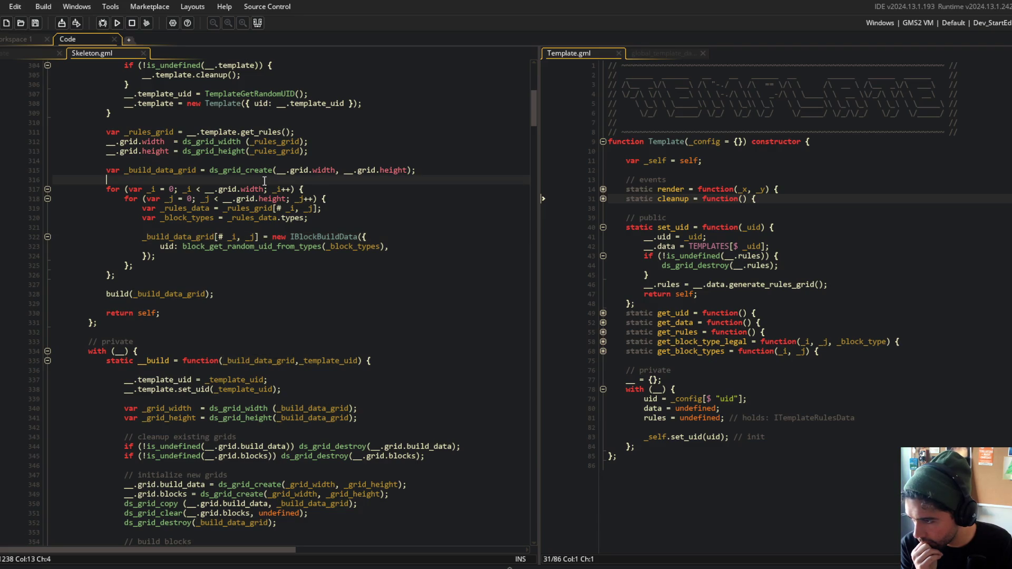
double_click(192, 208)
double_click(184, 217)
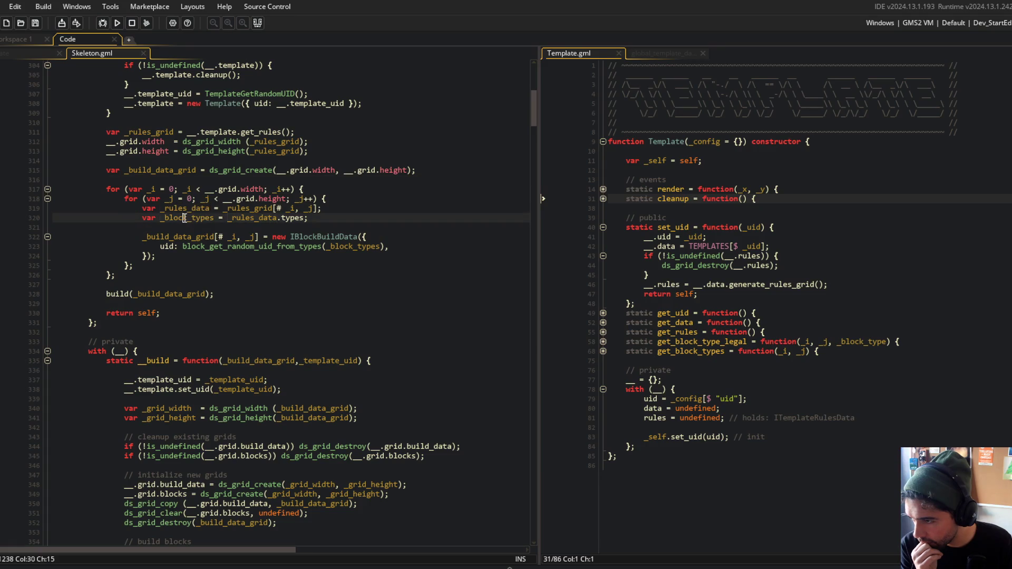
Move _rules_data.types into the IBlockBuildData call and delete the leftover _block_types declaration
left_click(229, 217)
key("ctrl+shift+Right")
key("ctrl+shift+Right")
key("ctrl+shift+Right")
key("ctrl+x")
key("Down")
key("Down")
key("Down")
key("ctrl+shift+Right")
key("ctrl+v")
key("Up")
key("End")
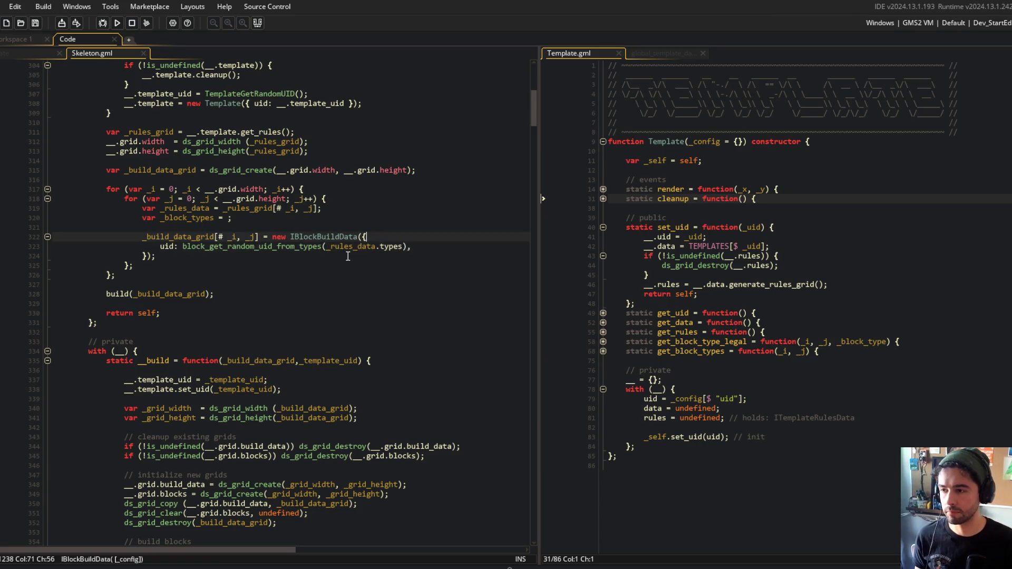
key("Up")
key("Up")
key("ctrl+d")
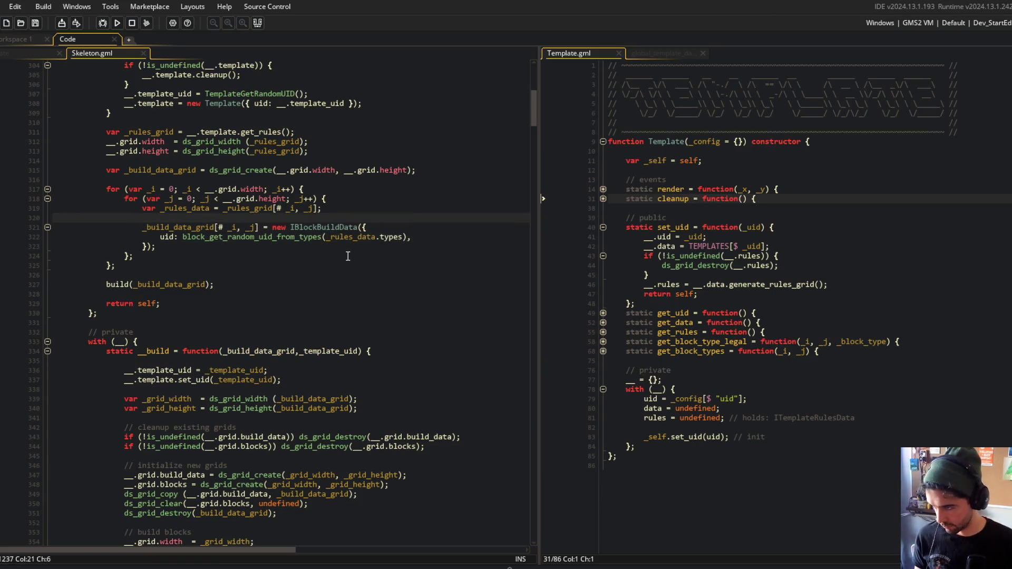
key("Up")
key("End")
Review the build call, the _build_data_grid loop, and Template's public functions
left_click(336, 280)
left_click(215, 227)
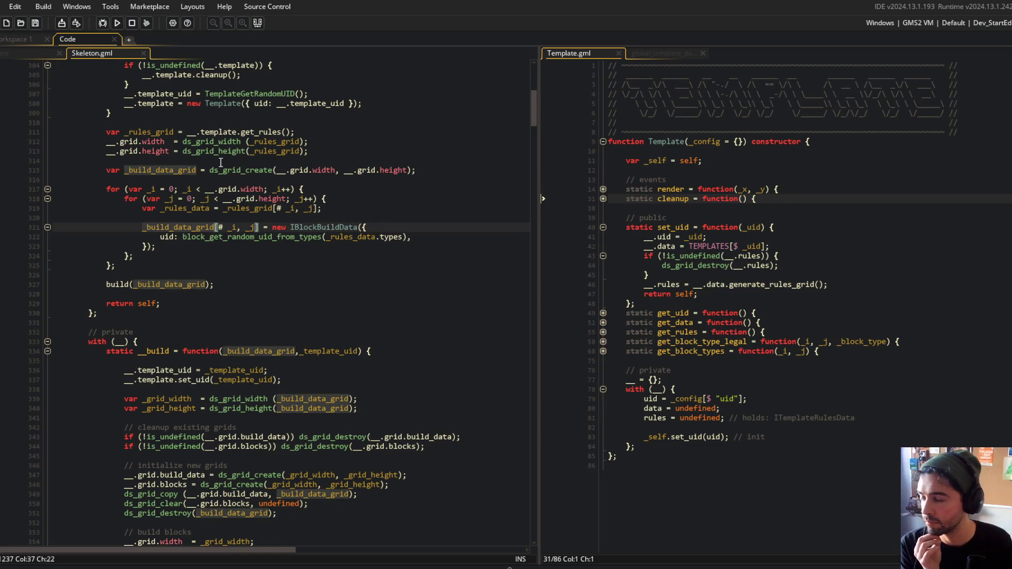
left_click(426, 171)
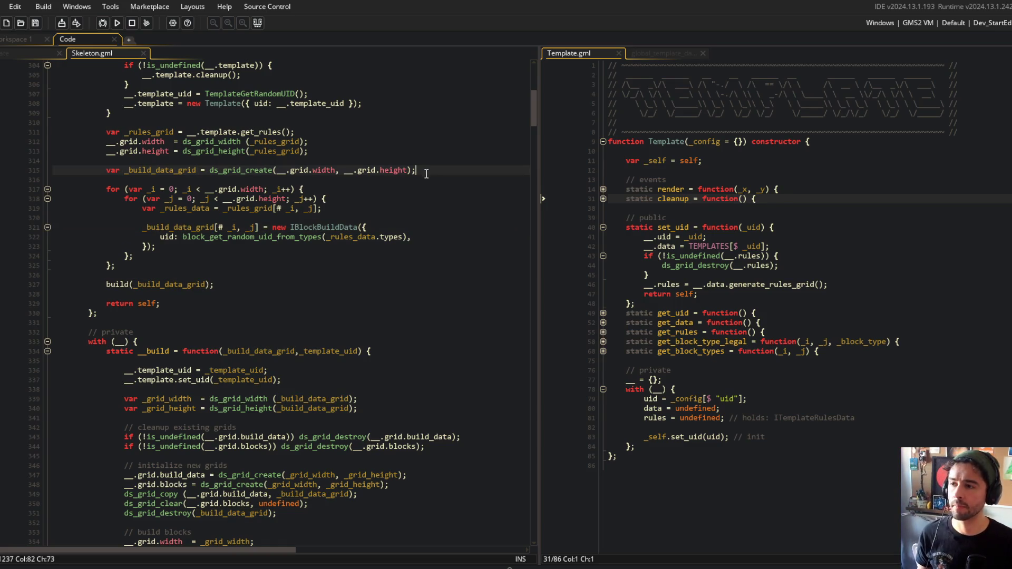
left_click(667, 217)
scroll(414, 194, "up", 3)
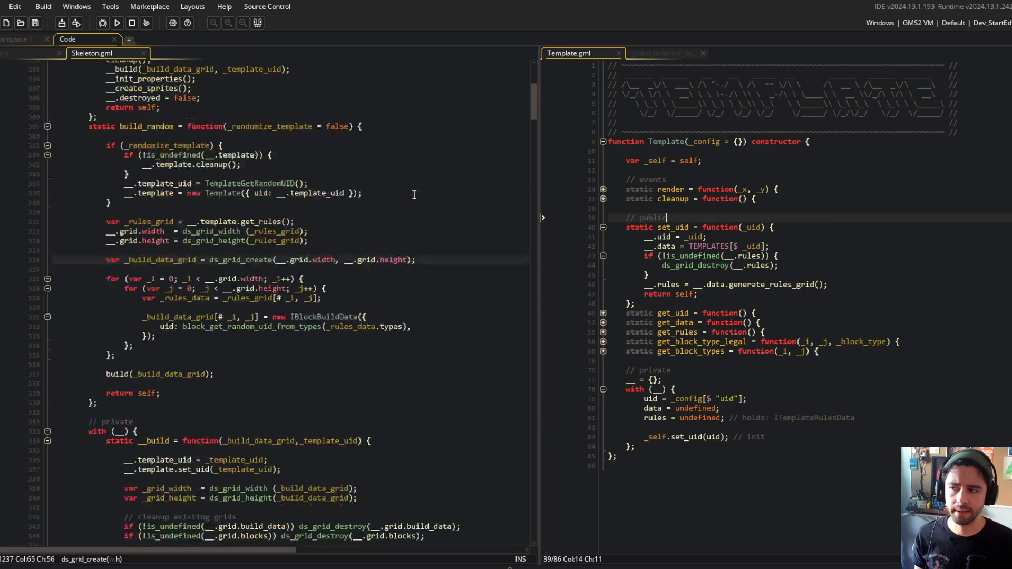
scroll(414, 195, "down", 2)
Open the global_beast_data script and inspect the IBlockBuildData entry on line 47
left_click(884, 283)
key("ctrl+t")
type("global_beast_data")
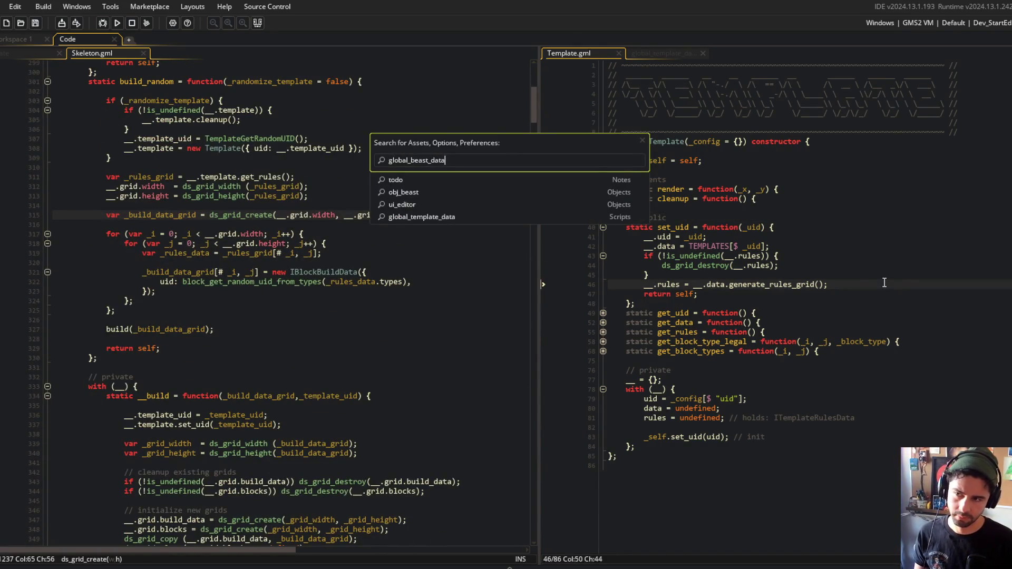
key("Return")
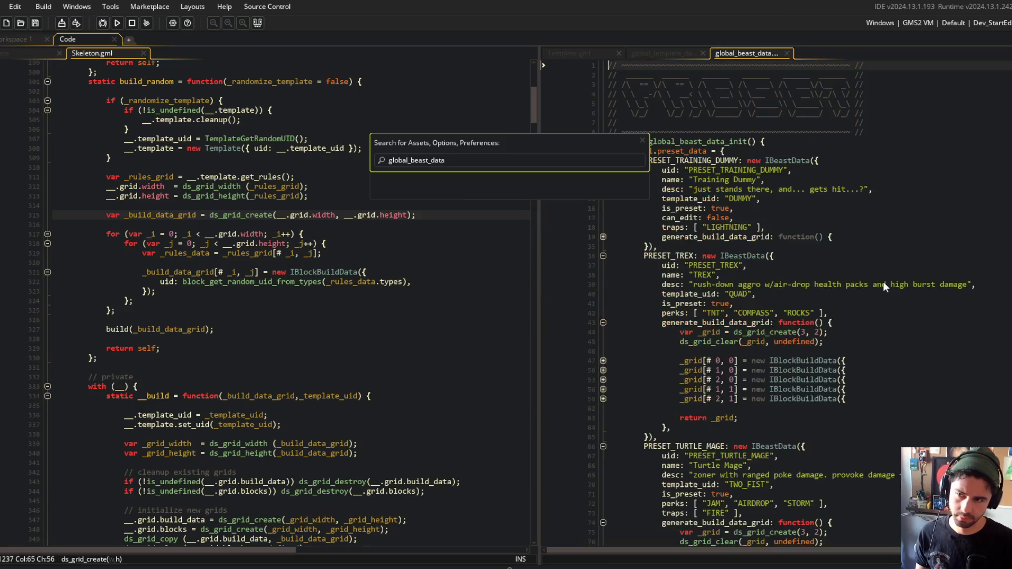
left_click(893, 293)
left_click(803, 292)
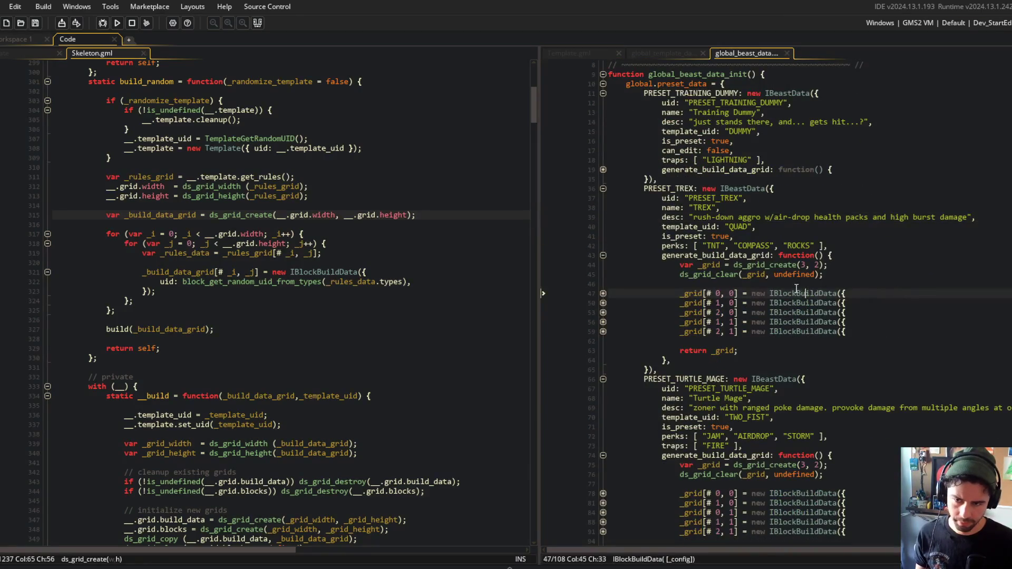
double_click(171, 273)
double_click(694, 256)
left_click(784, 293)
left_click(601, 292)
left_click(604, 292)
Review the build loop on lines 315–324 and peek at the IBlockBuildData constructor definition
left_click(242, 215)
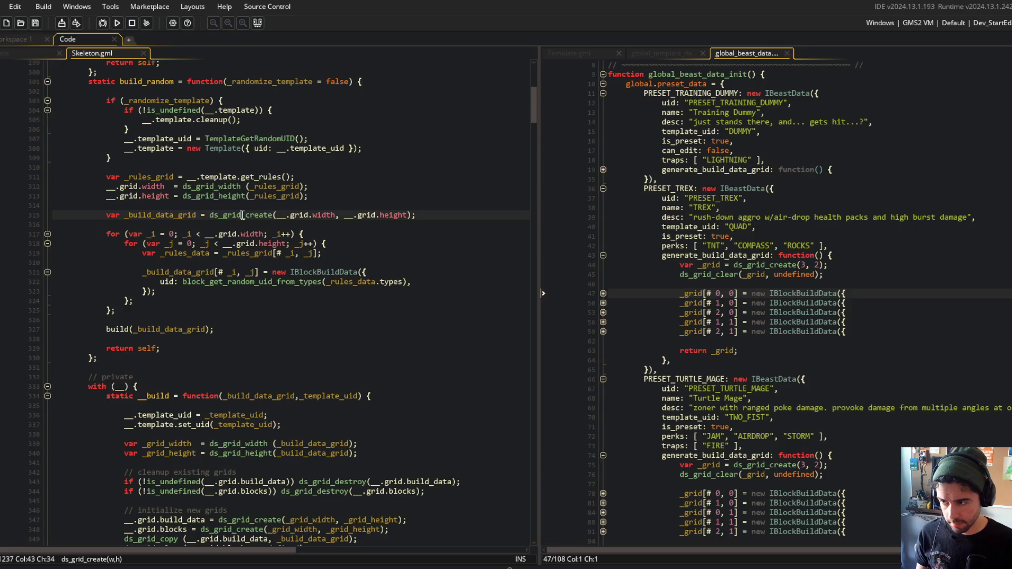
left_click(386, 242)
mouse_move(129, 253)
left_mouse_down()
mouse_move(322, 274)
mouse_move(371, 300)
mouse_move(377, 291)
left_mouse_up()
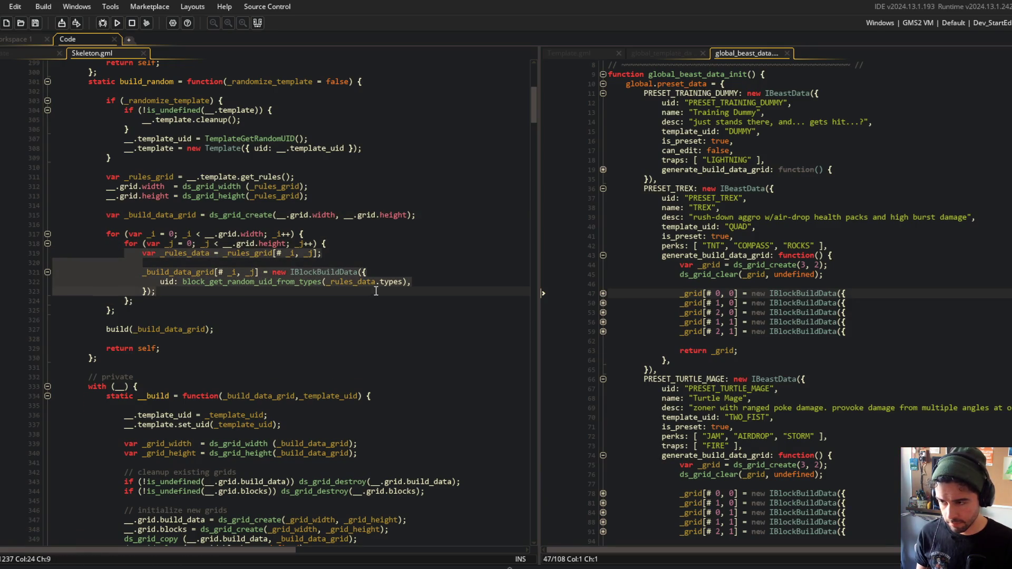
left_click(287, 299)
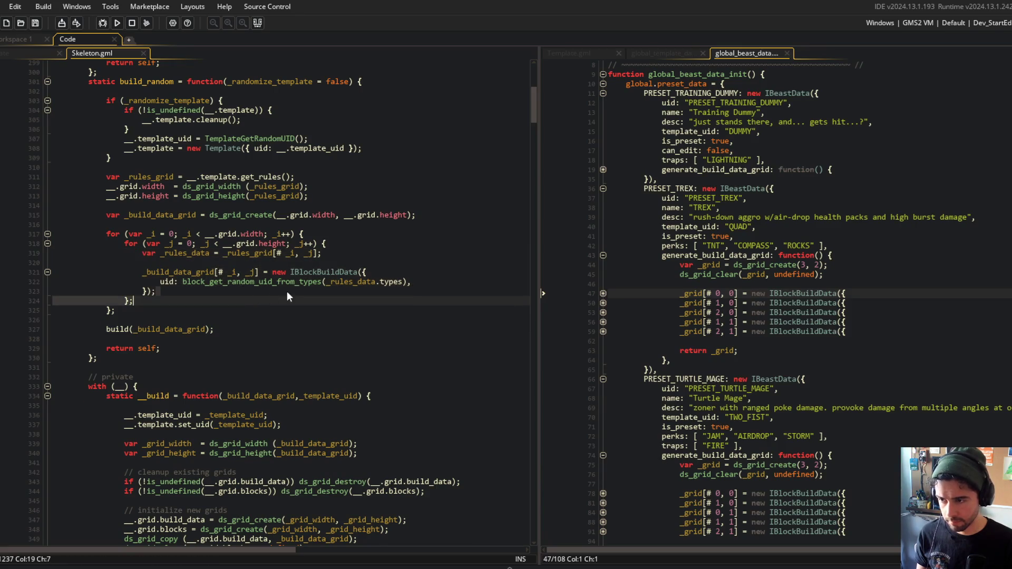
double_click(318, 272)
left_click(346, 282)
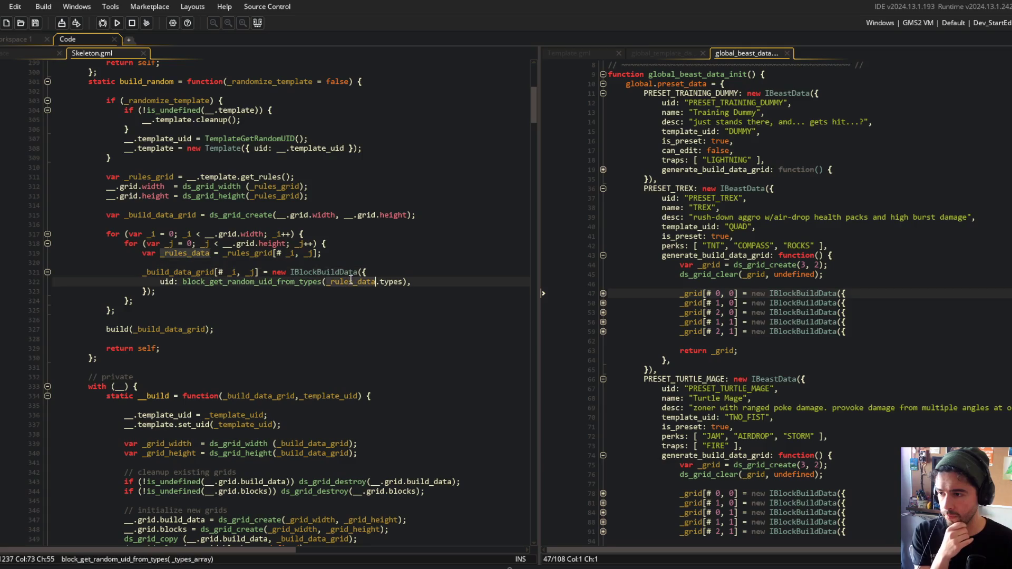
left_click(604, 293)
left_click(603, 293)
left_click(784, 293)
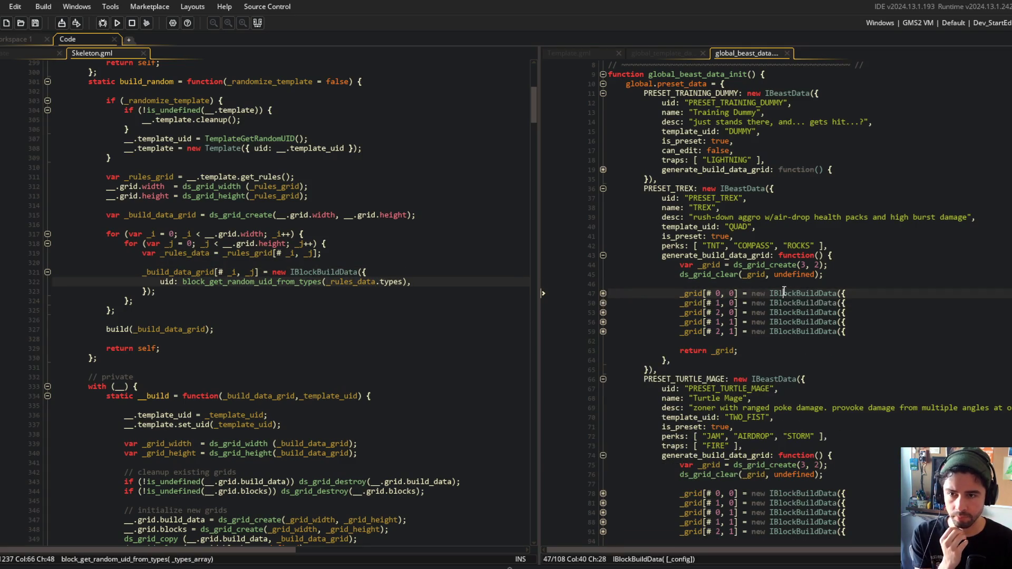
middle_click(798, 293)
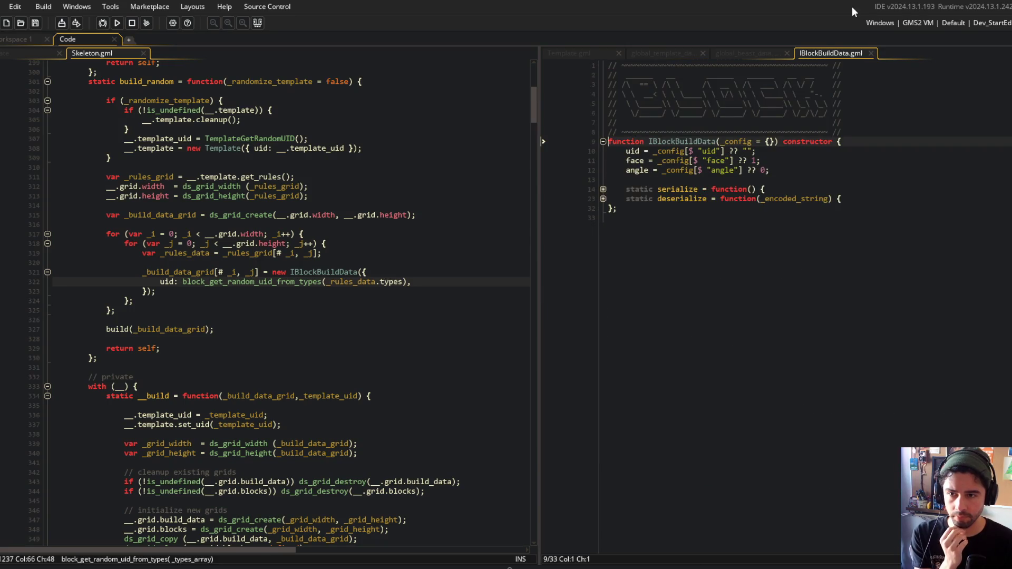
middle_click(822, 55)
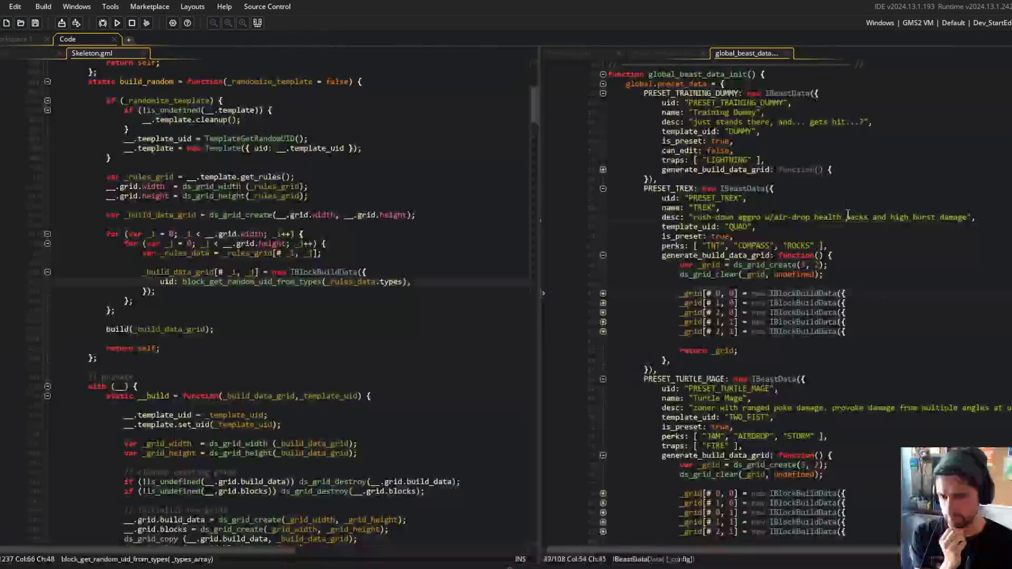
Open global_template_data via asset search 'tta' and peek at the ITemplateRulesData constructor
left_click(773, 259)
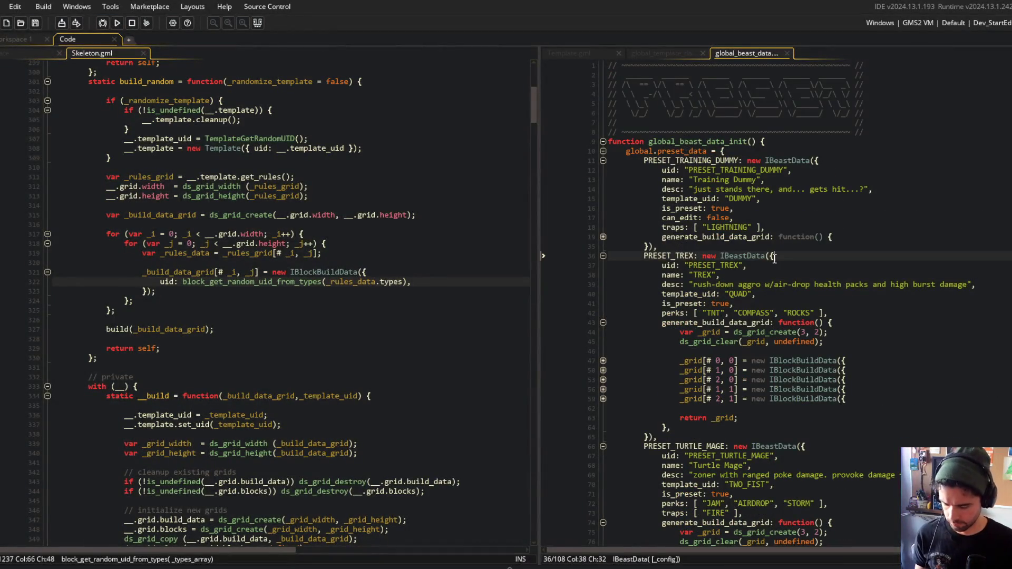
key("ctrl+t")
type("template_dfat")
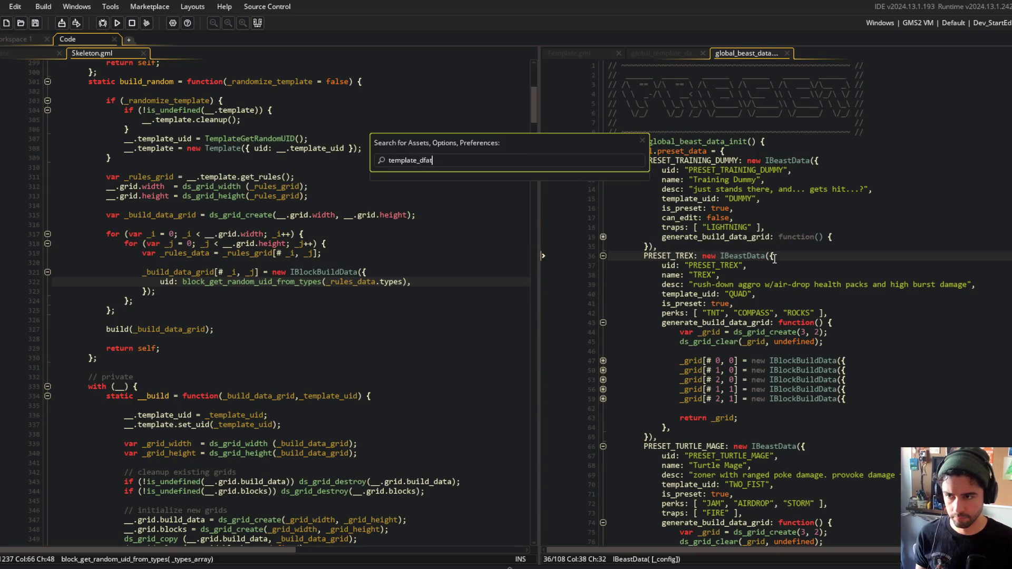
type("a")
key("Return")
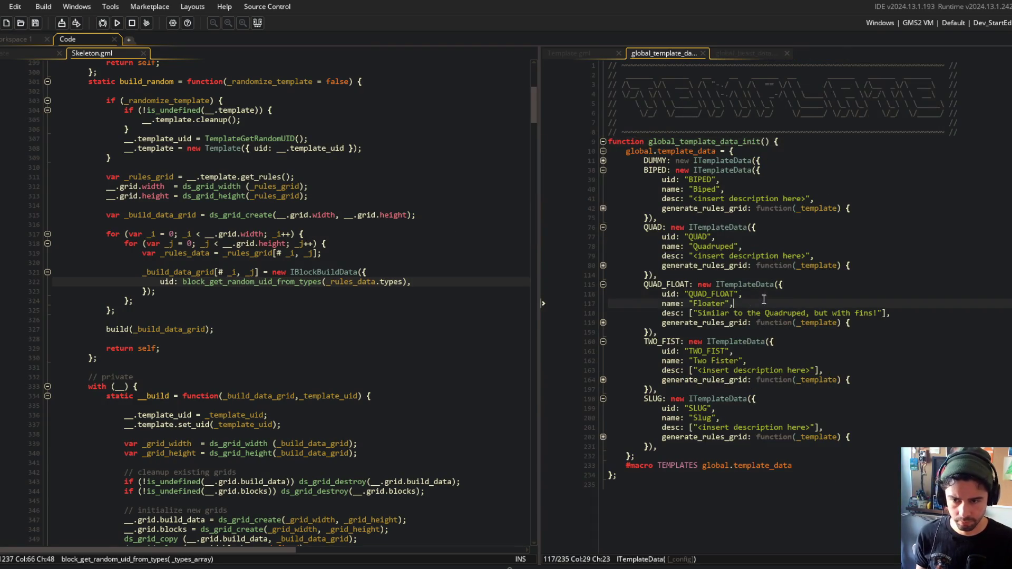
left_click(603, 323)
scroll(738, 316, "down", 3)
left_click(751, 319)
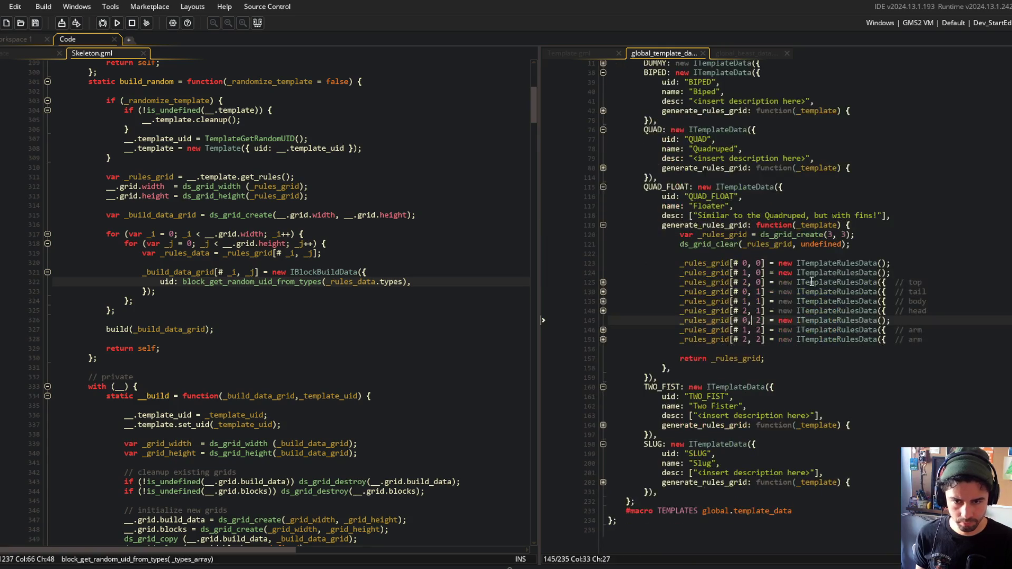
middle_click(846, 266)
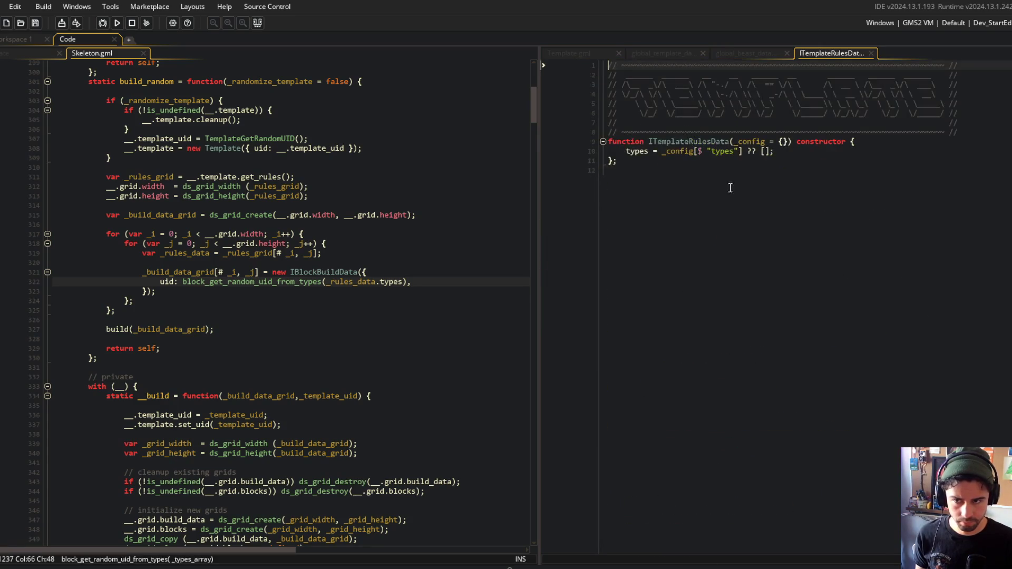
middle_click(832, 53)
Recheck ITemplateRulesData's types, then open block_get_random_uid_from_types in BlockFunctions.gml
left_click(268, 244)
mouse_move(106, 215)
left_mouse_down()
mouse_move(211, 247)
mouse_move(274, 316)
mouse_move(291, 225)
mouse_move(302, 235)
mouse_move(124, 235)
mouse_move(286, 300)
left_mouse_up()
left_click(882, 263)
left_click(174, 253)
left_click(286, 301)
left_click(316, 262)
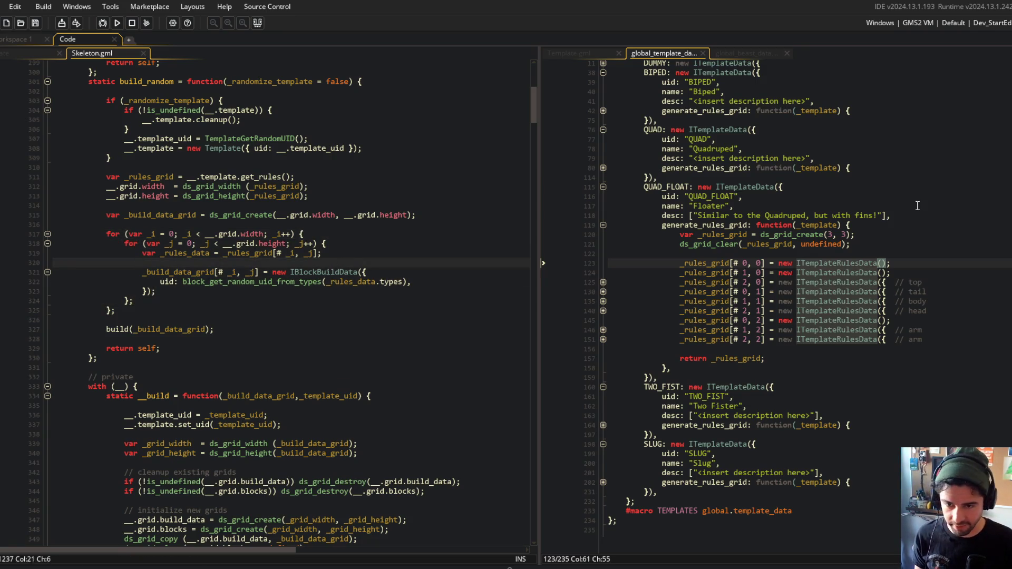
left_click(814, 263)
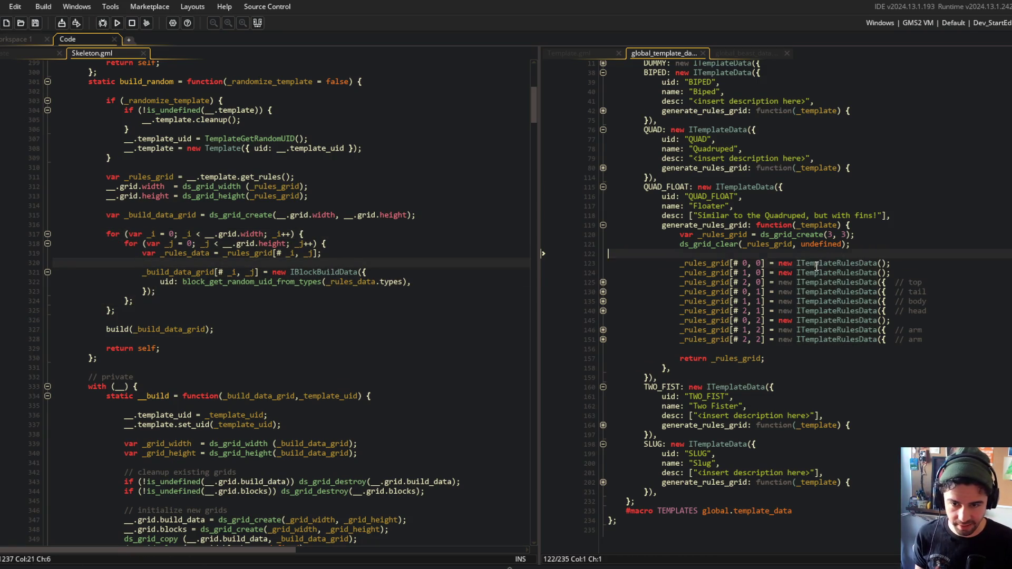
middle_click(872, 262)
left_click(815, 146)
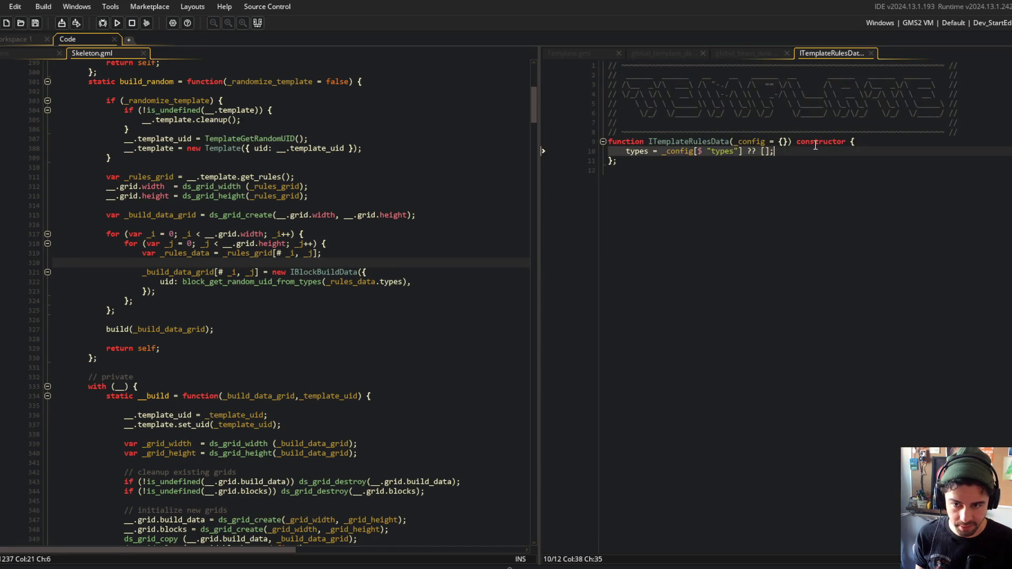
middle_click(837, 54)
left_click(456, 282)
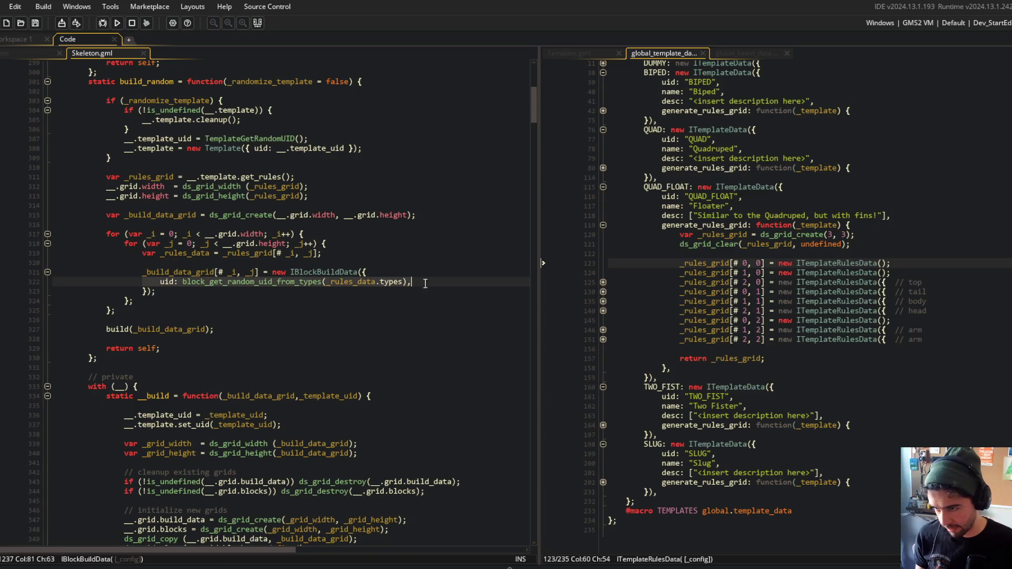
middle_click(277, 282)
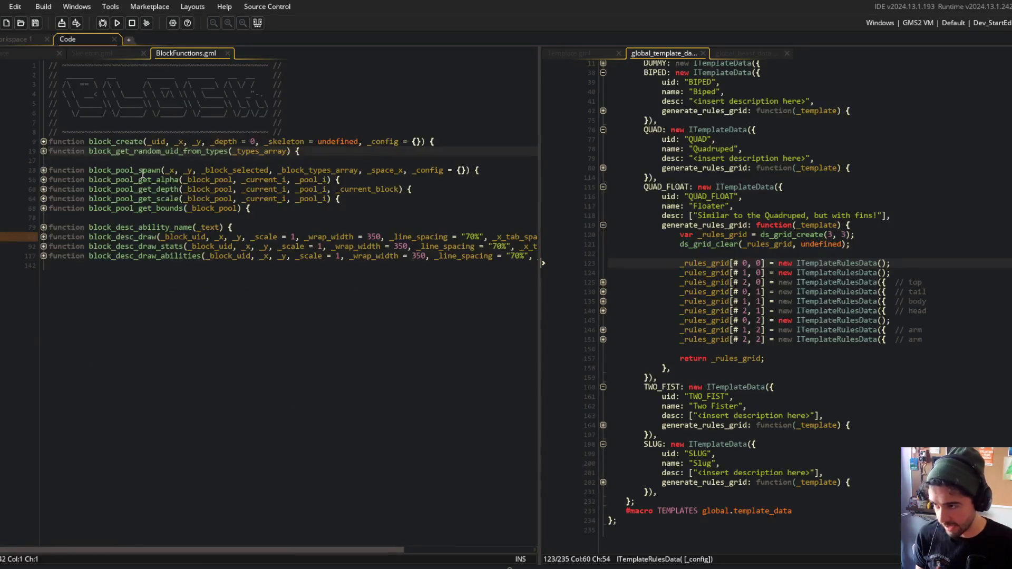
Expand the block_get_random_uid_from_types body and place the caret at the end of its header
left_click(43, 151)
left_click(88, 160)
left_click(100, 170)
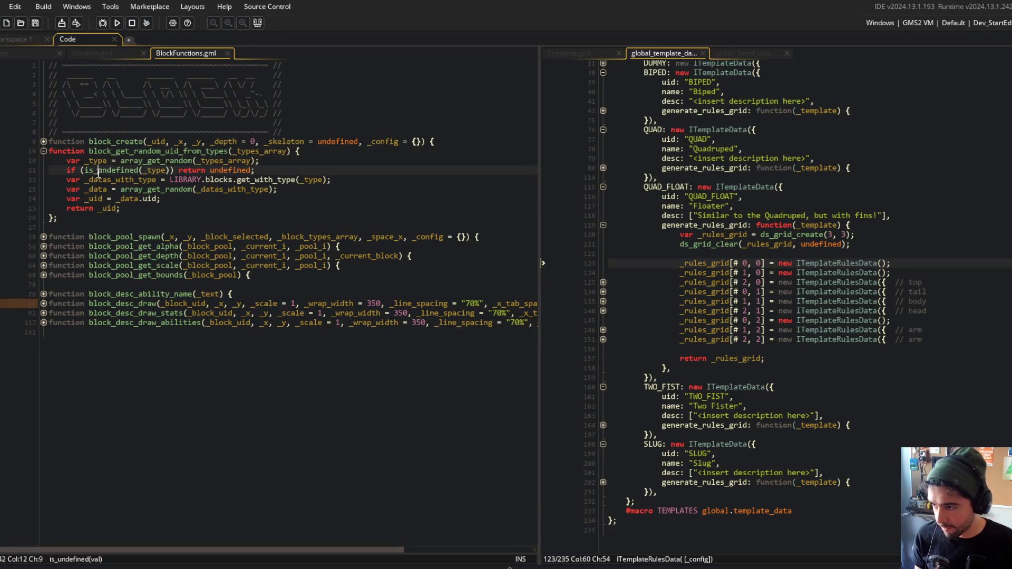
left_click(108, 161)
left_click(323, 151)
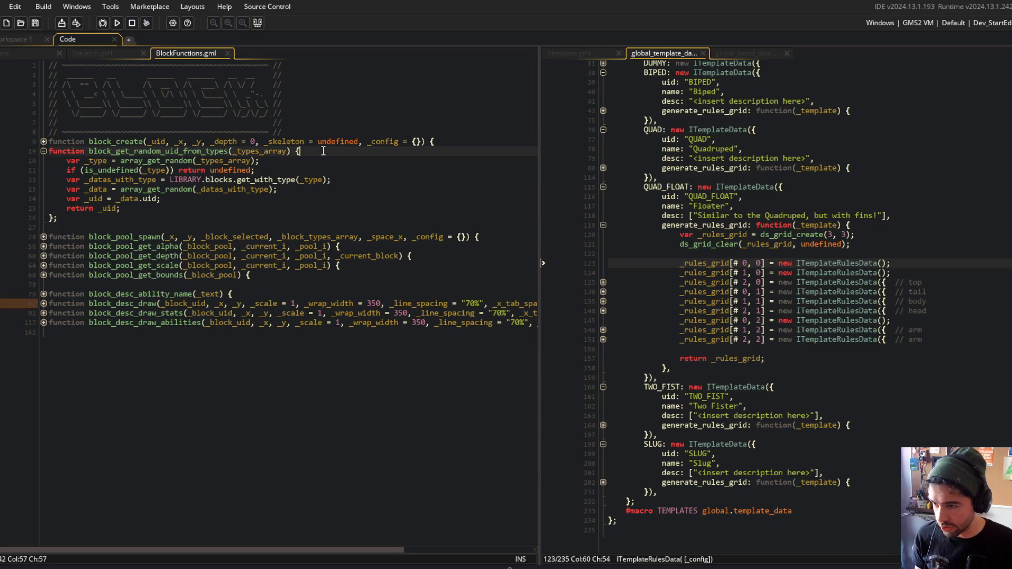
Insert 'if (array_length(_types_array) == 0) return undefined;' as the first line, save, and return to Skeleton.gml
key("Return")
type("array_leng")
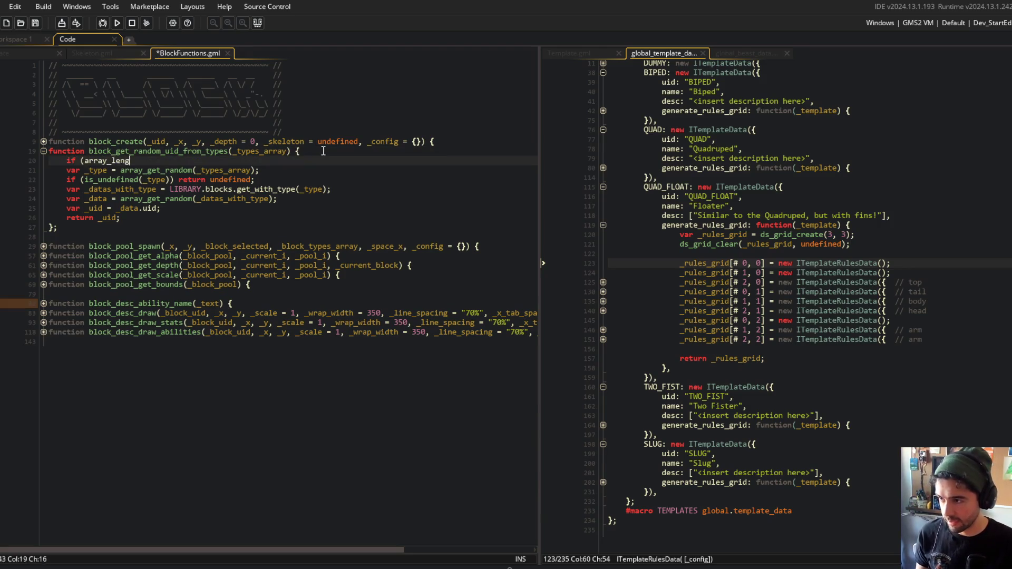
type("th(_types_array)")
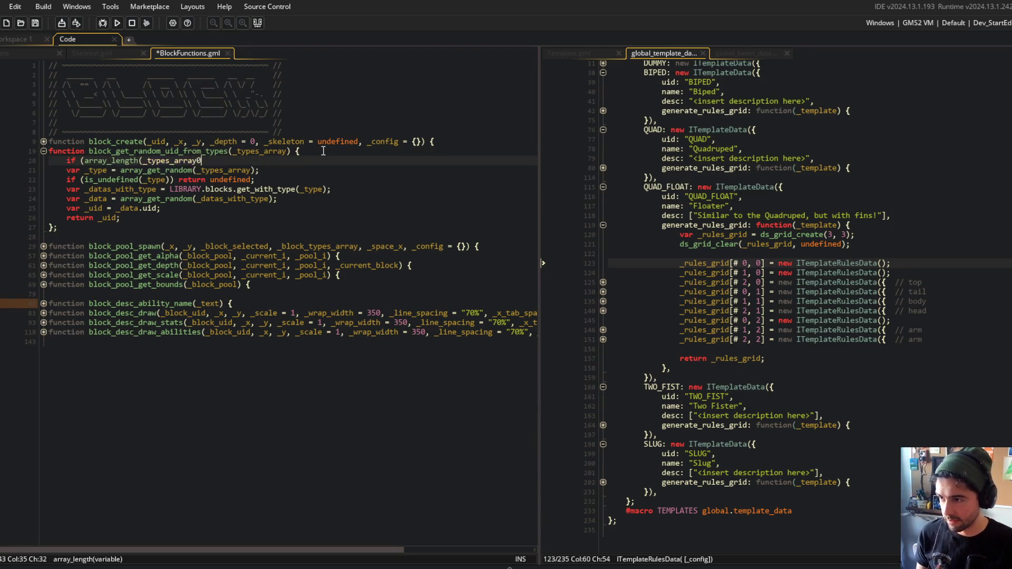
type(" == 0) return undefined;")
key("ctrl+s")
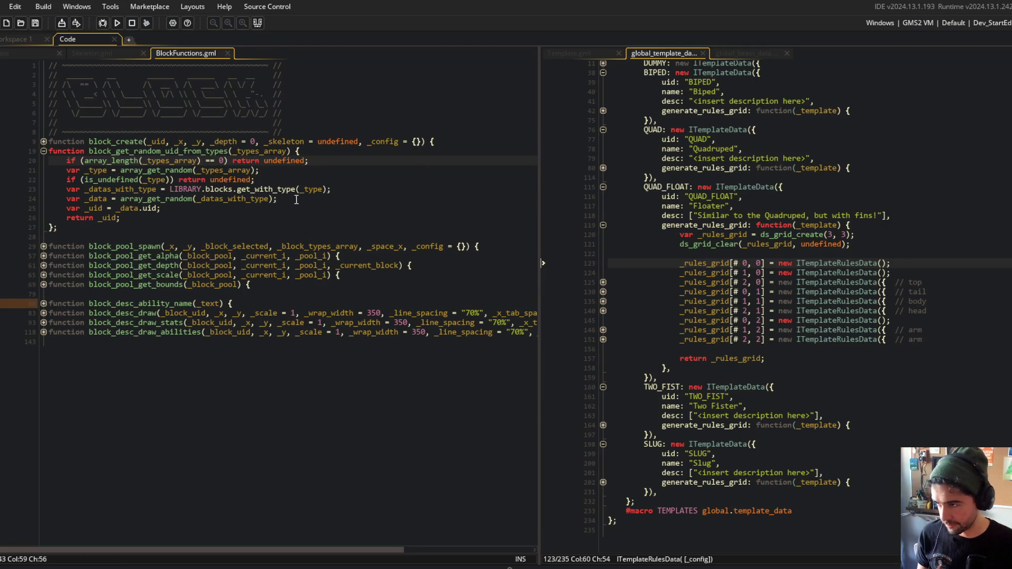
left_click(87, 51)
left_click(275, 293)
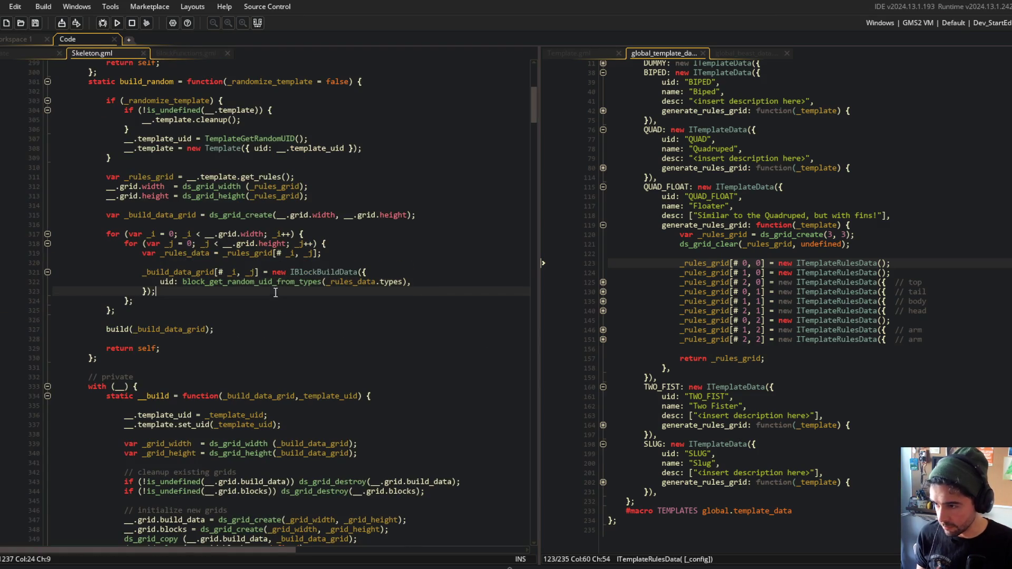
Inspect the IBlockBuildData constructor's uid, angle default and serialize functions, then close it
middle_click(338, 273)
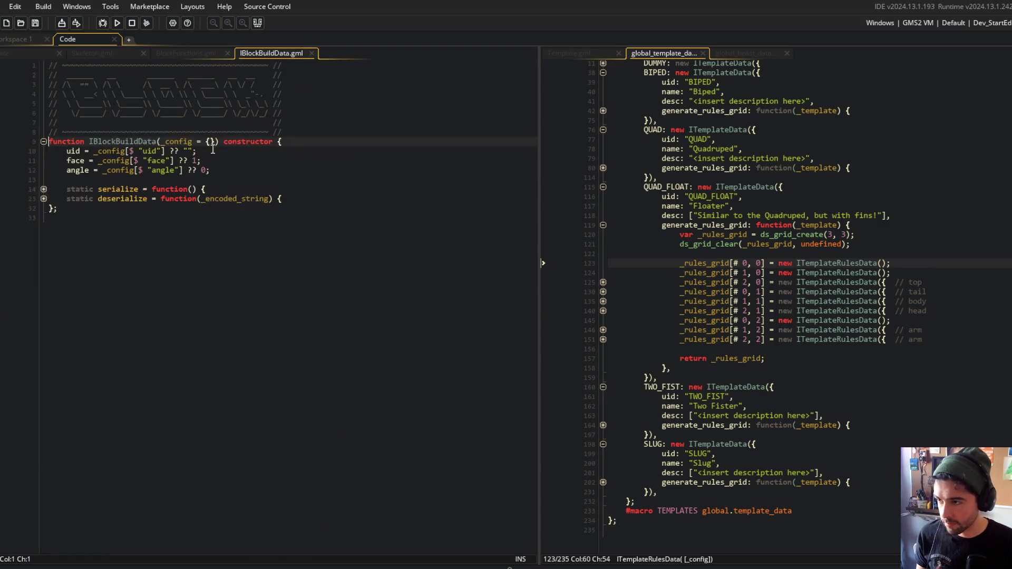
left_click(81, 151)
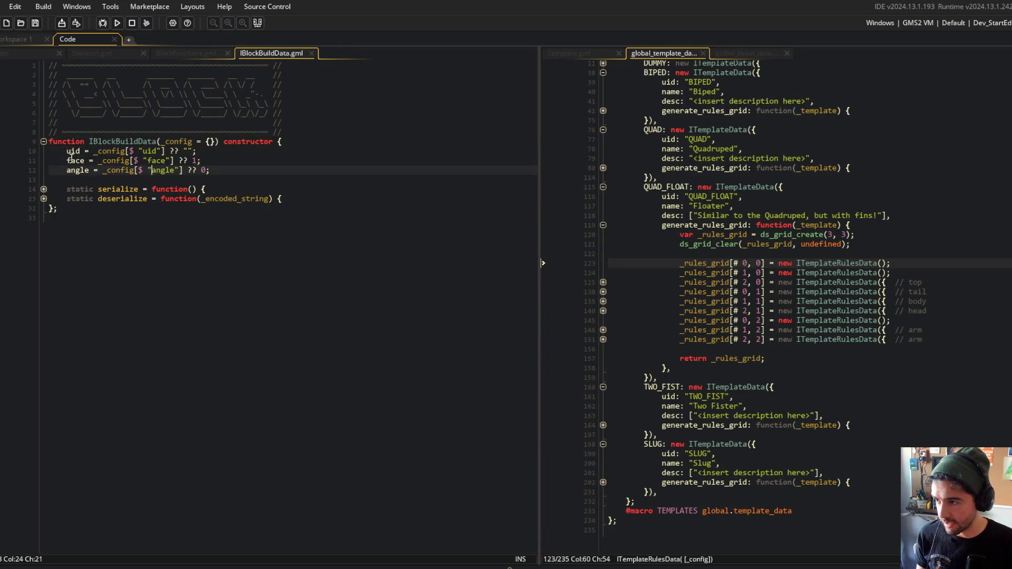
left_click(141, 213)
left_click(43, 199)
left_click(43, 189)
left_click(44, 189)
left_click(43, 199)
left_click(202, 170)
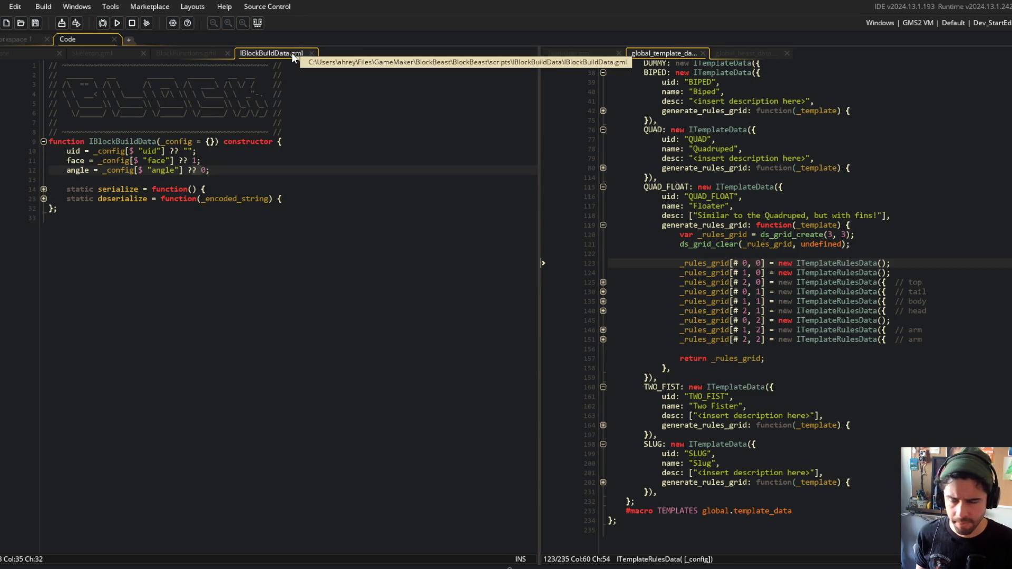
middle_click(292, 52)
Glance at BlockFunctions, then review the Skeleton build loop on lines 316–323
scroll(176, 220, "down", 3)
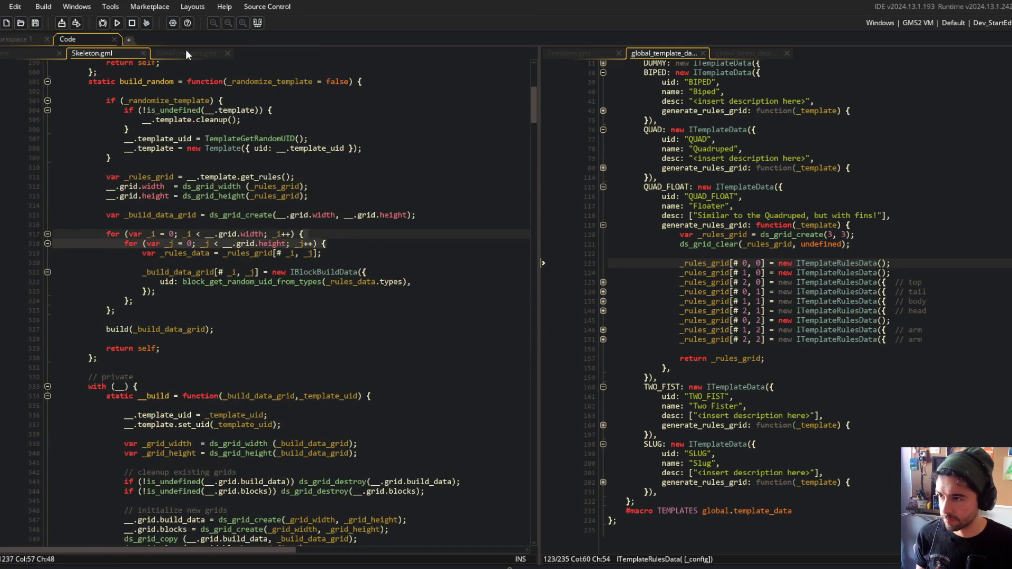
left_click(187, 53)
left_click(213, 151)
left_click(93, 53)
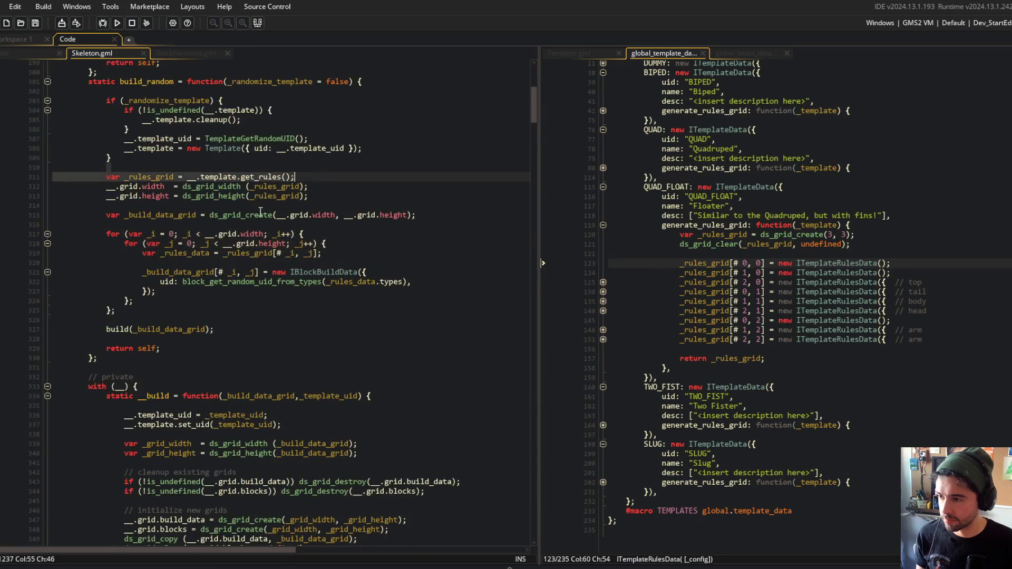
left_click_drag(108, 234, 324, 299)
left_click(324, 299)
left_click(392, 224)
Check ITemplateRulesData on line 123 and highlight every use of _rules_data in the build loop
left_click(797, 263)
left_click(906, 283)
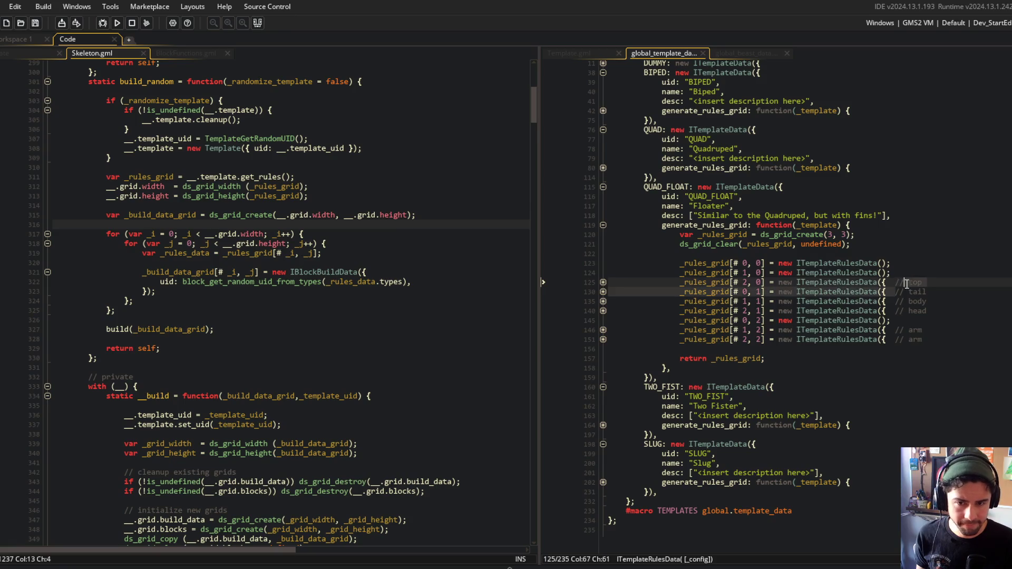
left_click(870, 263)
left_click(265, 234)
left_click(275, 281)
left_click(375, 282)
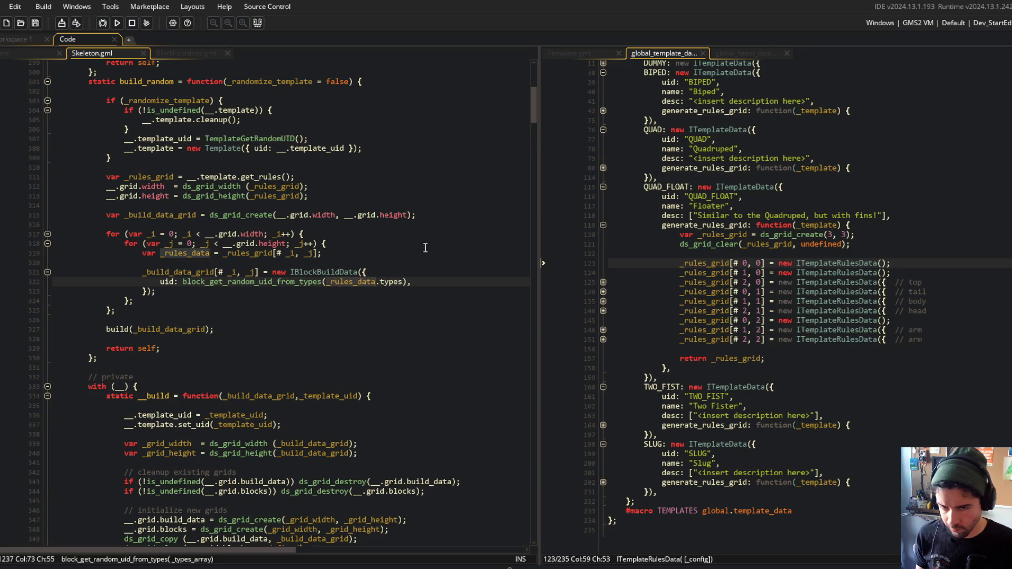
scroll(747, 230, "up", 4)
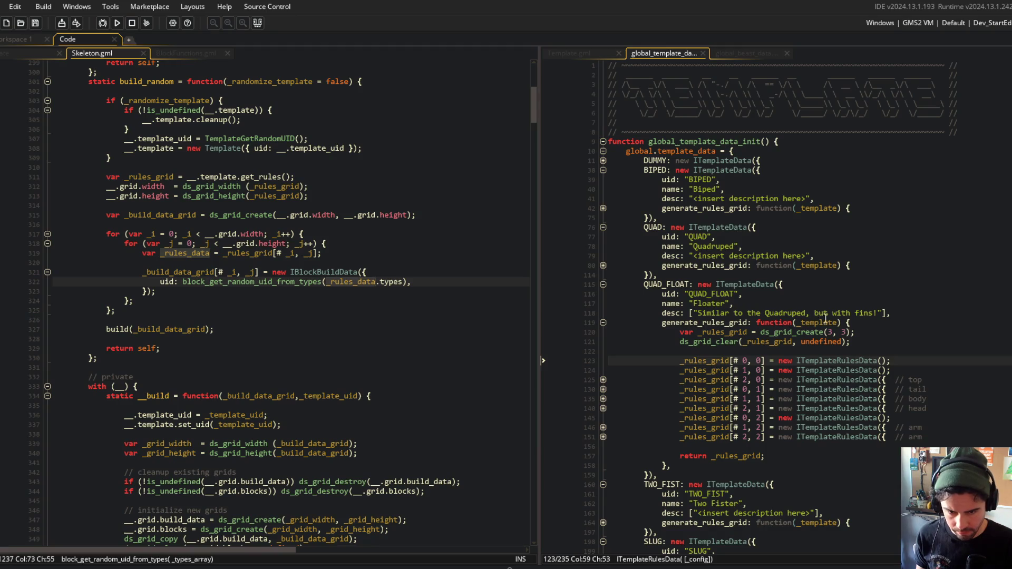
scroll(894, 363, "down", 2)
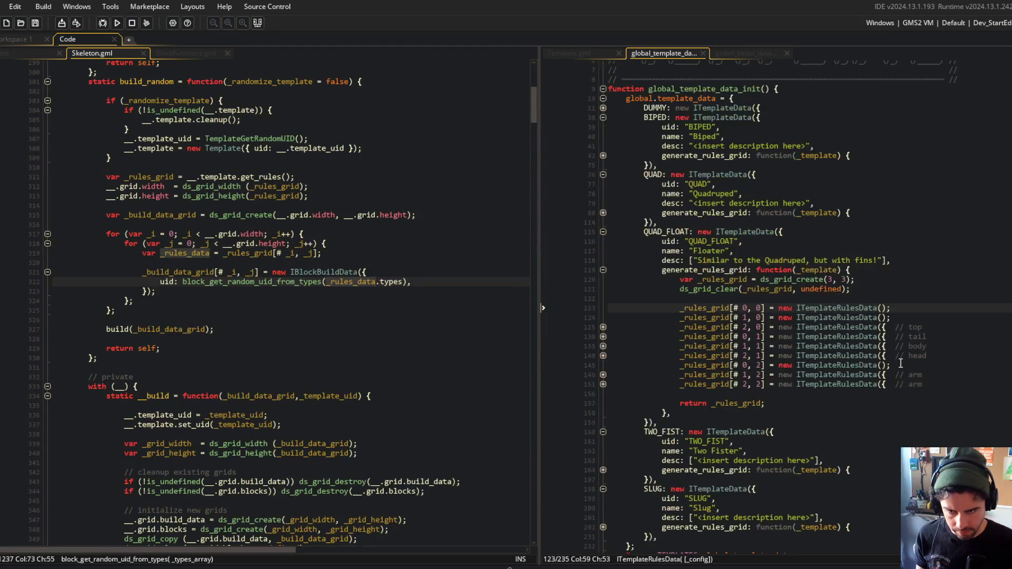
Look at the QUAD_FLOAT uid line, then bring up BlockFunctions.gml's block_get_random_uid_from_types
left_click(744, 242)
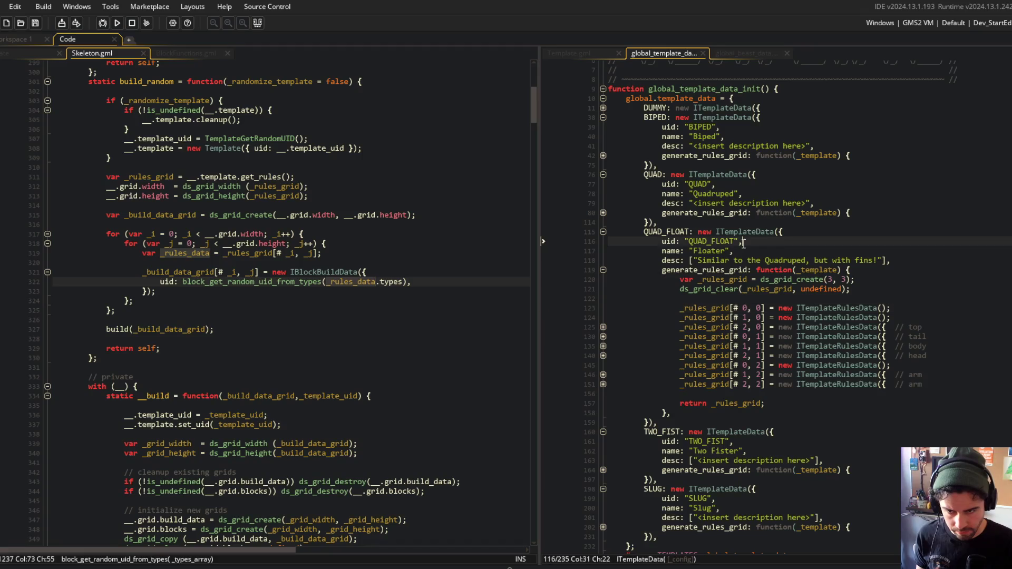
left_click(278, 130)
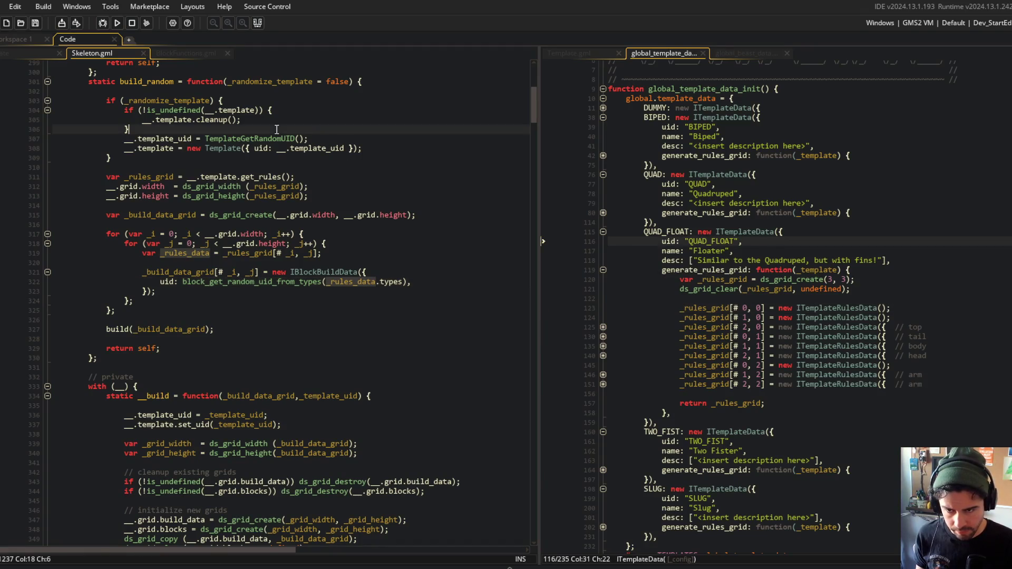
scroll(295, 200, "down", 2)
left_click(264, 216)
left_click(176, 53)
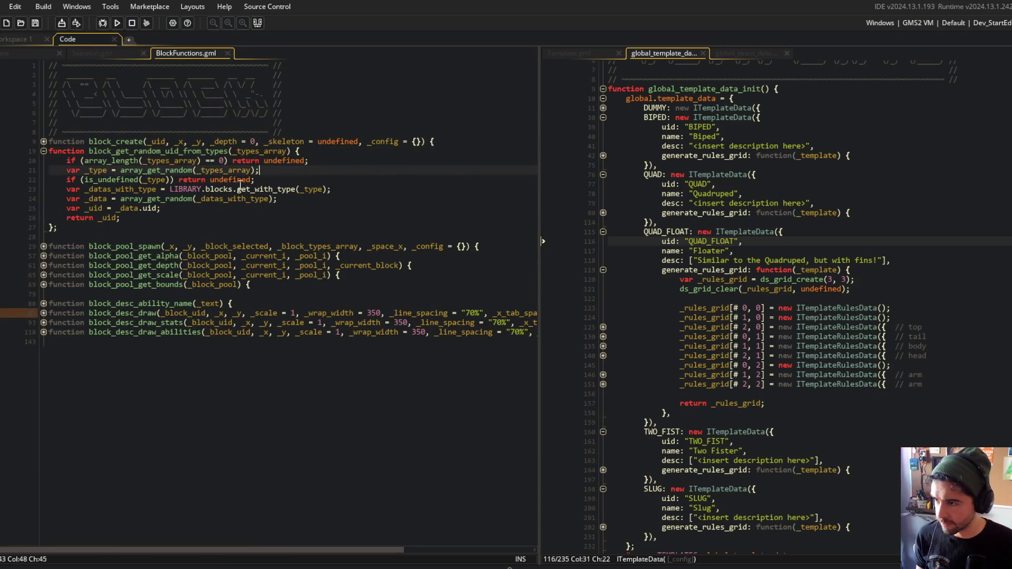
Trace _type to the array_get_random definition in UTILS.gml, then close it and resume the function body
left_click(107, 170)
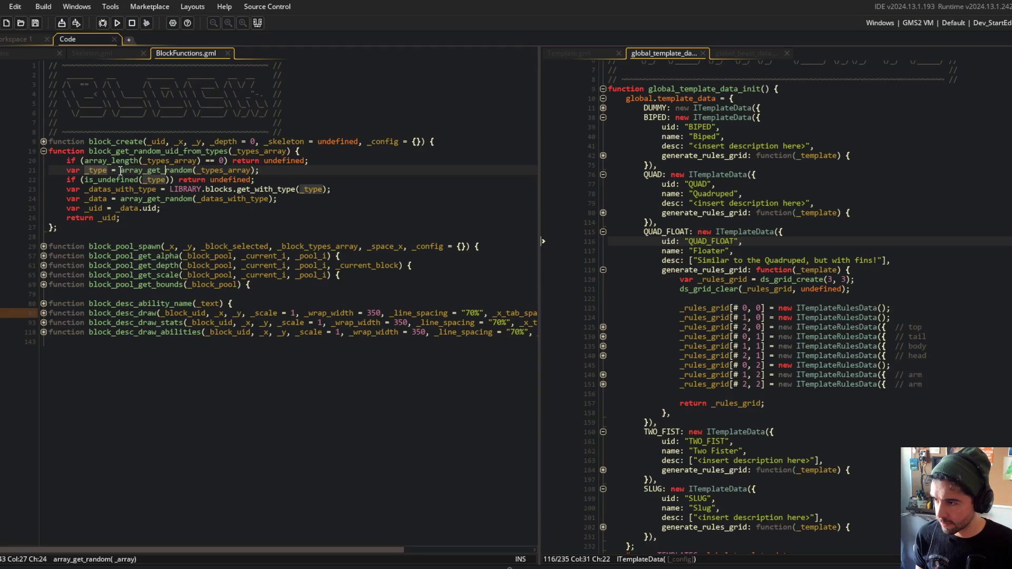
left_click(139, 170)
middle_click(156, 169)
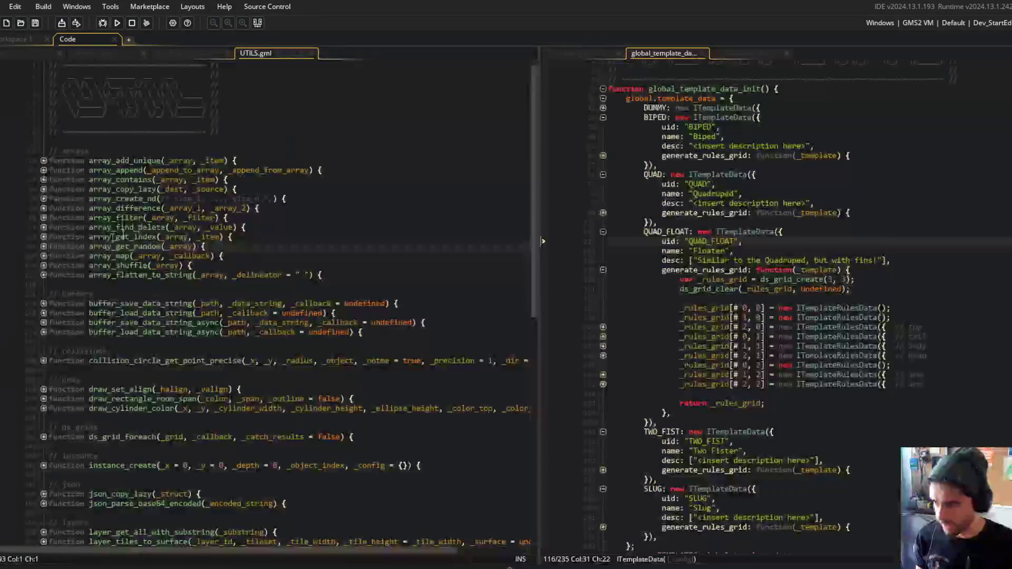
key("ctrl+w")
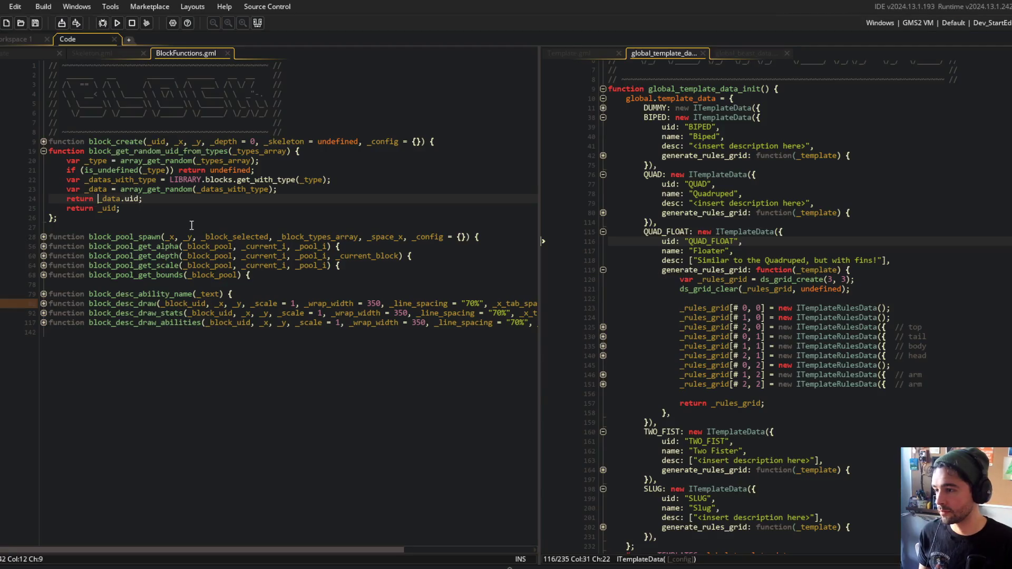
left_click(217, 209)
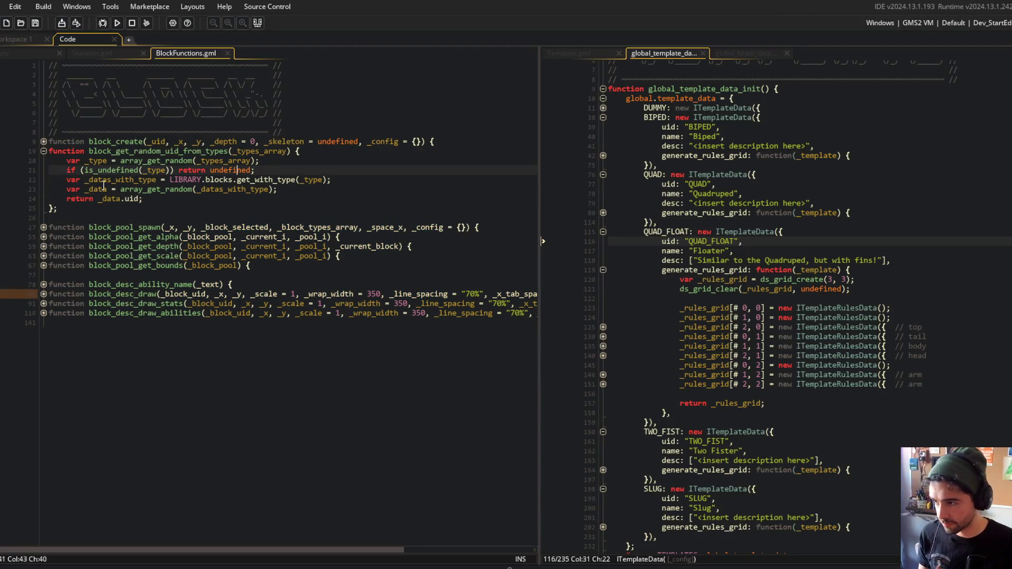
left_click(193, 122)
Collapse block_get_random_uid_from_types and start a project-wide search for block_create
middle_click(192, 53)
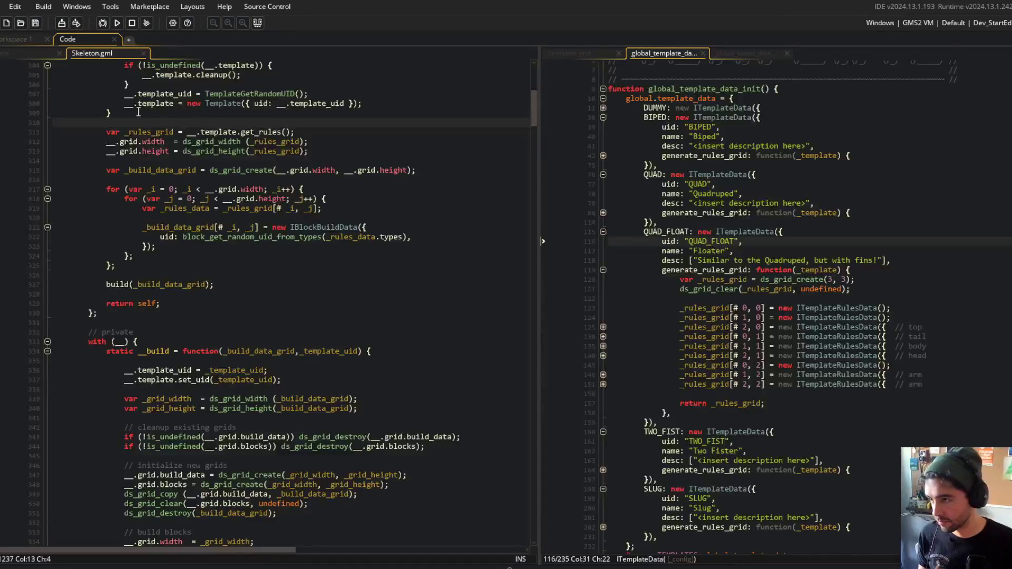
middle_click(283, 240)
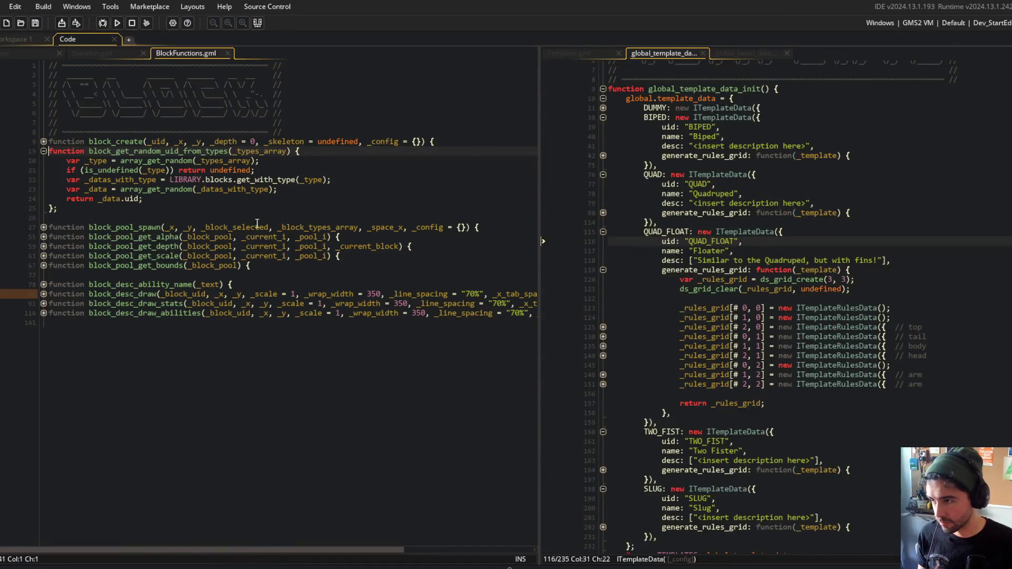
left_click(44, 150)
left_click(190, 336)
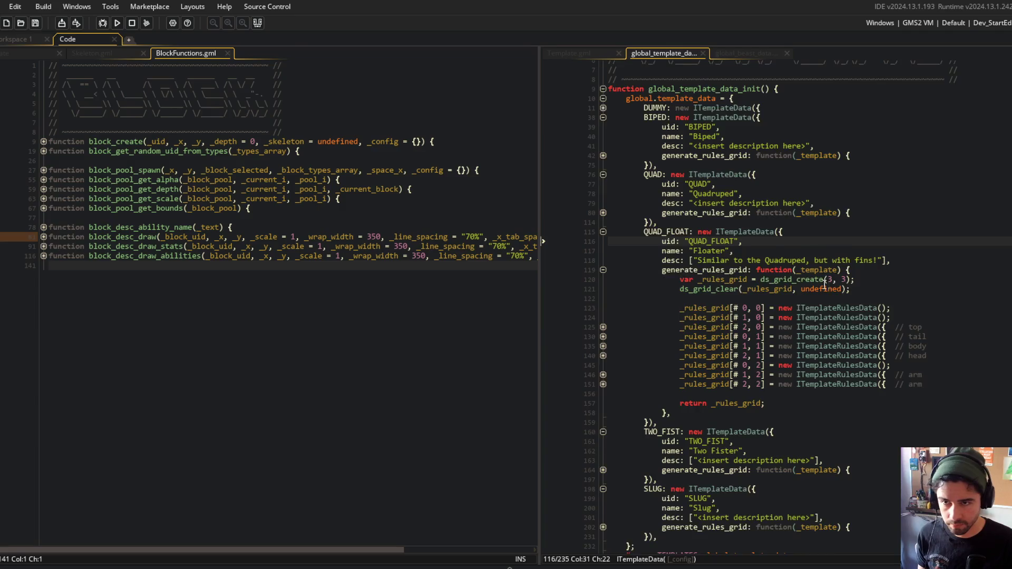
scroll(824, 284, "down", 1)
scroll(719, 248, "down", 1)
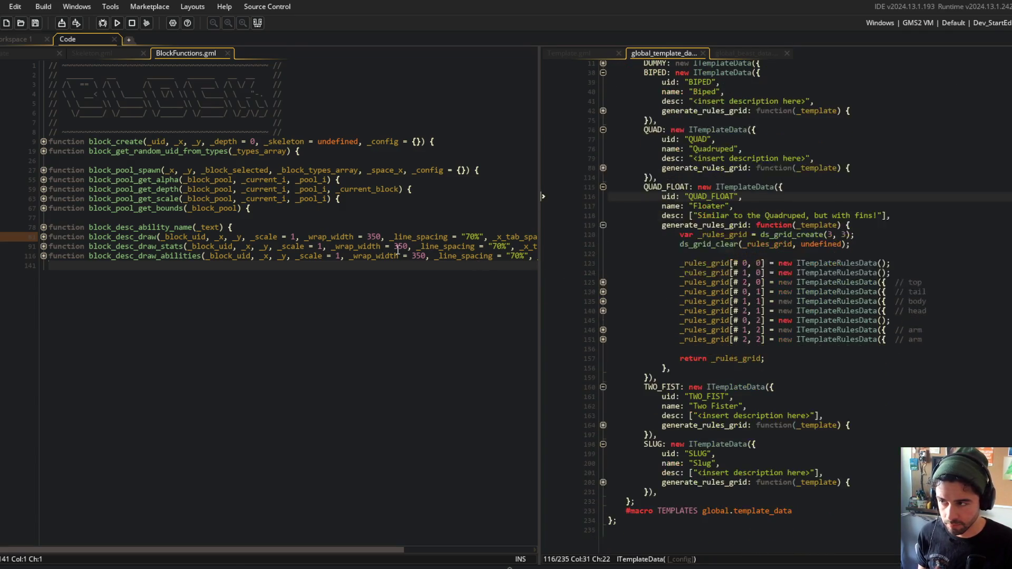
left_click(143, 142)
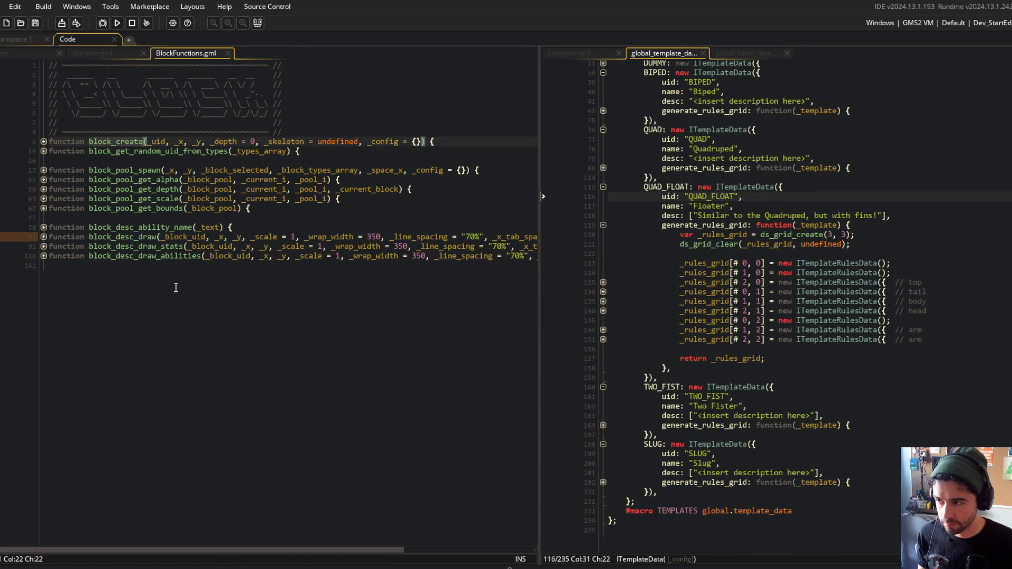
key("ctrl+shift+f")
Replace all block_create with BlockCreate, case sensitive and whole word only, confirming the change
left_click(897, 215)
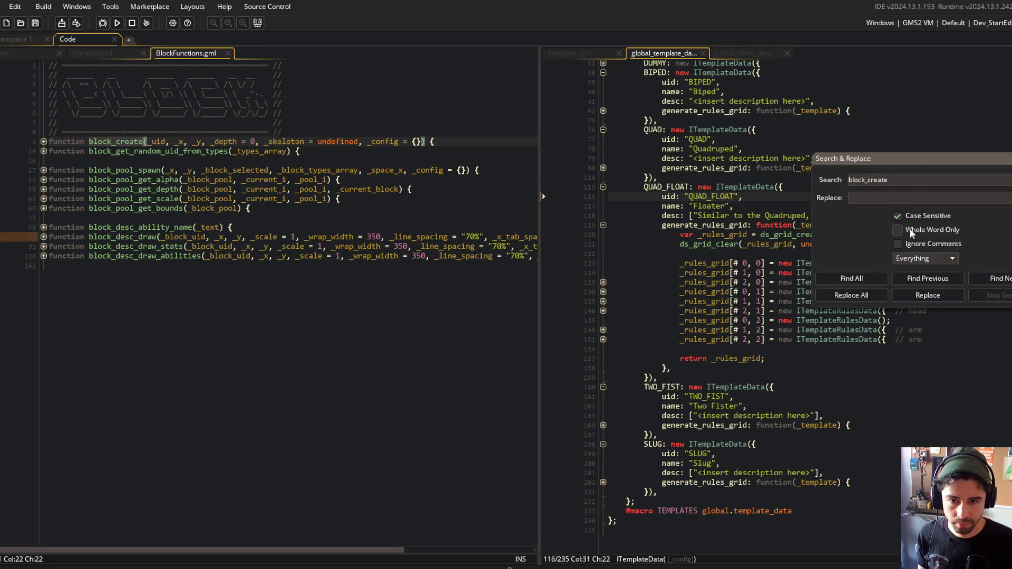
left_click(878, 268)
left_click(879, 197)
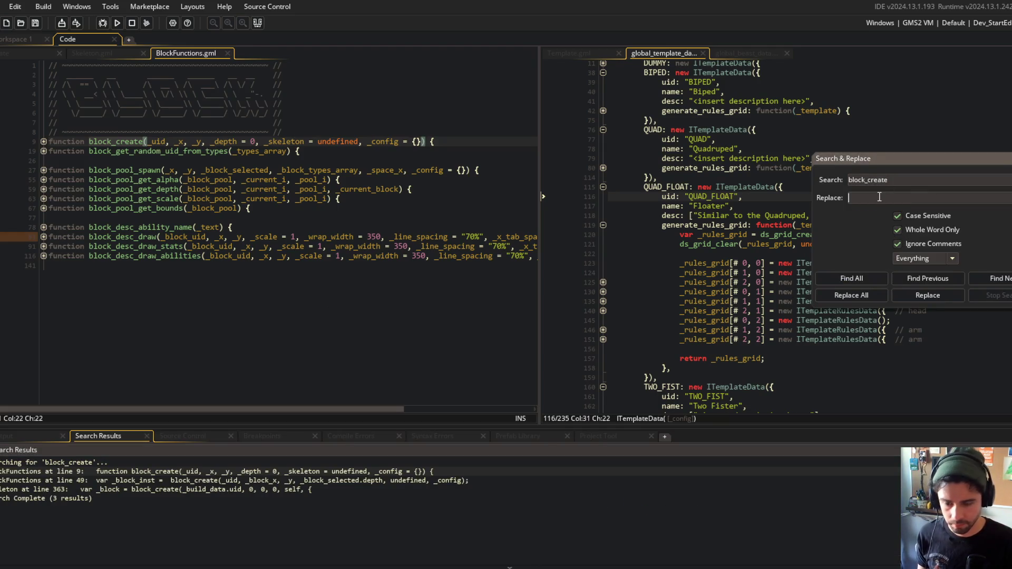
type("BlockCreate")
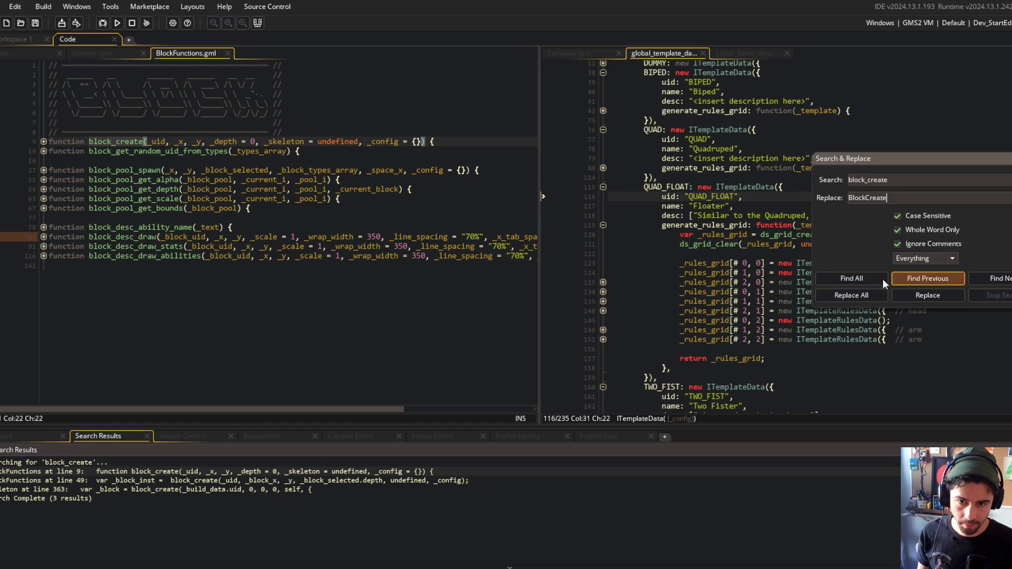
left_click(851, 295)
left_click(554, 316)
left_click(221, 170)
Search for block_get_random_uid_from_types and enter its name into the replacement field
double_click(174, 151)
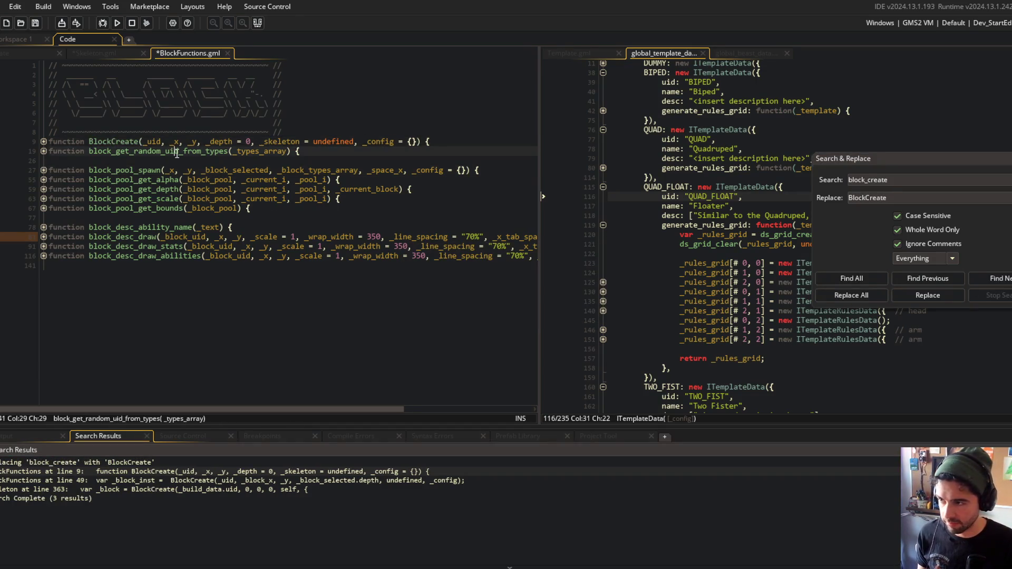
key("ctrl+shift+f")
left_click(898, 199)
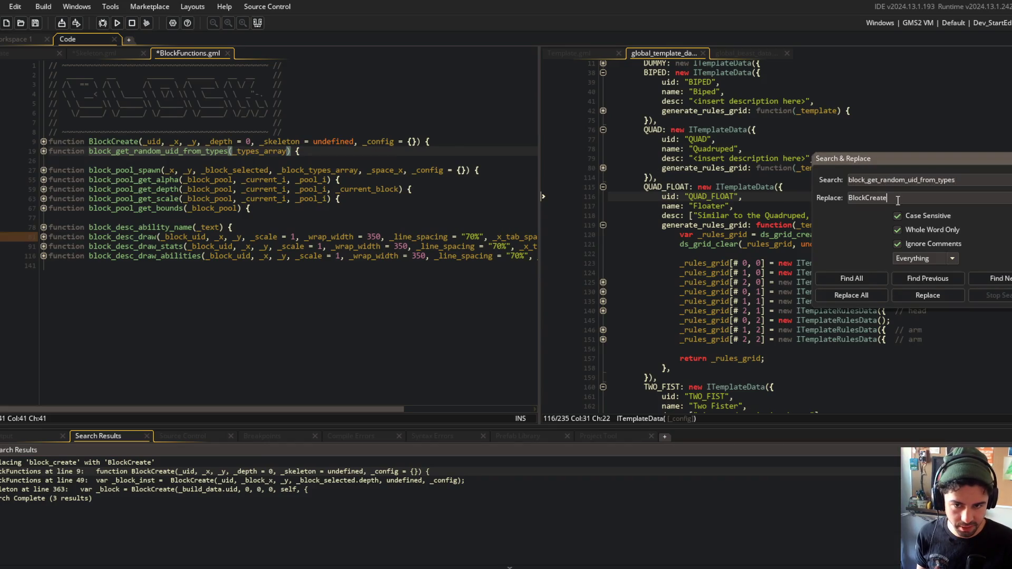
left_click(866, 275)
type("block_get_random_uid_from_types")
Edit the replacement to BlockGetRandomUidFromTypes and replace every occurrence project-wide
key("Delete")
key("Delete")
key("Delete")
type("Block")
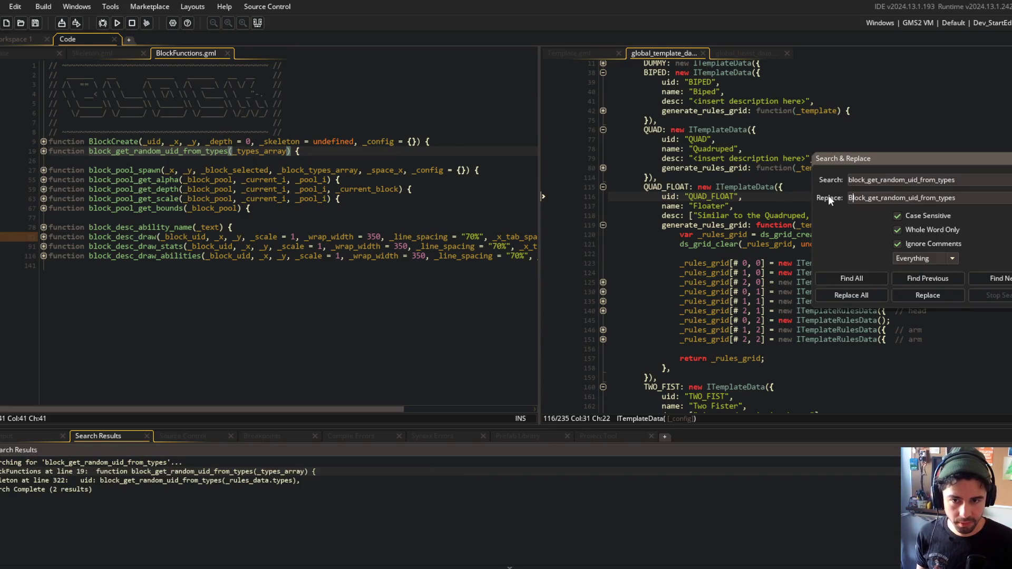
key("Delete")
key("Delete")
type("G")
key("Right")
key("Right")
key("Delete")
key("Delete")
type("R")
key("Right")
key("Right")
key("Right")
key("Delete")
type("U")
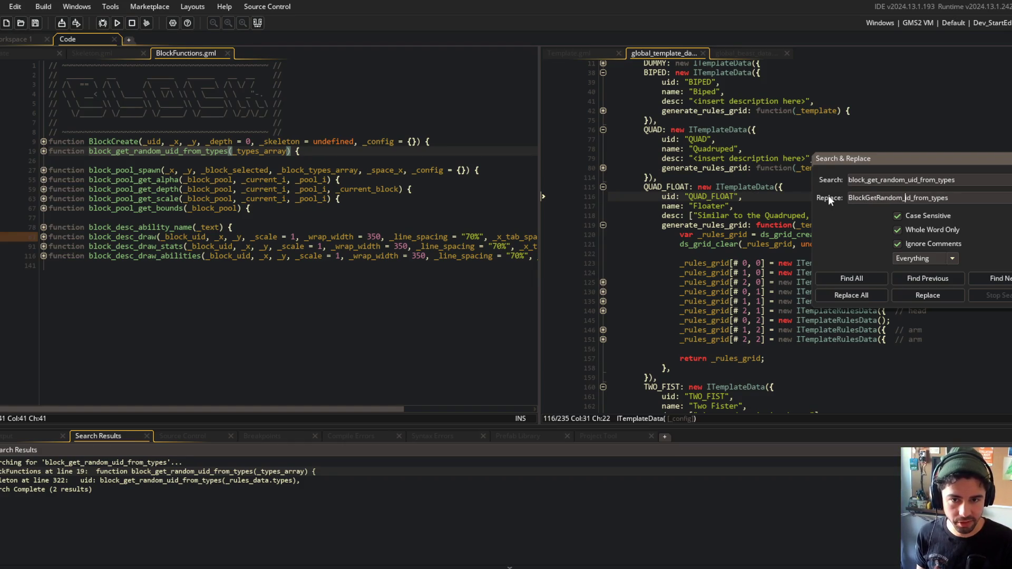
key("Delete")
key("Right")
key("Right")
key("Delete")
key("Delete")
type("F")
key("Right")
key("Right")
key("Right")
key("BackSpace")
key("Delete")
type("T")
left_click(843, 295)
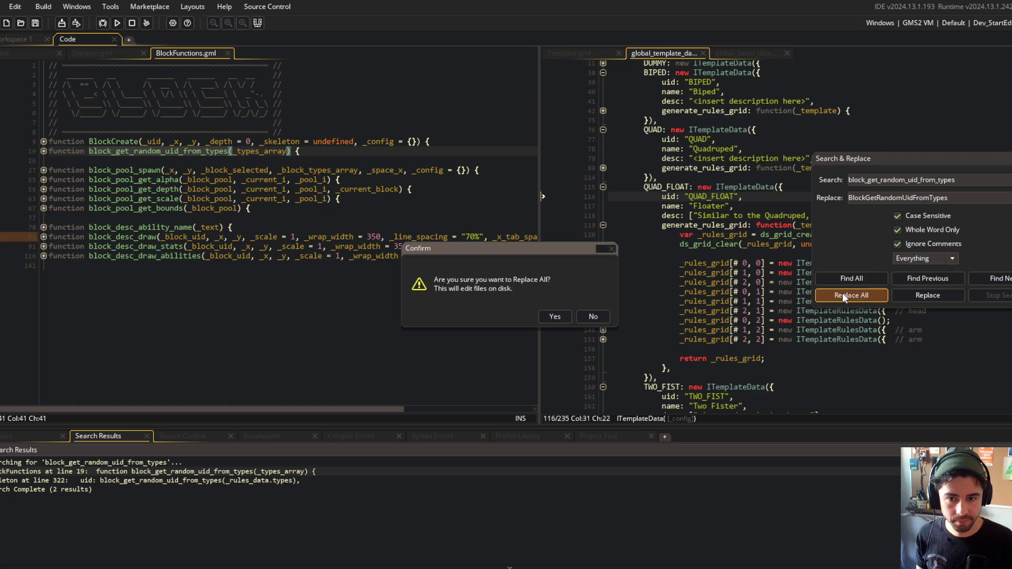
left_click(555, 316)
Search for block_pool_spawn and enter the replacement name BlockPoolSpawn
left_click(162, 170)
key("ctrl+f")
left_click(944, 199)
key("ctrl+a")
type("block_pool_spawn")
key("Delete")
type("B")
key("Delete")
key("Delete")
type("P")
key("Right")
key("Right")
key("Right")
key("Delete")
key("ctrl+a")
type("S")
key("ctrl+z")
key("ctrl+z")
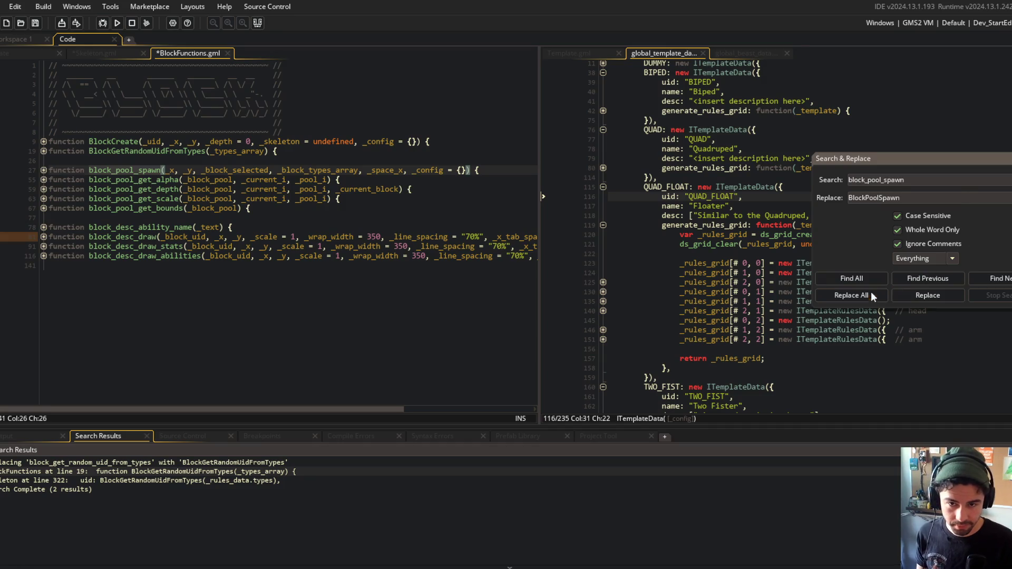
Confirm the project-wide BlockPoolSpawn rename and load block_pool_get_alpha into Find and Replace
left_click(851, 296)
left_click(553, 316)
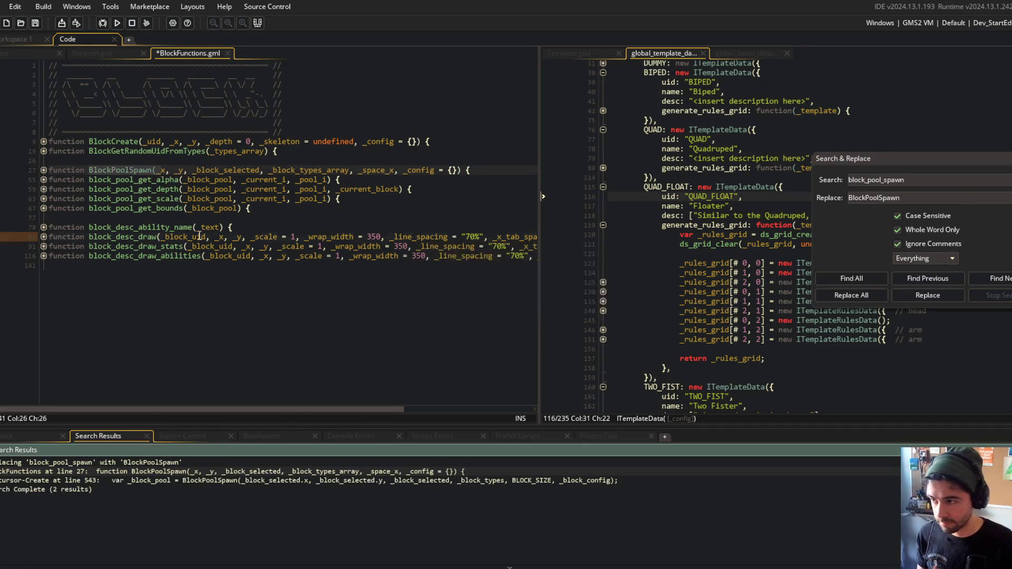
double_click(132, 182)
key("ctrl+f")
left_click(919, 199)
key("ctrl+a")
key("ctrl+v")
Rename block_pool_get_alpha to BlockPoolGetAlpha project-wide and save BlockFunctions.gml
key("ctrl+a")
type("Bl")
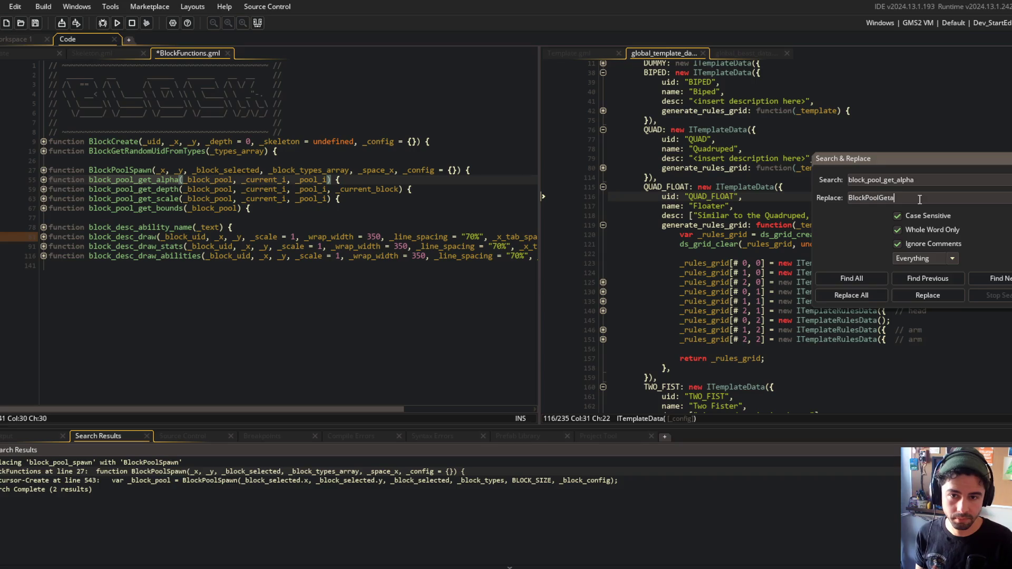
key("BackSpace")
key("Caps_Lock")
key("BackSpace")
key("Caps_Lock")
type("A")
right_click(919, 199)
left_click(851, 295)
left_click(554, 316)
key("ctrl+s")
Rename block_pool_get_depth to BlockPoolGetDepth across the project
left_click(180, 188)
key("ctrl+f")
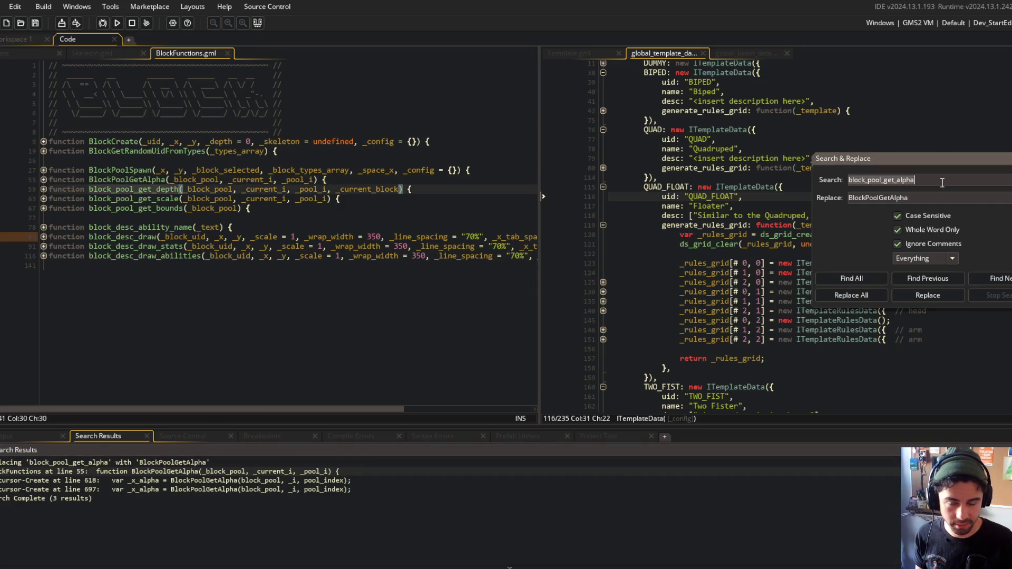
triple_click(922, 197)
type("block_pool_get_depth")
triple_click(947, 199)
type("Bl")
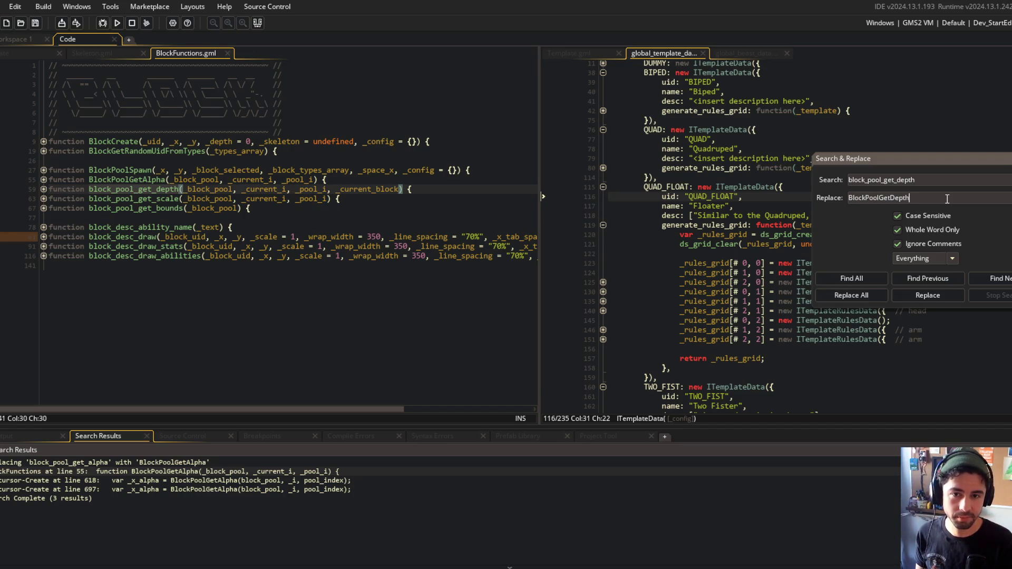
left_click(851, 295)
left_click(552, 314)
Rename block_pool_get_scale to BlockPoolGetScale across the project
double_click(145, 199)
key("ctrl+f")
left_click(924, 198)
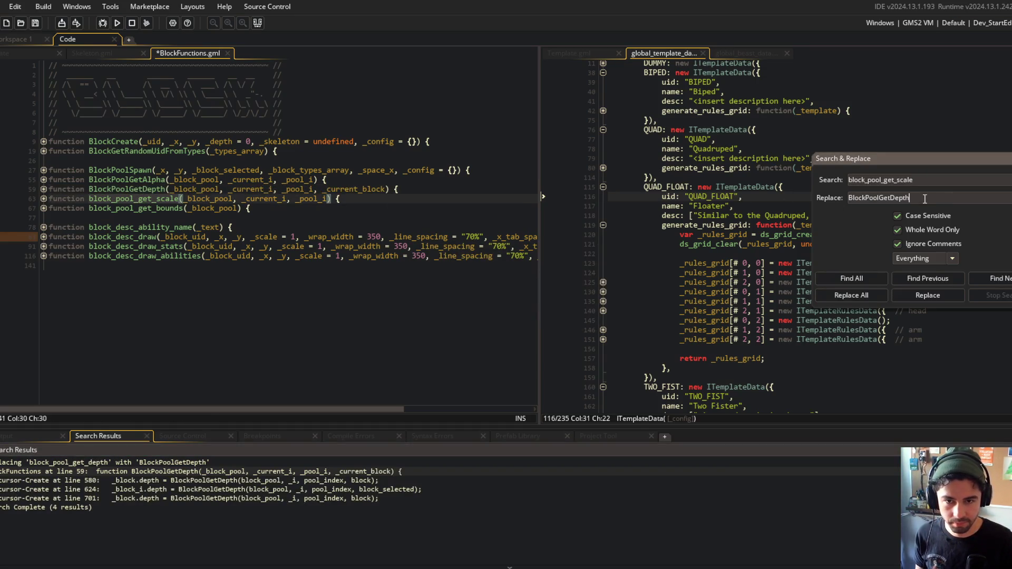
key("BackSpace")
key("BackSpace")
key("BackSpace")
type("ke")
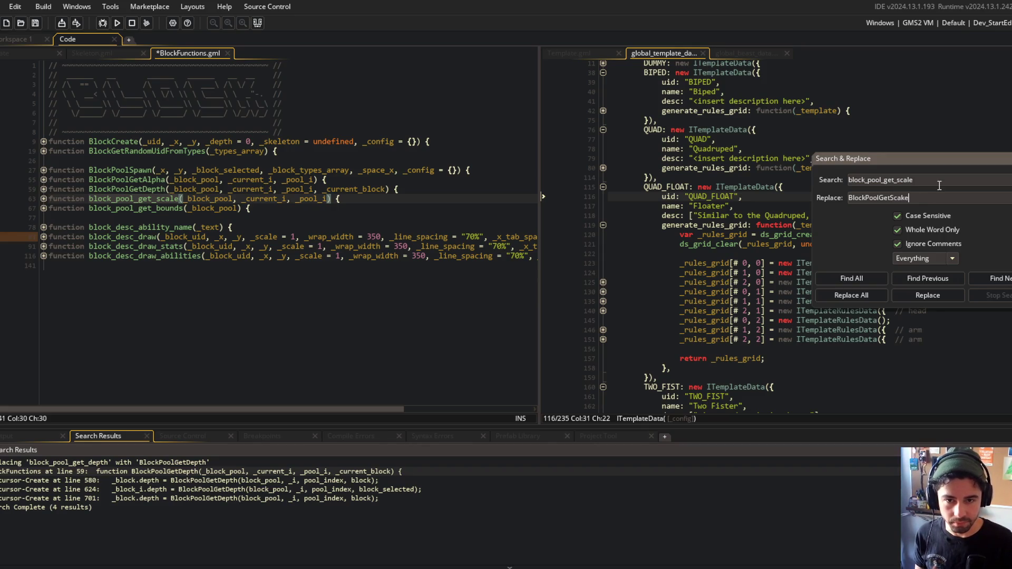
left_click(849, 297)
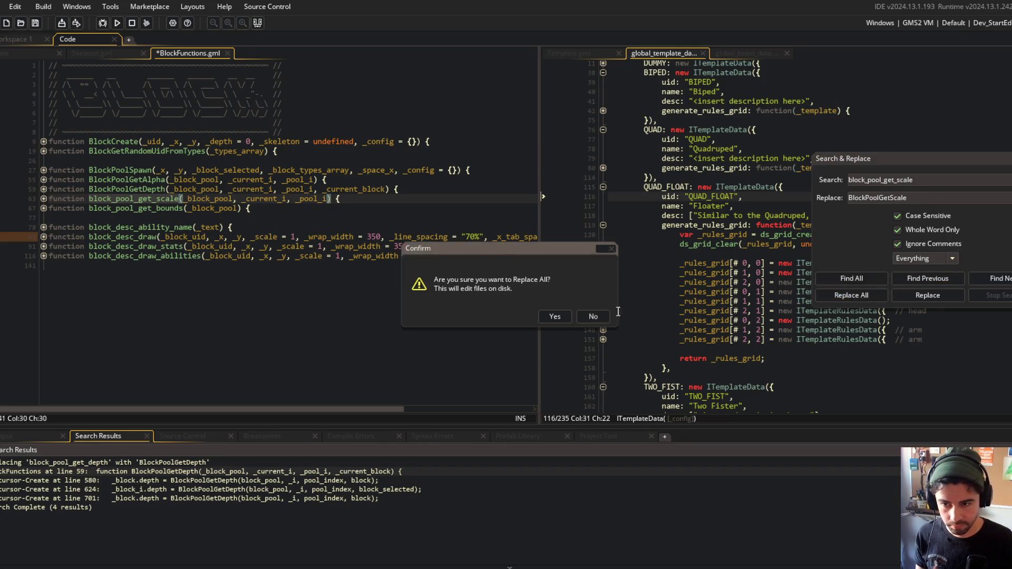
left_click(558, 319)
left_click(141, 237)
Rename block_pool_get_bounds to BlockPoolGetBounds in every file
double_click(137, 209)
key("ctrl+c")
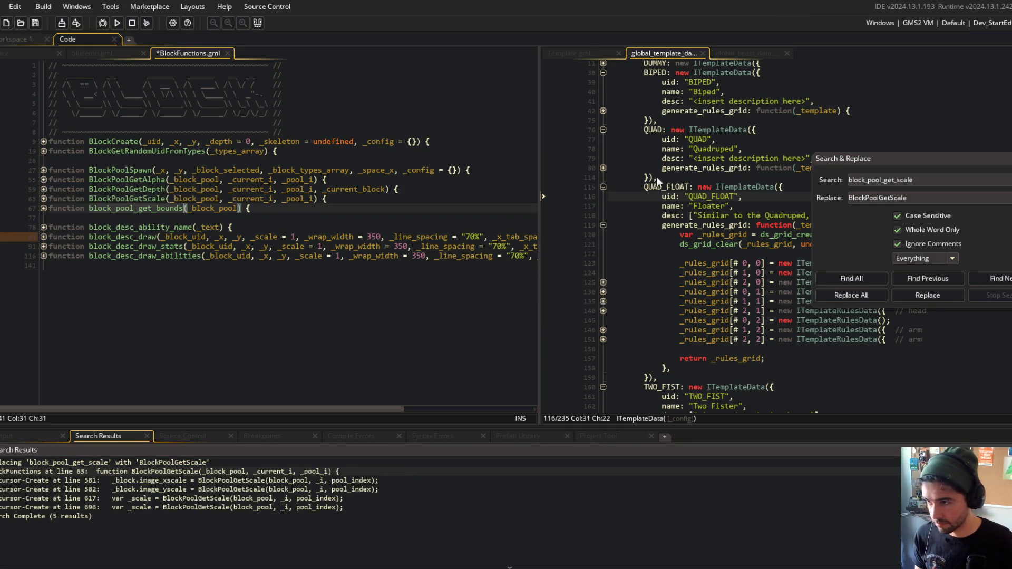
triple_click(969, 182)
key("ctrl+v")
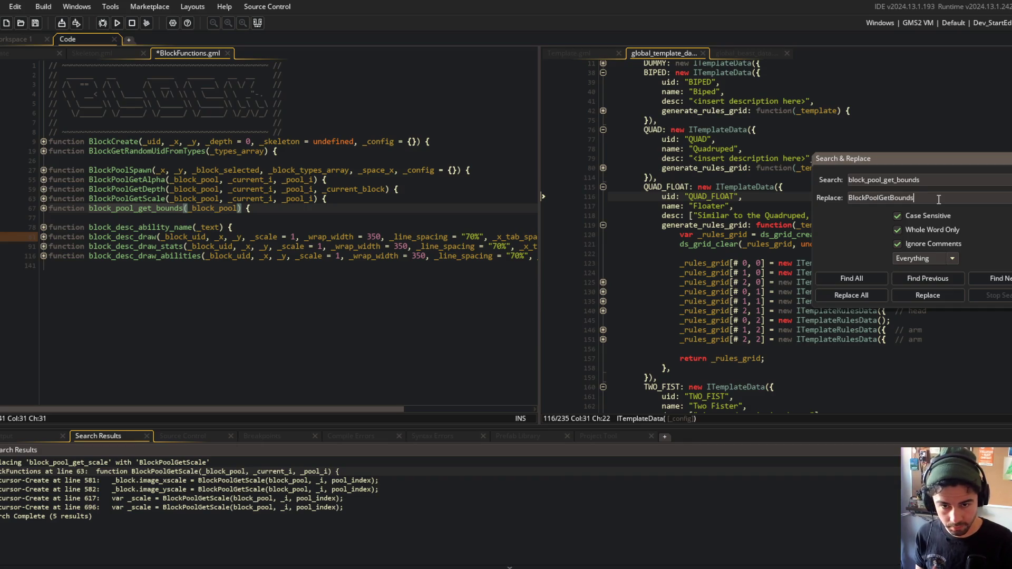
left_click(868, 299)
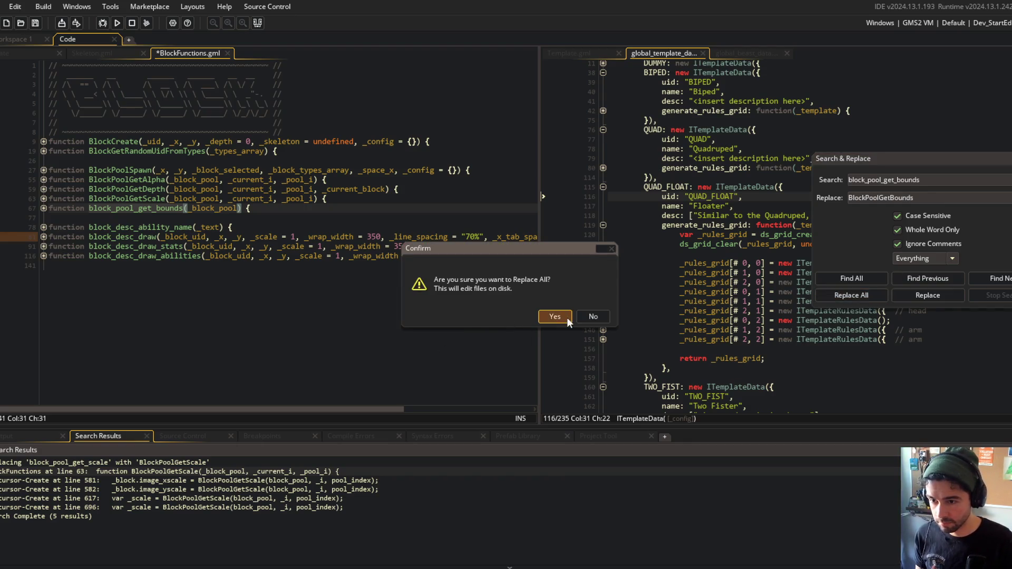
left_click(554, 316)
Put block_desc_ability_name into the search field, ready for its replacement
double_click(118, 227)
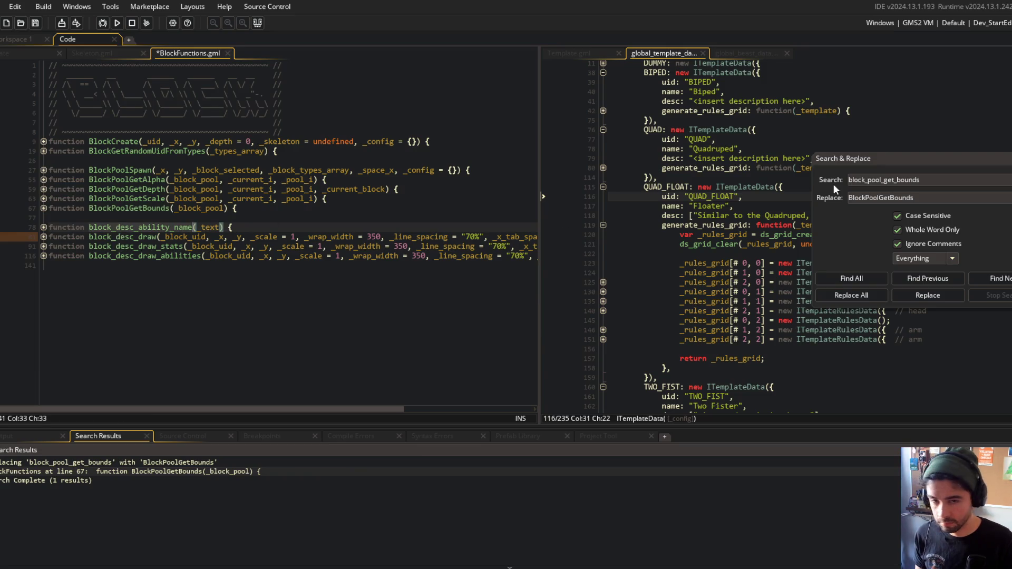
key("ctrl+c")
triple_click(930, 179)
key("ctrl+v")
left_click(929, 198)
Rename block_desc_ability_name to BlockDescAbilityName across all files
triple_click(929, 198)
type("B")
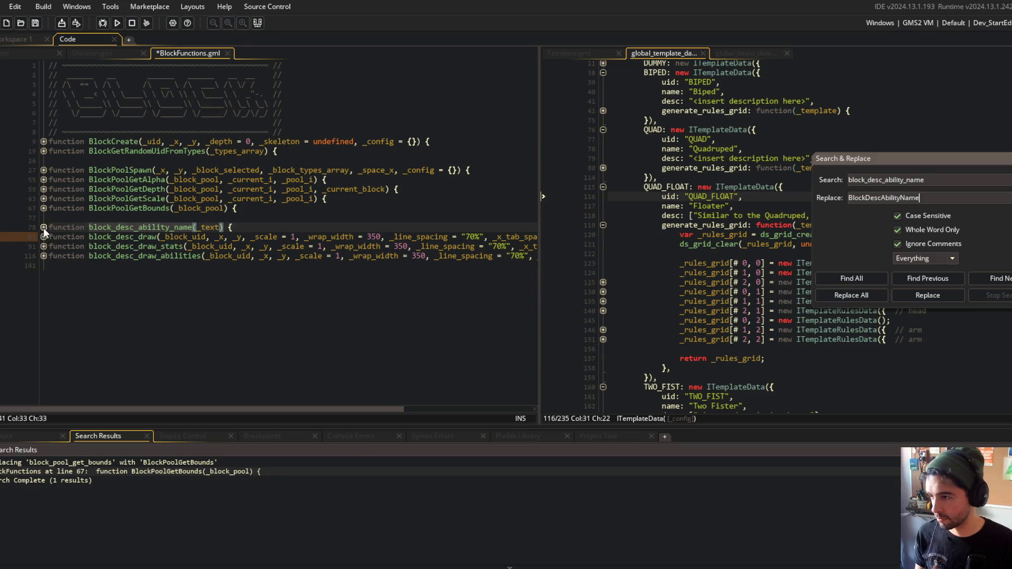
left_click(43, 227)
left_click(44, 227)
double_click(164, 227)
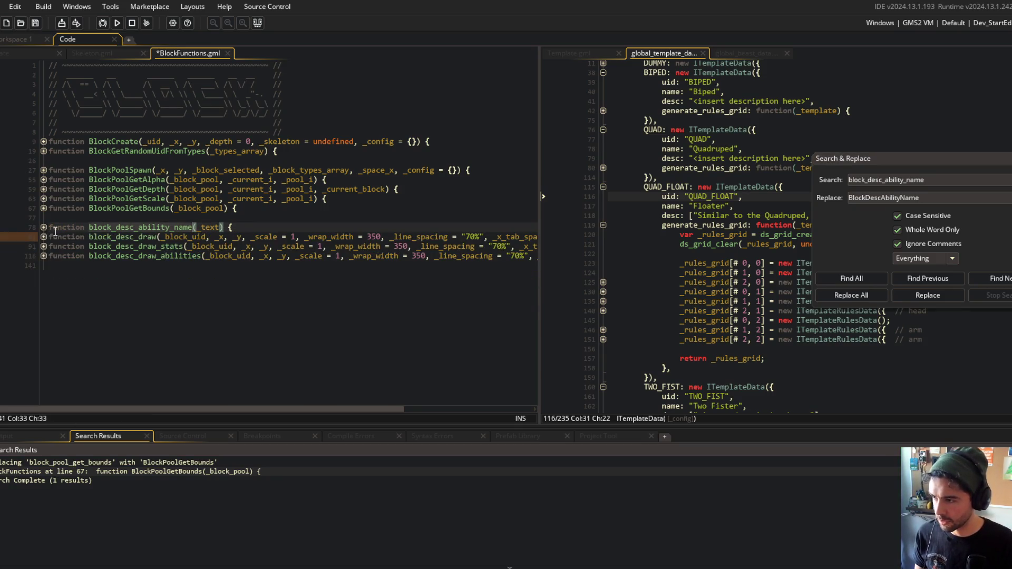
left_click(44, 227)
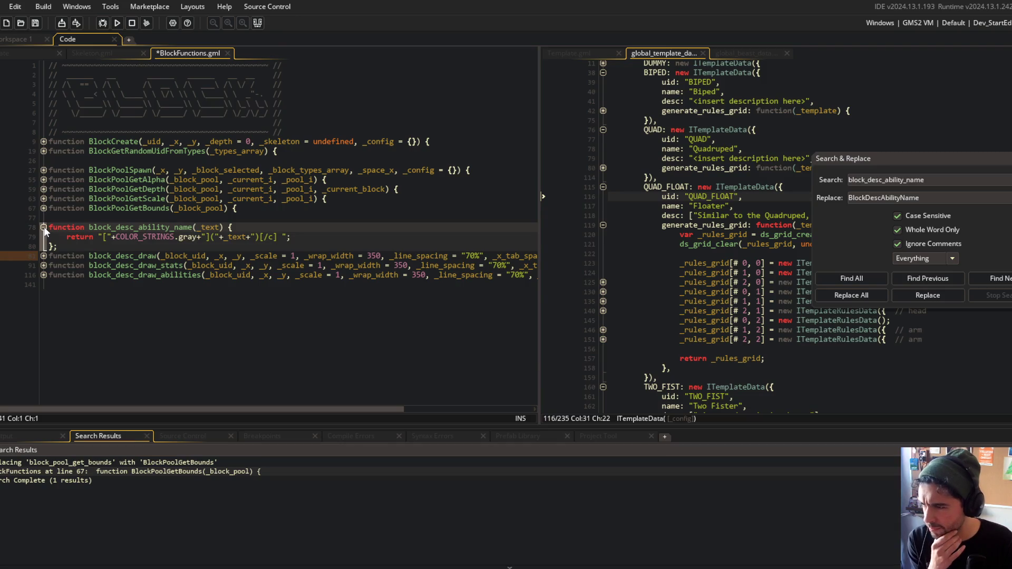
left_click(44, 228)
left_click(851, 295)
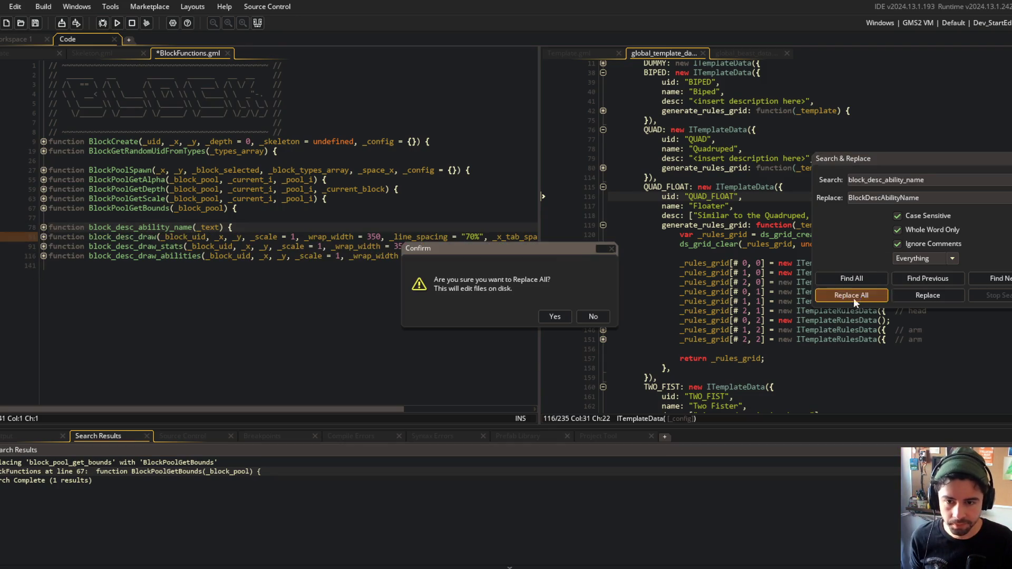
left_click(553, 316)
Rename block_desc_draw to BlockDescDraw across all files
left_click(122, 235)
double_click(122, 236)
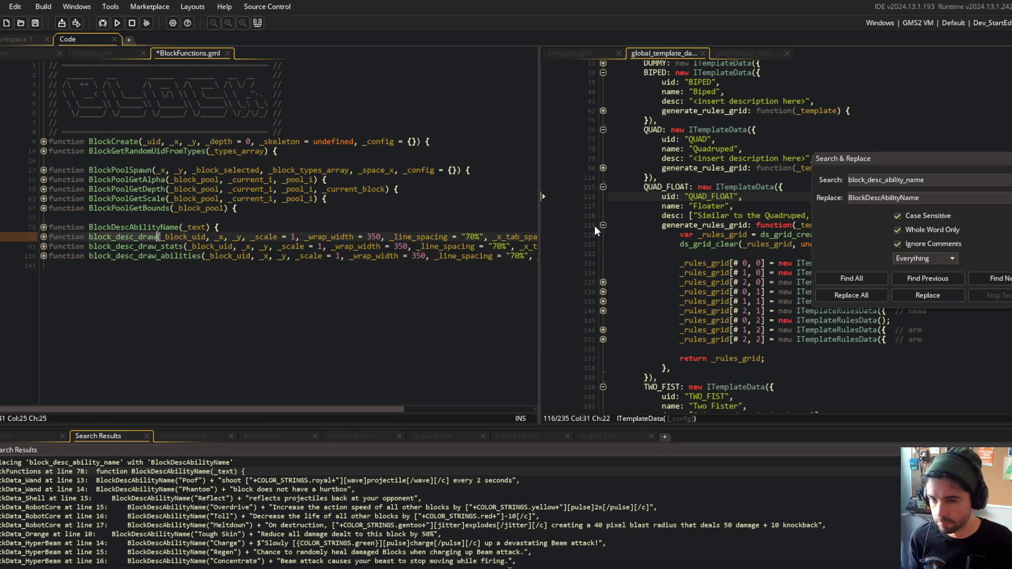
key("ctrl+h")
double_click(935, 197)
type("BlockDescD")
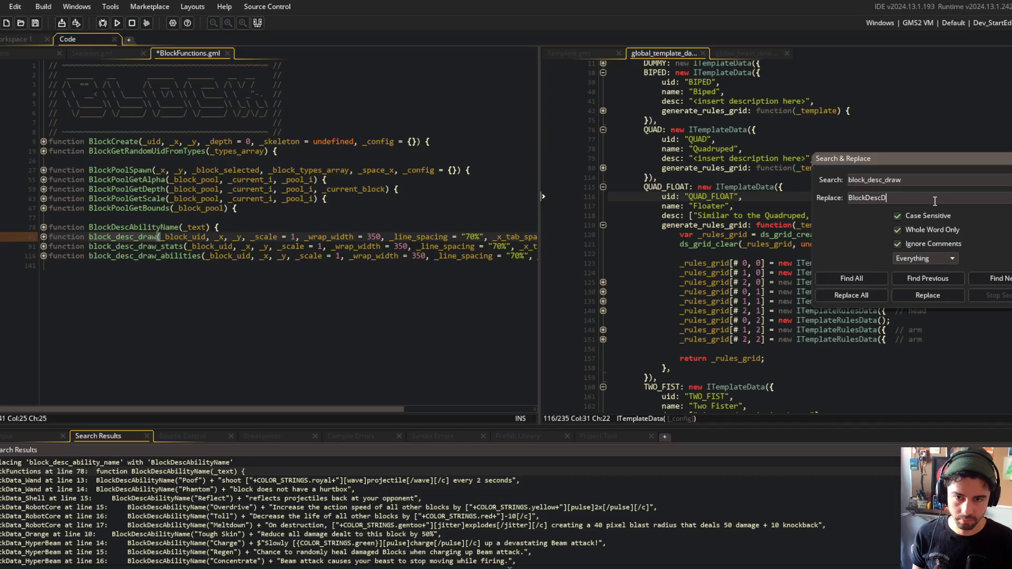
left_click(852, 295)
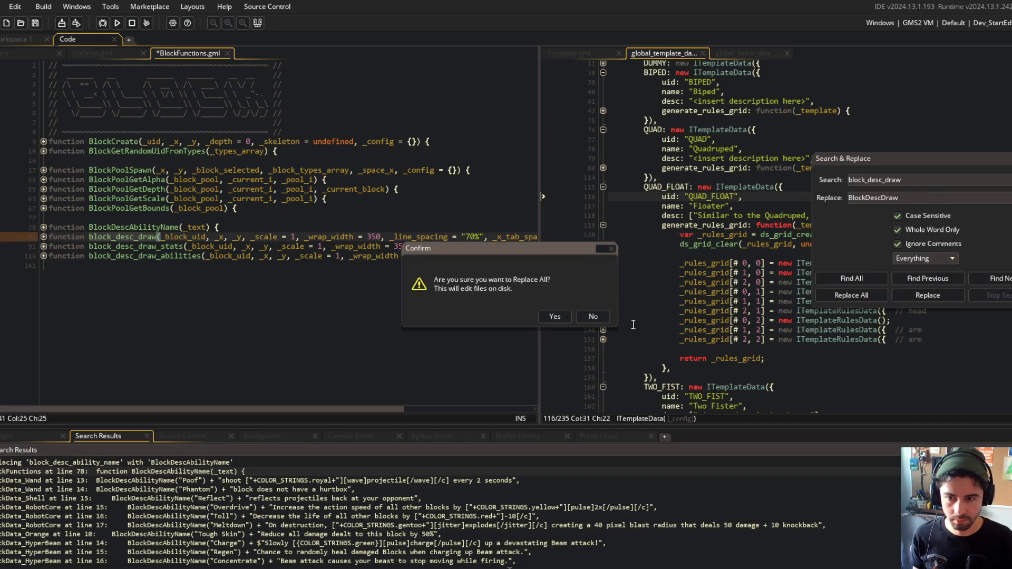
left_click(553, 314)
Rename block_desc_draw_stats to BlockDescDrawStats across all files
left_click(123, 237)
left_click(184, 247)
key("ctrl+h")
left_click(916, 197)
type("ats")
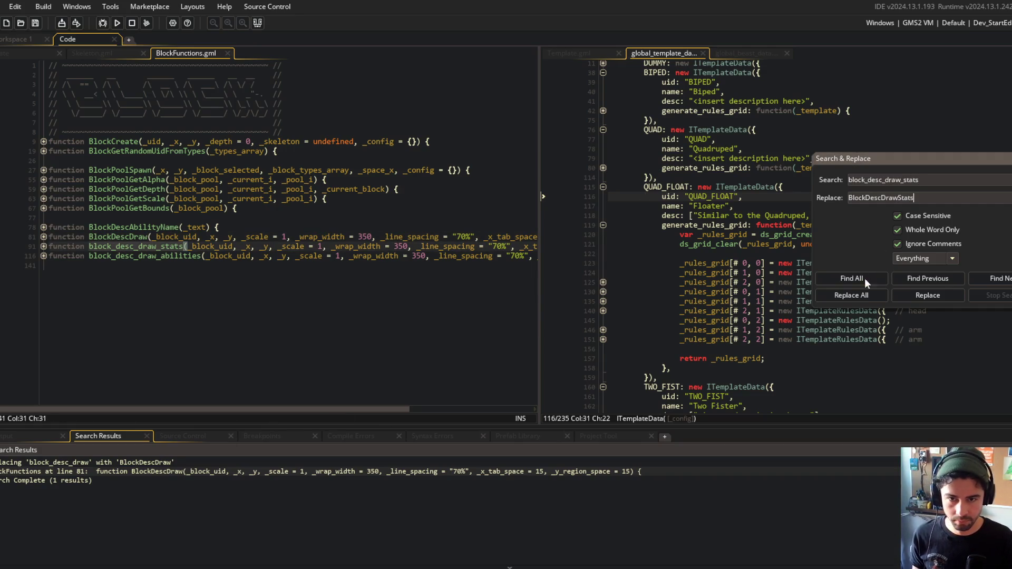
left_click(845, 294)
left_click(554, 314)
Rename block_desc_draw_abilities to BlockDescDrawAbilities, save BlockFunctions.gml, and close Find and Replace
left_click(247, 277)
left_click(203, 256)
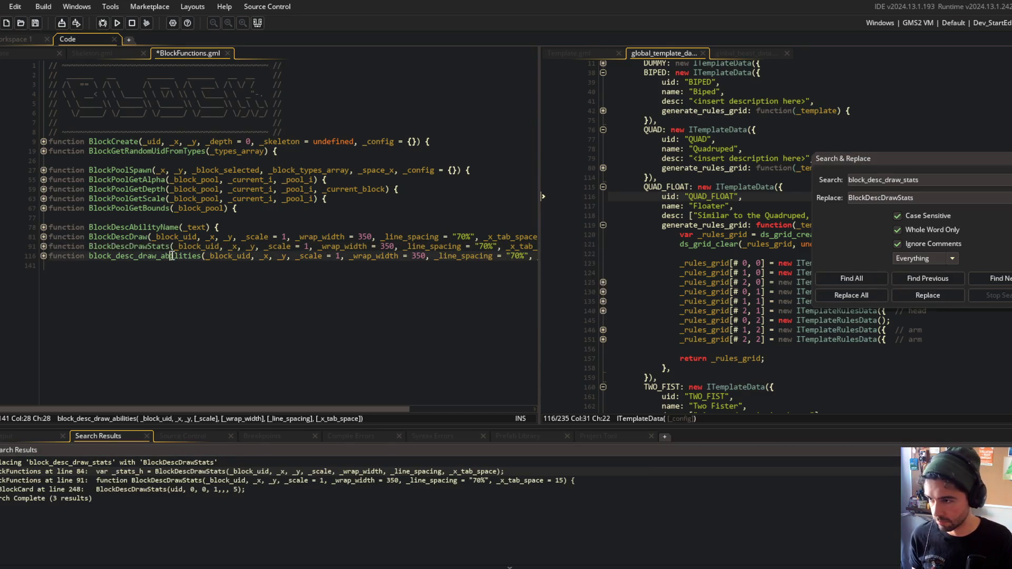
key("ctrl+h")
left_click(947, 196)
type("Abilitie")
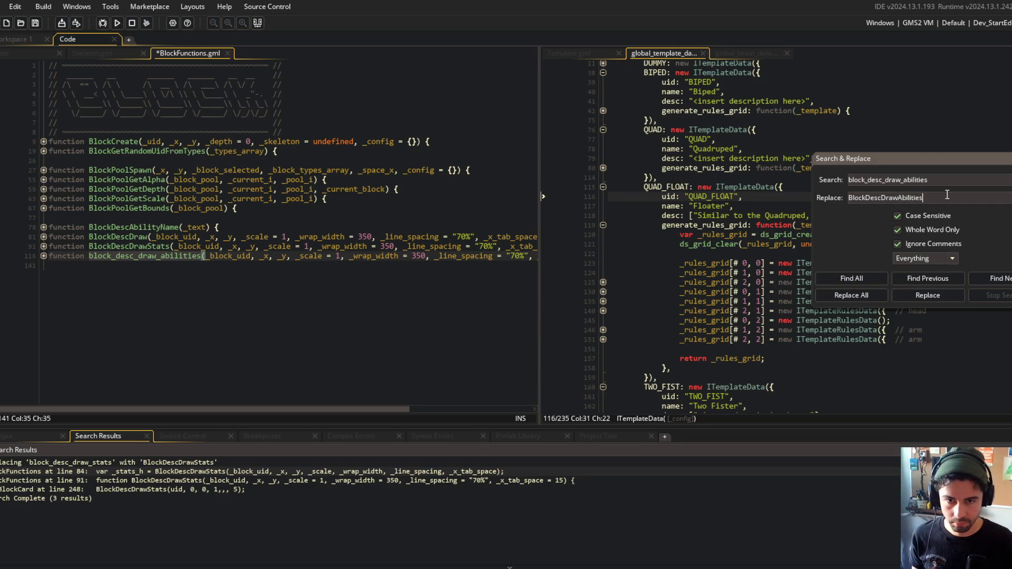
left_click(852, 295)
left_click(554, 314)
left_click(355, 170)
key("ctrl+s")
left_click(329, 299)
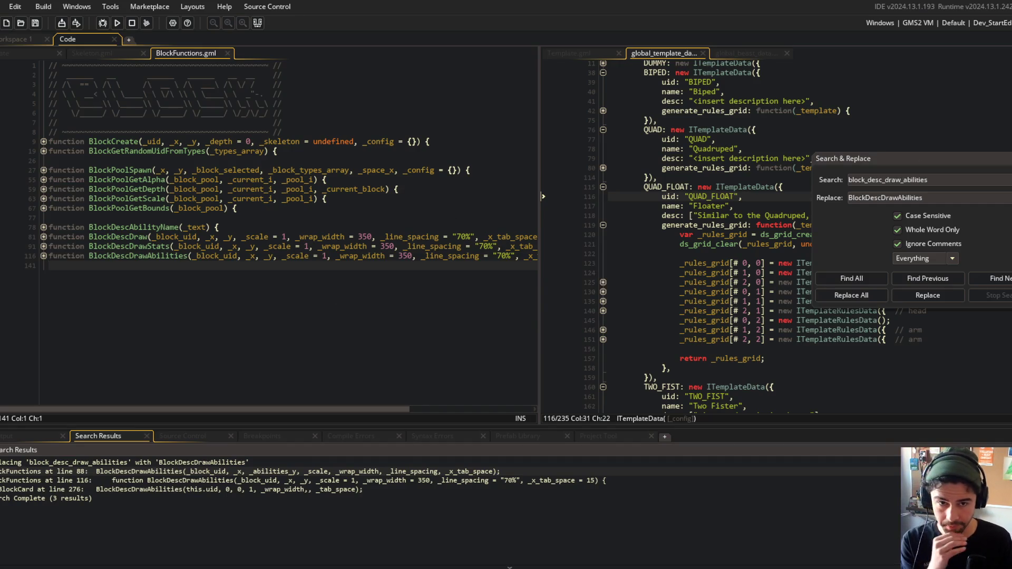
key("Escape")
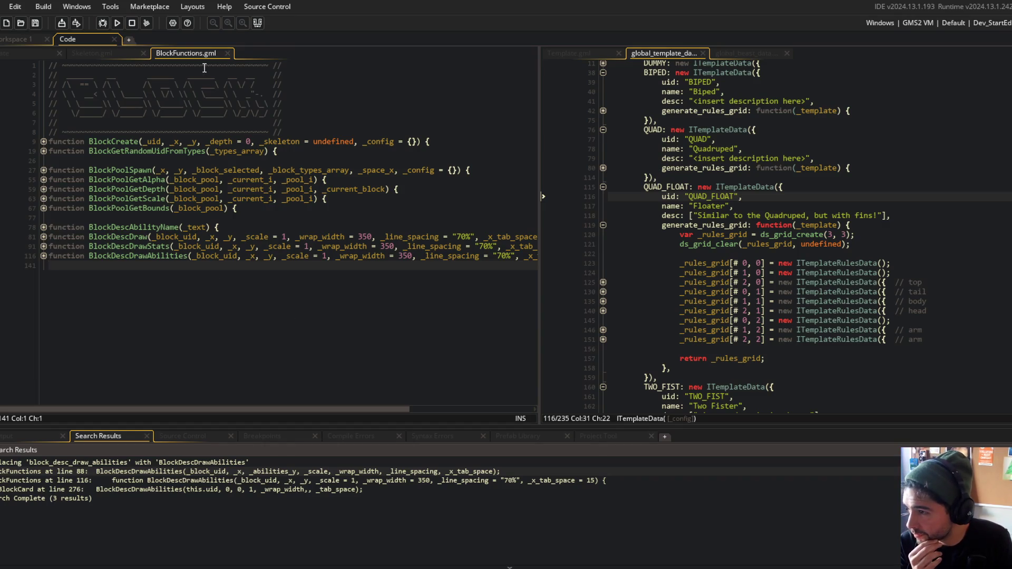
Close BlockFunctions.gml and return to the Skeleton.gml code
middle_click(172, 53)
left_click(395, 208)
left_click(411, 254)
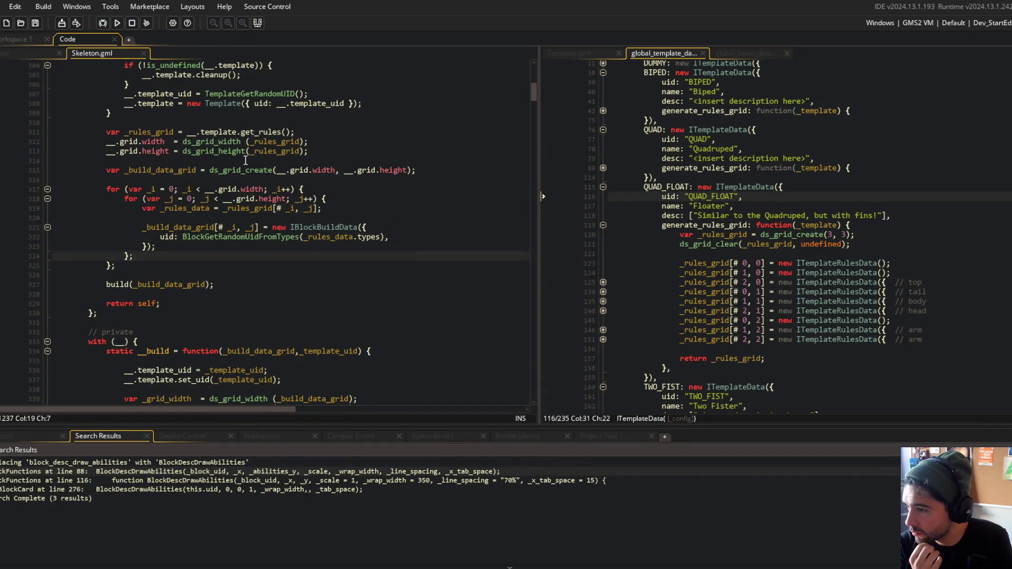
scroll(245, 159, "up", 4)
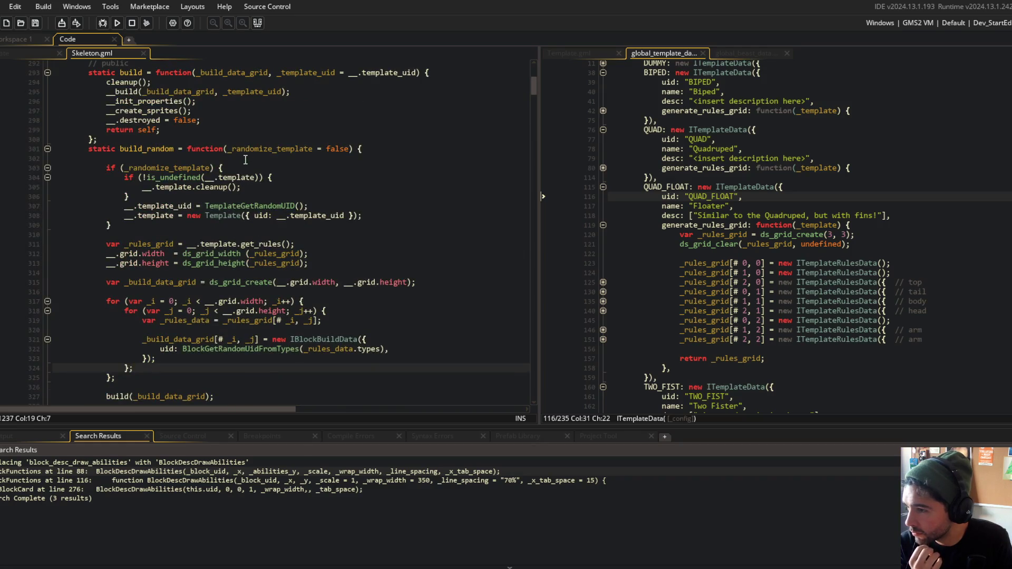
left_click(200, 187)
Build and run the game from GameMaker
key("alt+Tab")
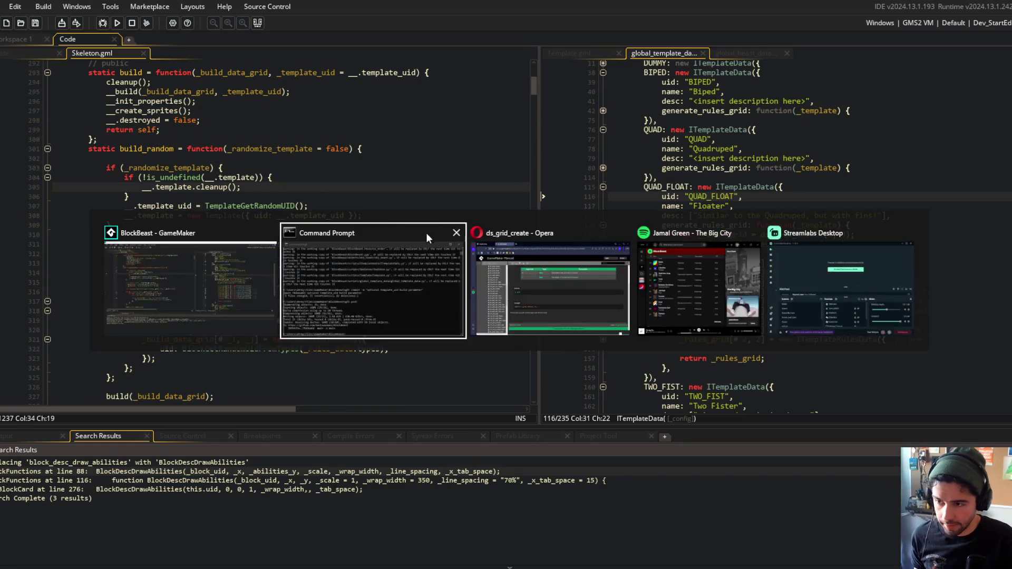
key("alt+Tab")
left_click(221, 121)
left_click(117, 22)
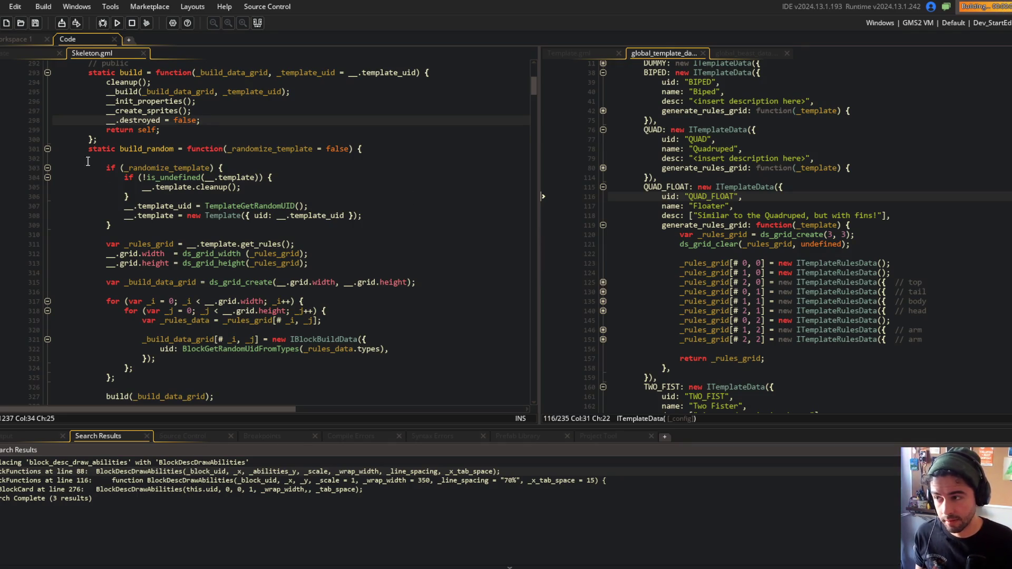
Open the TREX beast's block editor to check block descriptions, then close the game window
left_click(168, 196)
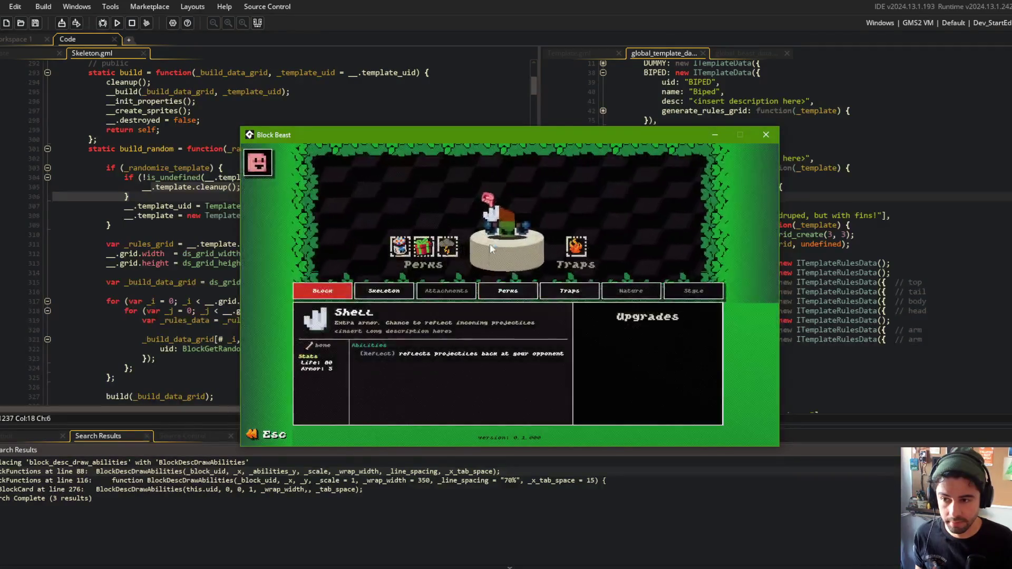
key("Escape")
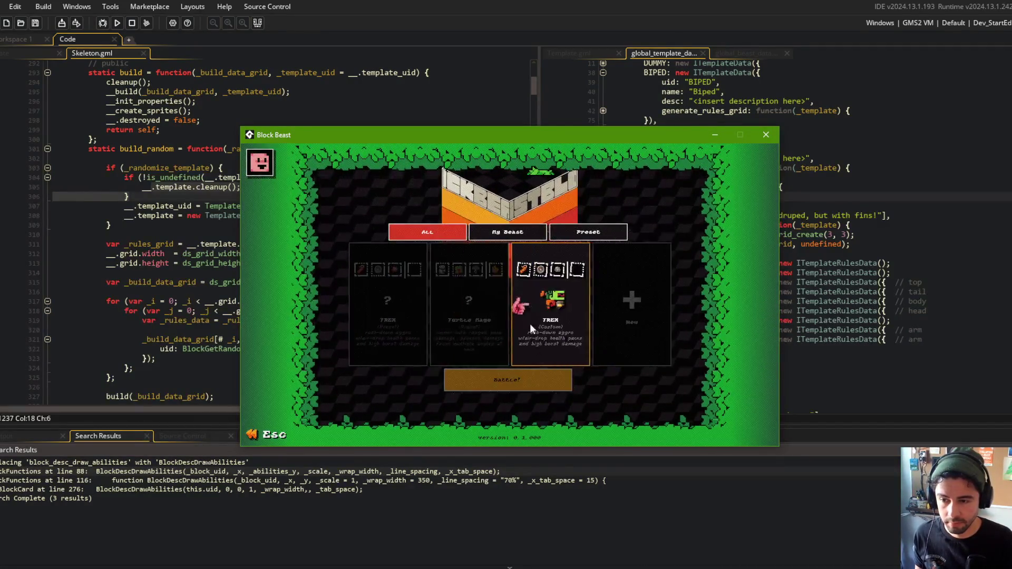
left_click(531, 328)
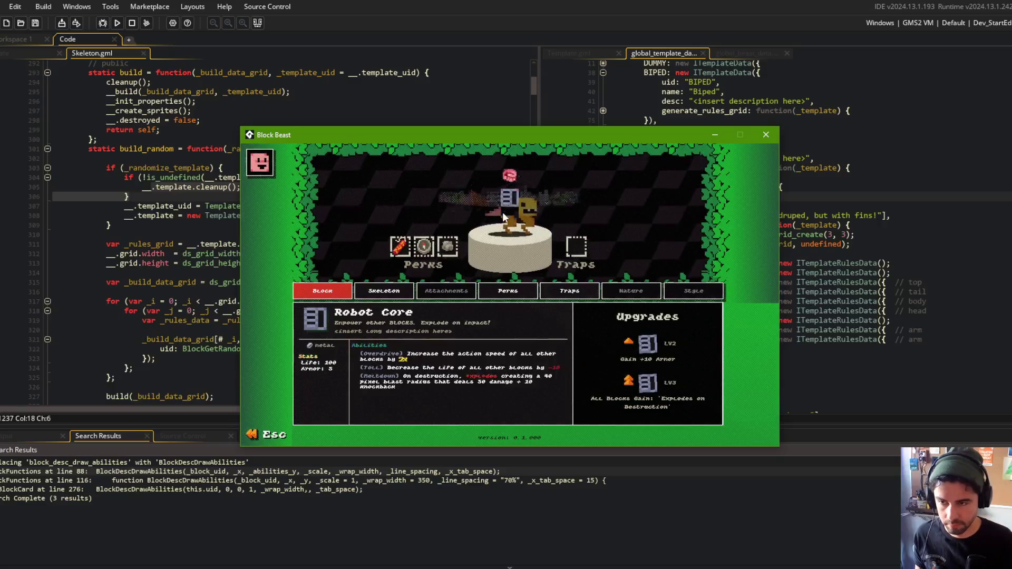
key("Escape")
left_click(557, 233)
left_click(766, 135)
Stage all changes and commit with message 'block functions casing change to pascal. skeleton.randomize -> optional template randomization'
key("alt+Tab")
type("git add")
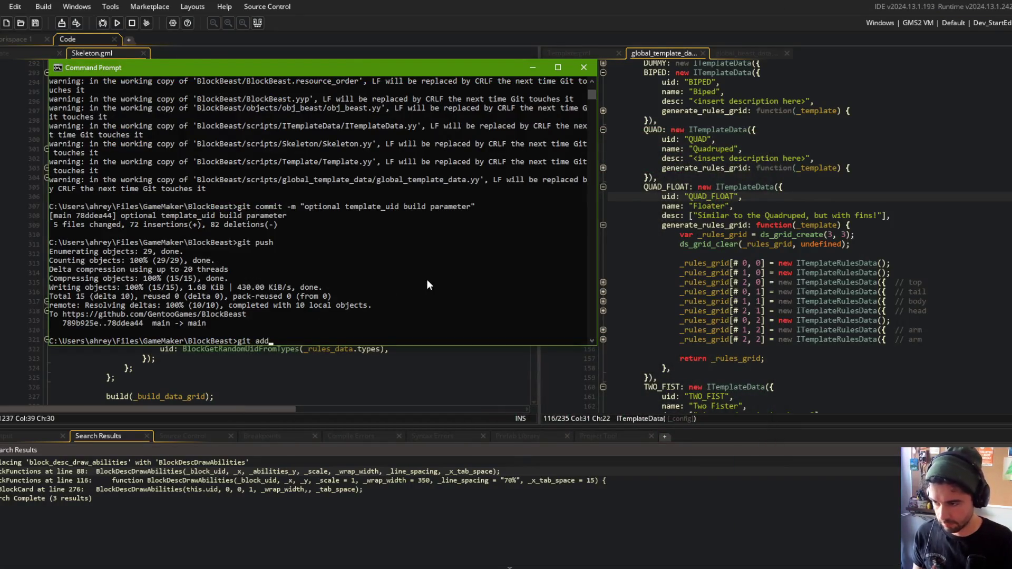
type(" .")
key("Return")
type("git commit -m \"block functions ")
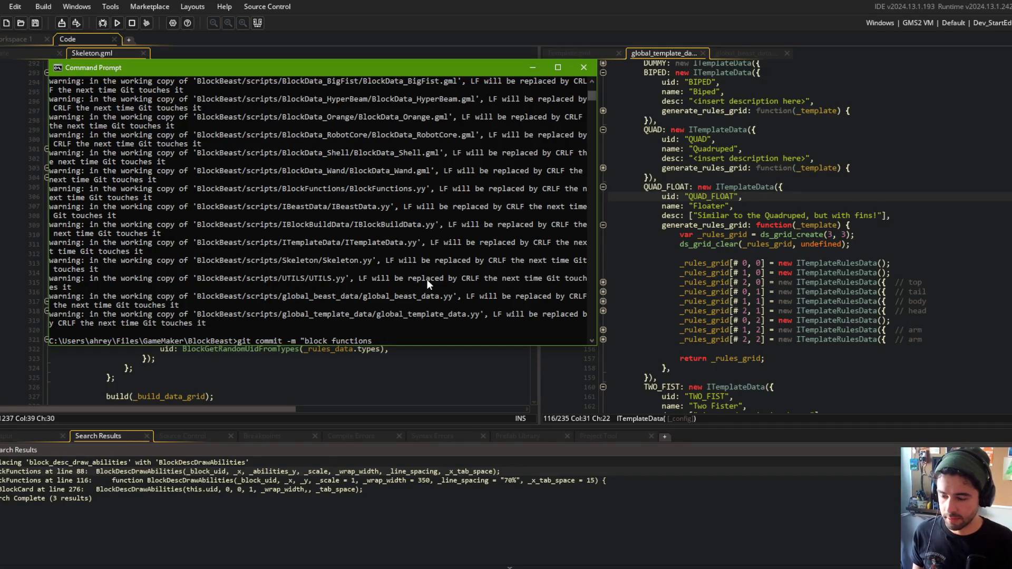
type("casing change to pascal. template. r")
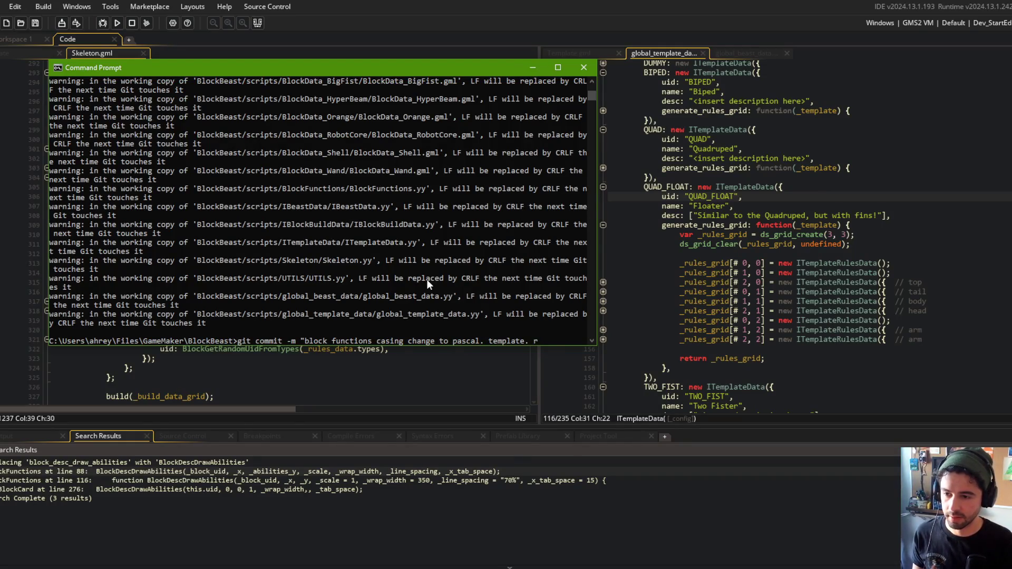
key("BackSpace")
key("BackSpace")
key("BackSpace")
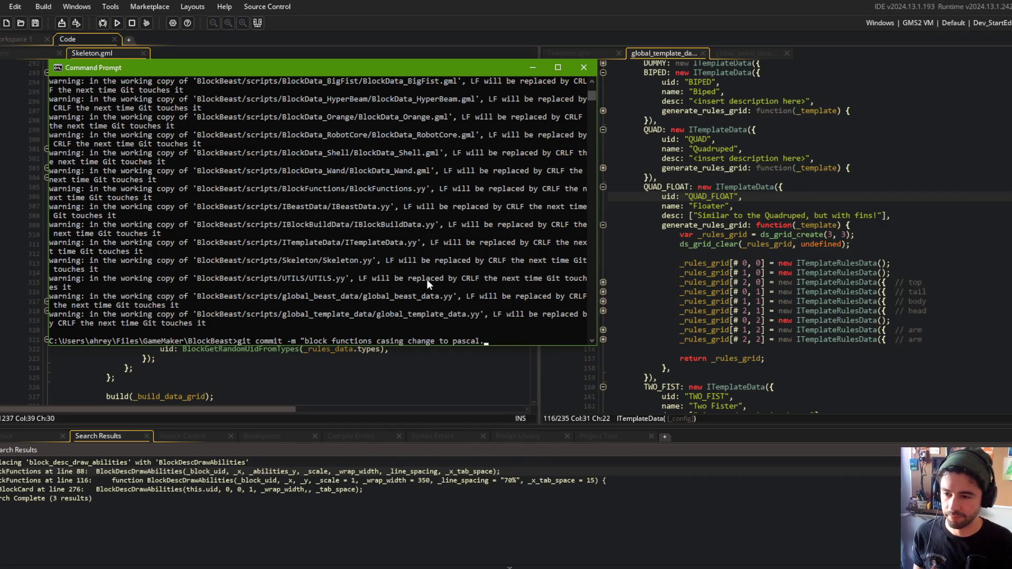
type("skeleton.randomize -> optional template randomization\"")
key("Return")
Push the new commit to the remote with git push
type("git push")
key("Return")
left_click(768, 136)
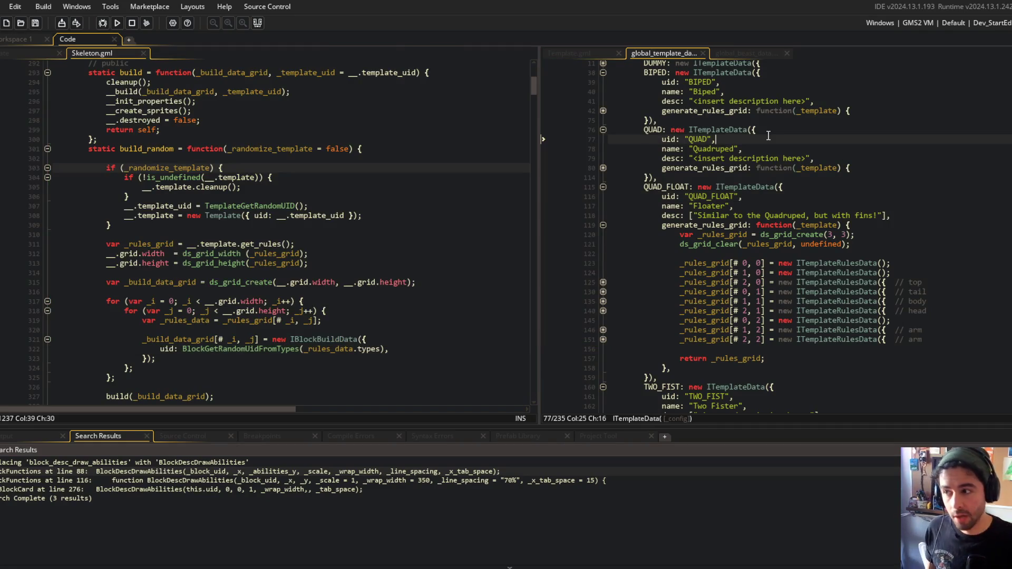
Collapse the search results and browse Skeleton.gml's build function
left_click(257, 22)
left_click(738, 159)
scroll(169, 258, "up", 5)
left_click(168, 258)
left_click(48, 306)
key("Up")
key("Up")
key("Up")
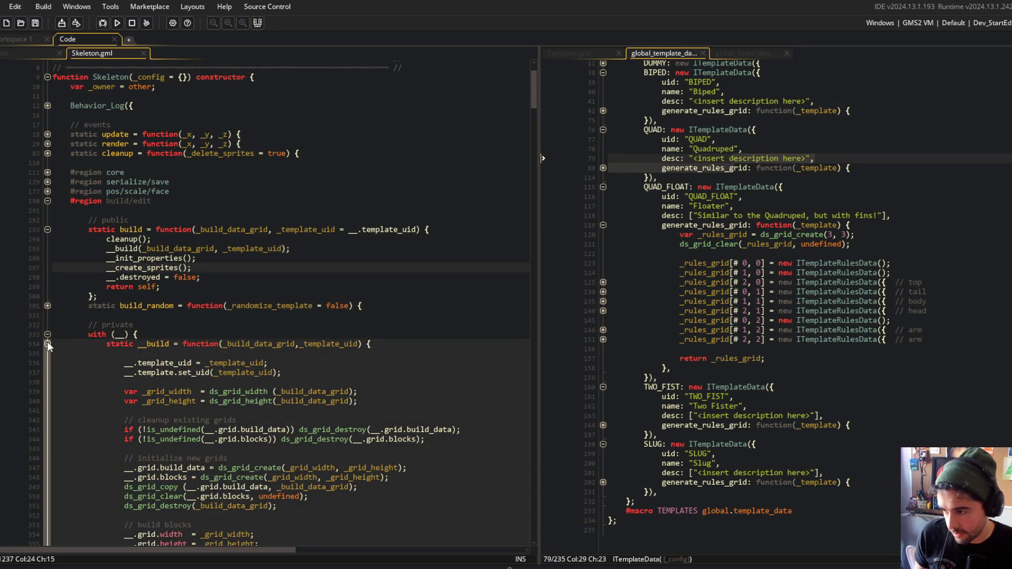
left_click(127, 381)
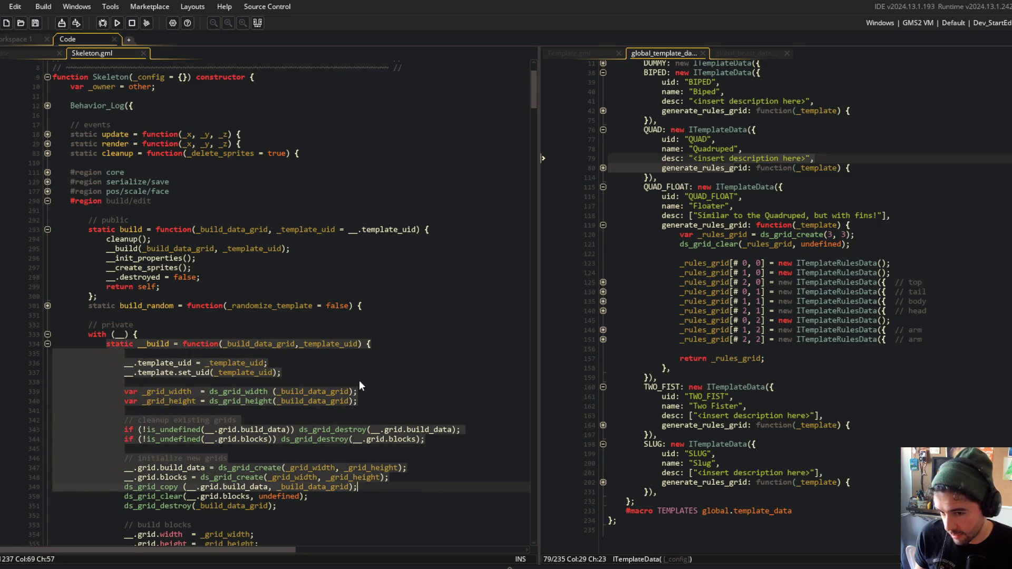
scroll(821, 182, "up", 3)
scroll(313, 171, "up", 3)
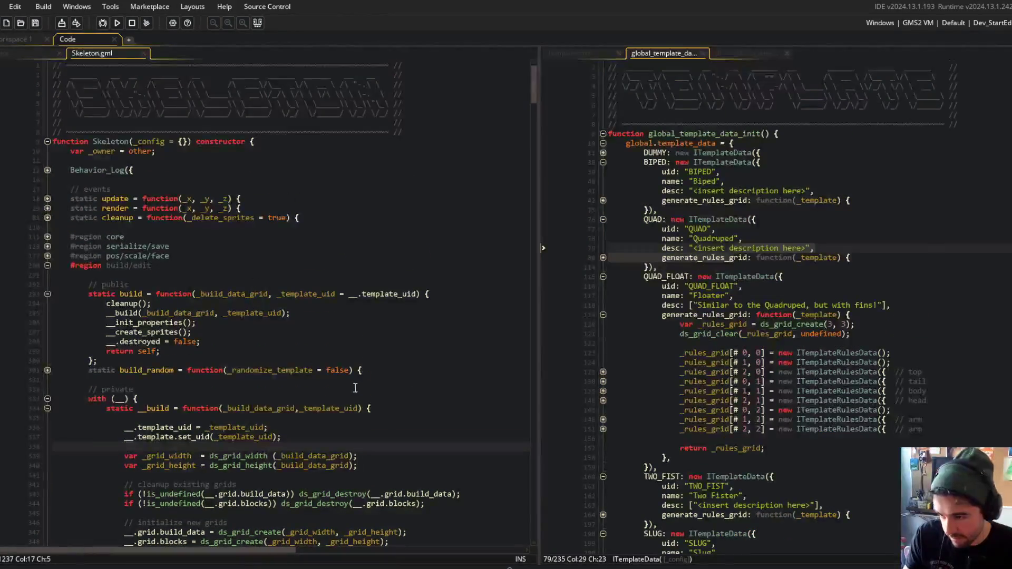
scroll(311, 361, "down", 3)
Add a space before the _template_uid parameter and look over the QUAD_FLOAT and TWO_FIST templates
left_click(301, 341)
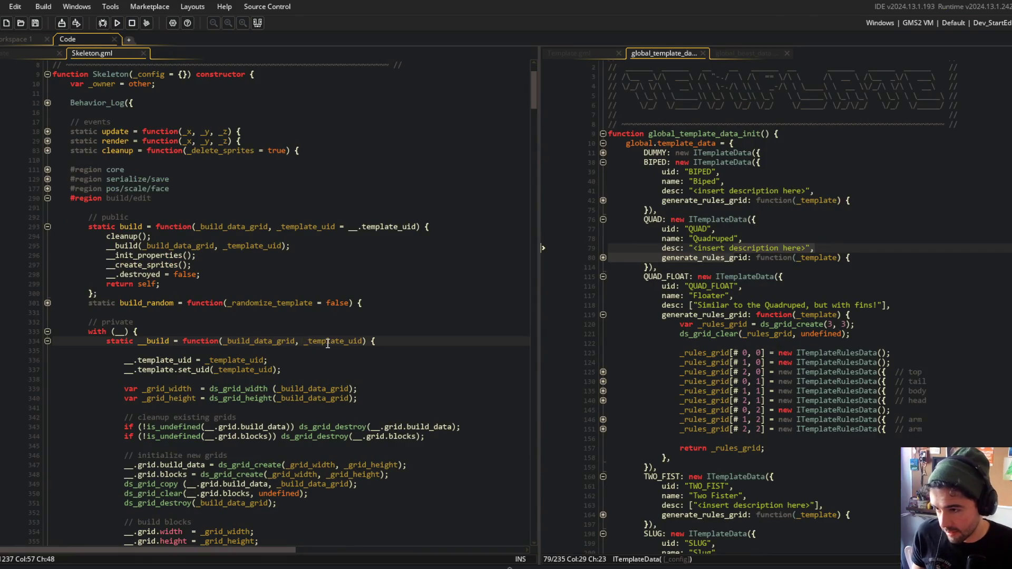
left_click(353, 234)
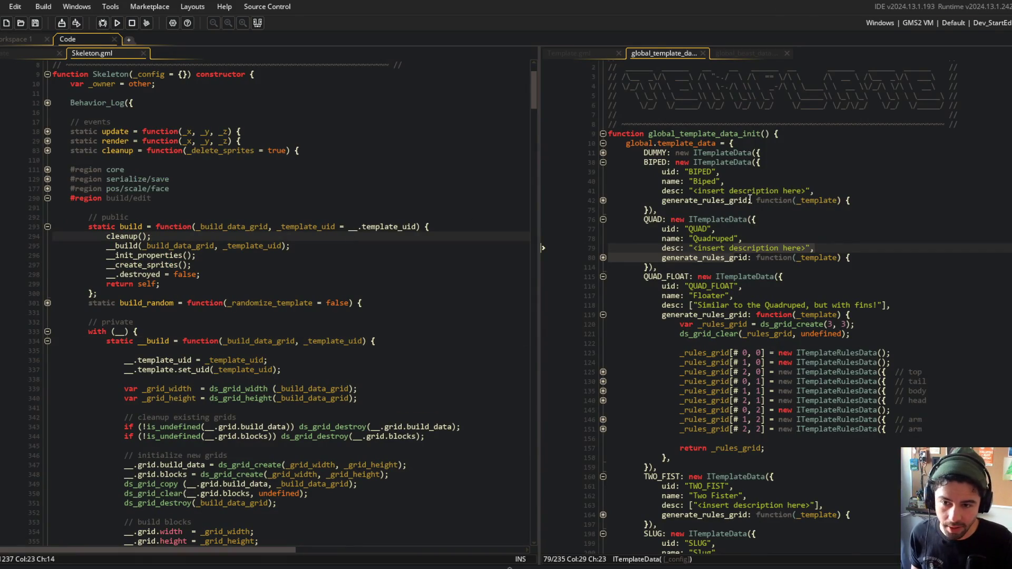
scroll(750, 199, "down", 3)
double_click(665, 188)
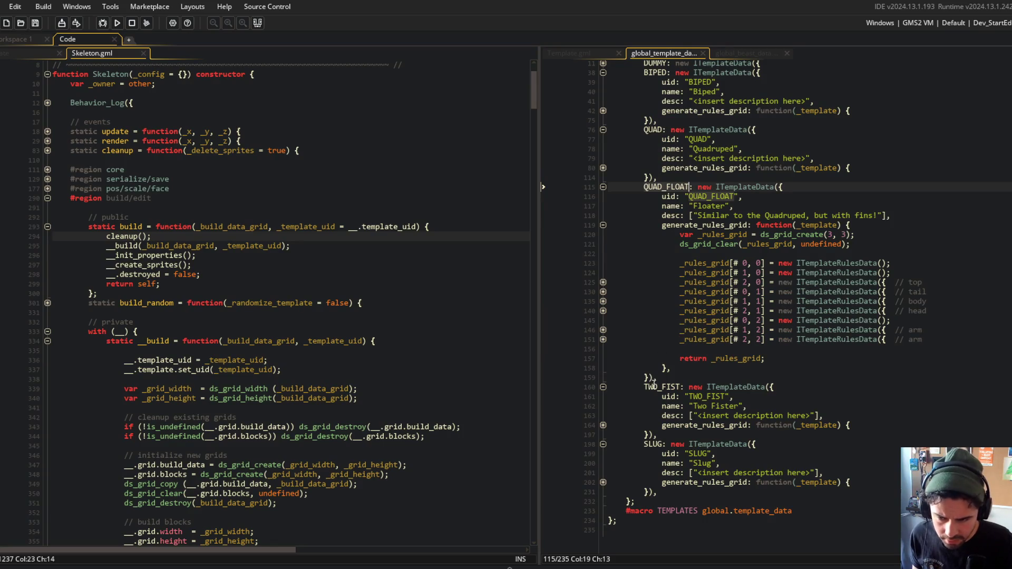
double_click(652, 387)
left_click(603, 426)
left_click(725, 293)
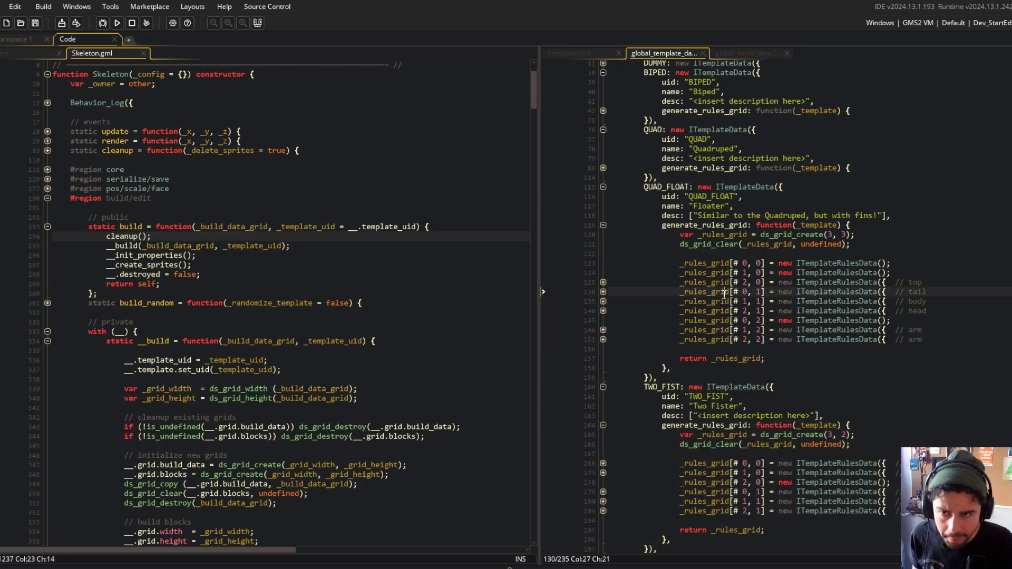
Open global_beast_data and inspect the presets' template uids, such as TREX's QUAD
key("ctrl+t")
type("ock")
key("BackSpace")
key("BackSpace")
key("BackSpace")
left_click(745, 54)
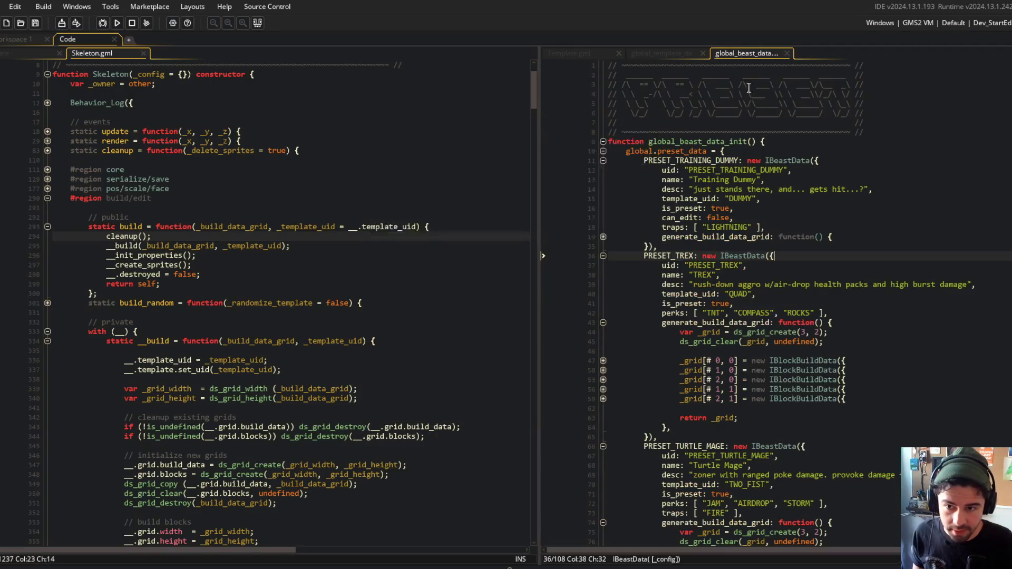
double_click(701, 170)
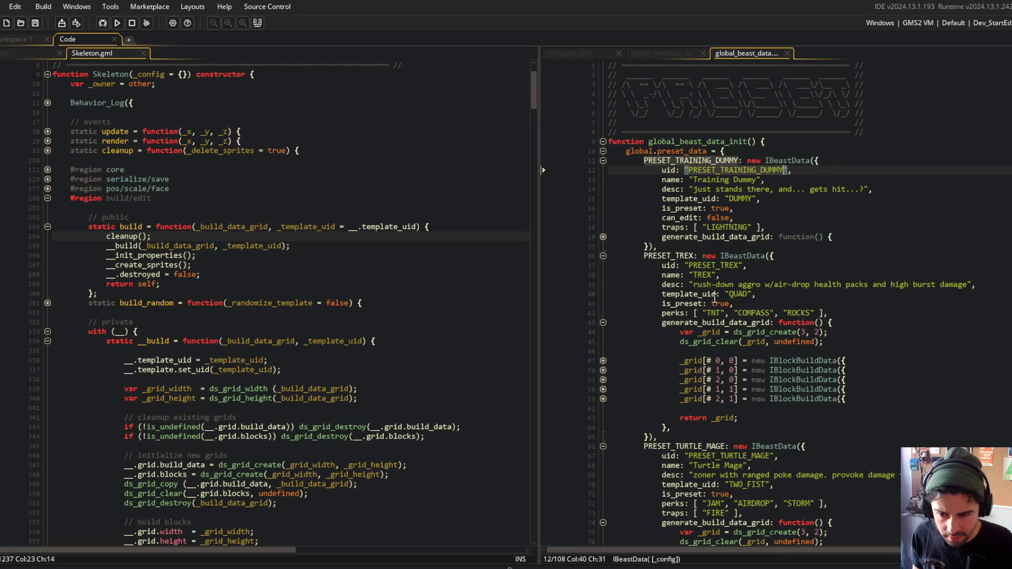
double_click(736, 294)
key("Down")
key("Down")
key("Down")
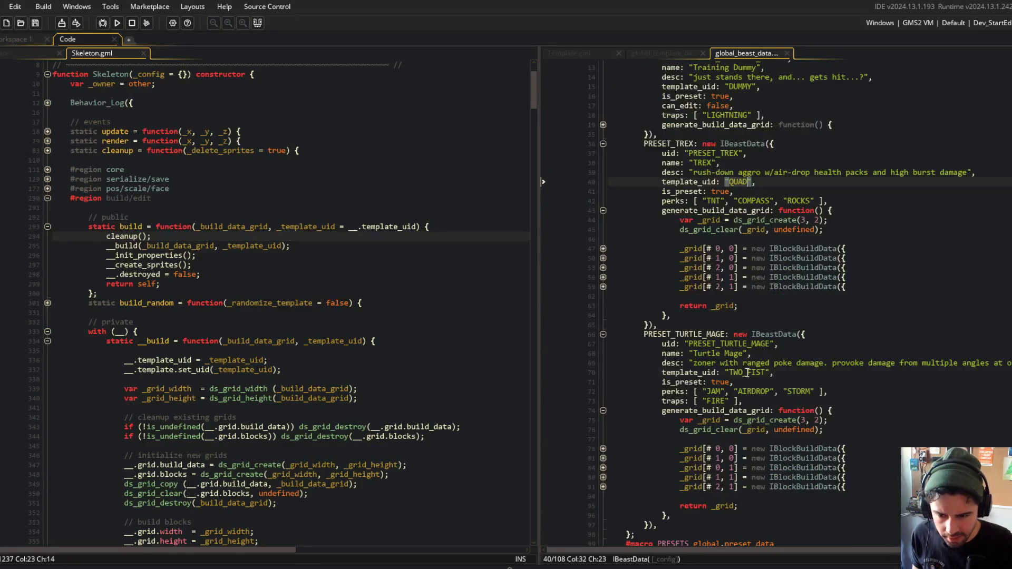
Return to the global_template_data script and the build function header
left_click(636, 53)
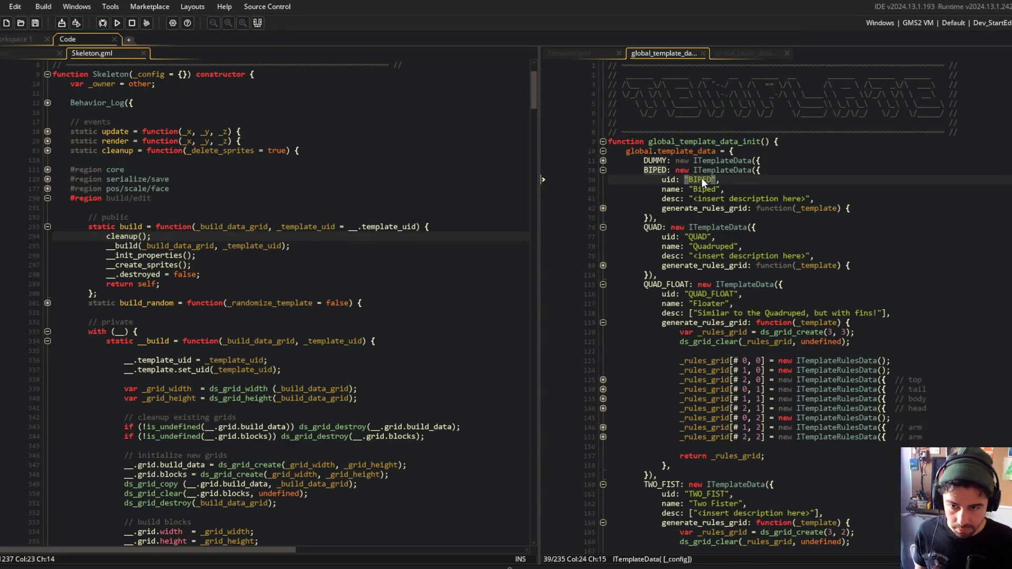
key("Up")
key("End")
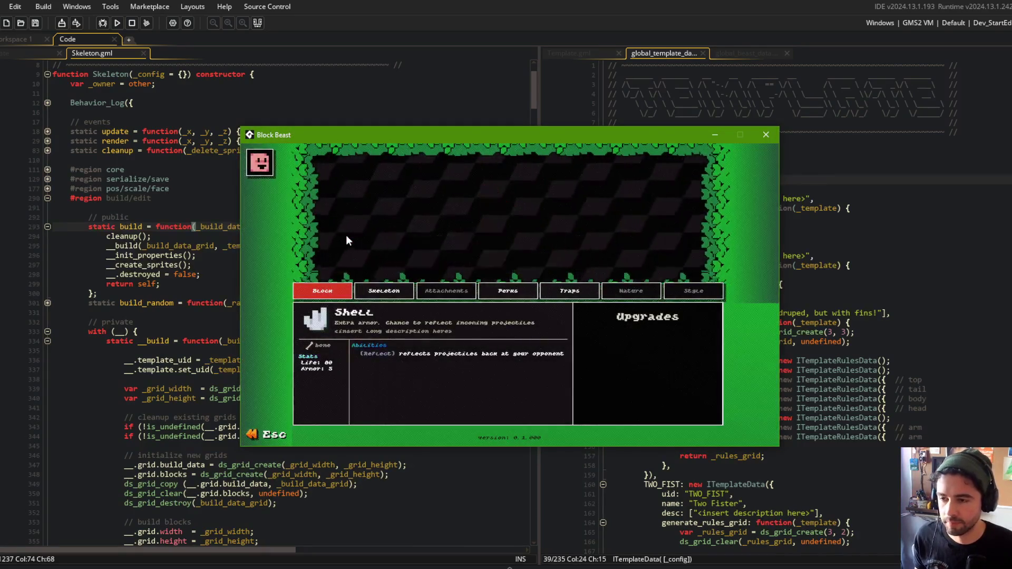
Pick two part cards in the beast editor, triggering the ui_cursor code error
left_click(590, 312)
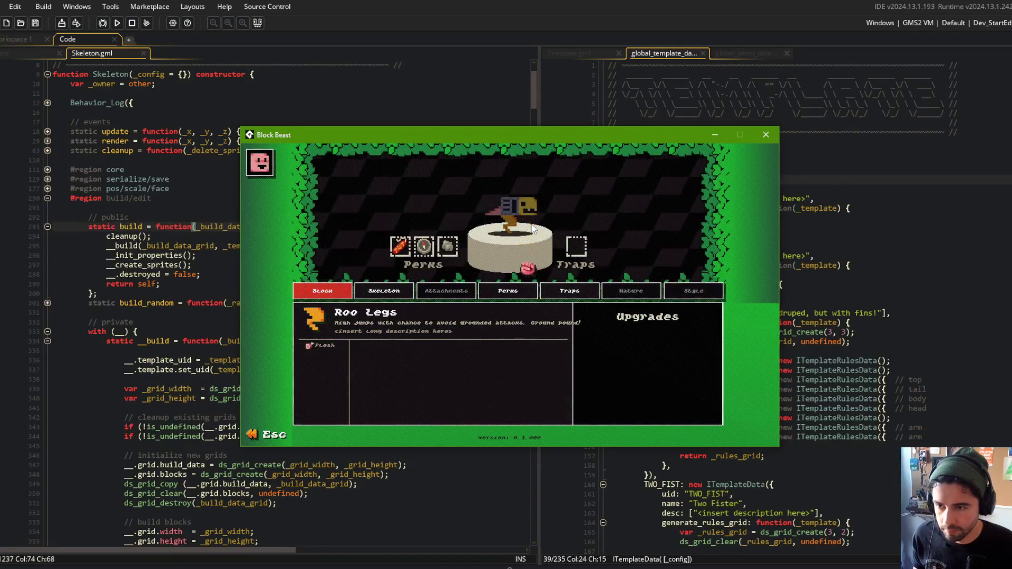
left_click(532, 227)
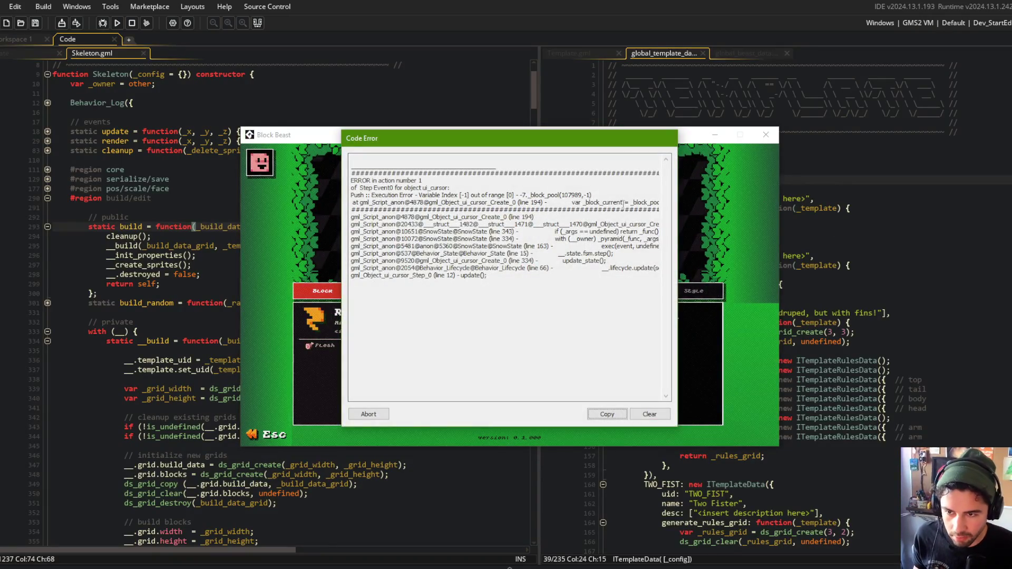
Abort the crashed run and set line 293's _template_uid default to __.template_uid
left_click_drag(623, 203, 659, 203)
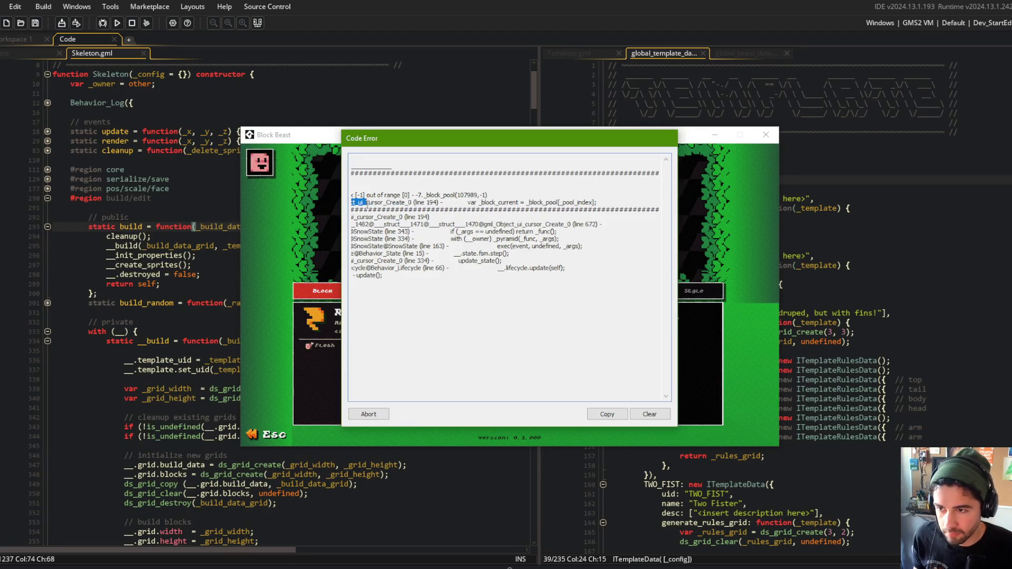
left_click(371, 416)
left_click(318, 227)
key("BackSpace")
type("__.template_uid")
left_click(381, 183)
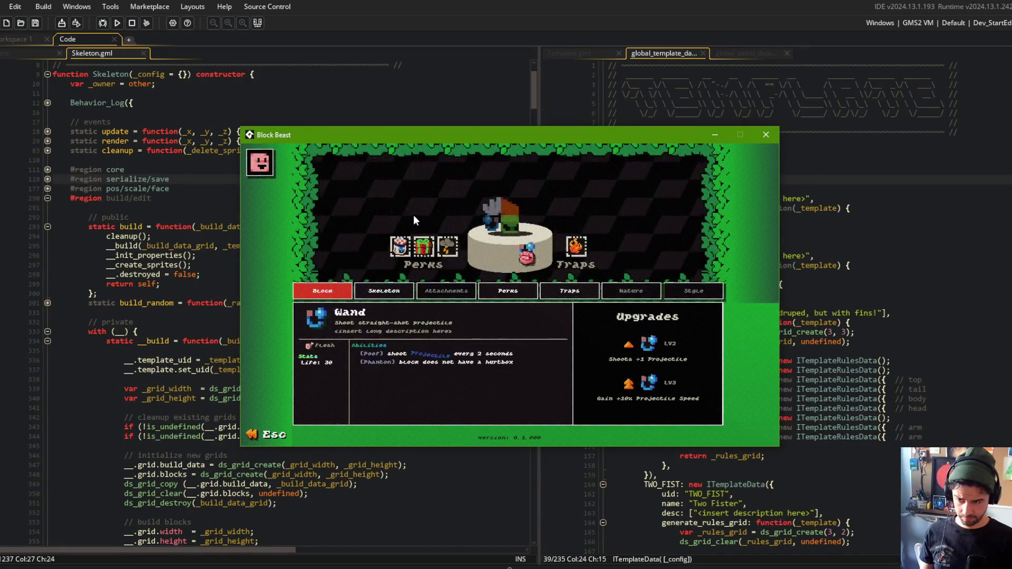
Reopen My Beast 3 in the beast editor and switch to the legs block to trigger the error
key("Escape")
key("Right")
key("Right")
key("Left")
key("Left")
key("Left")
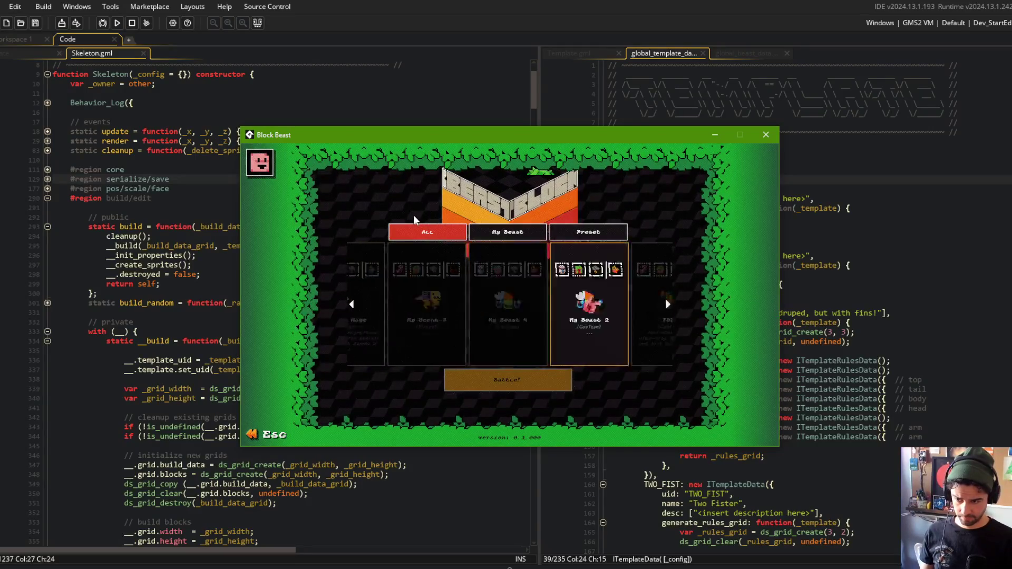
key("Return")
key("Return")
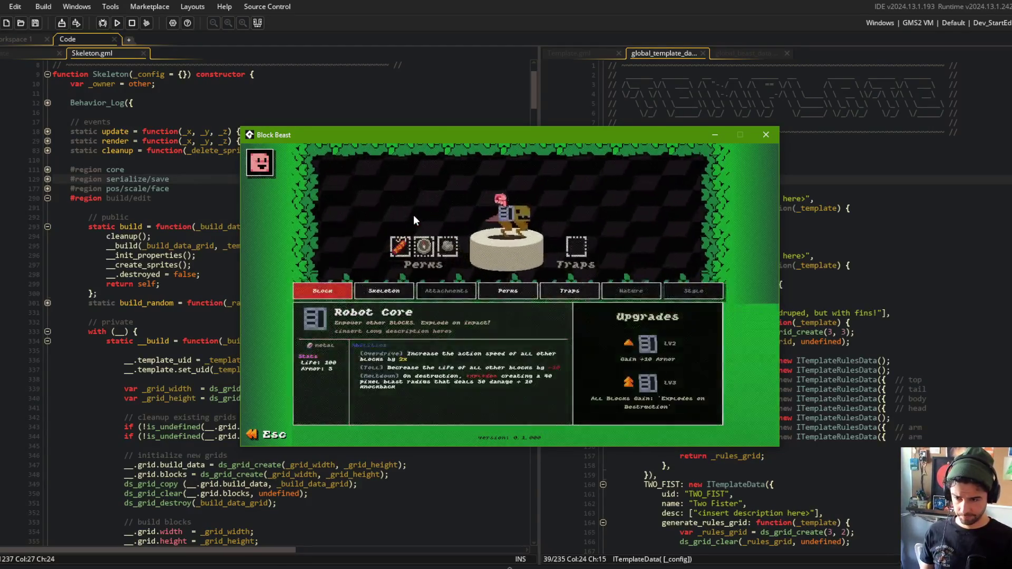
key("Right")
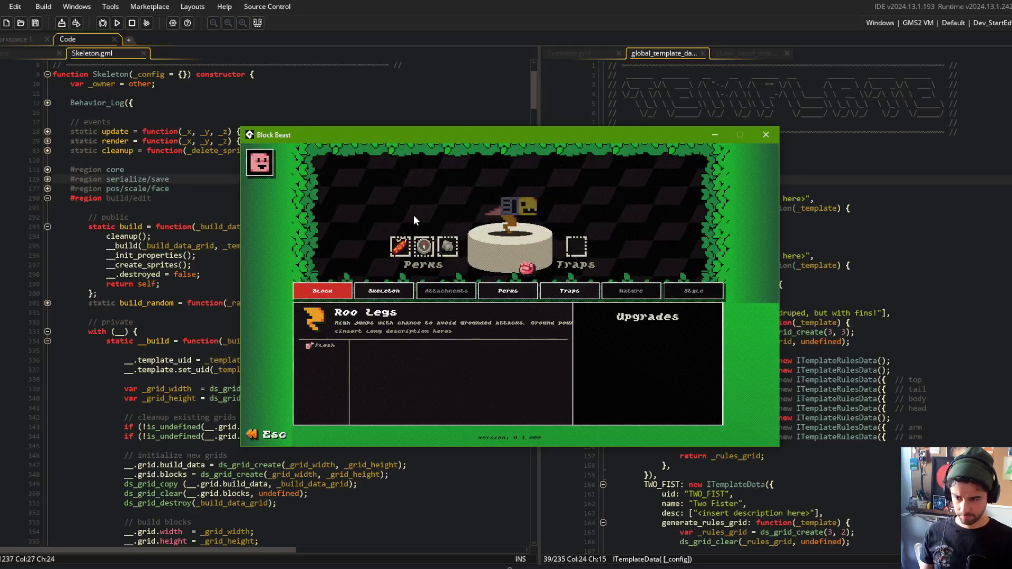
Abort the crashed game run and rebuild and launch Block Beast from GameMaker
left_click(368, 414)
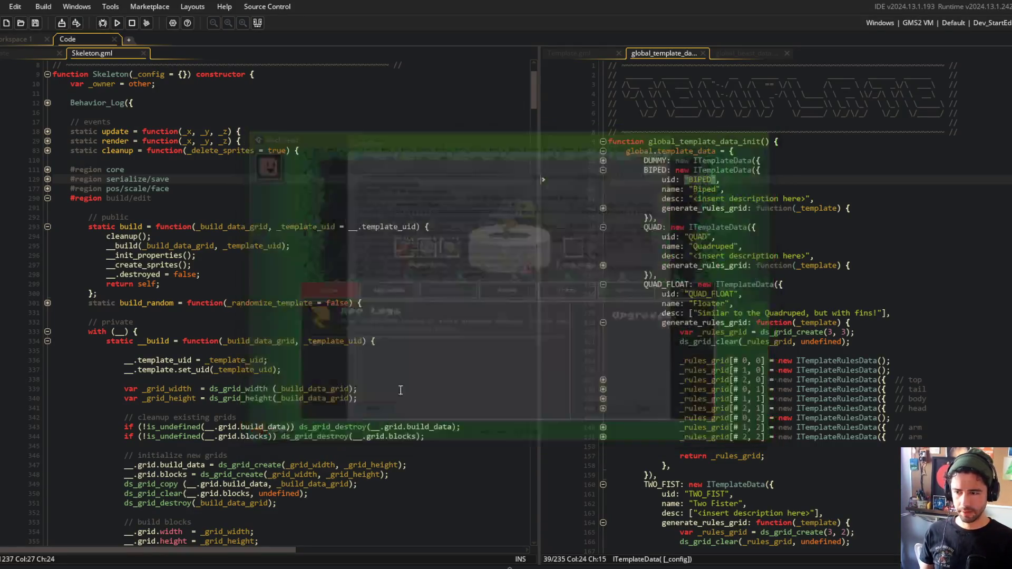
left_click(776, 221)
left_click(318, 234)
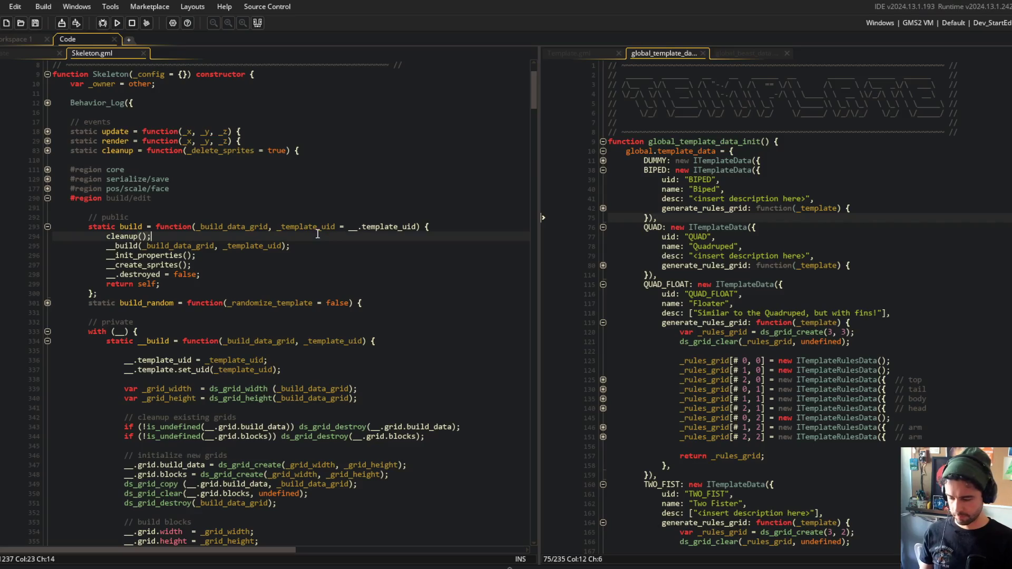
left_click(117, 25)
left_click(254, 294)
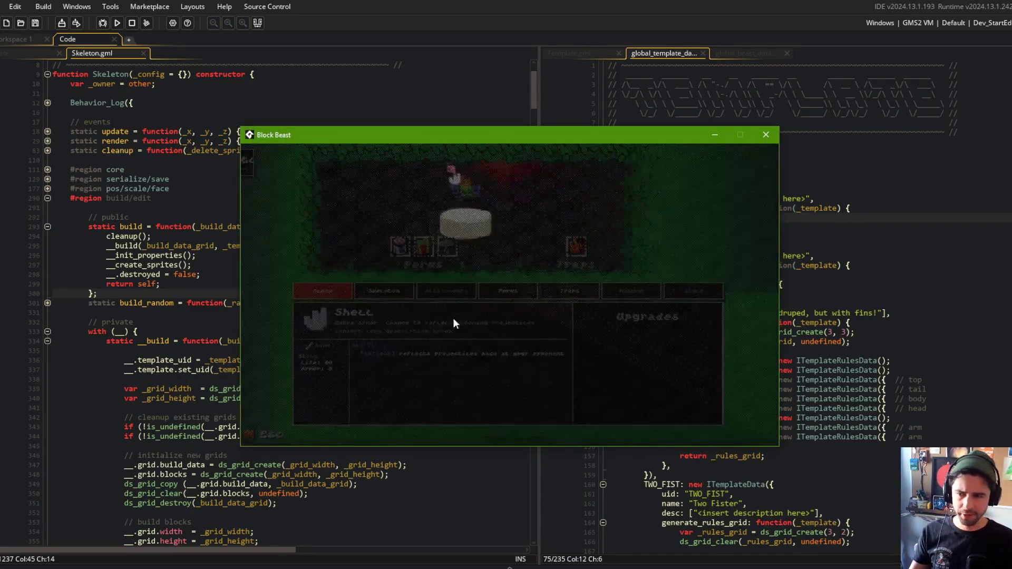
Return to beast selection and open My Beast 3 in the beast editor
key("Escape")
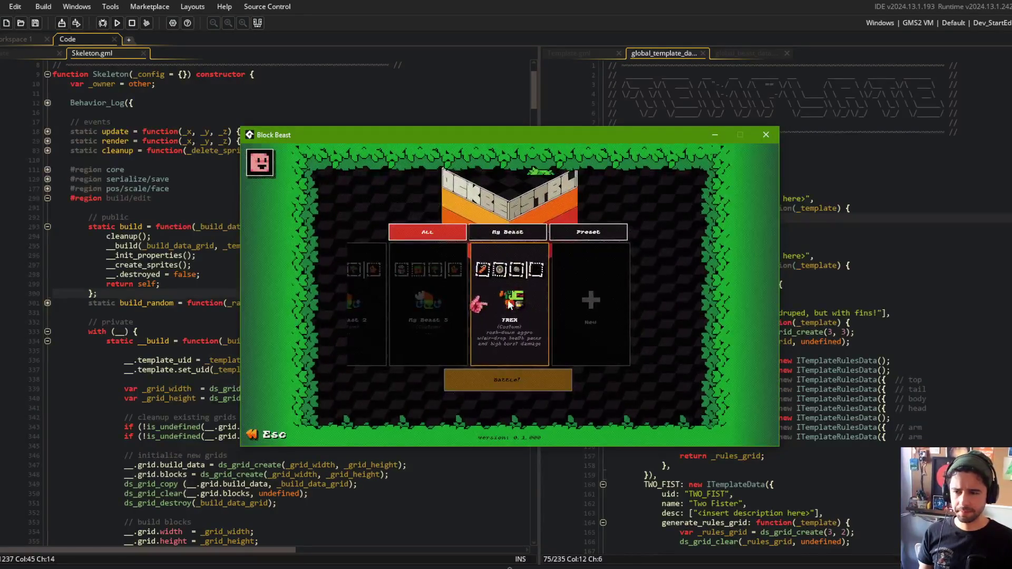
scroll(583, 315, "up", 3)
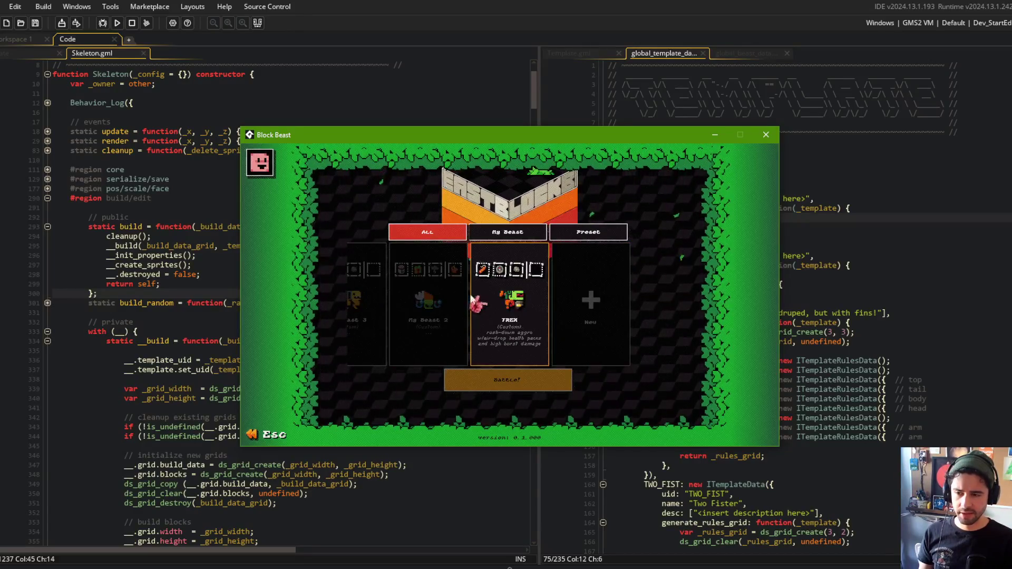
scroll(472, 299, "down", 3)
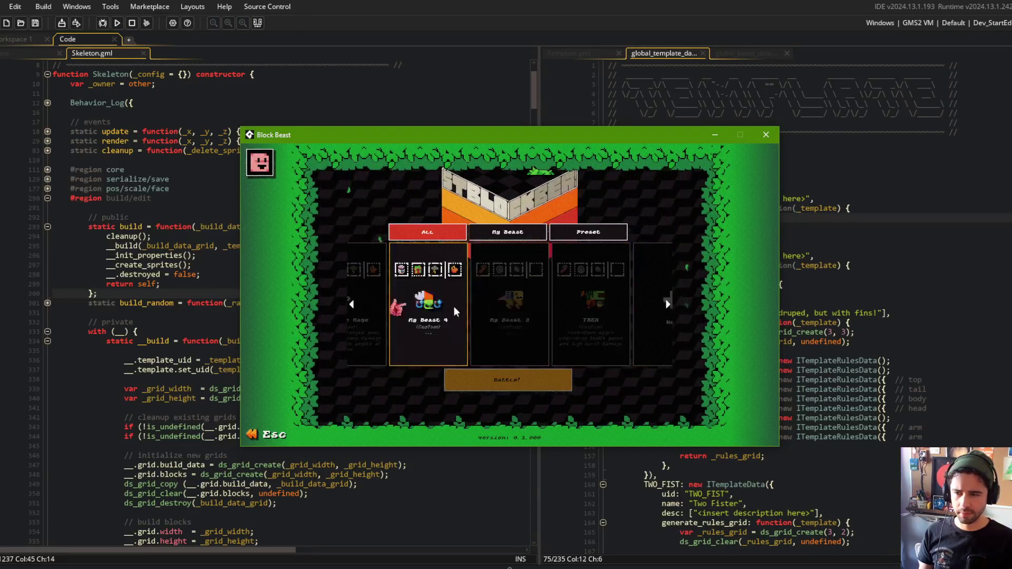
left_click(457, 312)
scroll(484, 311, "up", 3)
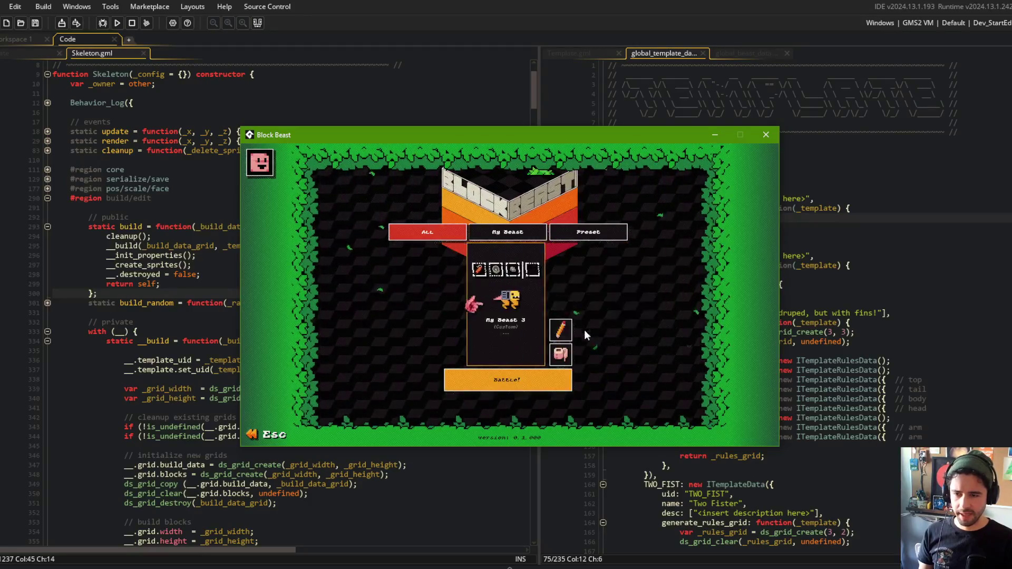
scroll(558, 352, "down", 1)
left_click(463, 324)
left_click(561, 330)
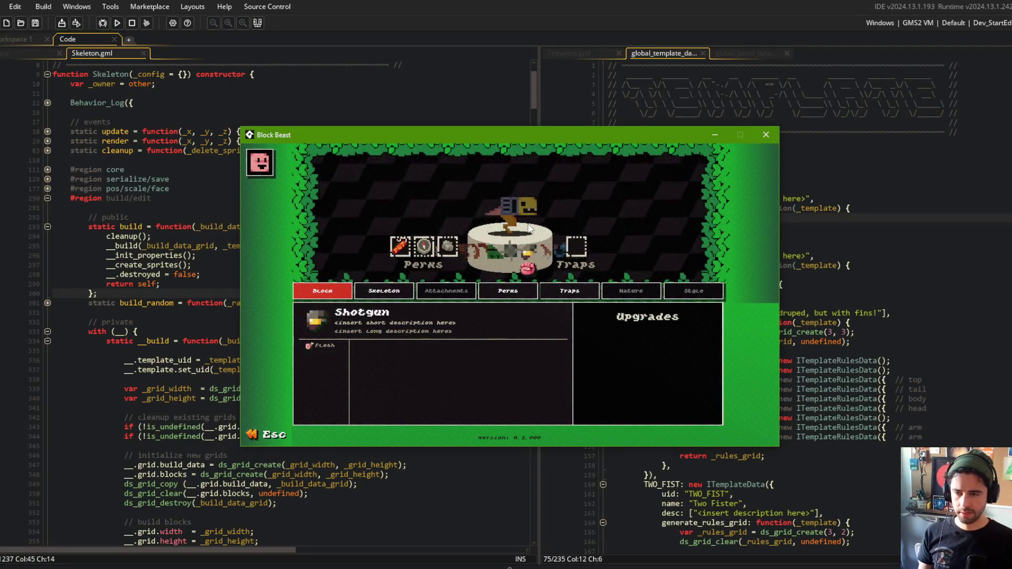
Start editing a new beast, then bring the GameMaker code editor back to the front
key("Escape")
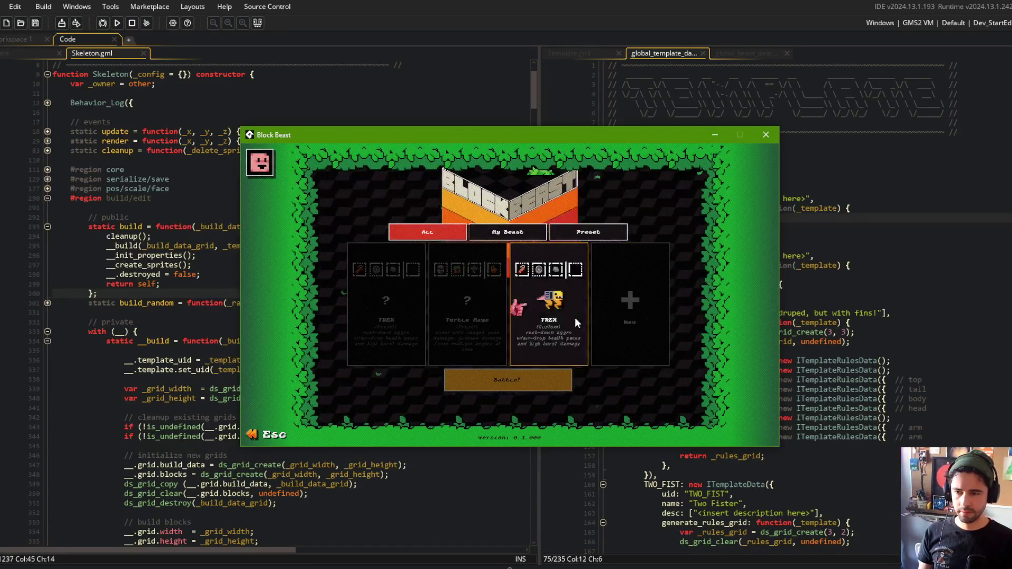
left_click(627, 304)
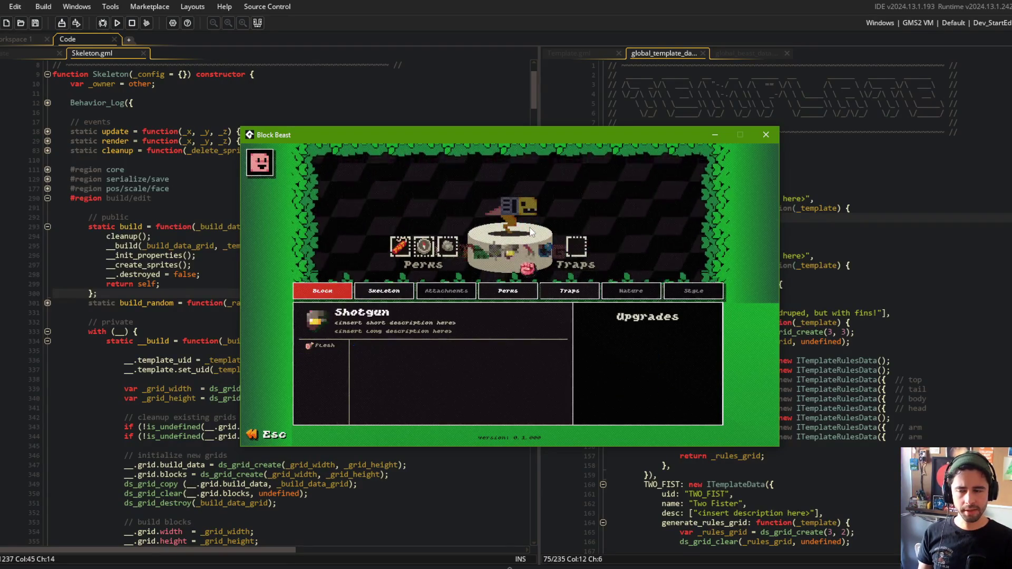
left_click(825, 305)
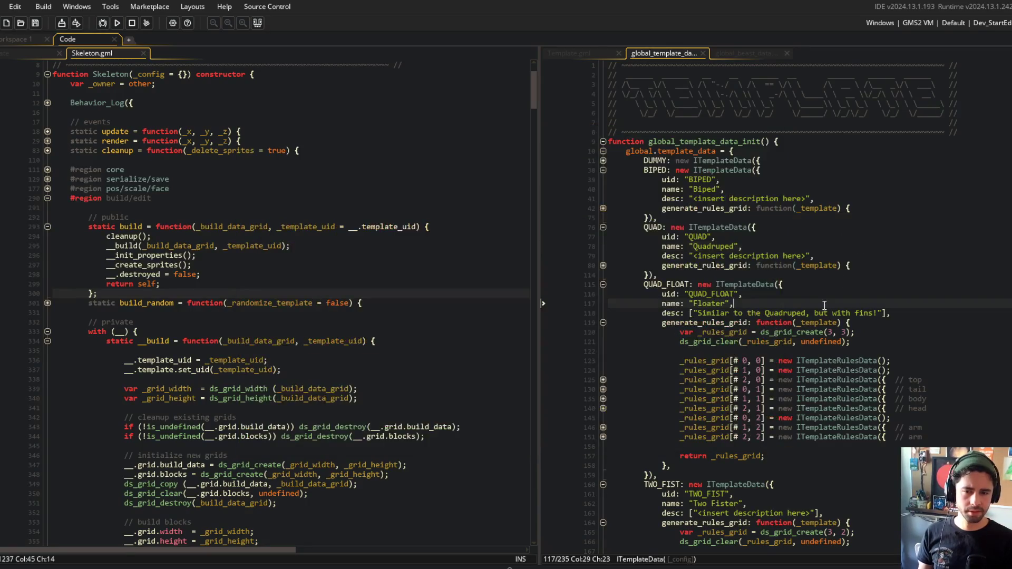
Unfold QUAD's and BIPED's rules grid definitions and BIPED's arm slot types list
left_click(737, 255)
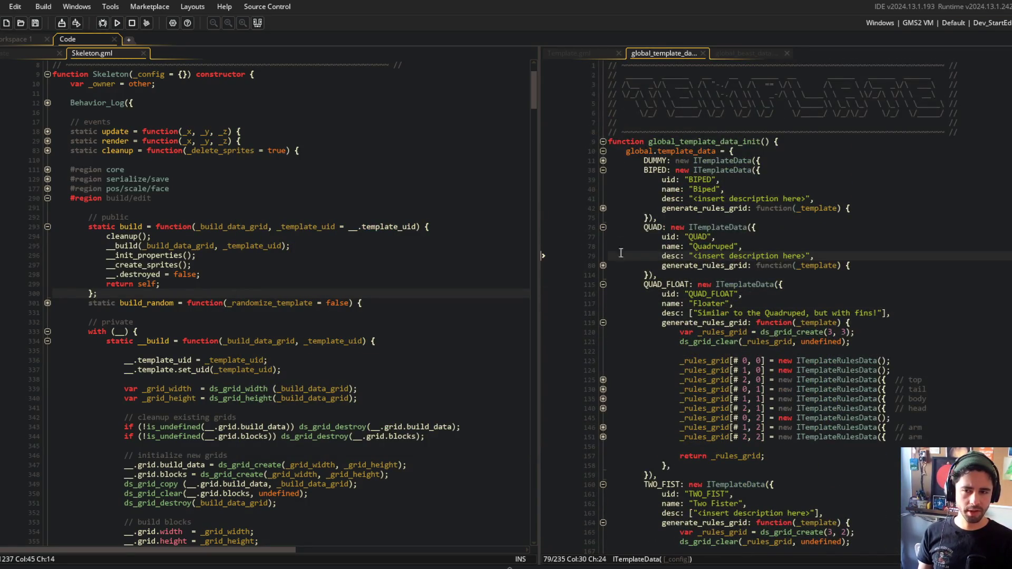
left_click(603, 265)
left_click(890, 342)
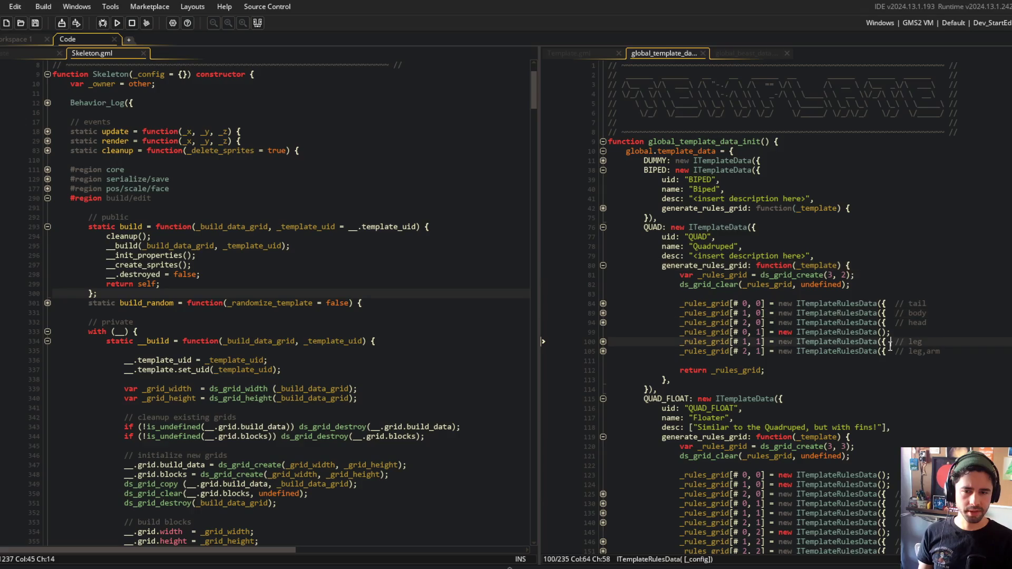
left_click(603, 208)
left_click(869, 294)
left_click(603, 294)
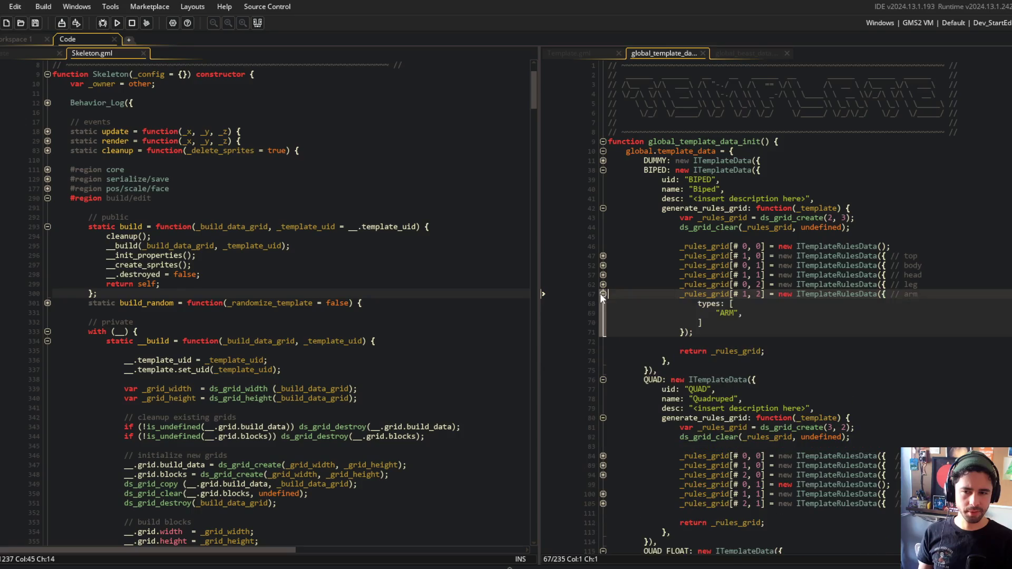
Review BIPED's head, arm and other slot assignments (lines 45–71), then bring up monster-blocks.aseprite
left_click_drag(656, 228, 810, 353)
left_click(810, 353)
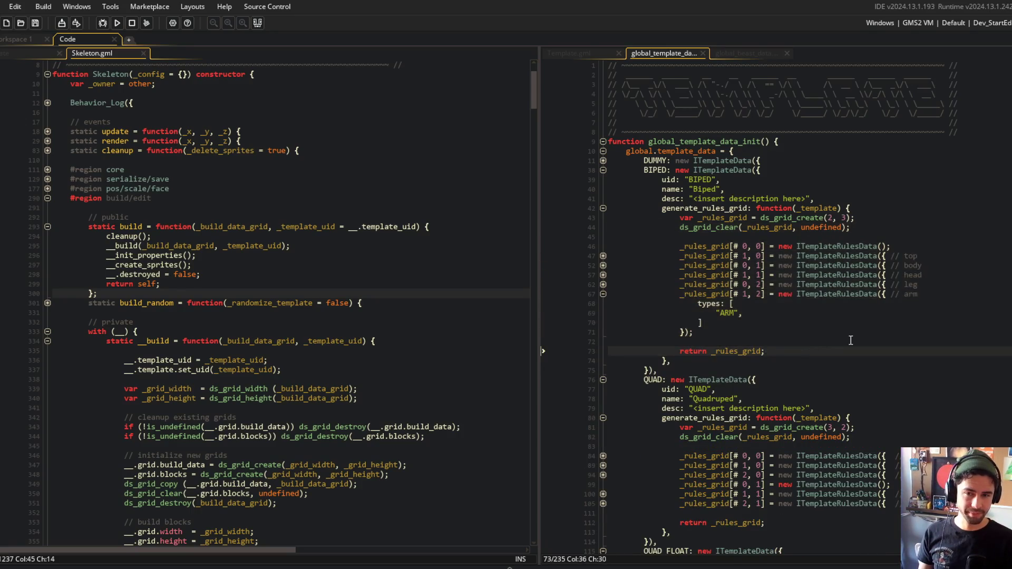
scroll(621, 141, "down", 1)
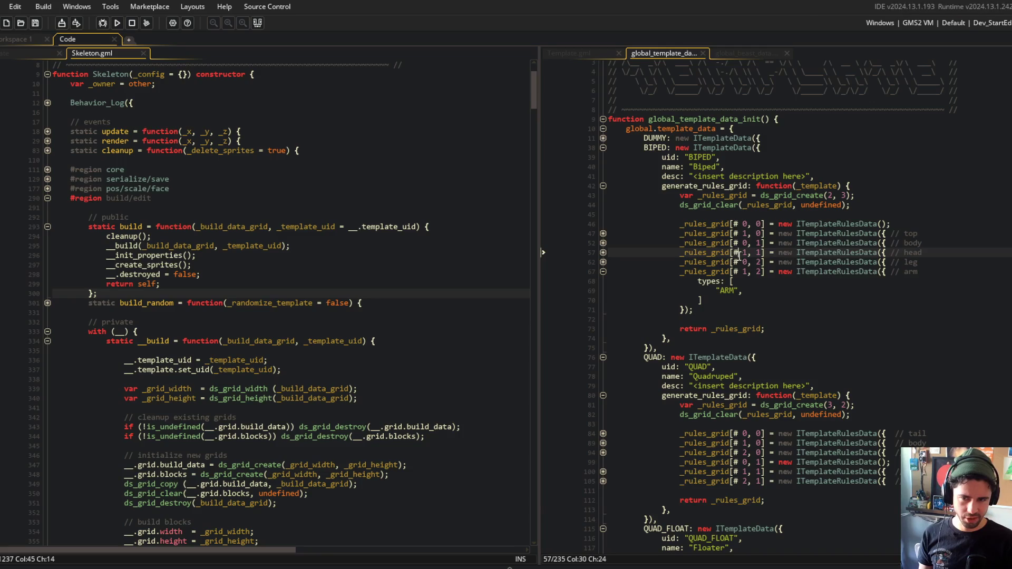
left_click(808, 305)
left_click(751, 272)
left_click(747, 252)
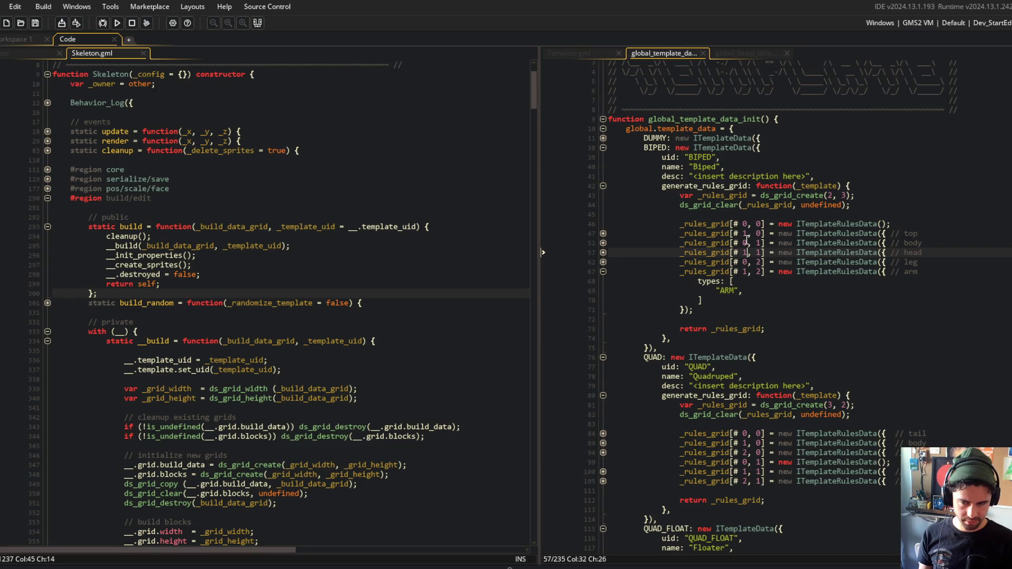
left_click(763, 212)
mouse_move(655, 209)
left_mouse_down()
mouse_move(685, 237)
mouse_move(830, 304)
left_mouse_up()
left_click(825, 212)
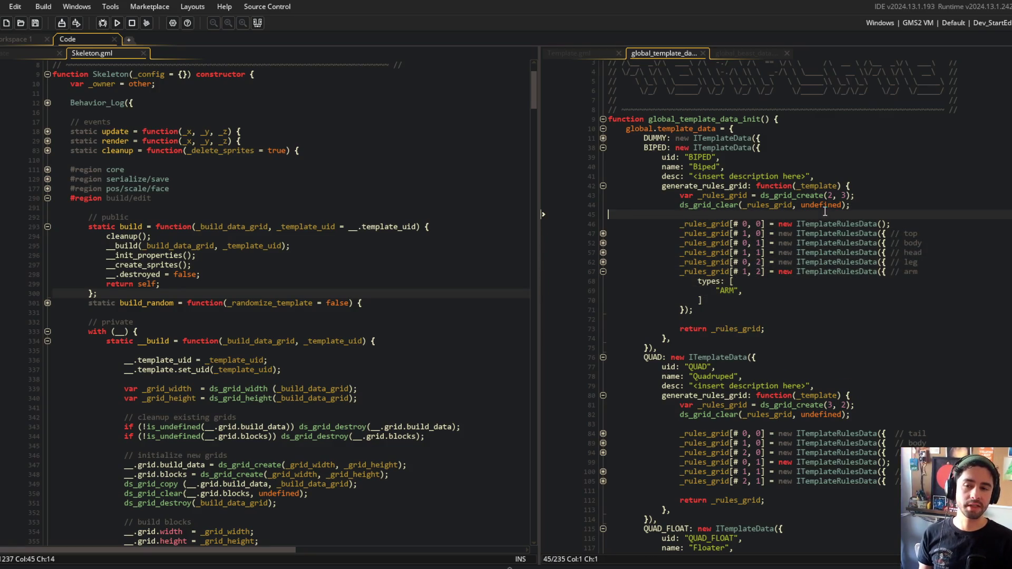
left_click(350, 565)
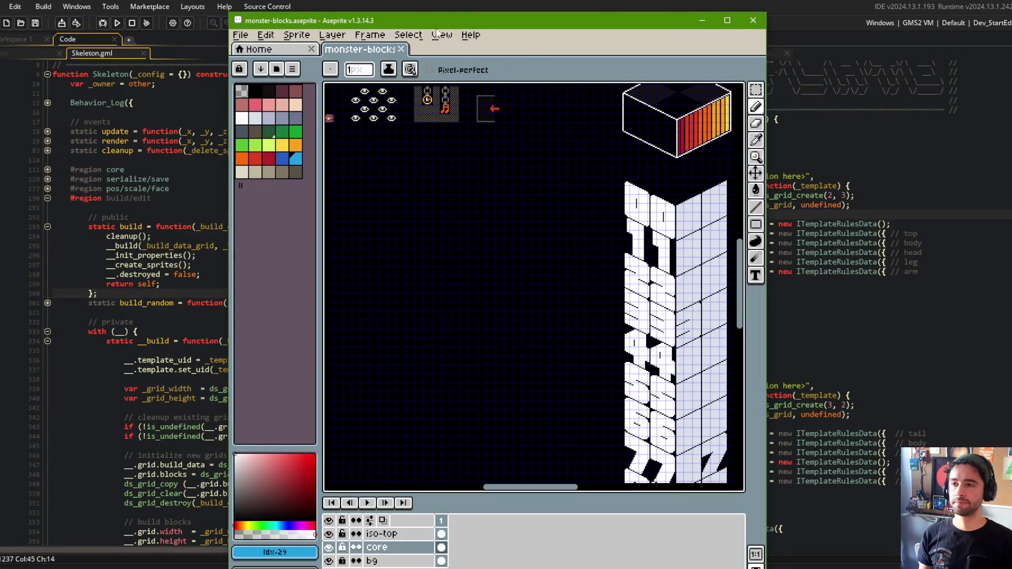
Maximize Aseprite and pan the canvas to the biped and quad monster sprite rows
double_click(436, 21)
left_click_drag(310, 219, 573, 338)
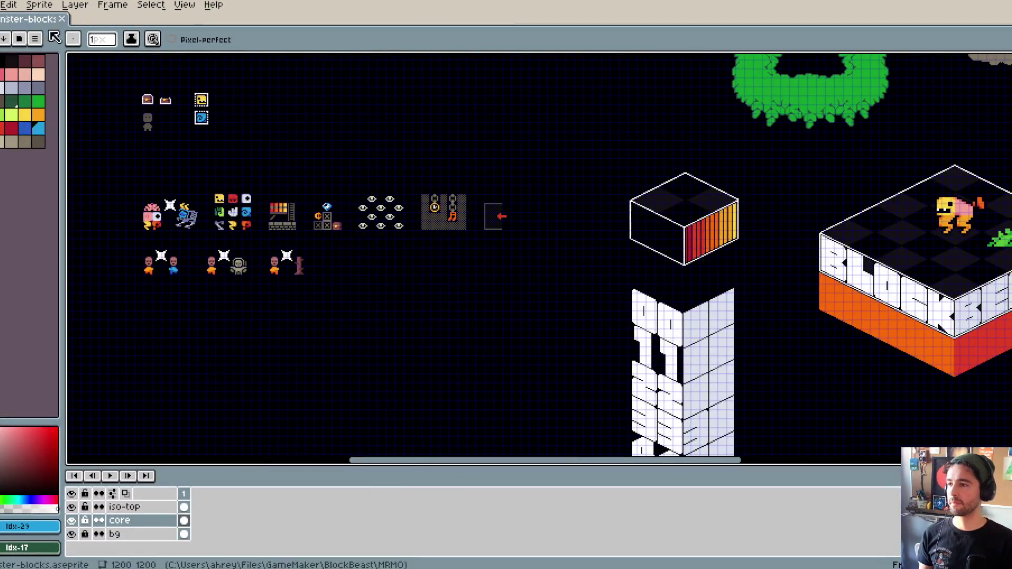
left_click_drag(132, 222, 565, 302)
left_click_drag(369, 106, 364, 151)
mouse_move(367, 58)
left_mouse_down()
mouse_move(383, 148)
mouse_move(374, 159)
mouse_move(442, 188)
mouse_move(443, 200)
left_mouse_up()
scroll(374, 159, "up", 3)
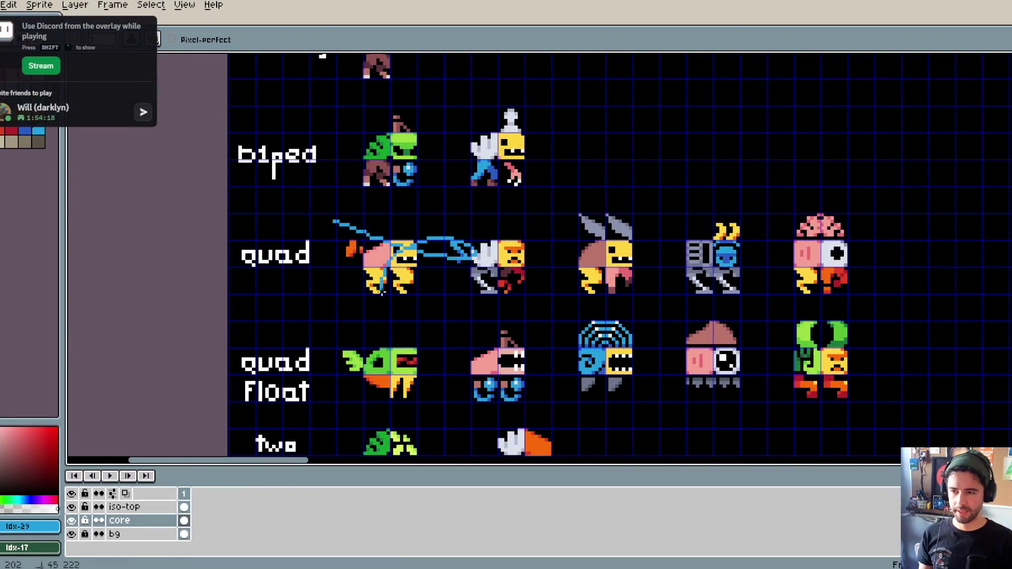
Undo the marks around the biped and quad sprites, including a pointer at the second quad sprite
key("ctrl+z")
key("ctrl+z")
left_click_drag(361, 122, 364, 178)
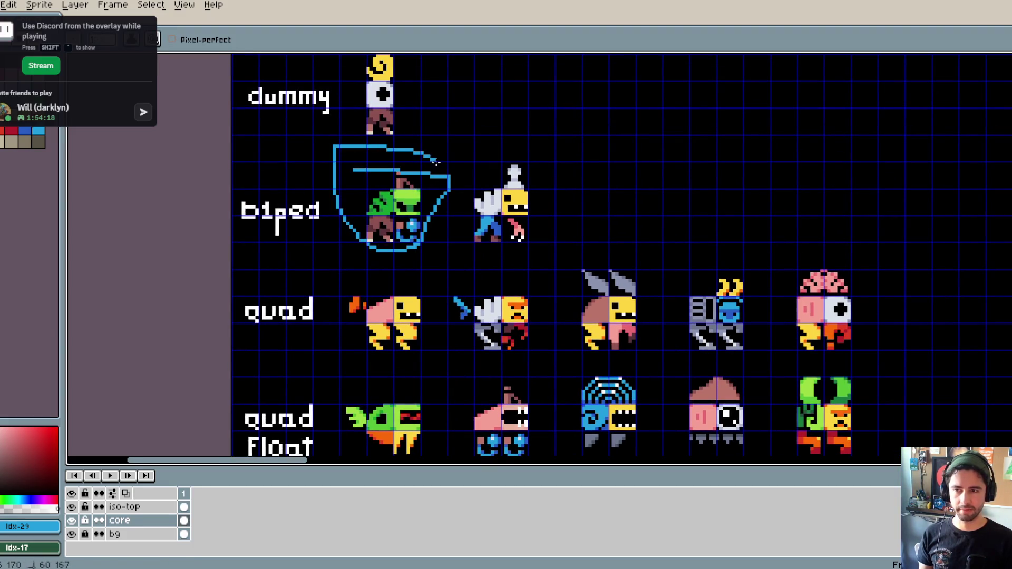
key("ctrl+z")
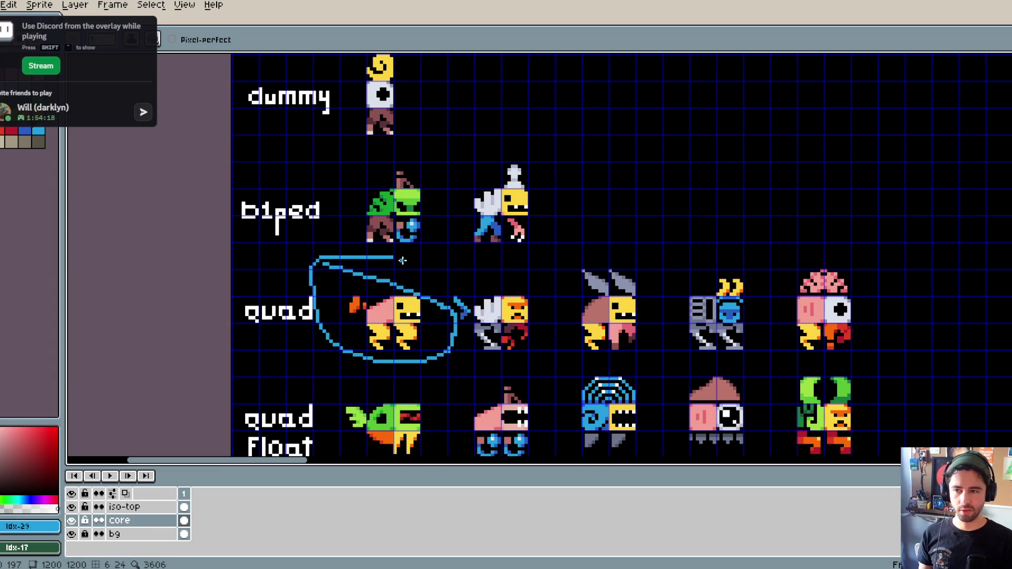
key("ctrl+z")
left_click_drag(442, 163, 490, 295)
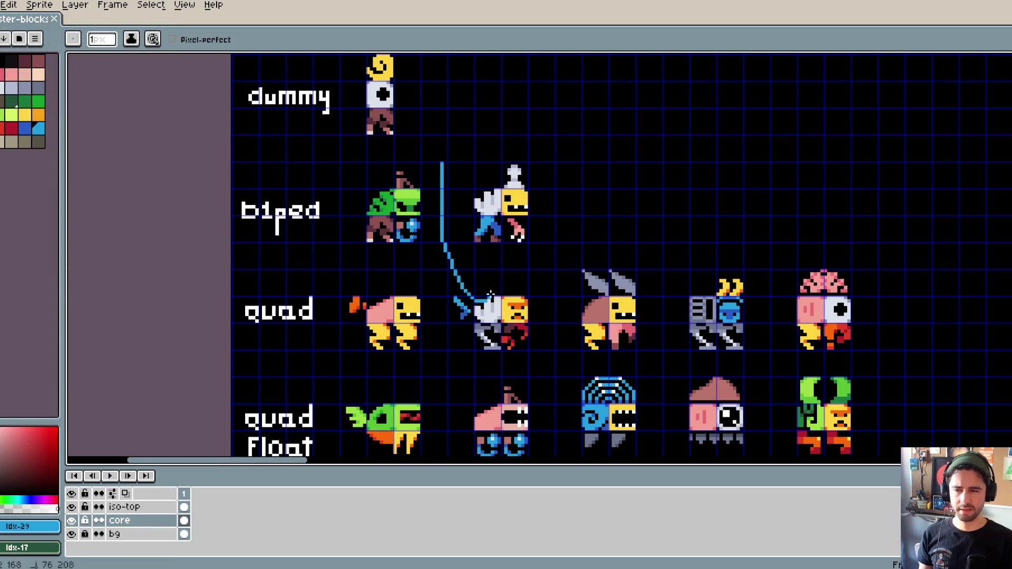
key("ctrl+z")
left_click_drag(675, 210, 495, 224)
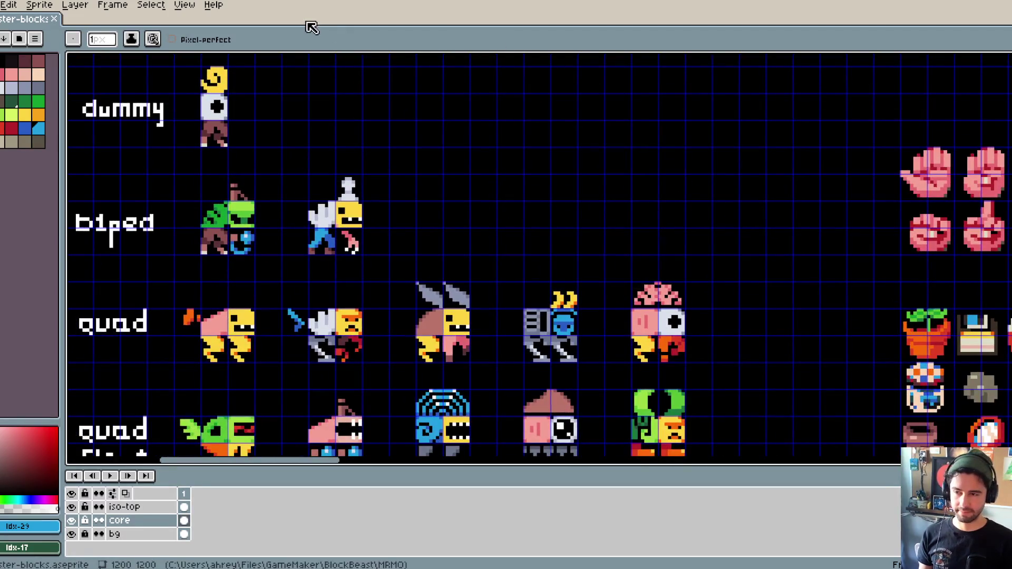
key("alt+Tab")
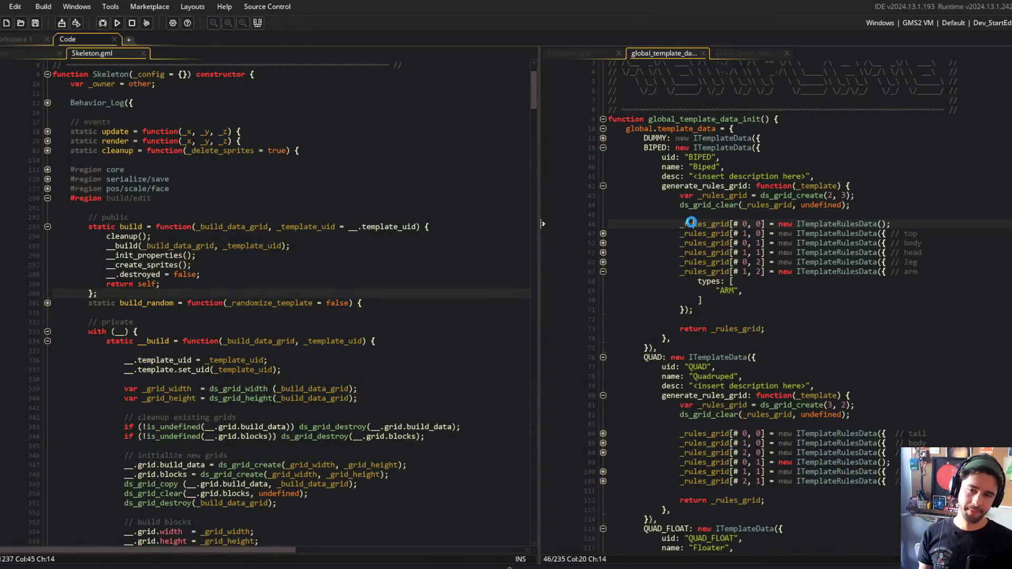
Run Block Beast, go back from the Block screen, close the game and launch it again
scroll(873, 275, "down", 5)
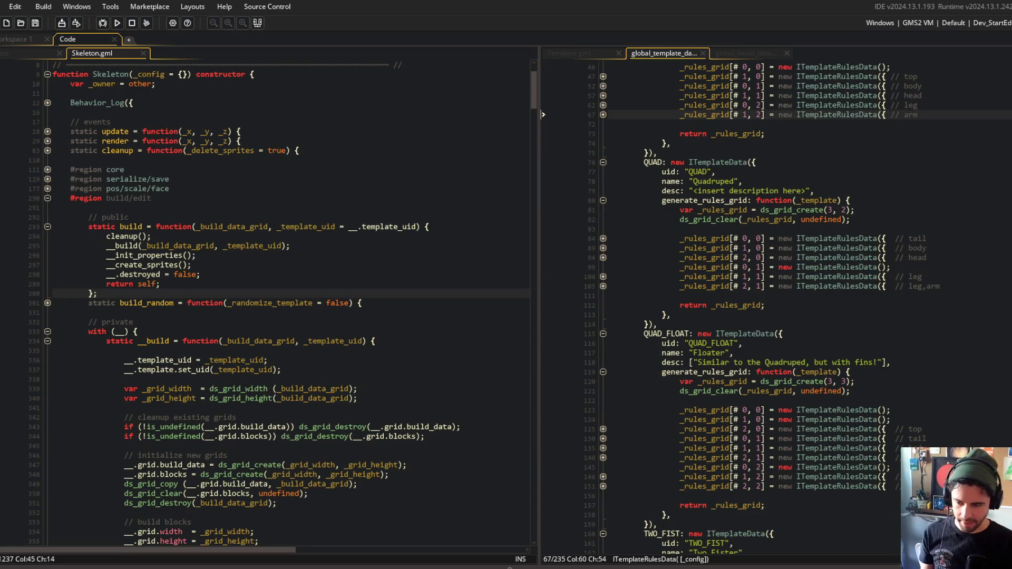
key("alt+Tab")
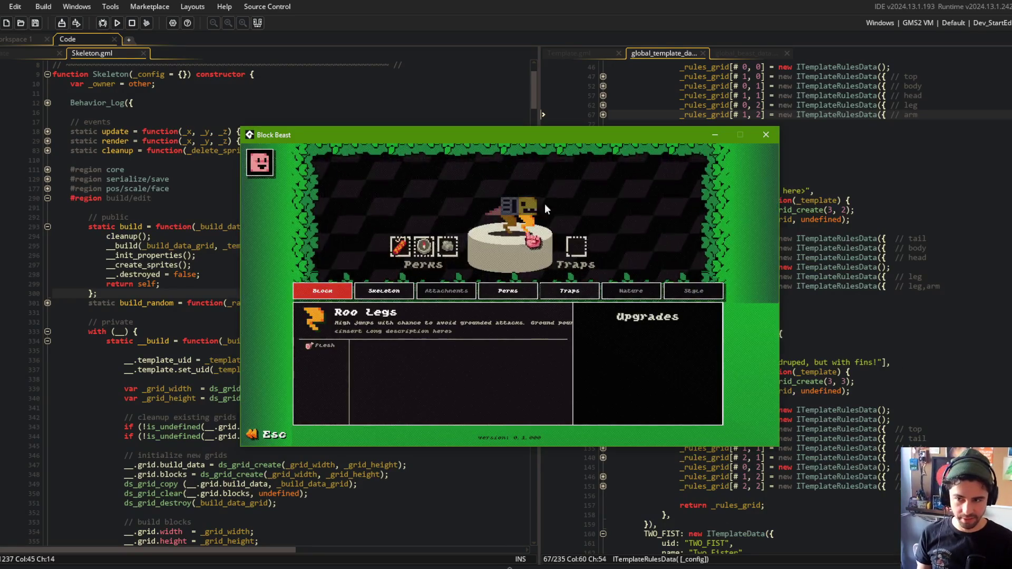
key("Escape")
left_click(769, 135)
left_click(157, 134)
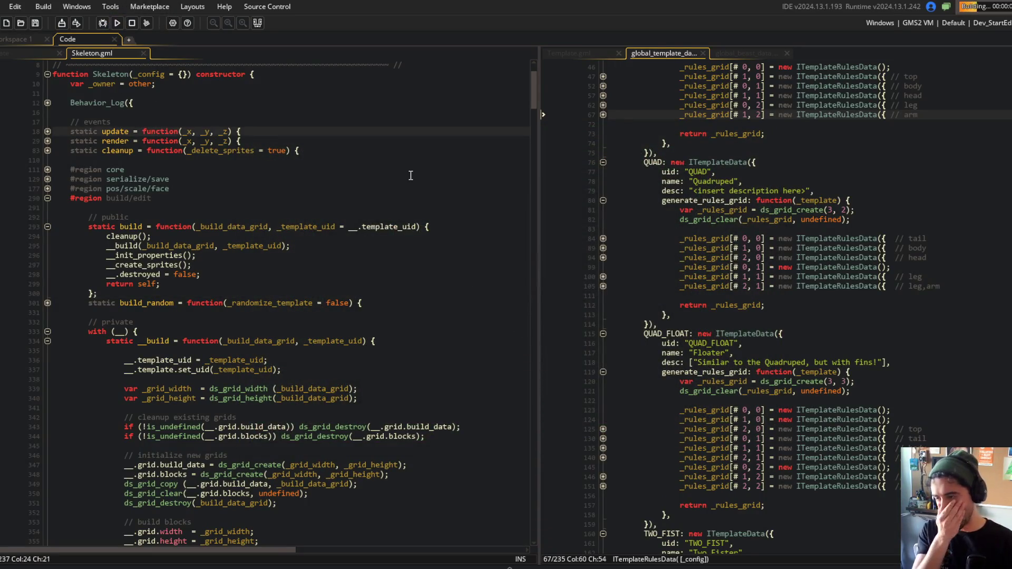
scroll(162, 372, "down", 2)
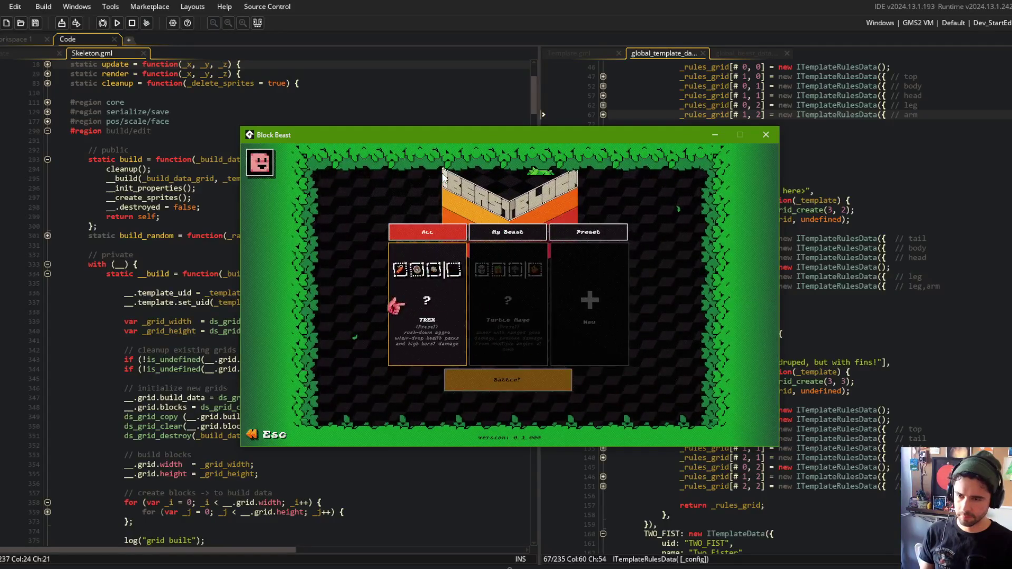
Open a beast in the game's editor to check Roo Legs loads without error, then close the game
left_click(766, 135)
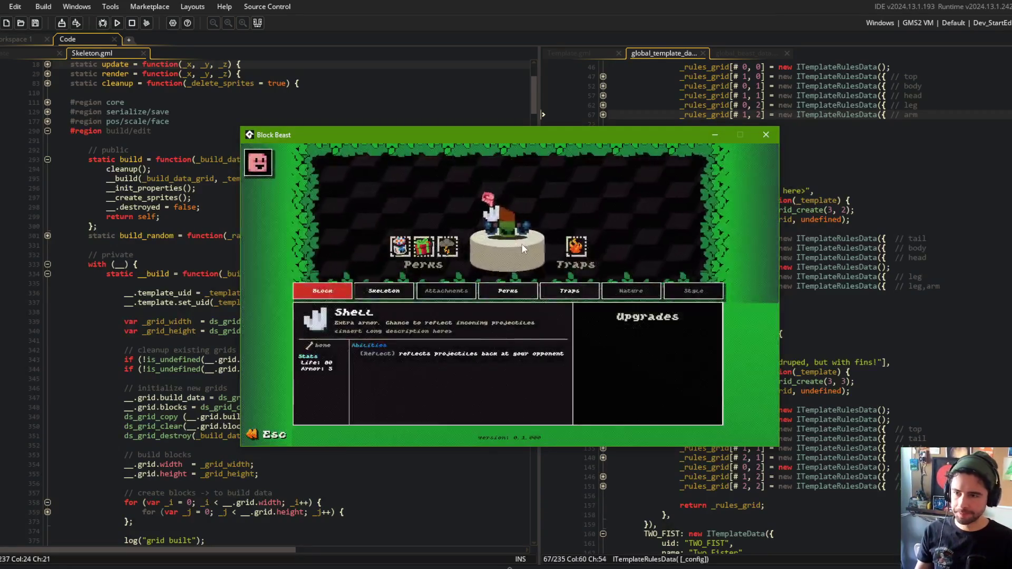
key("Escape")
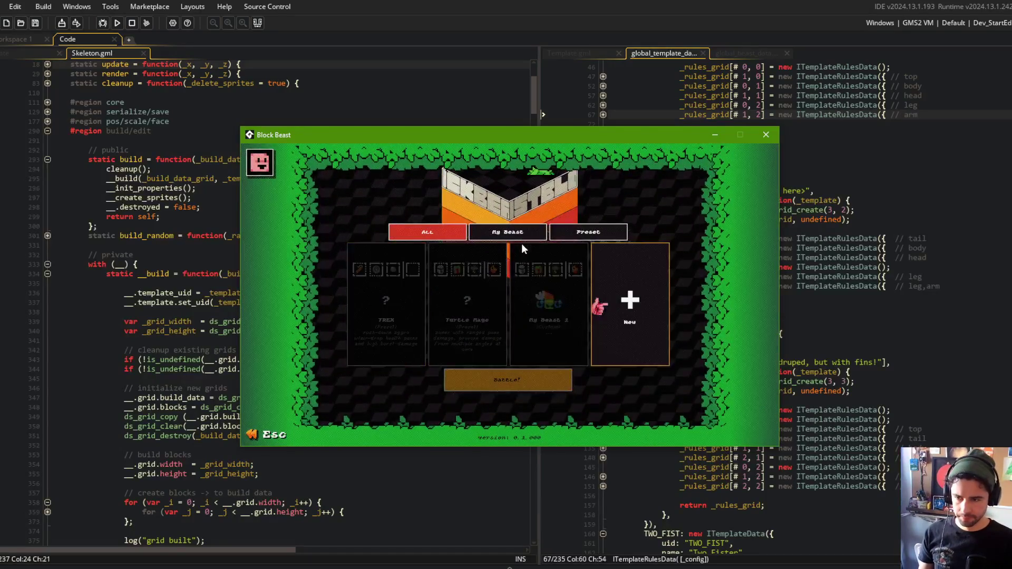
left_click(522, 246)
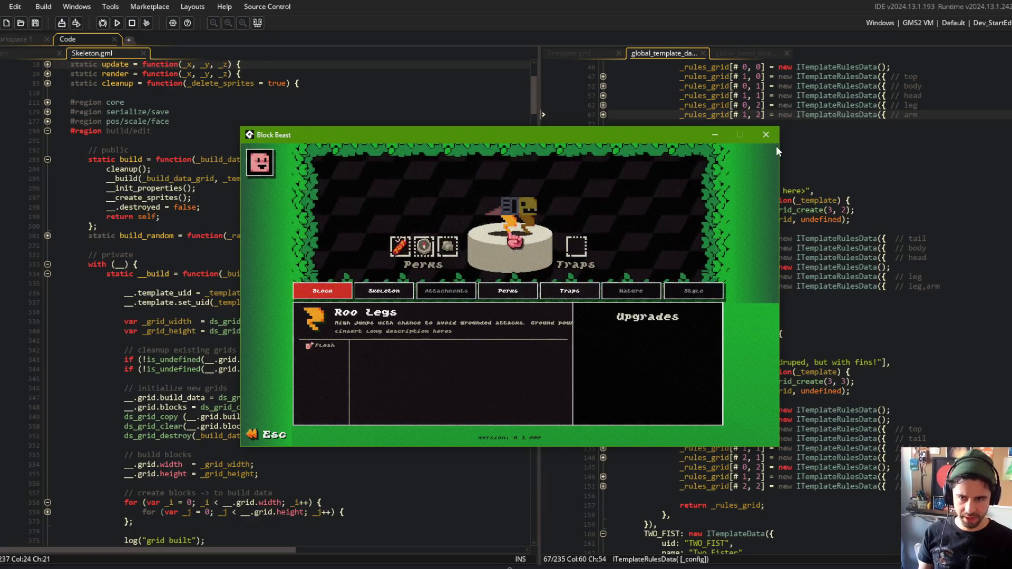
left_click(766, 135)
Return to the build function signature on line 293 and bring Command Prompt forward
left_click(222, 186)
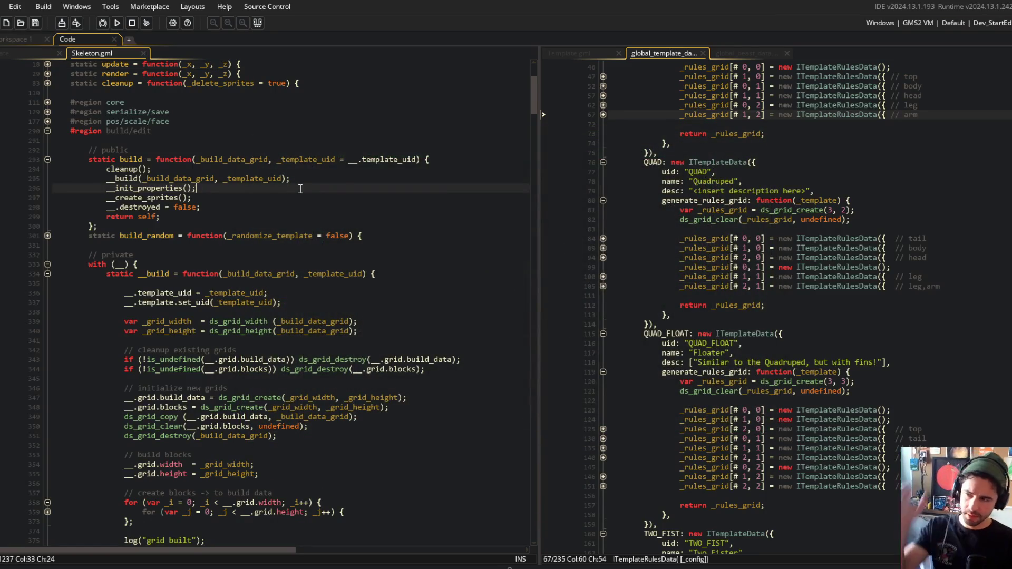
left_click(281, 159)
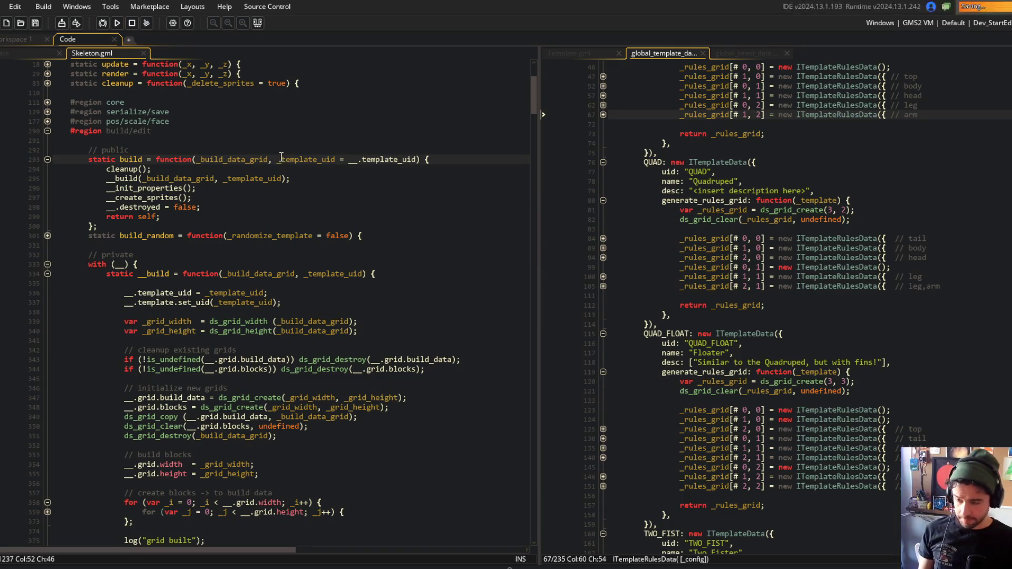
key("alt+Tab")
left_click(647, 236)
Review git diff, stage everything, commit as "minor formatting" and push to GitHub
type("git diff")
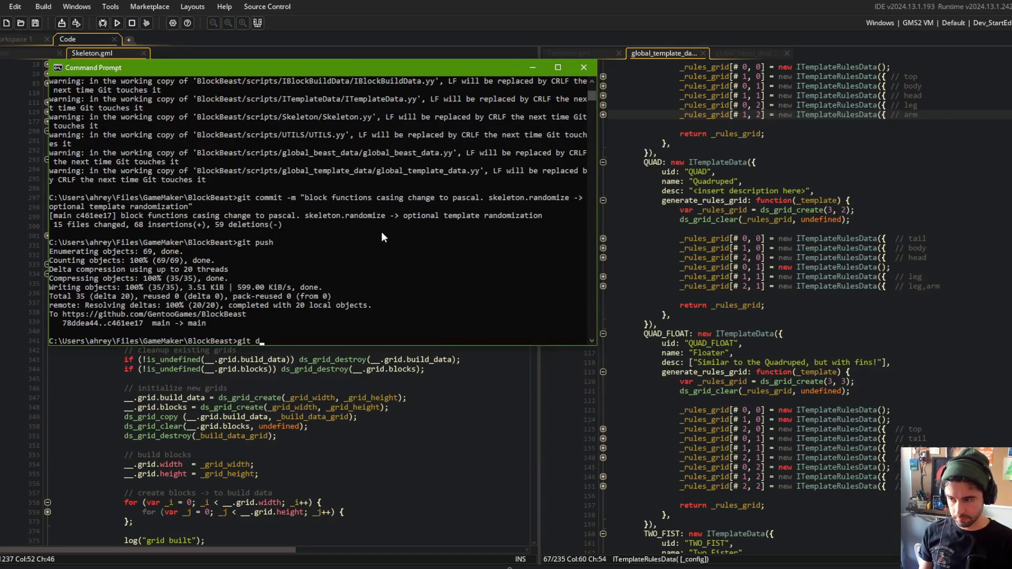
key("Return")
type(":qgit add .")
key("Return")
type("git commit -m \"minor formatting\"")
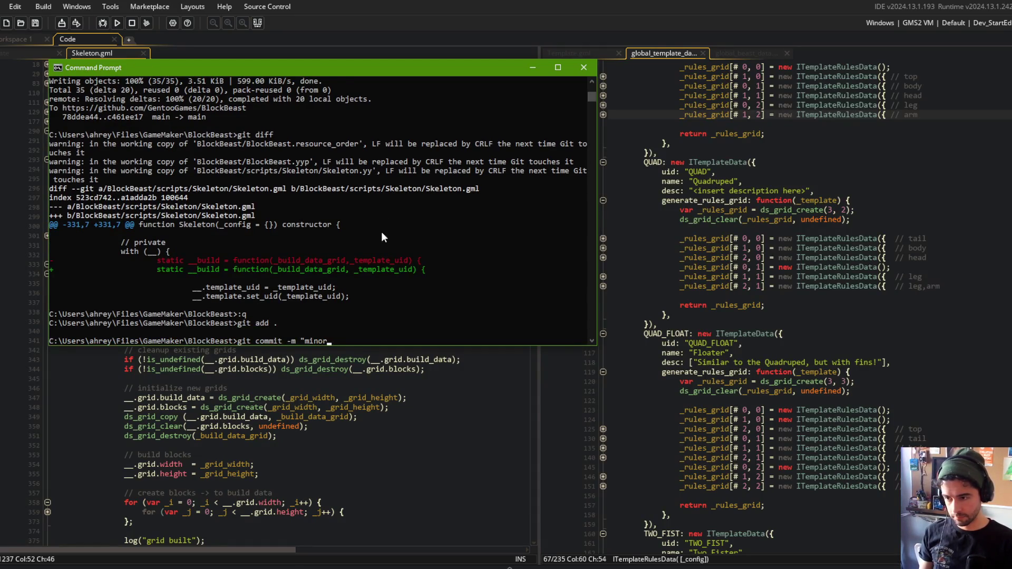
key("Return")
type("git push")
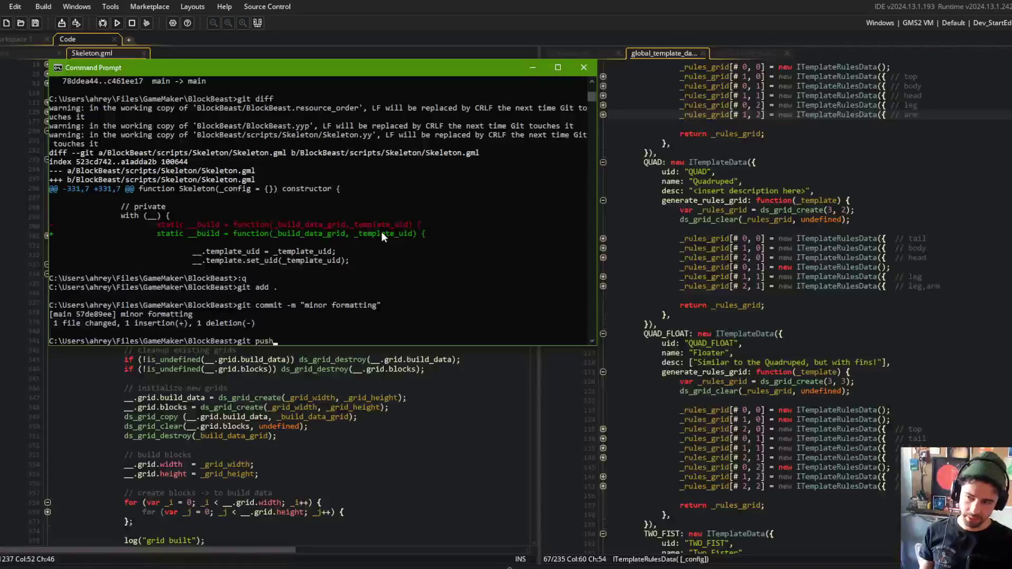
key("Return")
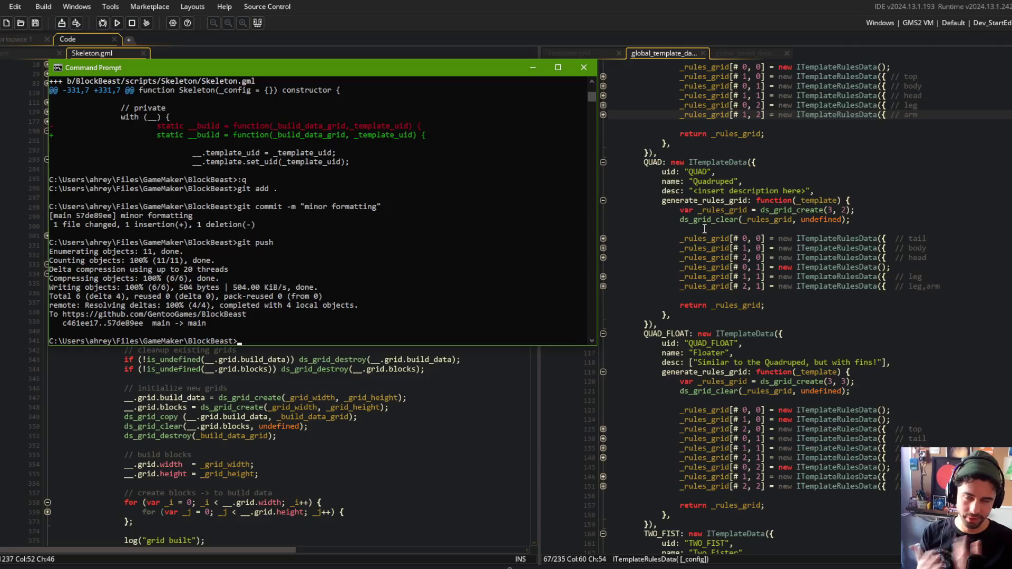
left_click(825, 286)
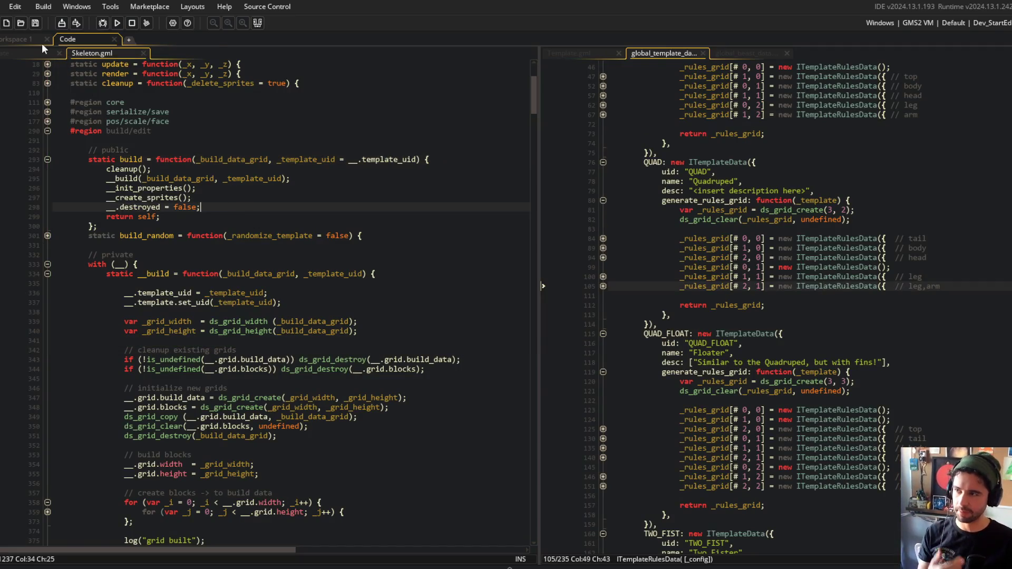
In the empty workspace, open the ui_editor object's Create event code at the editor box definitions
left_click(43, 51)
left_click(43, 39)
type("ui_editor")
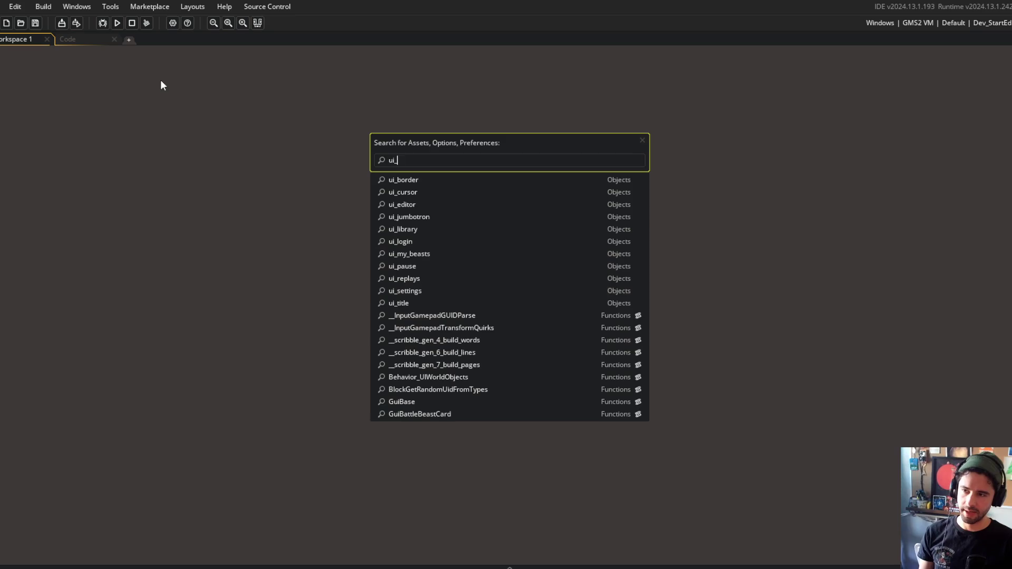
key("Return")
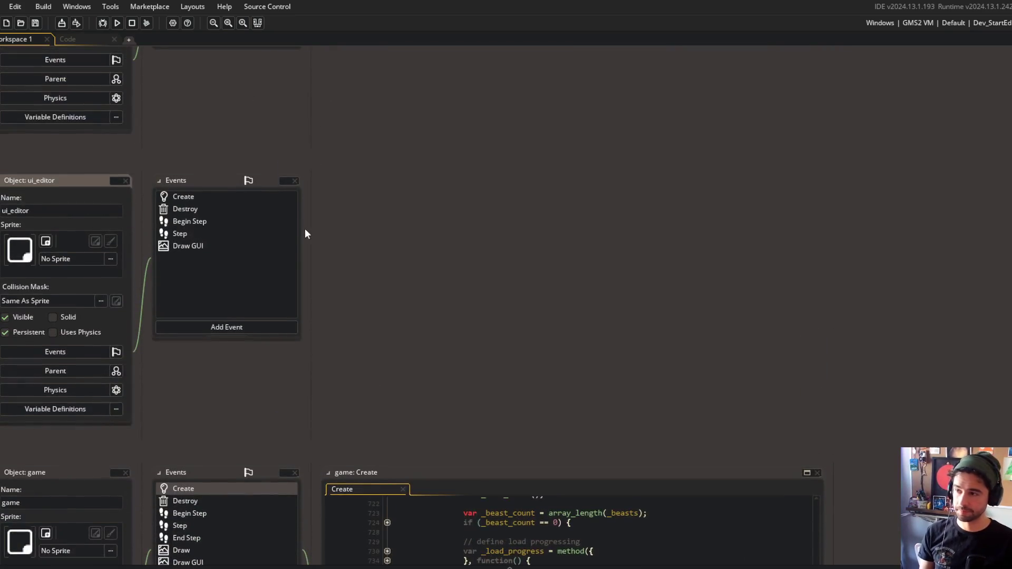
double_click(187, 196)
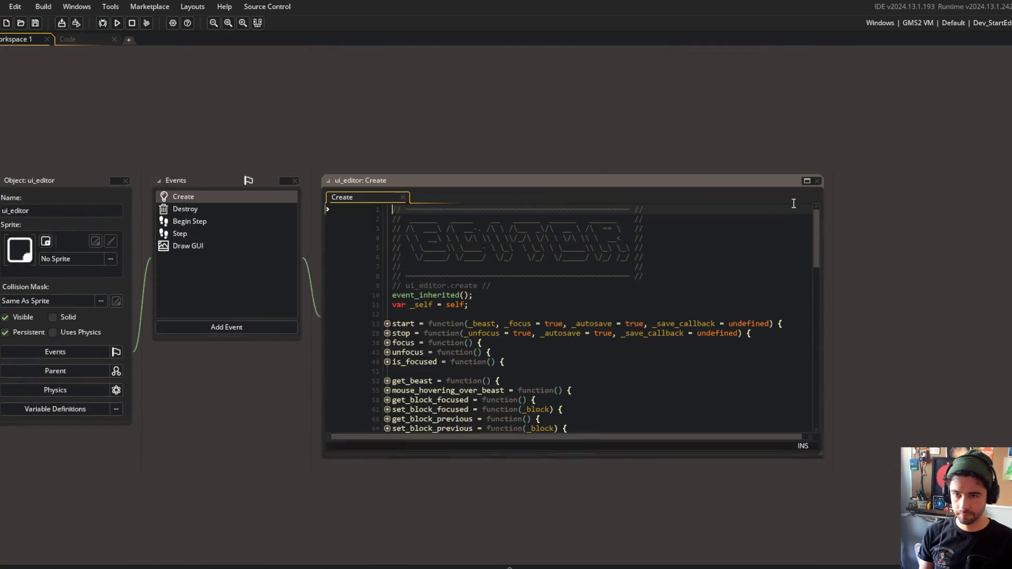
left_click(807, 181)
left_click(656, 216)
scroll(657, 214, "down", 6)
left_click(409, 200)
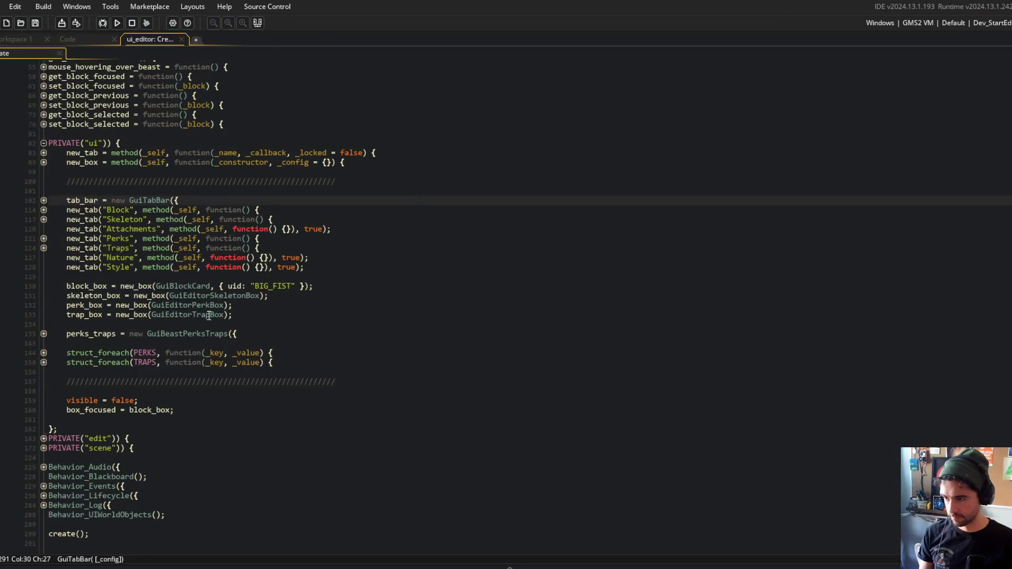
Open the GuiEditorSkeletonBox script beside the Create code in a two-column layout
middle_click(182, 296)
right_click(267, 200)
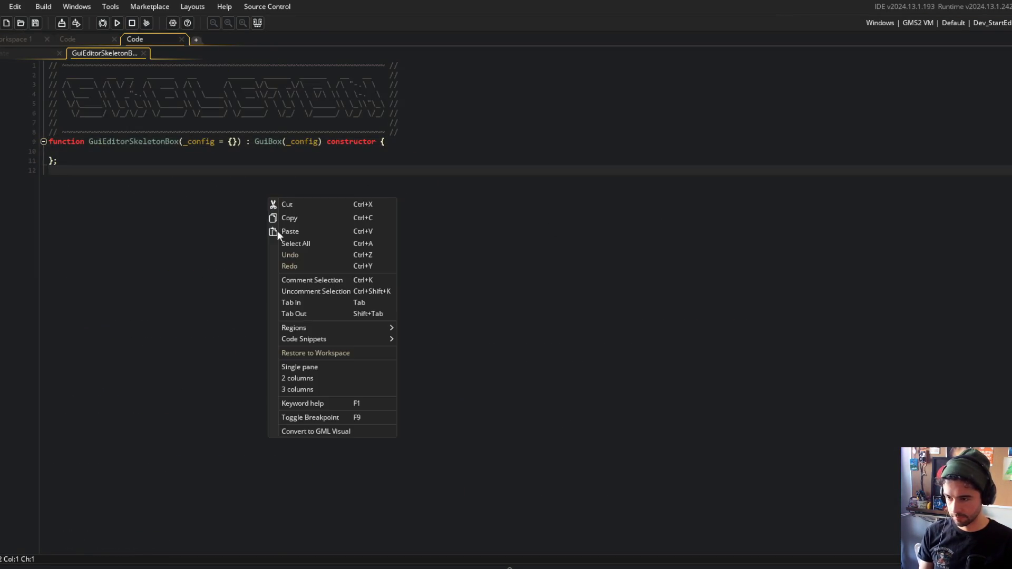
left_click(296, 378)
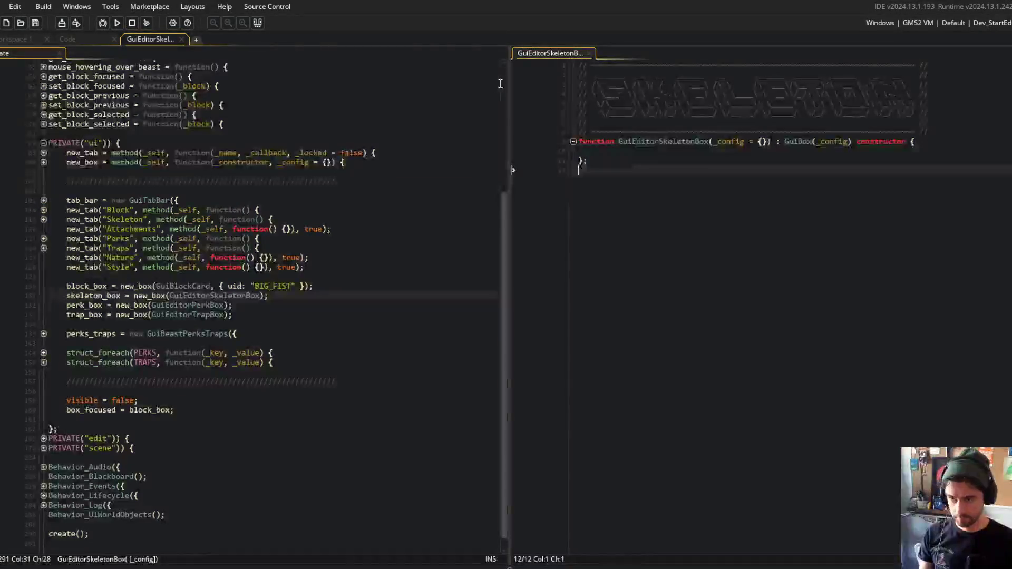
left_click_drag(508, 77, 462, 79)
left_click(364, 324)
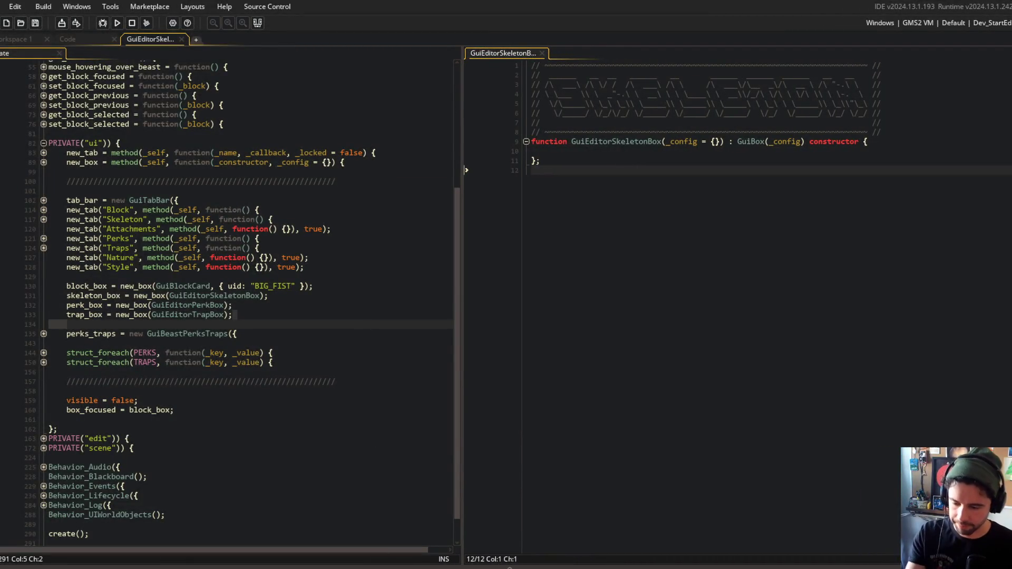
Show the brb text overlay in Streamlabs Desktop and come back to GameMaker
key("alt+Tab")
left_click(448, 387)
left_click(944, 383)
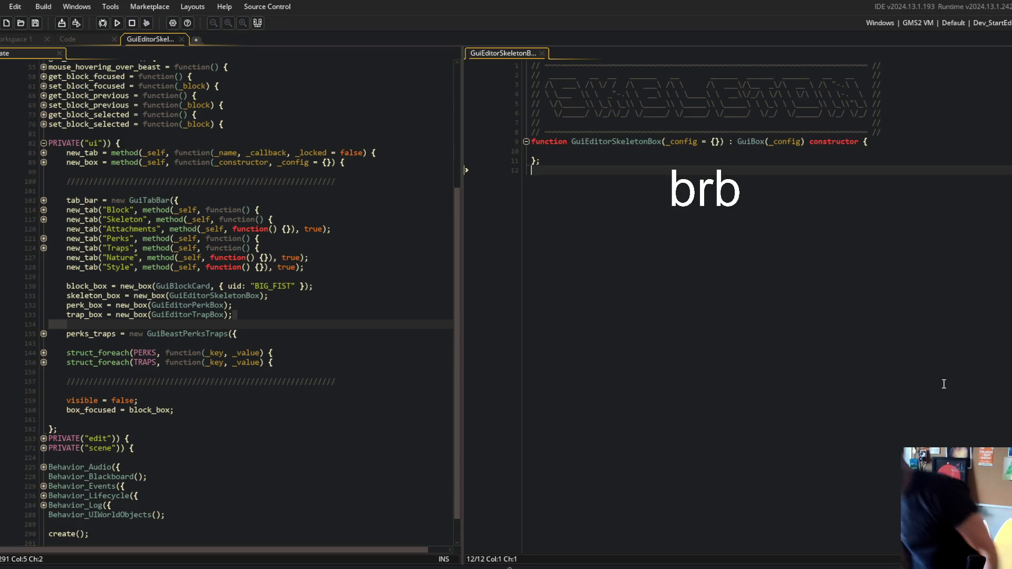
Lower Desktop Audio from -19.1 to -25.5 dB and hide the brb text overlay
key("alt+Tab")
left_click_drag(563, 397, 549, 395)
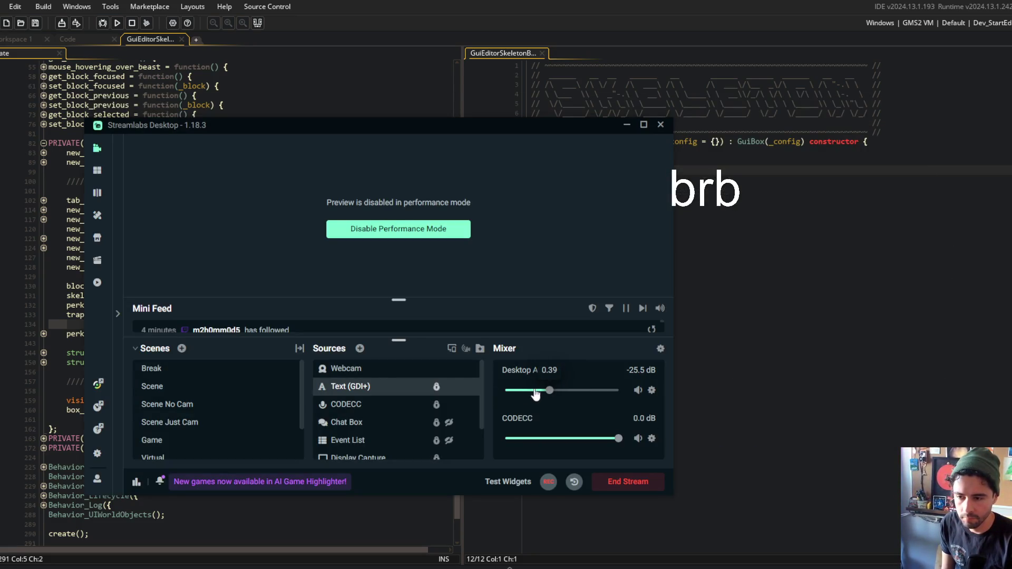
left_click(449, 386)
left_click(829, 314)
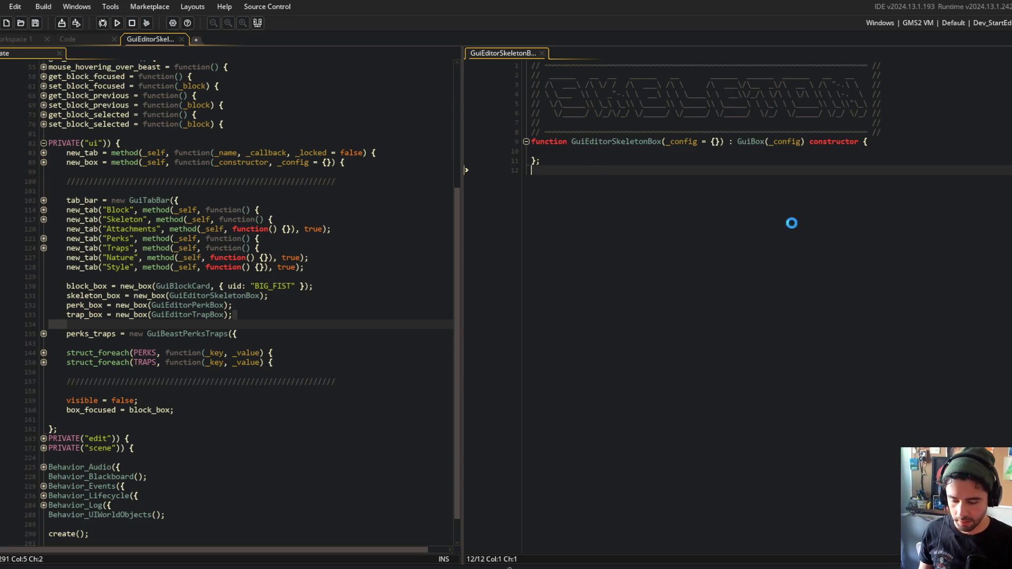
Bring up Command Prompt and review the uncommitted changes with git diff
left_click(338, 247)
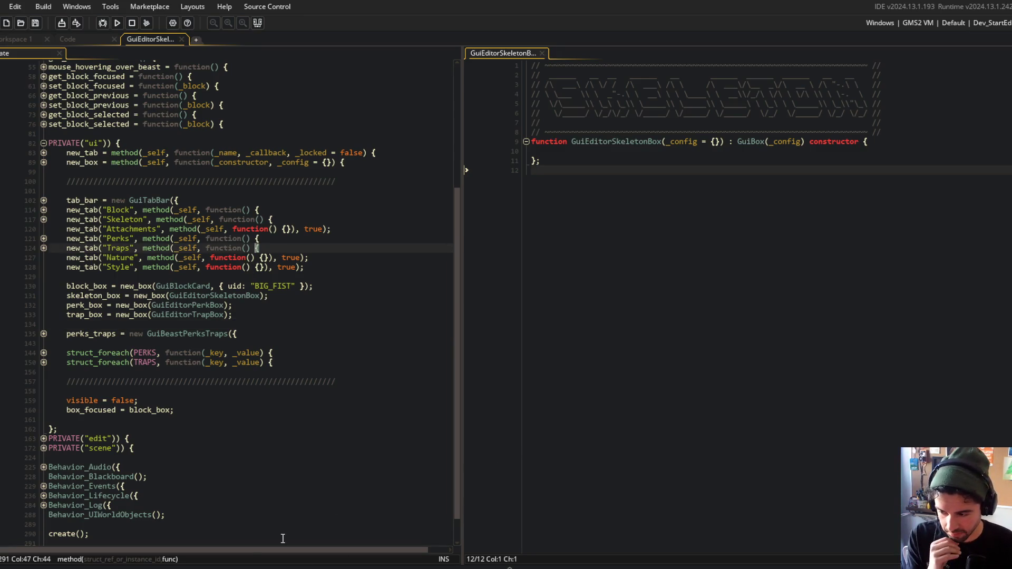
key("alt+Tab")
left_click(380, 199)
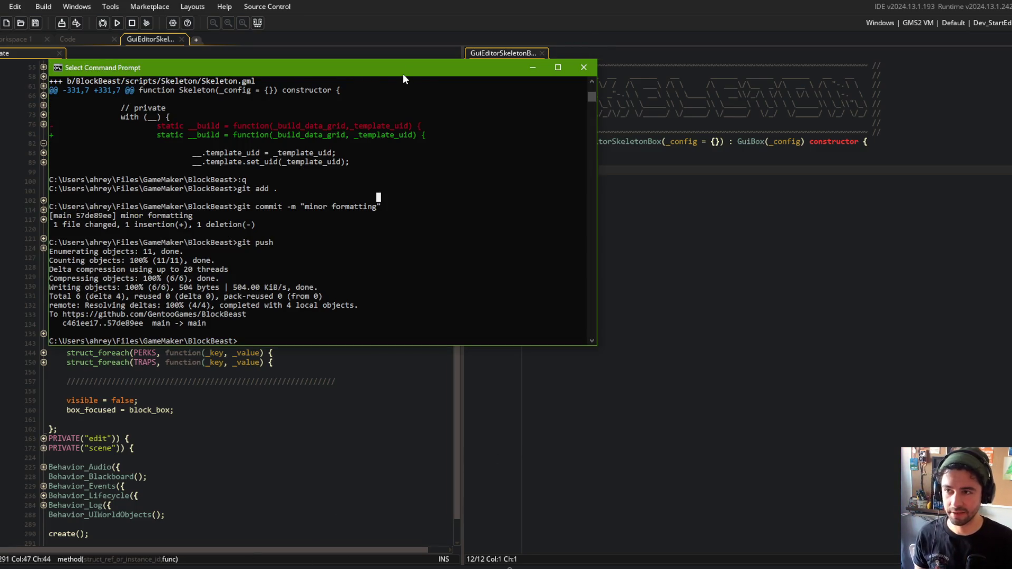
left_click_drag(403, 74, 394, 82)
left_click(709, 132)
key("alt+Tab")
type("git diff")
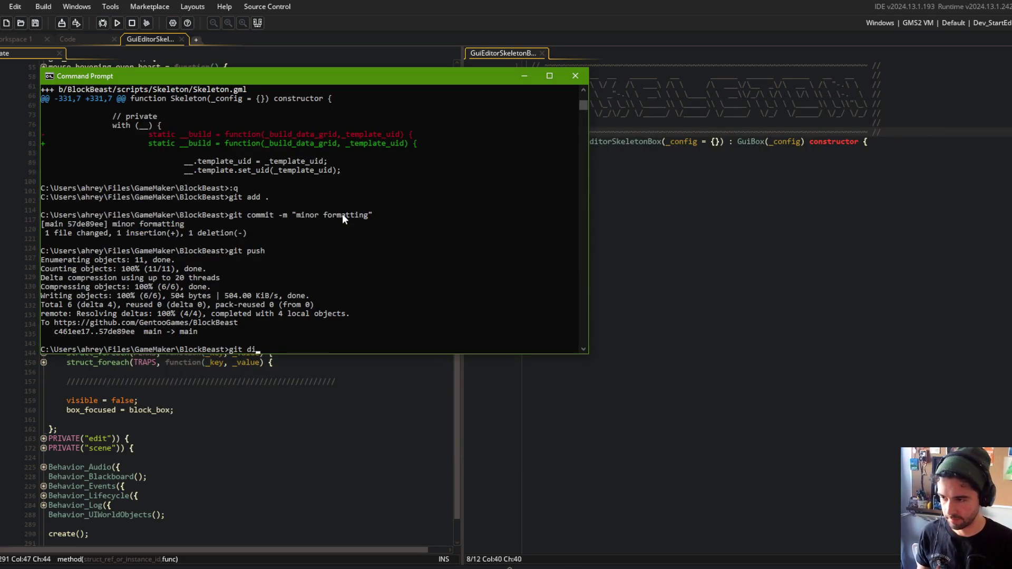
key("Return")
key("q")
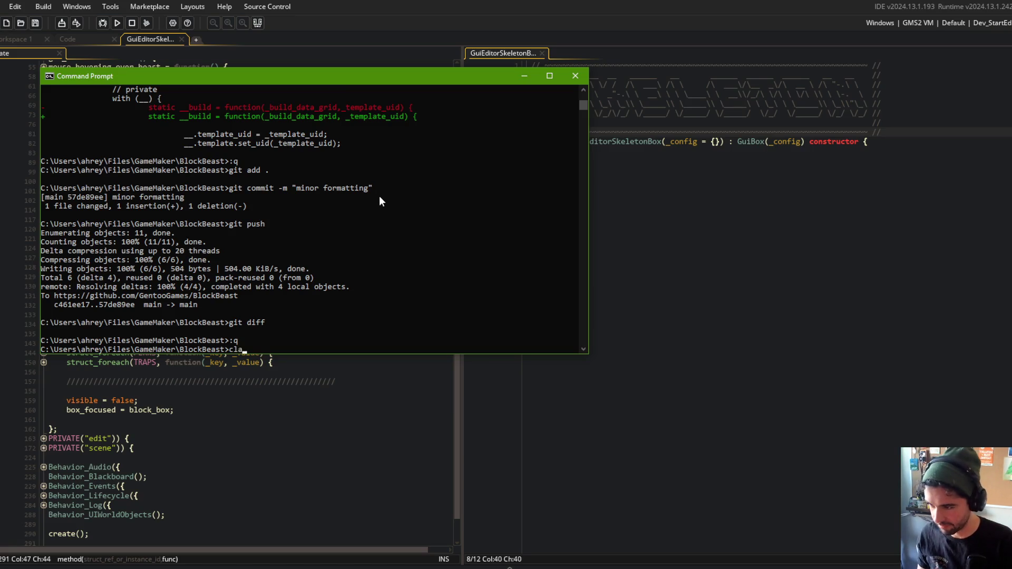
Clear the console and launch Claude Code in the BlockBeast project folder
key("Return")
type("claude")
key("Return")
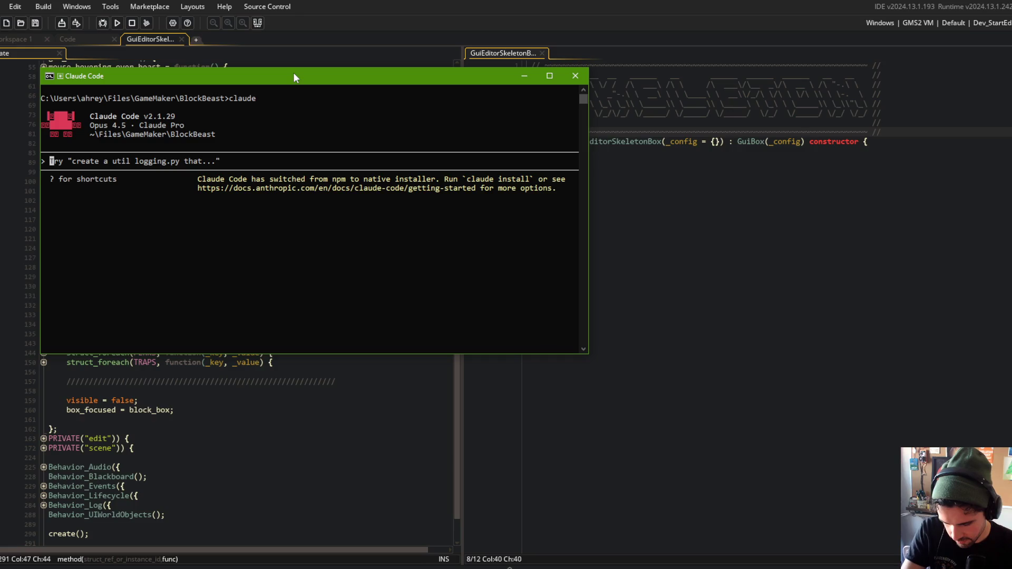
key("alt+Tab")
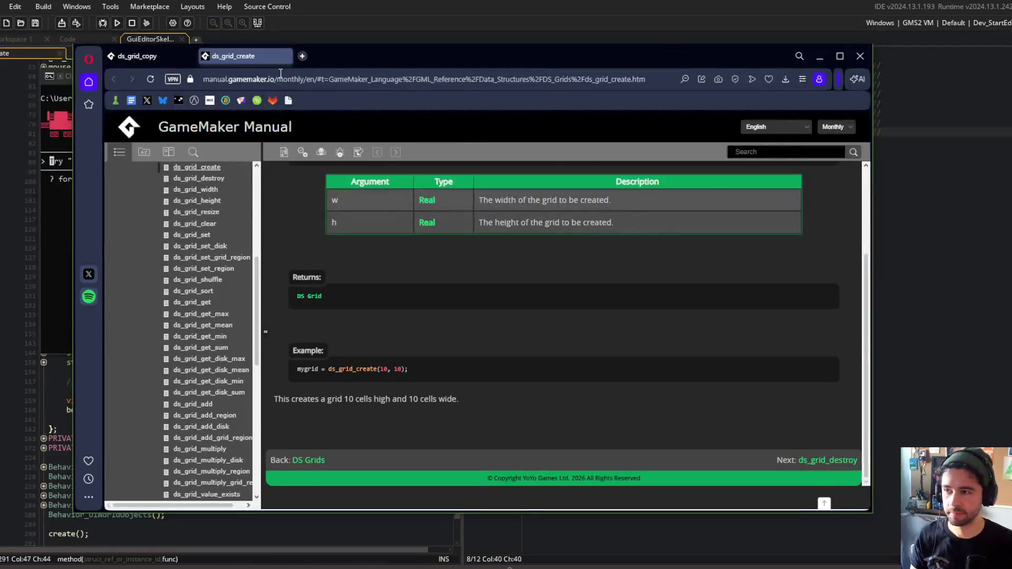
Search for Twitch in a new tab and go to your own channel page
key("ctrl+t")
type("twitch")
key("Return")
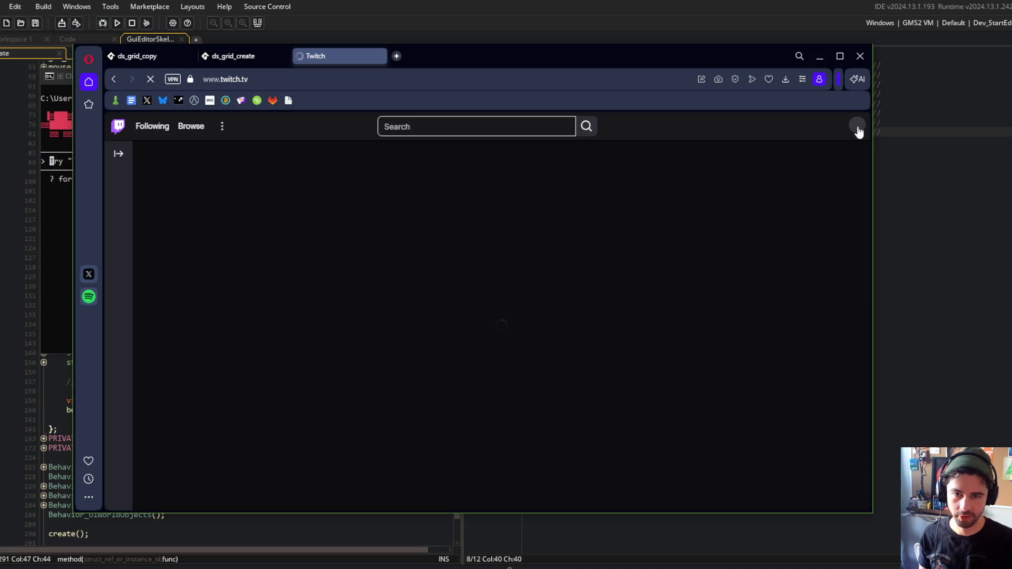
left_click(857, 127)
left_click(796, 185)
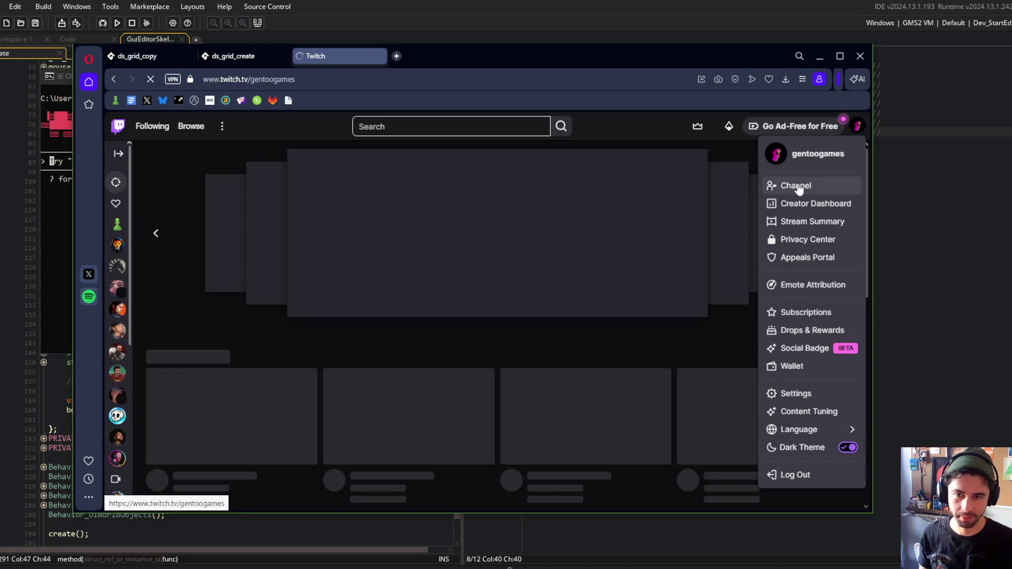
Bookmark the channel with an empty name, open the chat's GitHub link, and close the Twitch tab
key("ctrl+d")
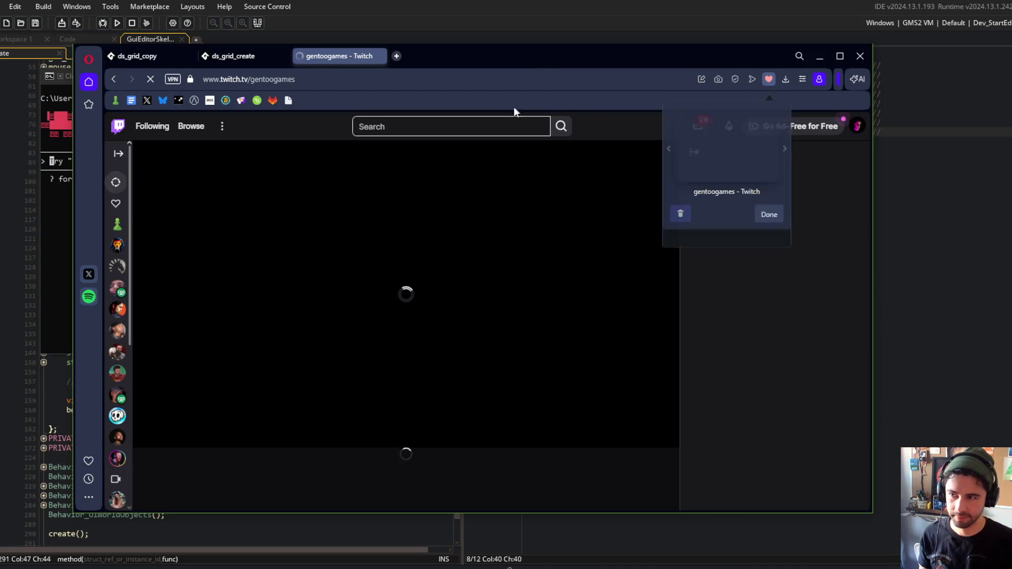
left_click(727, 192)
key("BackSpace")
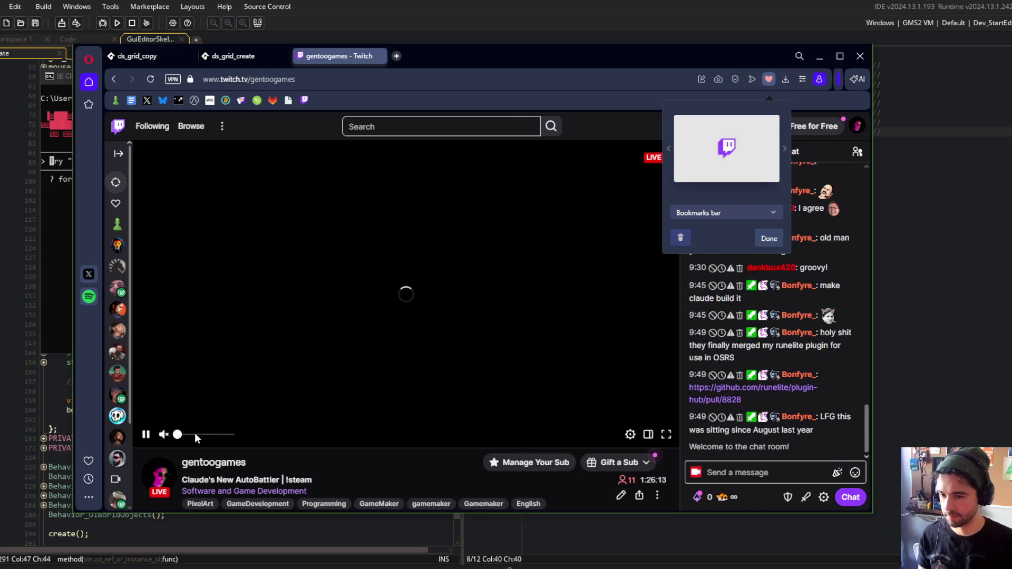
left_click(727, 389)
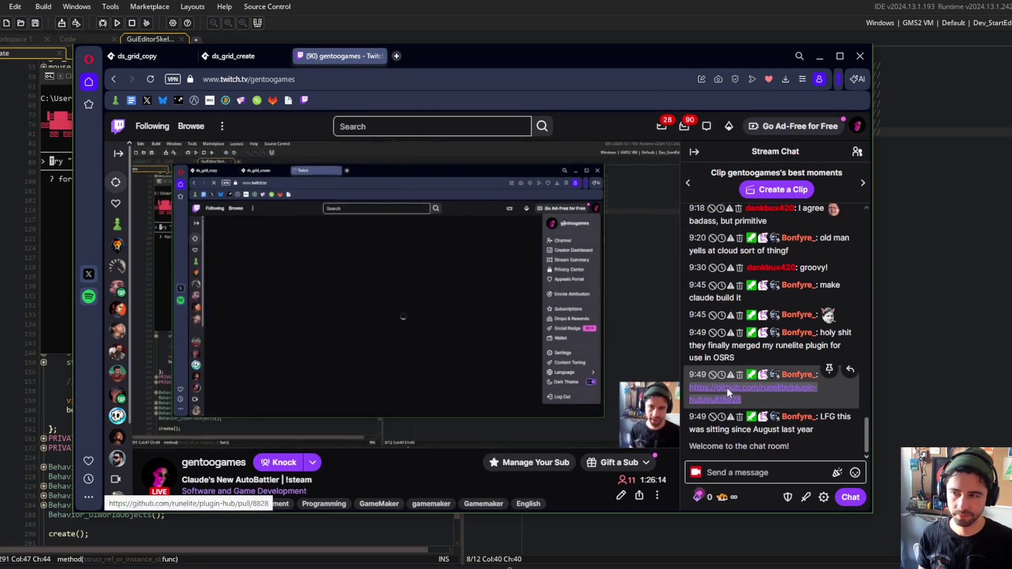
left_click(726, 389)
middle_click(328, 57)
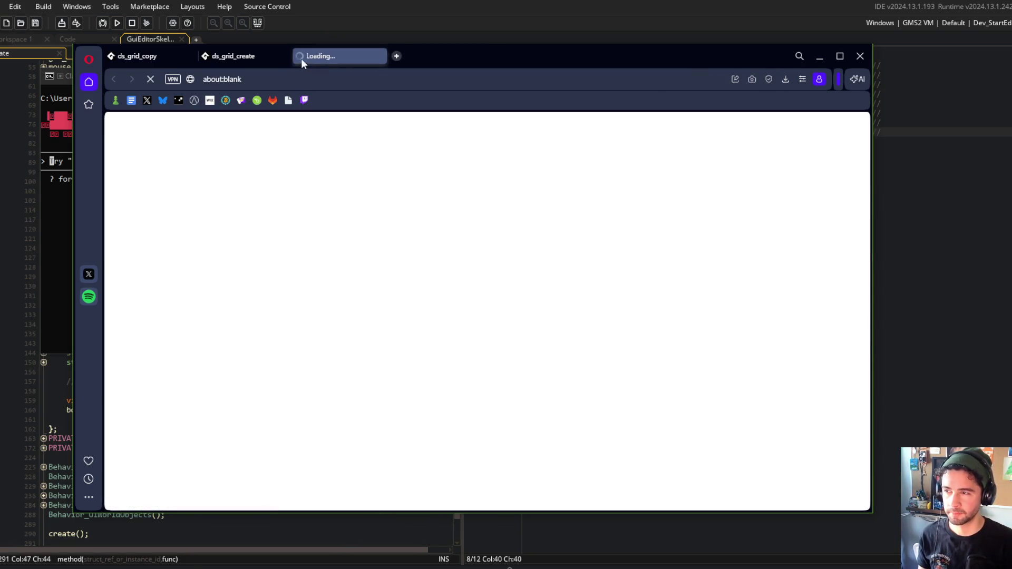
Close the ds_grid_create and ds_grid_copy manual tabs and move the browser window up and right
middle_click(248, 56)
middle_click(172, 55)
left_click_drag(305, 59, 418, 50)
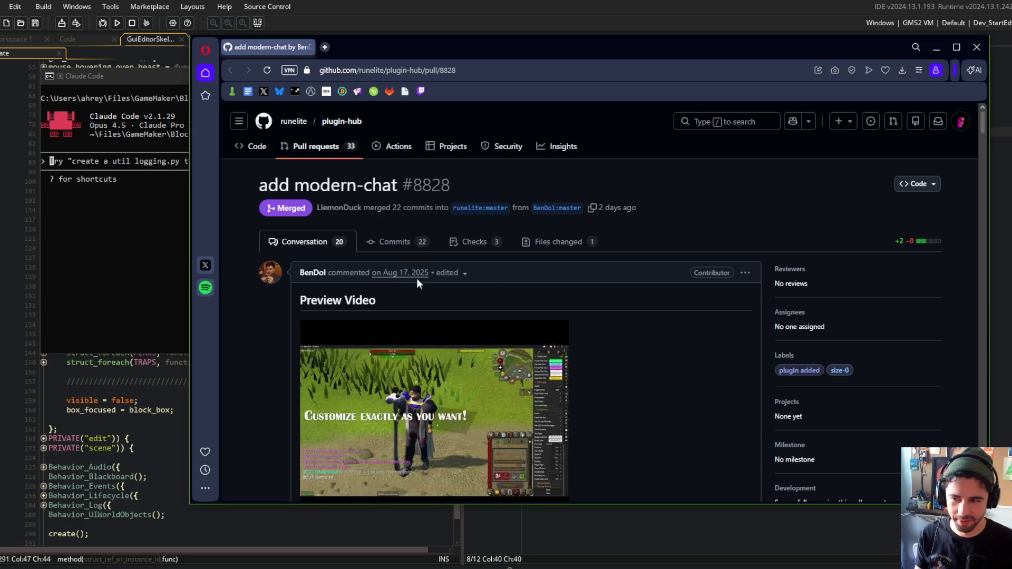
Scroll through the merged PR #8828 'add modern-chat' conversation and its demo videos
scroll(416, 279, "down", 1)
scroll(418, 277, "down", 2)
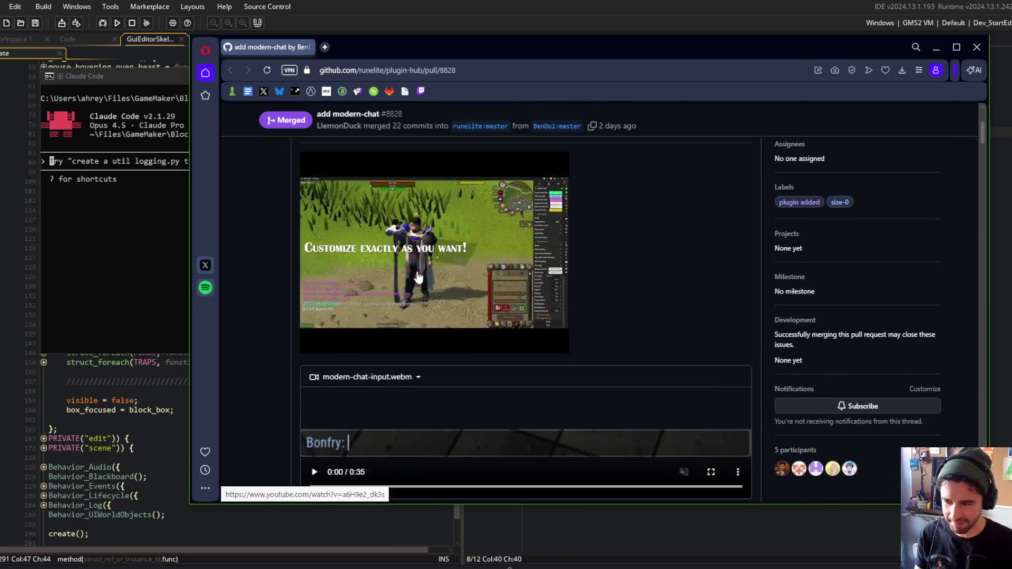
scroll(538, 282, "down", 3)
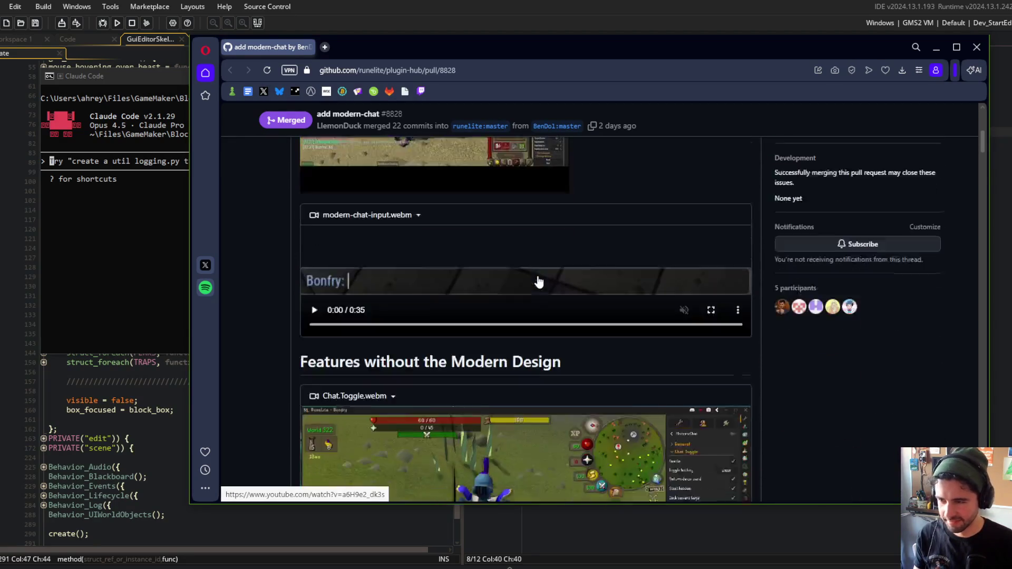
scroll(537, 281, "up", 4)
scroll(615, 242, "down", 6)
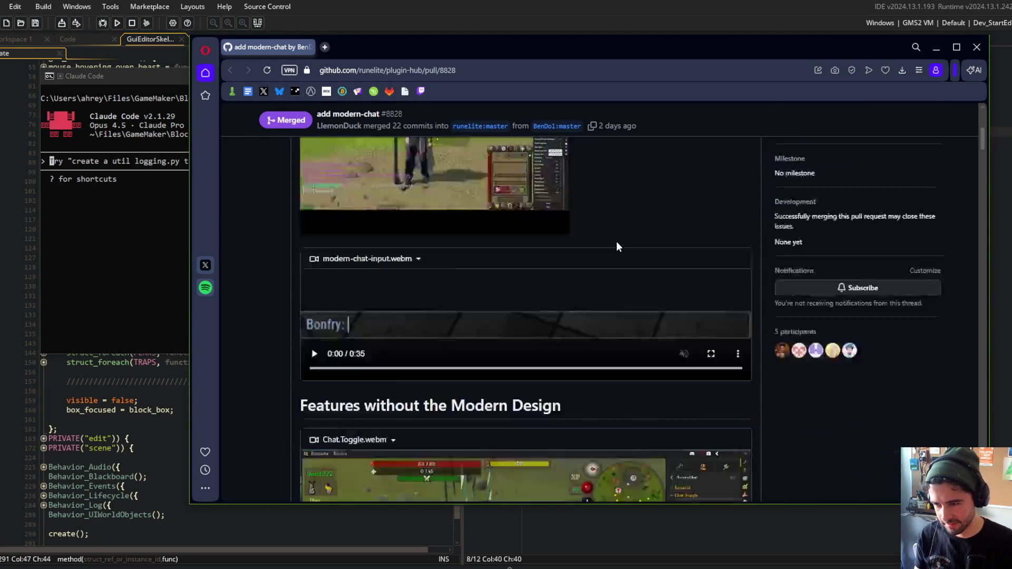
scroll(618, 247, "down", 1)
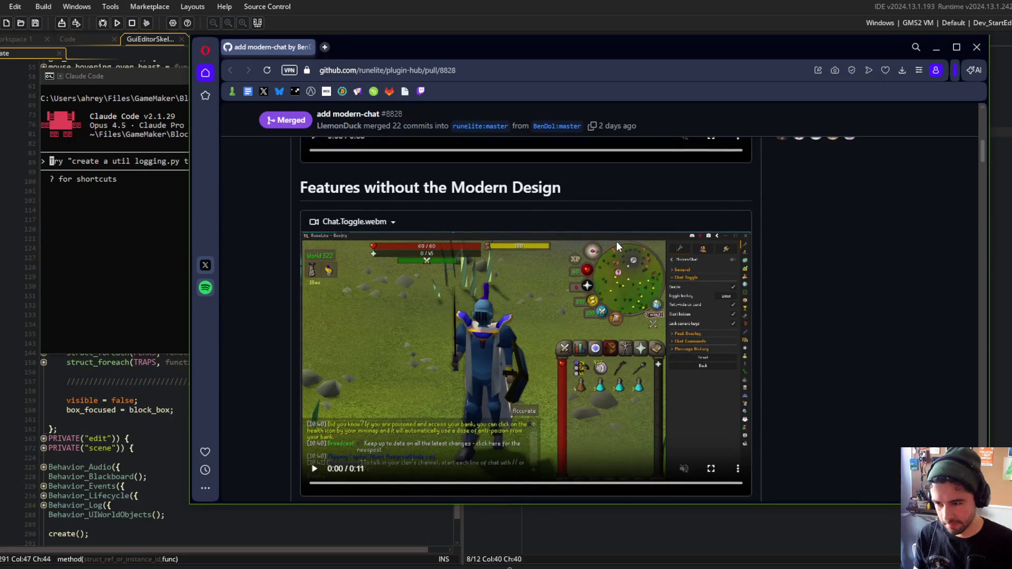
scroll(615, 242, "down", 4)
scroll(616, 241, "up", 1)
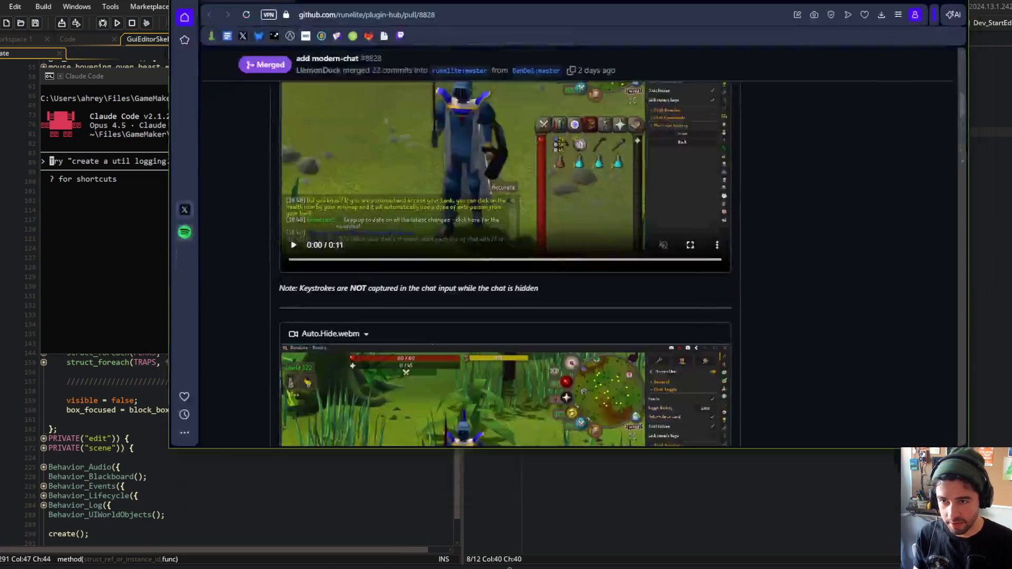
scroll(564, 248, "up", 3)
scroll(423, 390, "up", 6)
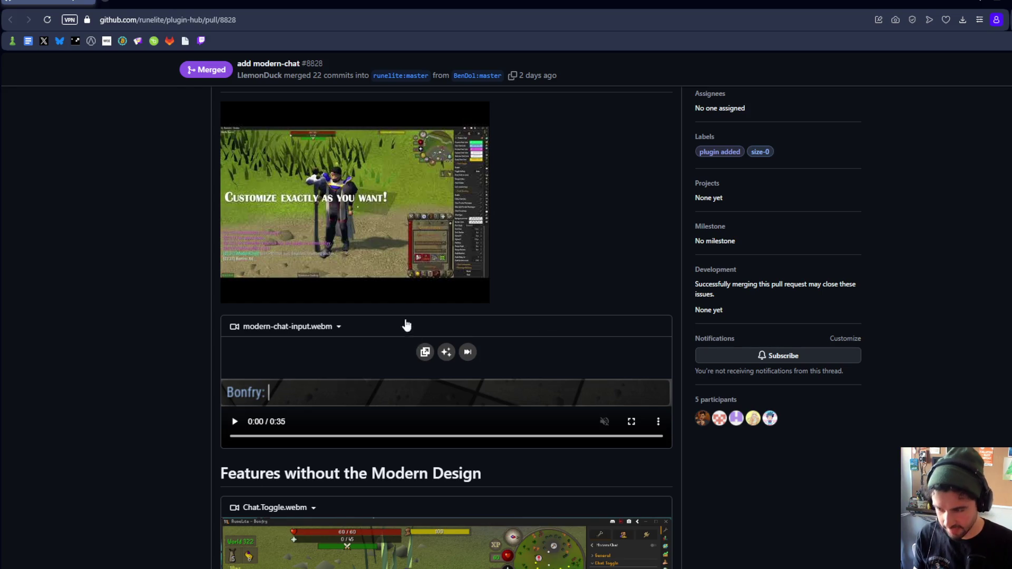
Look over the pull request's webm demos and play the Chat.Toggle clip
scroll(405, 324, "up", 3)
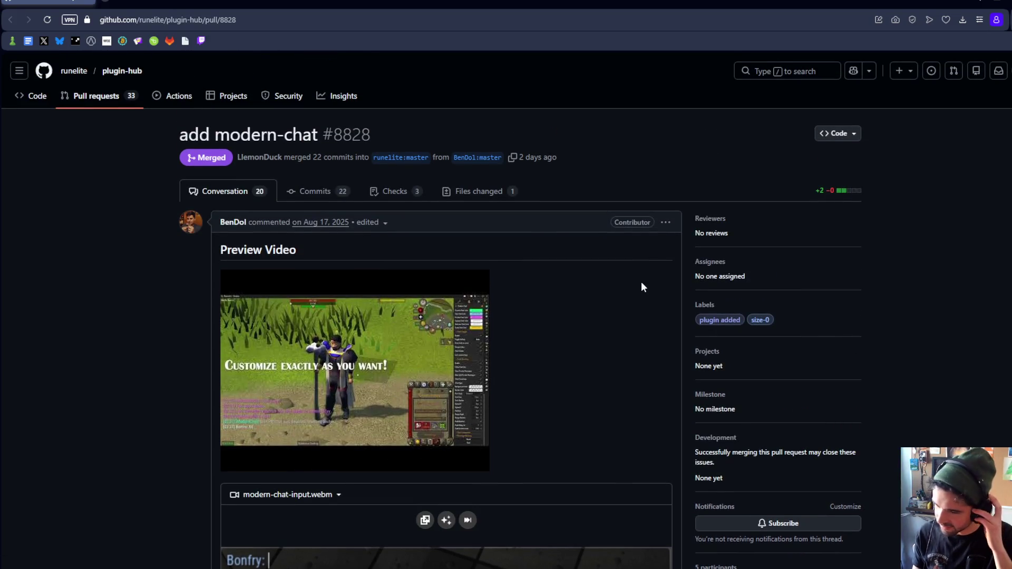
scroll(474, 365, "down", 5)
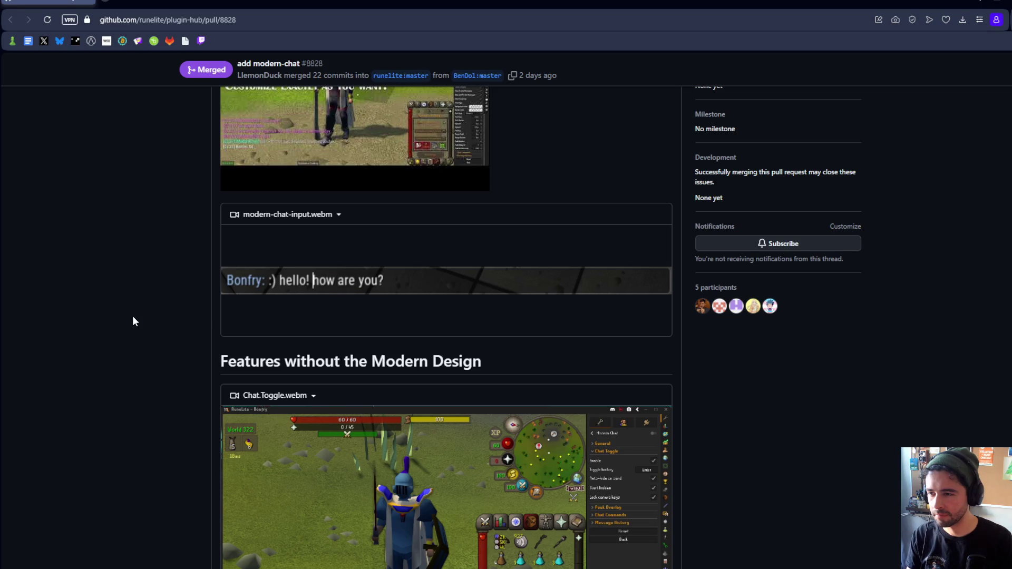
mouse_move(258, 300)
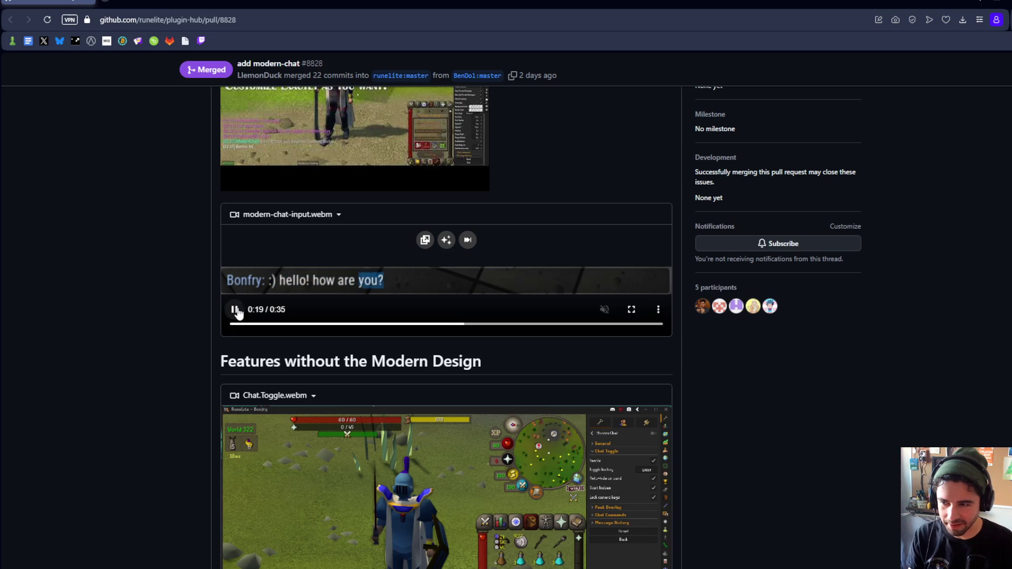
scroll(197, 342, "up", 4)
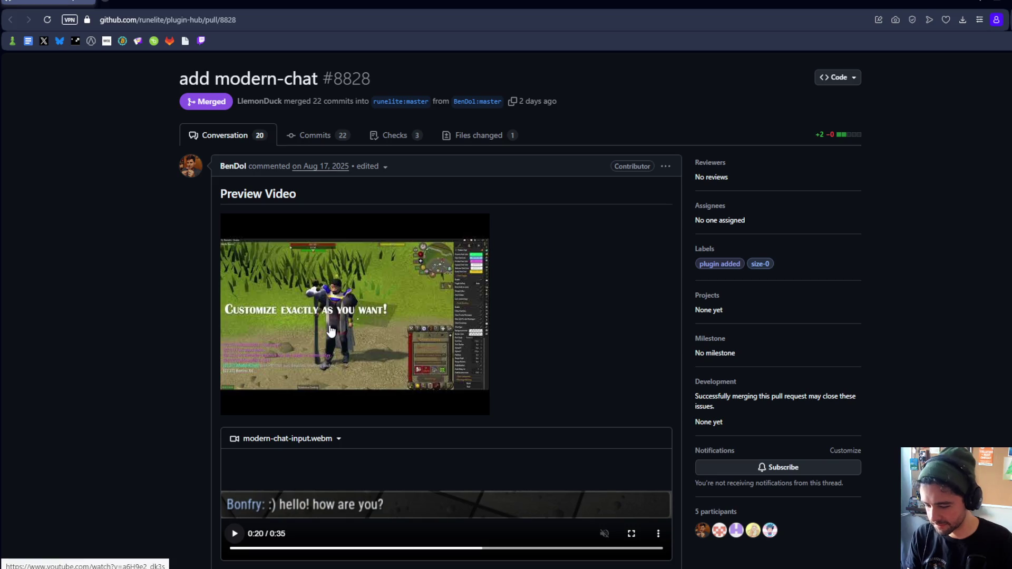
scroll(330, 331, "down", 10)
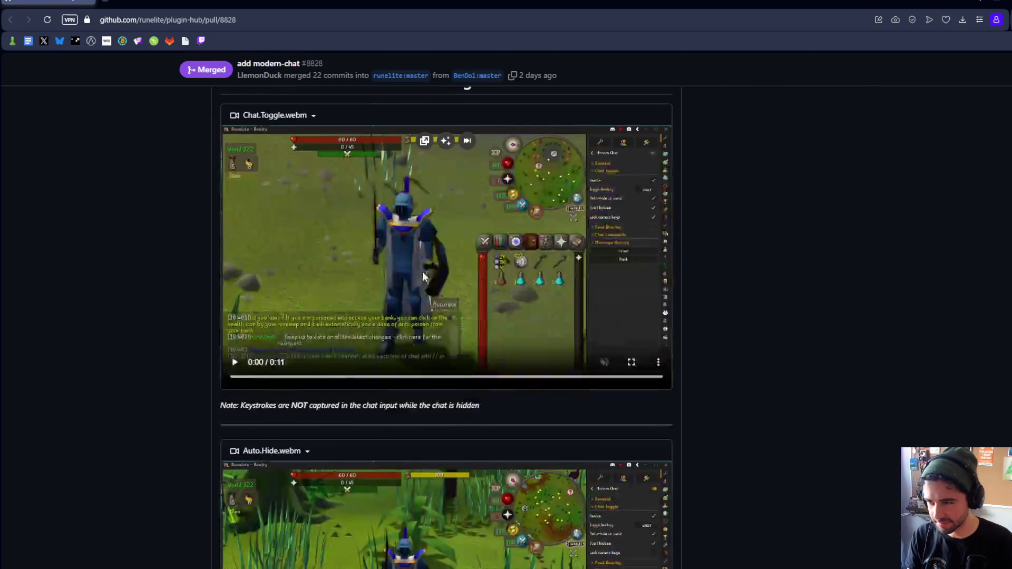
left_click(422, 271)
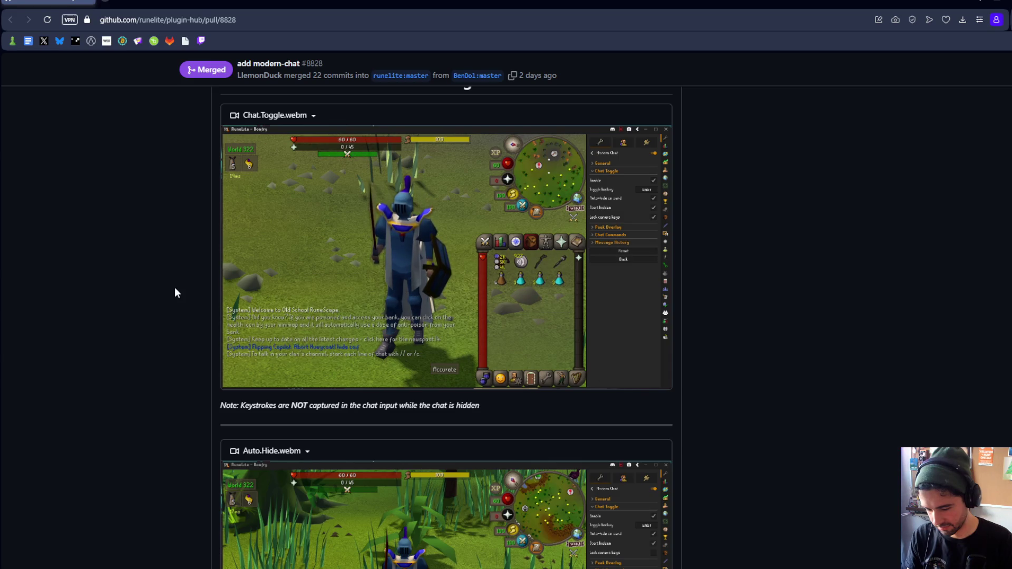
Open the 'Modern Chat - Runelite Plugin' preview video on YouTube and watch it to about 1:59
scroll(218, 278, "up", 6)
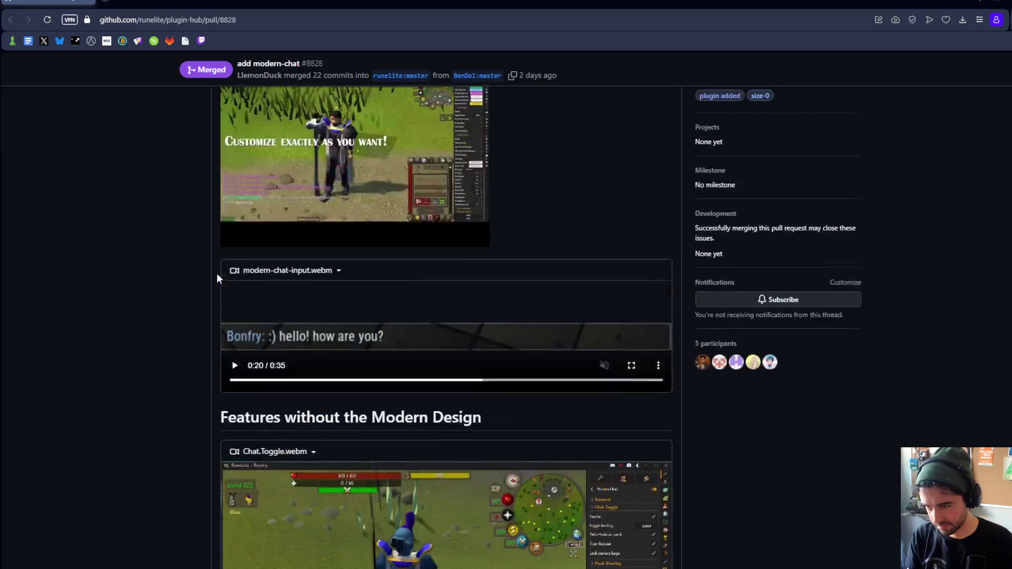
scroll(217, 273, "up", 4)
left_click(281, 384)
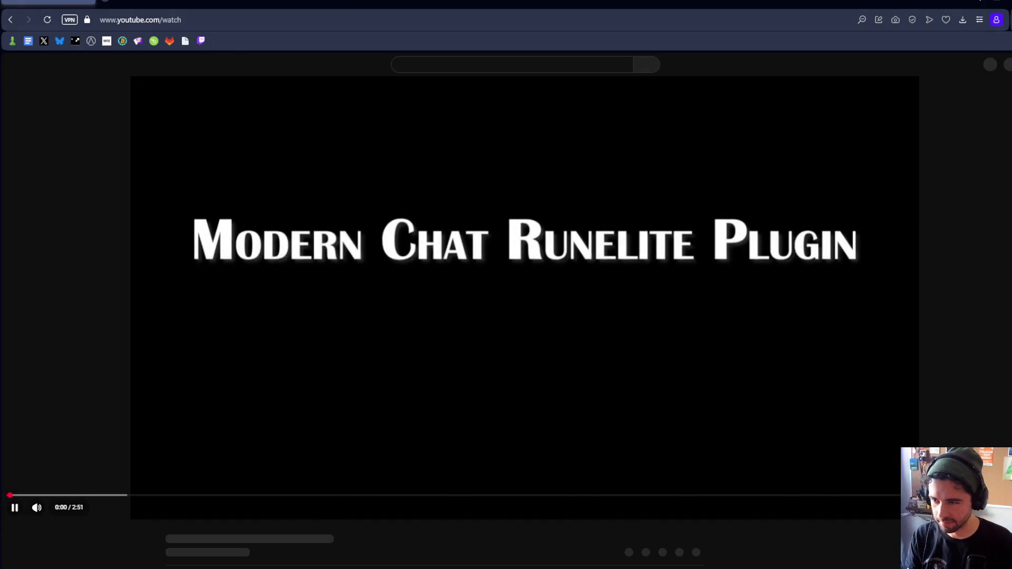
mouse_move(272, 567)
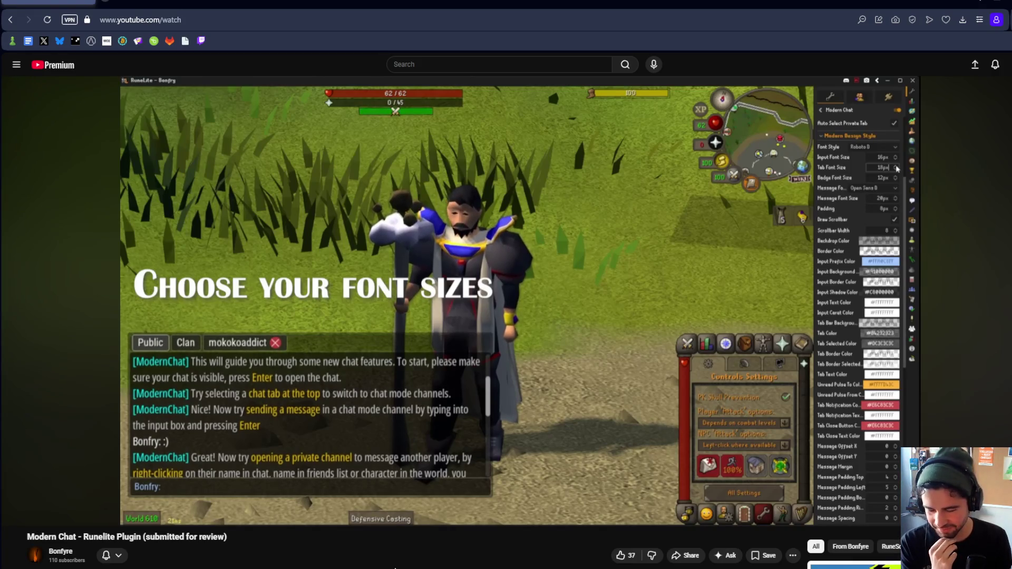
mouse_move(48, 519)
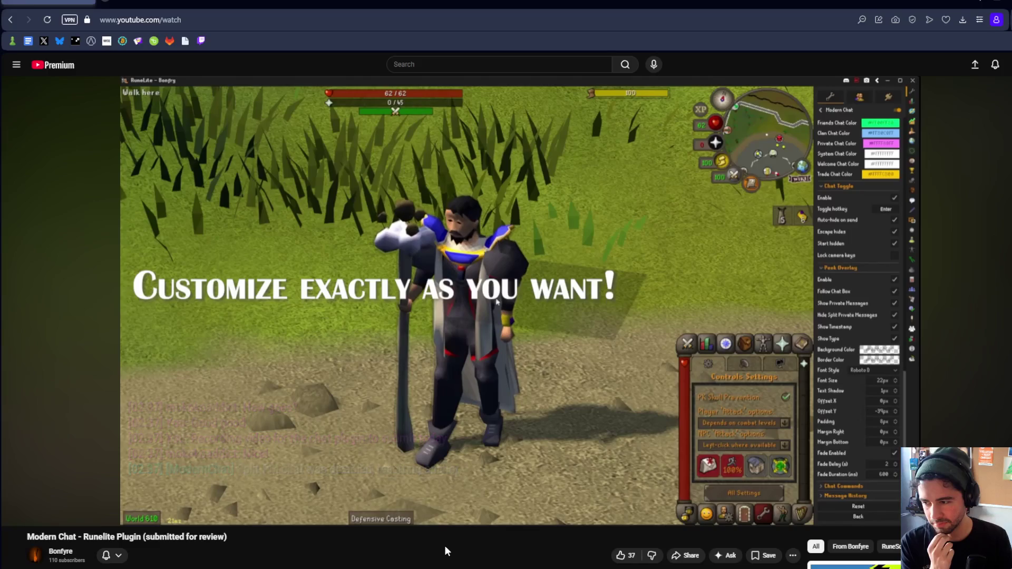
right_click(447, 548)
Skip the video ahead to about 2:05 and 2:10, pause at 2:35, and scroll toward the comments
left_click(375, 551)
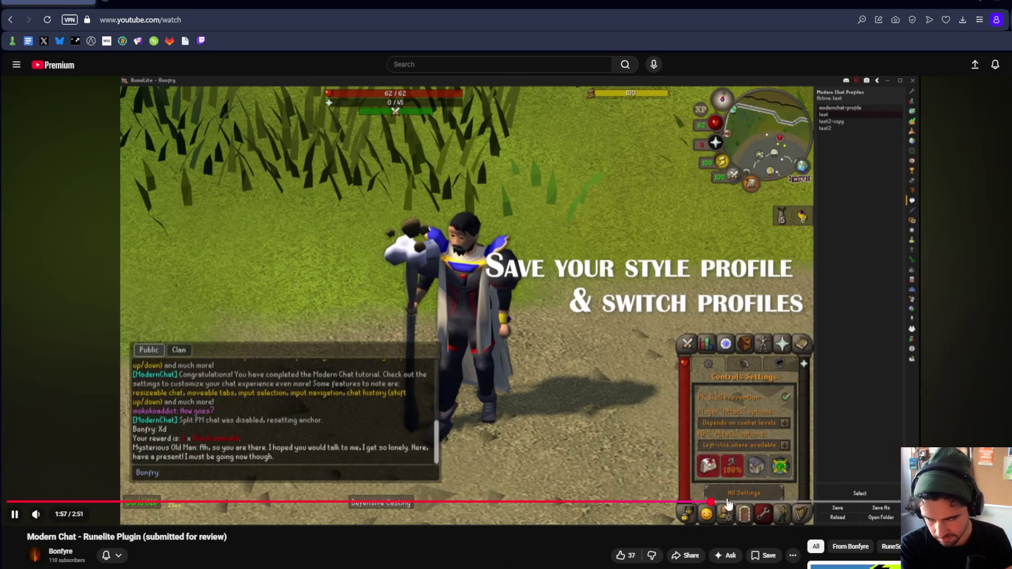
left_click(759, 504)
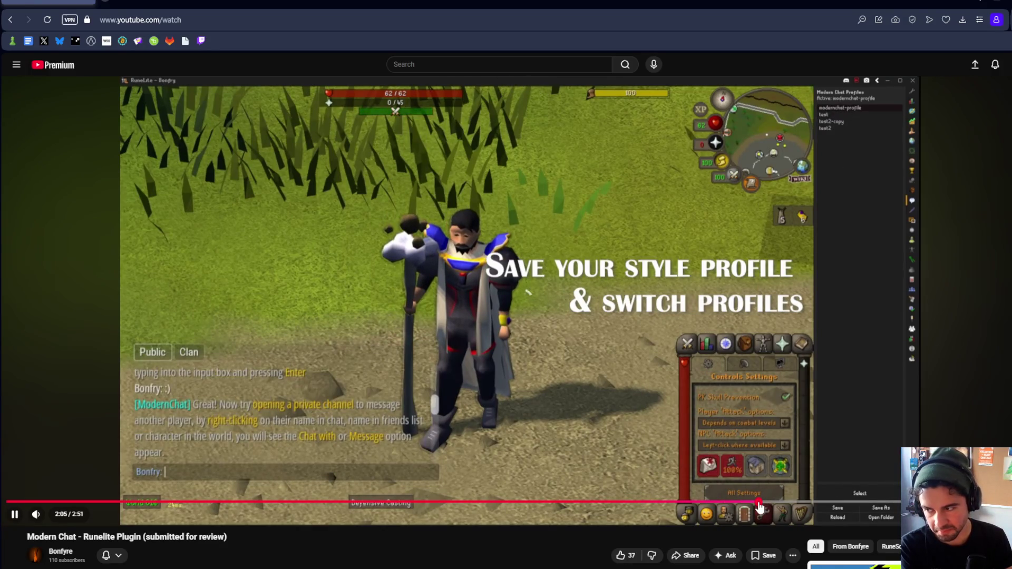
left_click(789, 502)
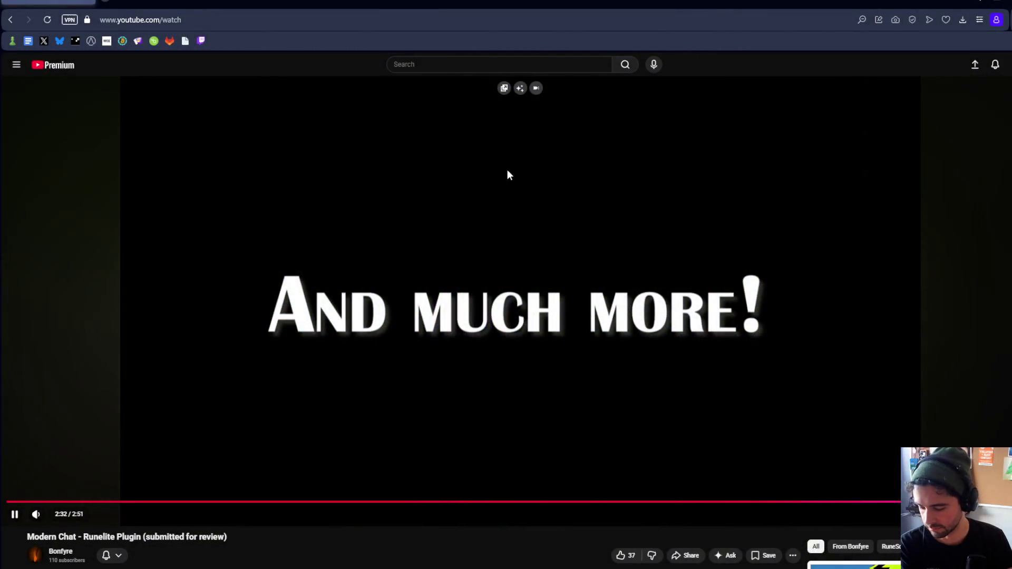
left_click(743, 396)
scroll(717, 289, "down", 7)
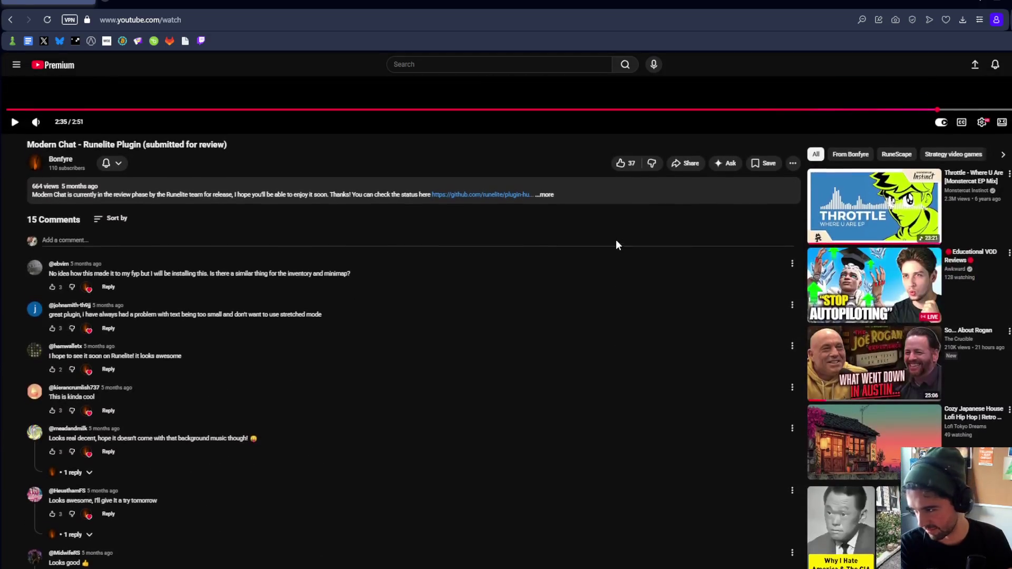